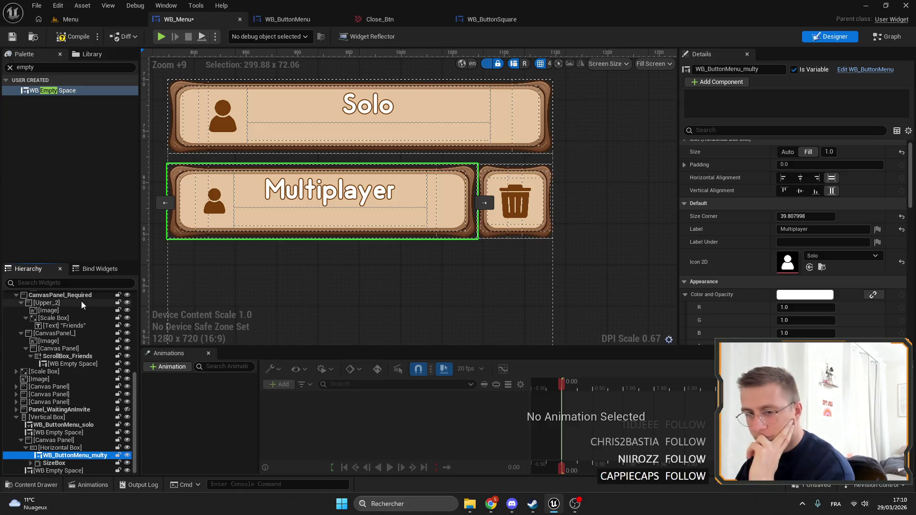
# Try a right padding of 10 on the Multiplayer button, then undo it.
pyautogui.click(684, 165)
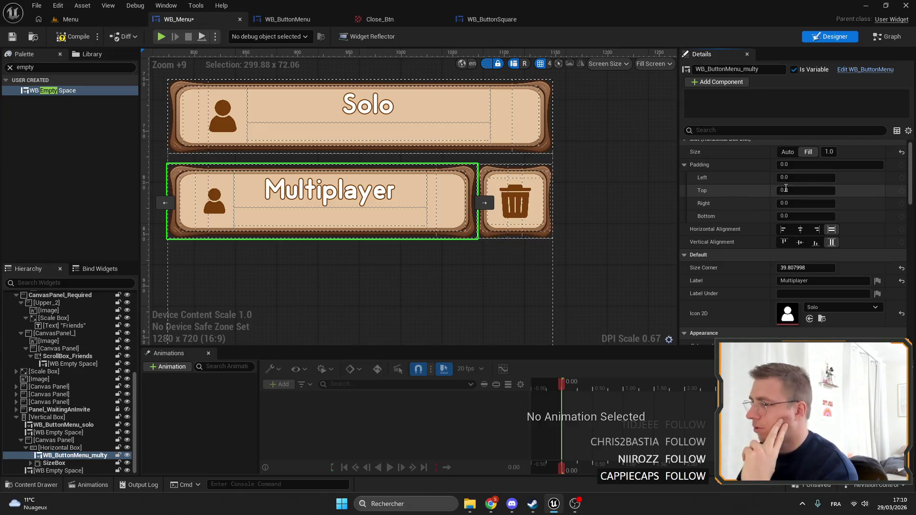
pyautogui.write('10')
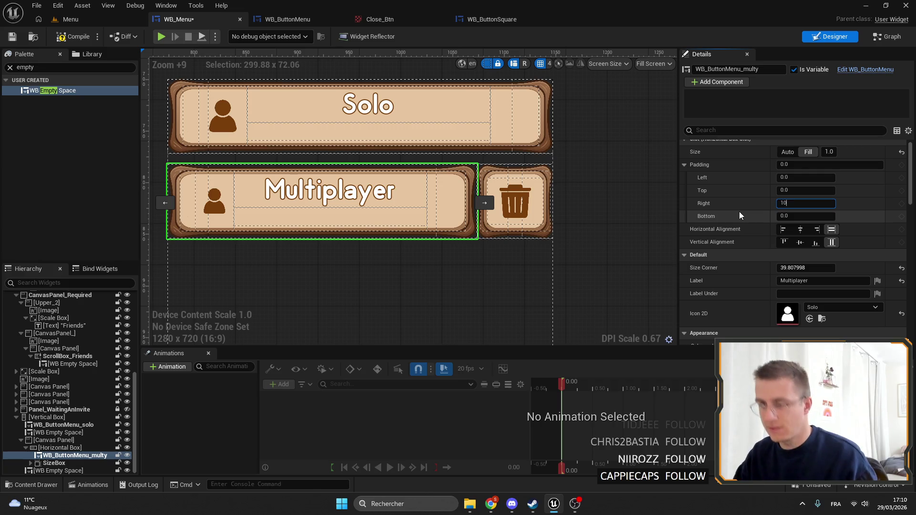
pyautogui.press('Return')
pyautogui.click(513, 291)
pyautogui.scroll(-4, 368, 198)
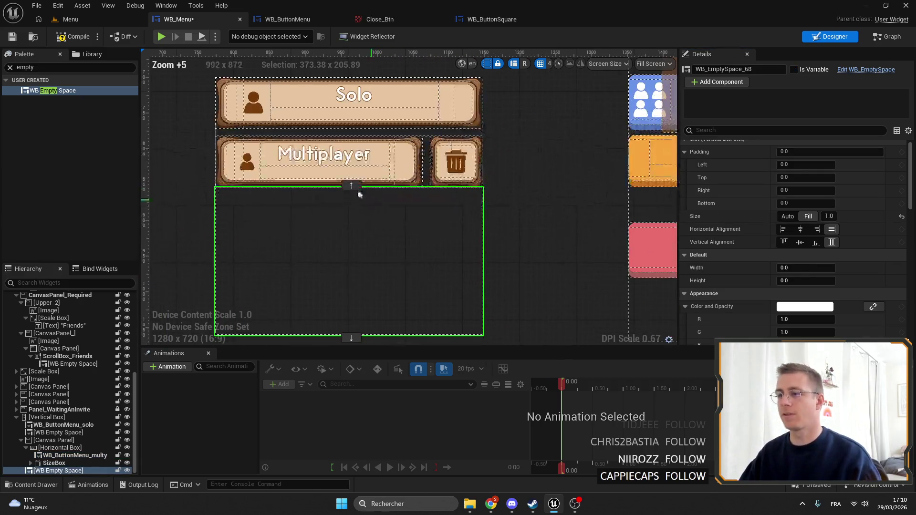
pyautogui.scroll(3, 484, 176)
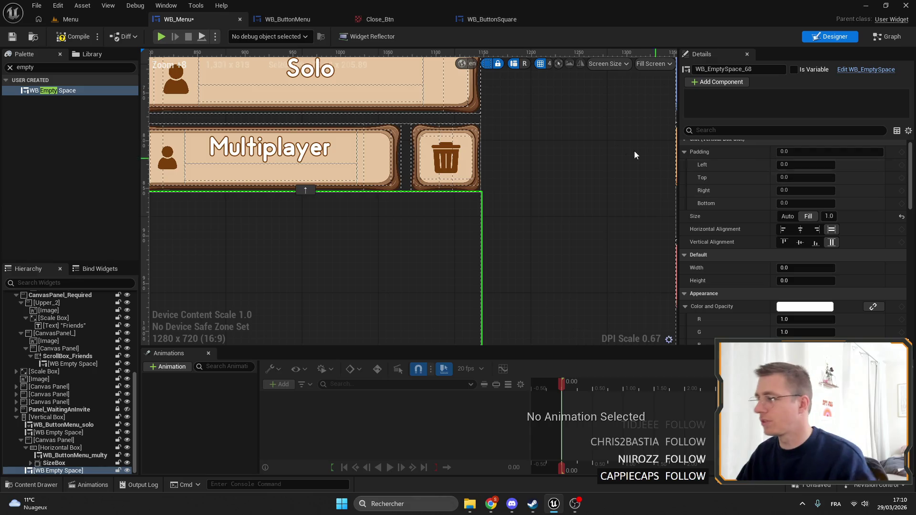
pyautogui.hotkey('ctrl', 'z')
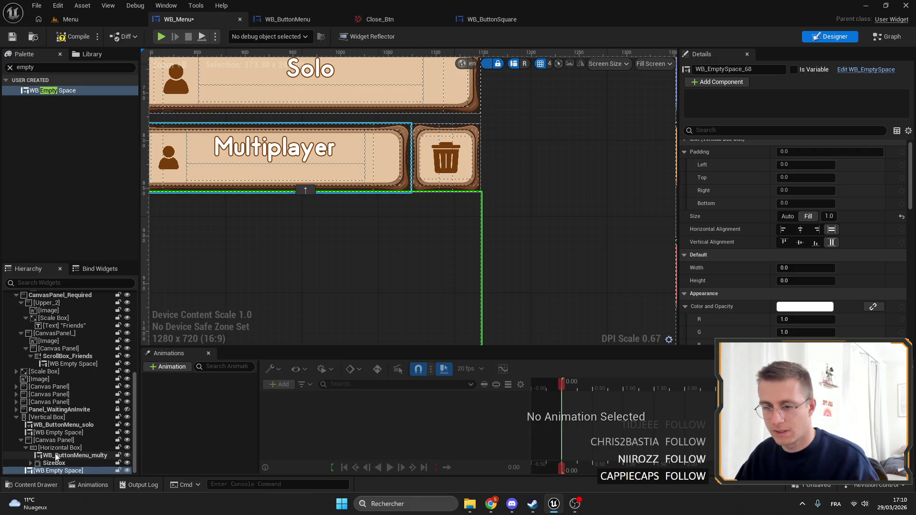
# Rename the trash button's size box to SizeBox_Bin.
pyautogui.click(54, 463)
pyautogui.click(26, 447)
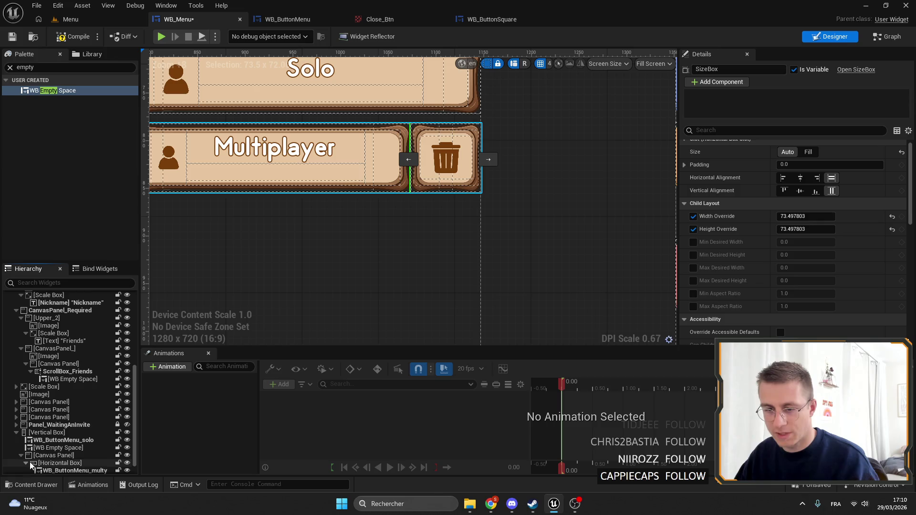
pyautogui.scroll(-1, 36, 467)
pyautogui.click(731, 70)
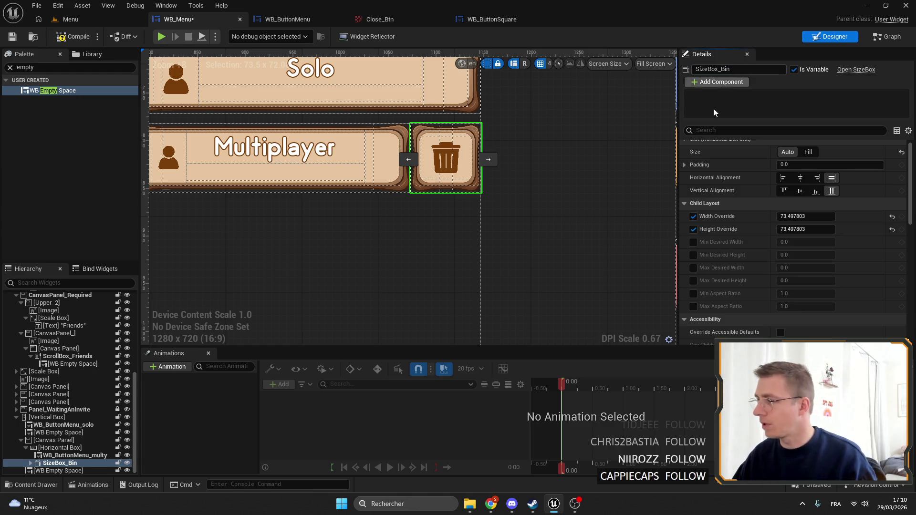
# Give SizeBox_Bin a left padding of 10.
pyautogui.click(685, 165)
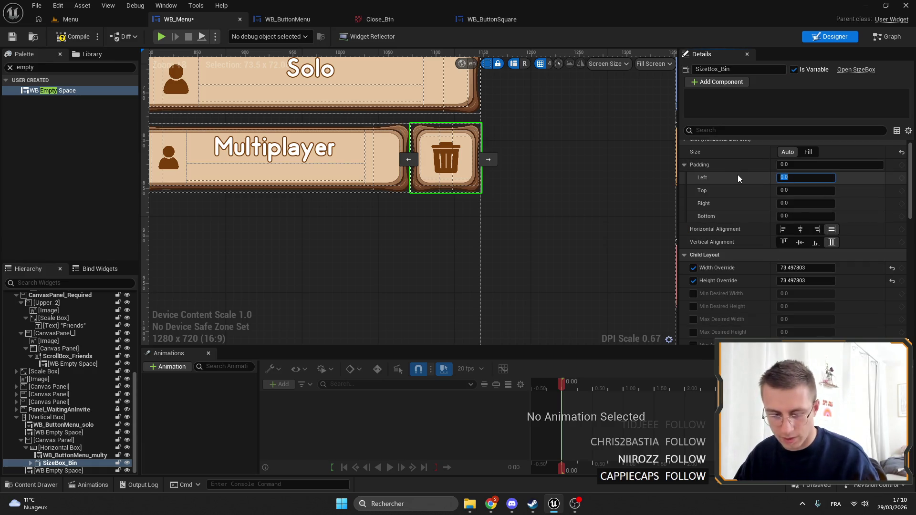
pyautogui.write('10')
pyautogui.press('Return')
pyautogui.scroll(-2, 439, 236)
pyautogui.scroll(-1, 439, 236)
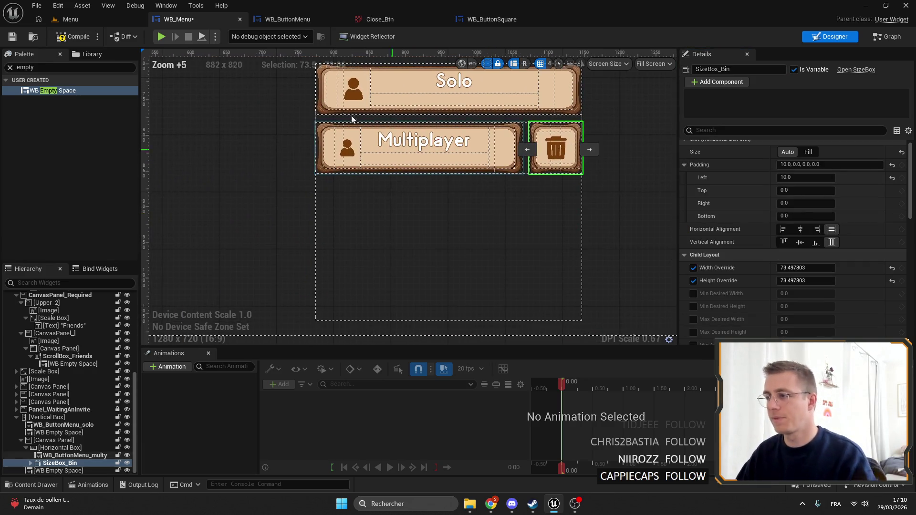
pyautogui.click(16, 42)
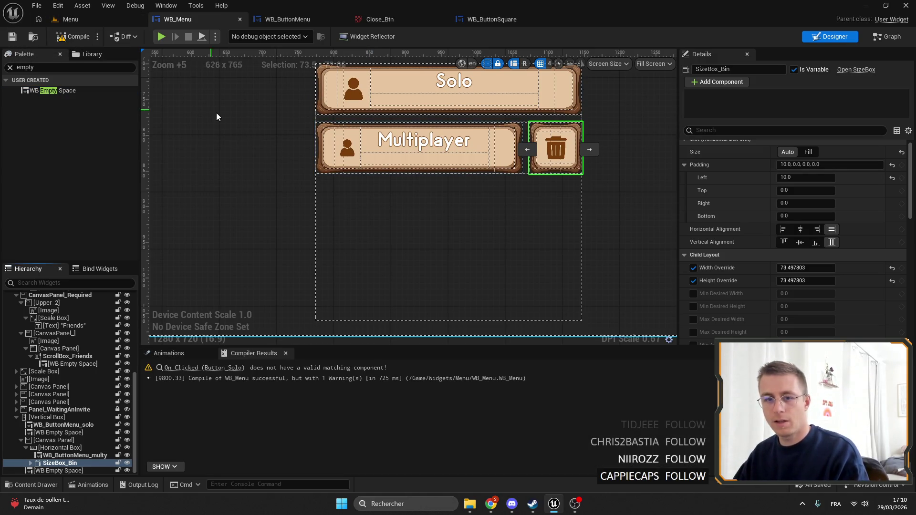
pyautogui.scroll(3, 476, 194)
pyautogui.scroll(-1, 476, 193)
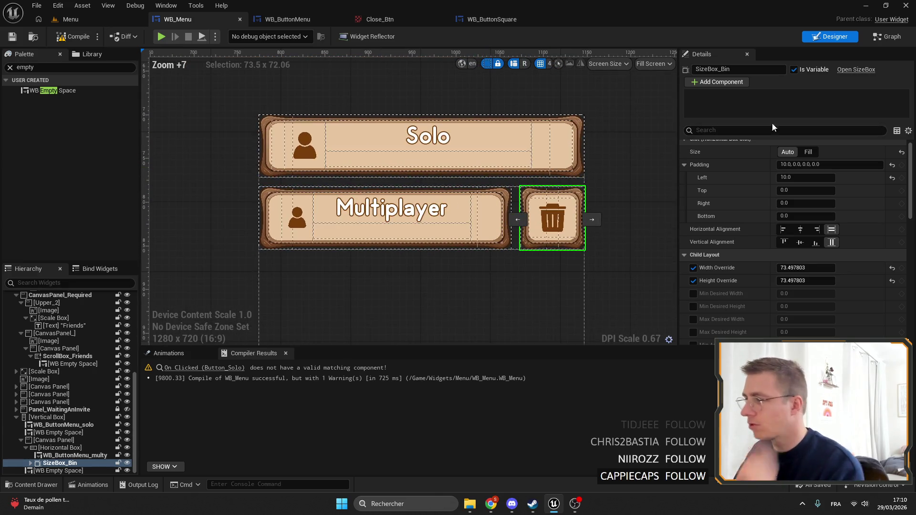
pyautogui.scroll(1, 776, 115)
pyautogui.click(127, 464)
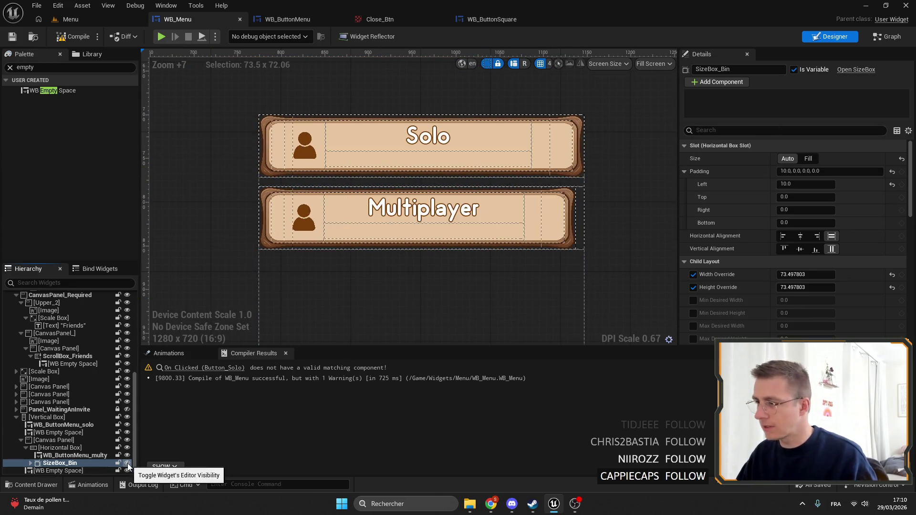
pyautogui.click(128, 464)
pyautogui.click(127, 464)
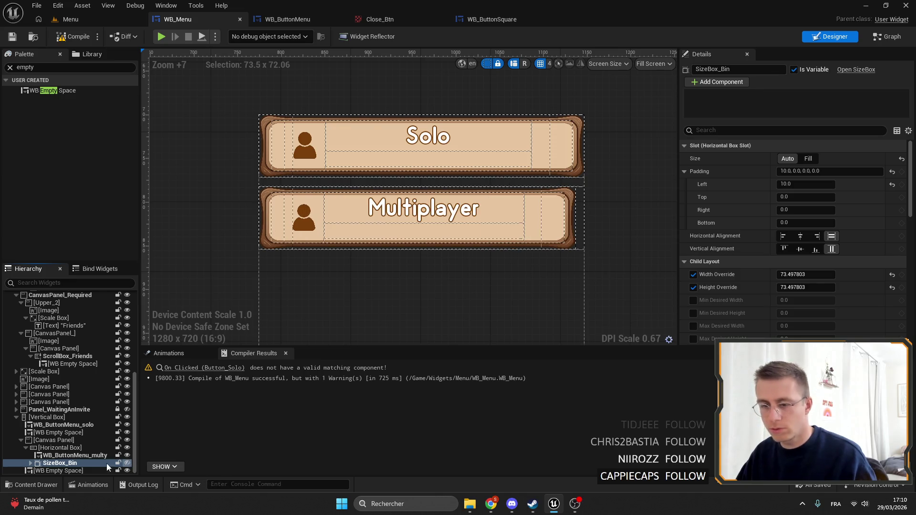
pyautogui.click(75, 456)
pyautogui.scroll(4, 521, 239)
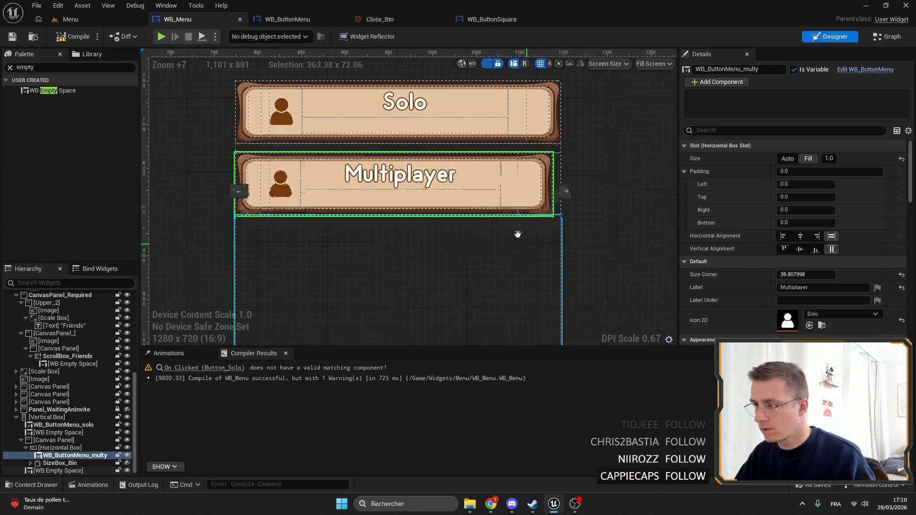
pyautogui.click(533, 208)
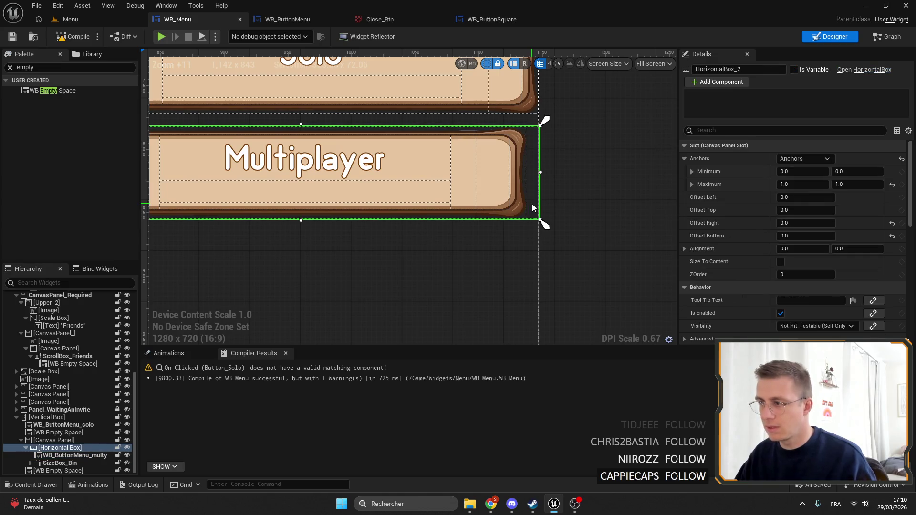
pyautogui.click(54, 463)
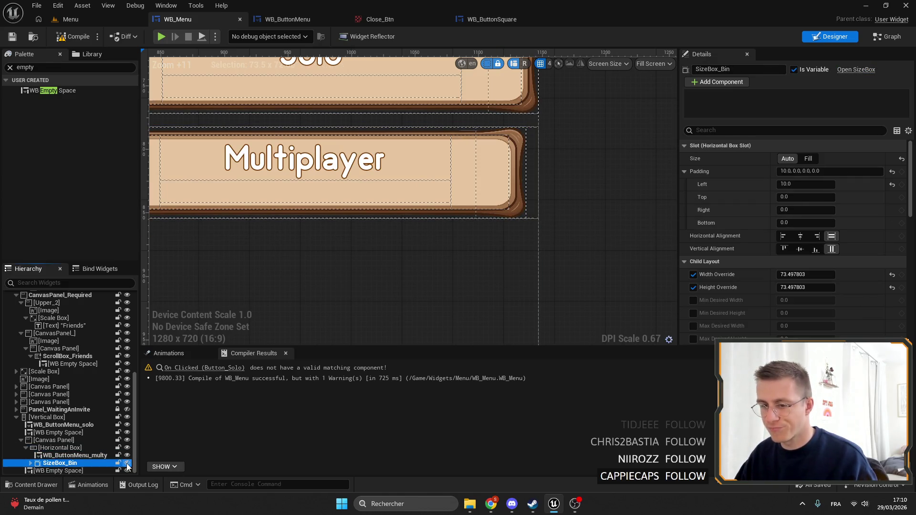
pyautogui.doubleClick(127, 463)
pyautogui.click(128, 463)
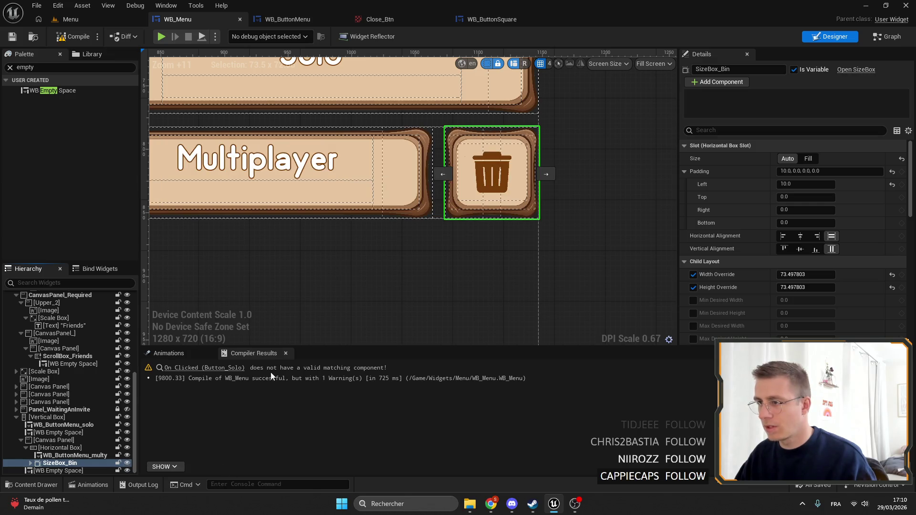
pyautogui.scroll(-3, 444, 233)
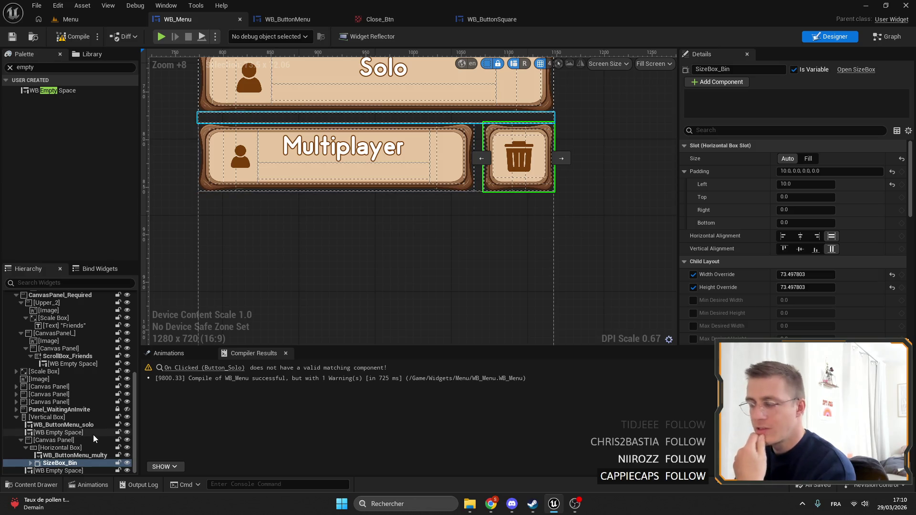
pyautogui.click(32, 464)
pyautogui.scroll(-1, 72, 430)
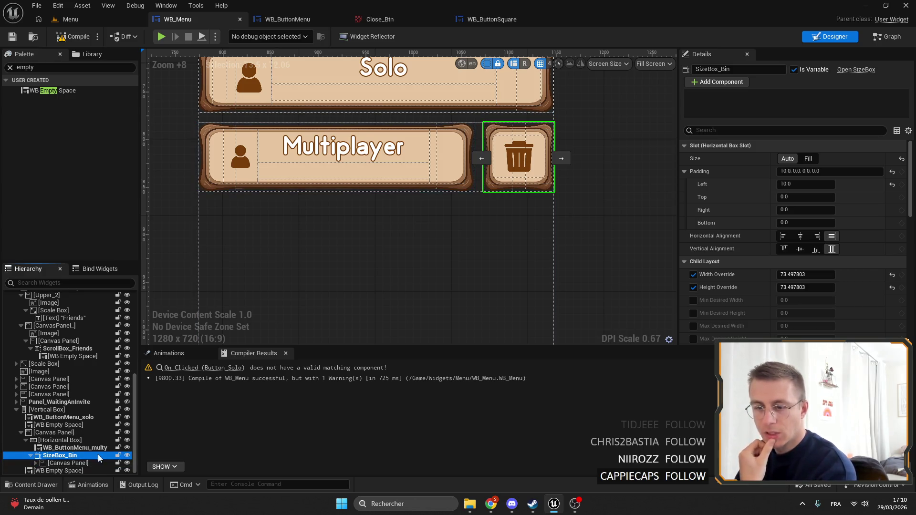
pyautogui.scroll(-4, 764, 227)
pyautogui.click(127, 456)
pyautogui.click(126, 456)
pyautogui.scroll(-1, 389, 242)
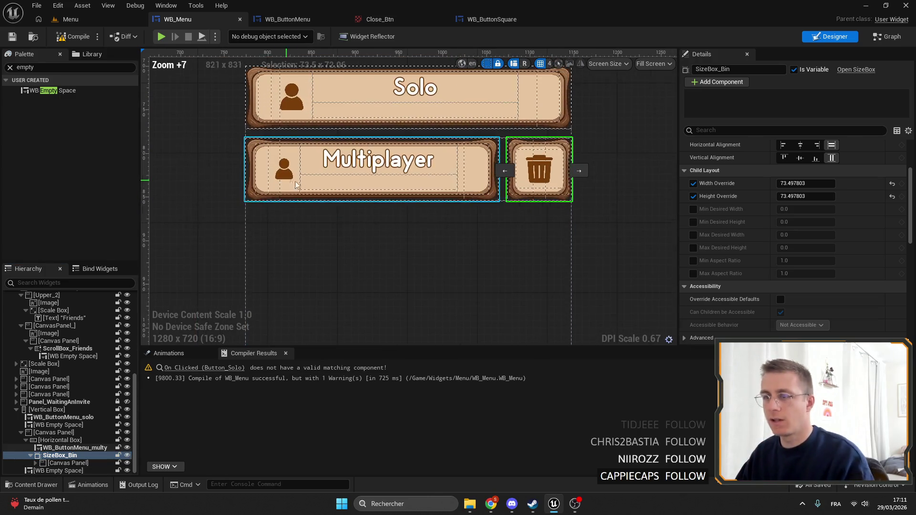
pyautogui.click(286, 174)
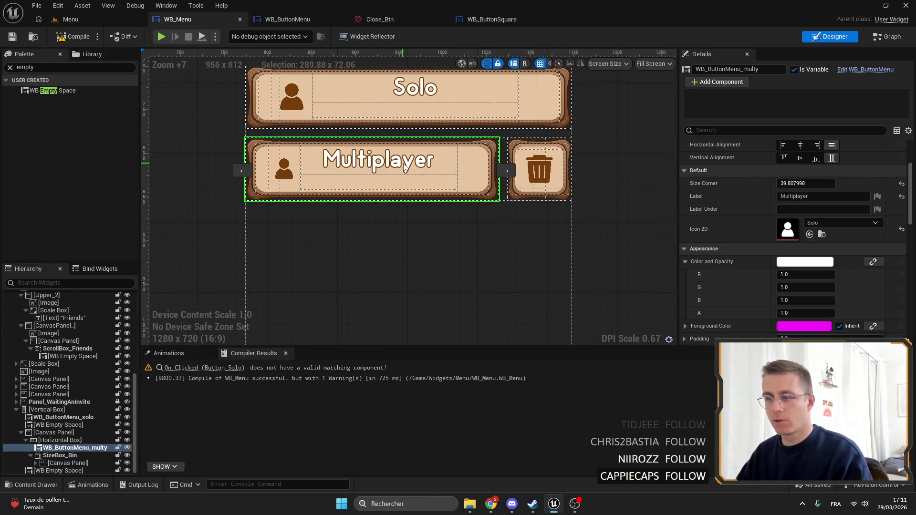
# Set the Multiplayer button's Icon 2D to the 4p group icon.
pyautogui.click(832, 224)
pyautogui.write('40')
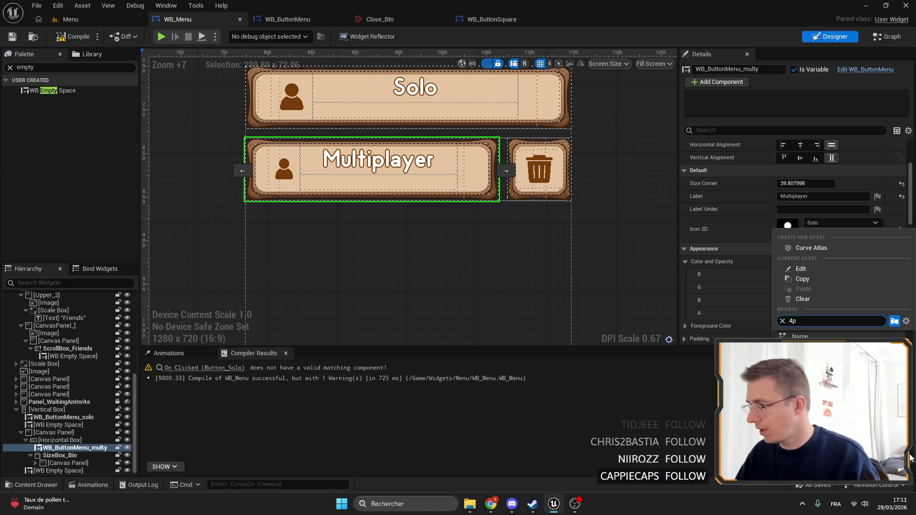
pyautogui.press('Return')
pyautogui.scroll(4, 333, 227)
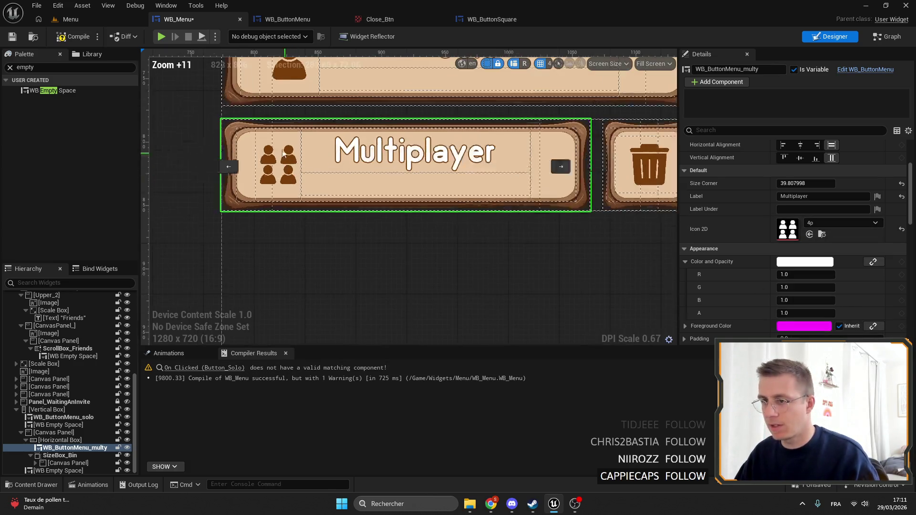
pyautogui.scroll(-3, 351, 210)
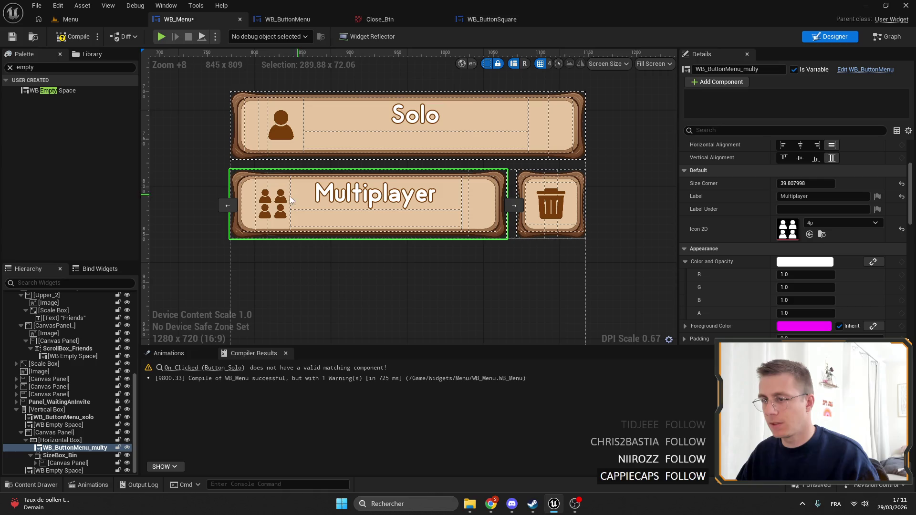
pyautogui.scroll(-6, 408, 250)
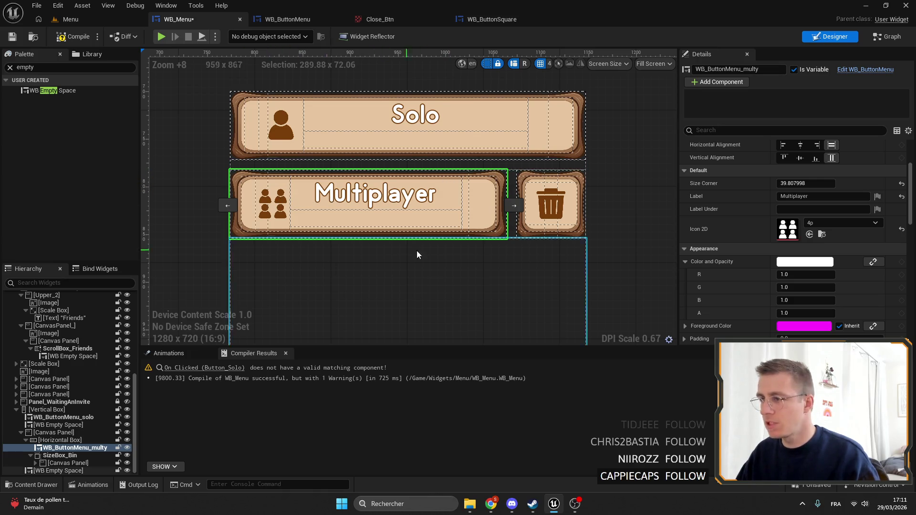
# Compile and save WB_Menu, then select the Vertical Box holding the menu buttons.
pyautogui.click(12, 36)
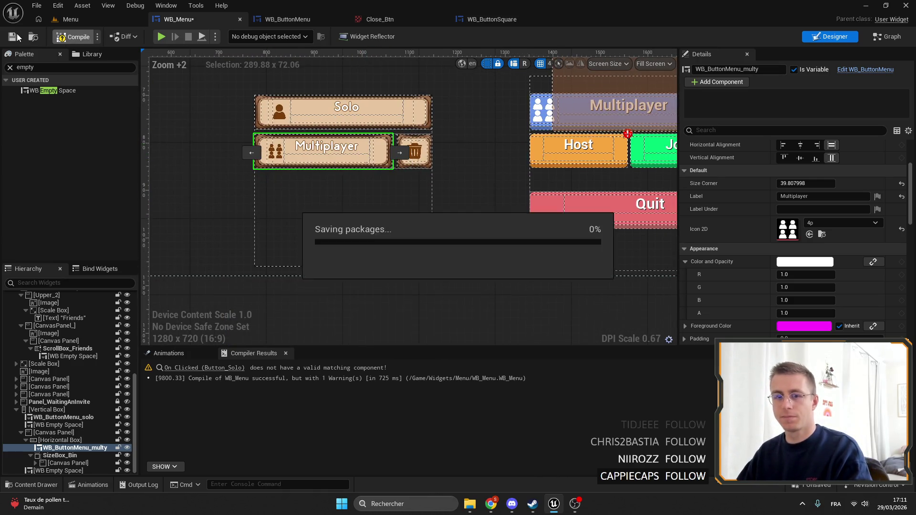
pyautogui.click(12, 36)
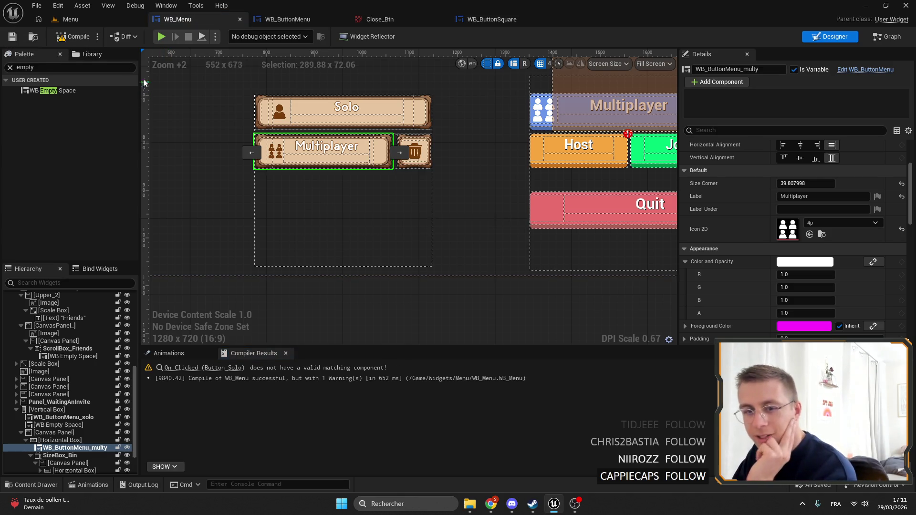
pyautogui.scroll(-4, 158, 164)
pyautogui.scroll(1, 280, 176)
pyautogui.scroll(-3, 442, 299)
pyautogui.scroll(4, 440, 217)
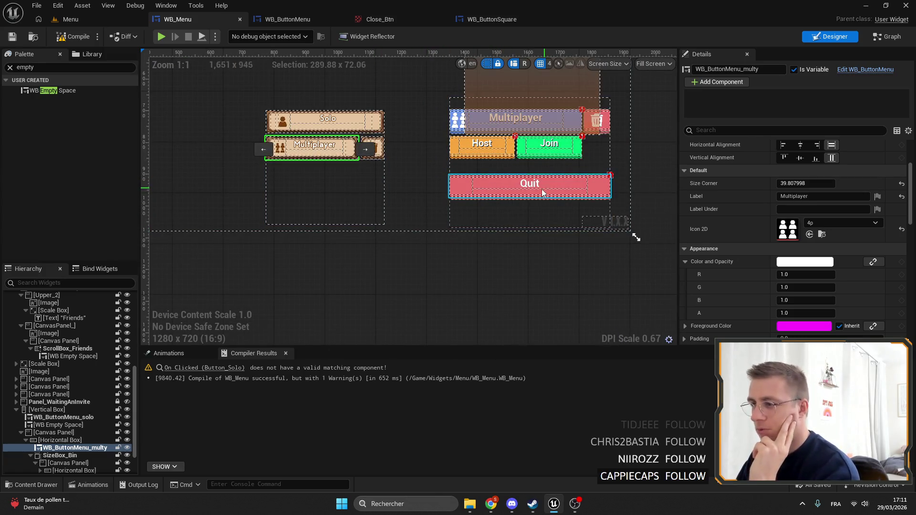
pyautogui.click(21, 433)
pyautogui.click(57, 449)
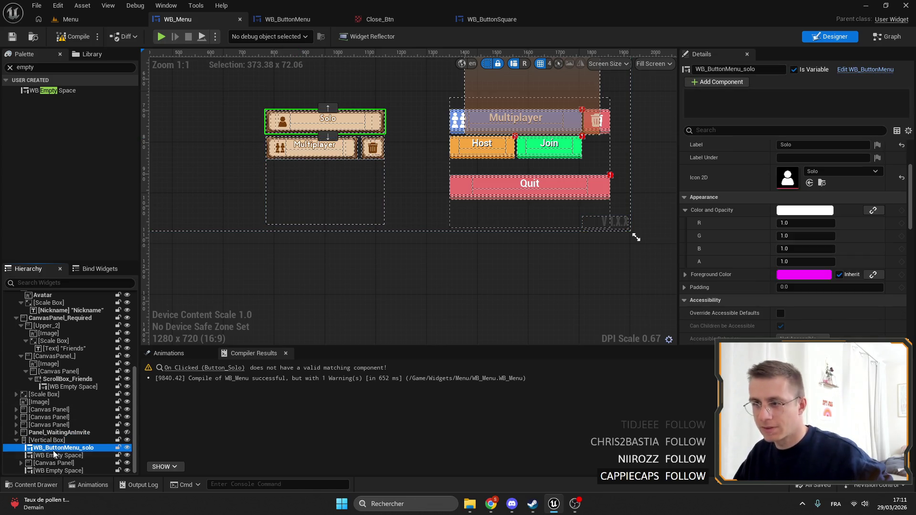
pyautogui.click(37, 441)
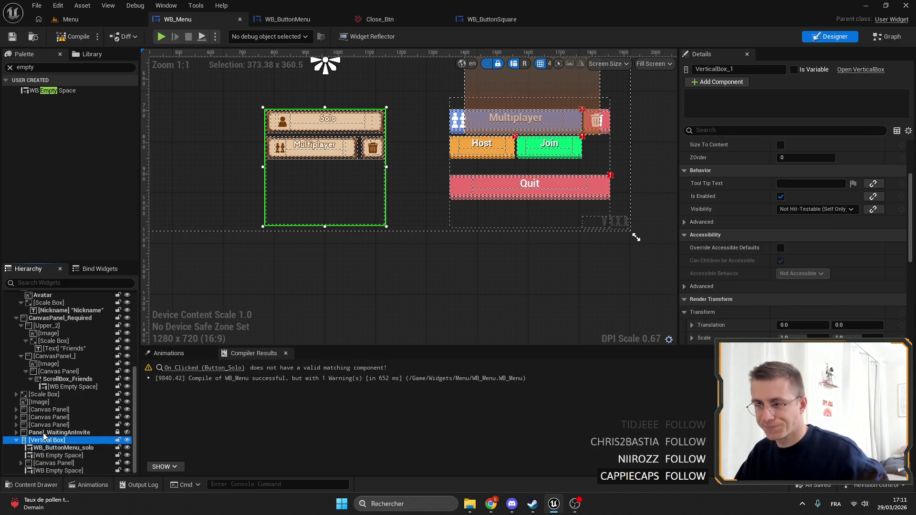
# Duplicate the Solo button in WB_Menu.
pyautogui.click(47, 448)
pyautogui.hotkey('ctrl', 'd')
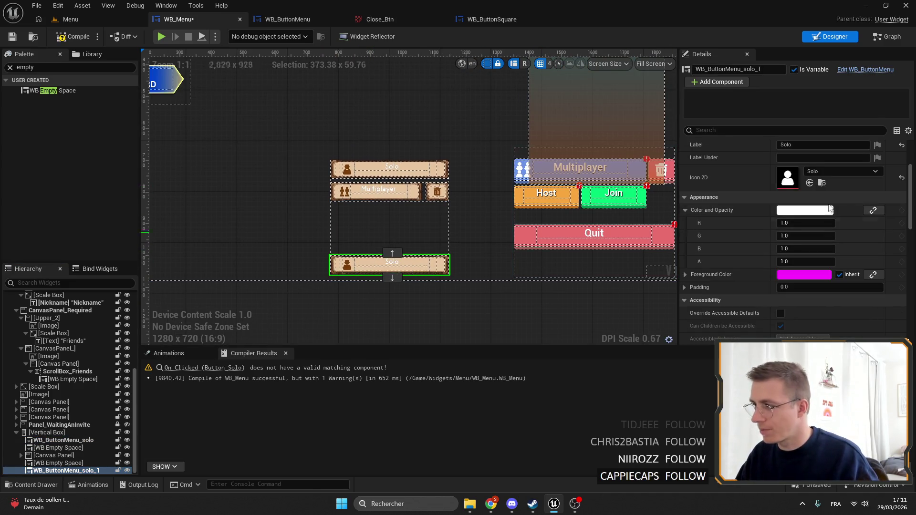
pyautogui.scroll(4, 784, 223)
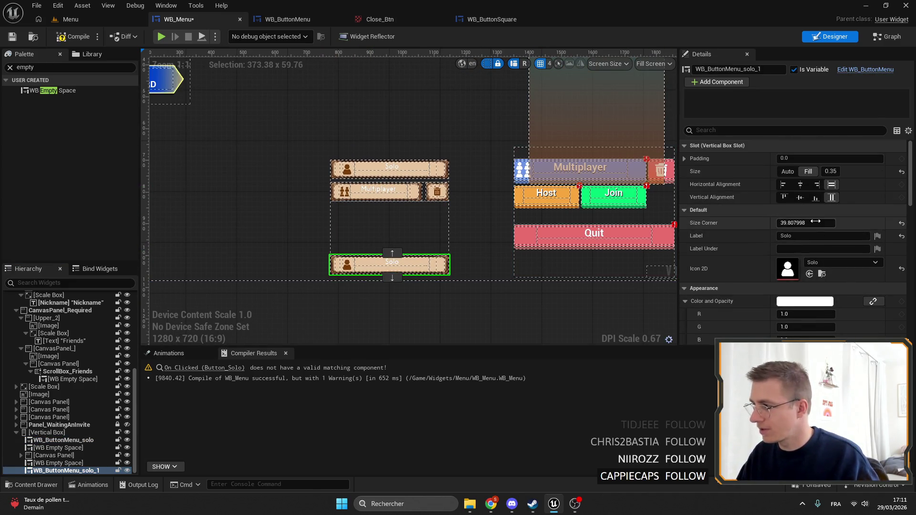
# Set the spacer above the lower Solo button to a 0.66 fill.
pyautogui.click(343, 246)
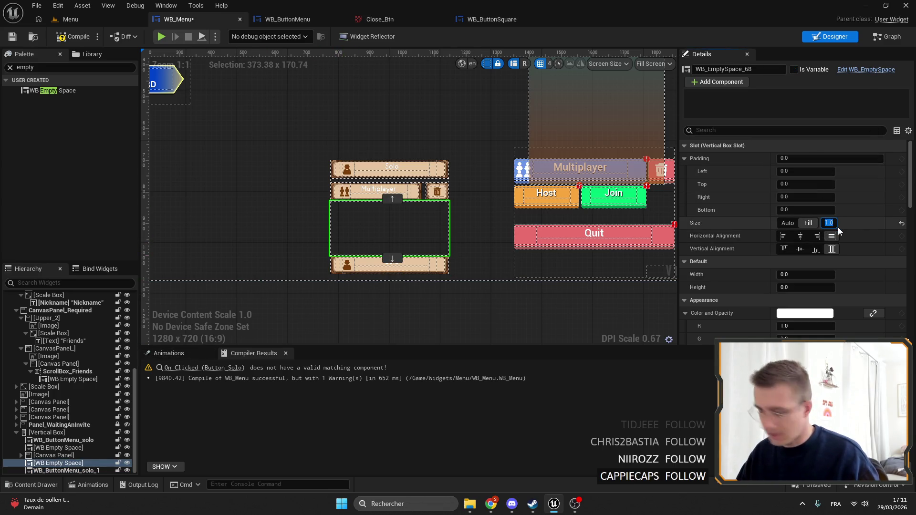
pyautogui.write('9')
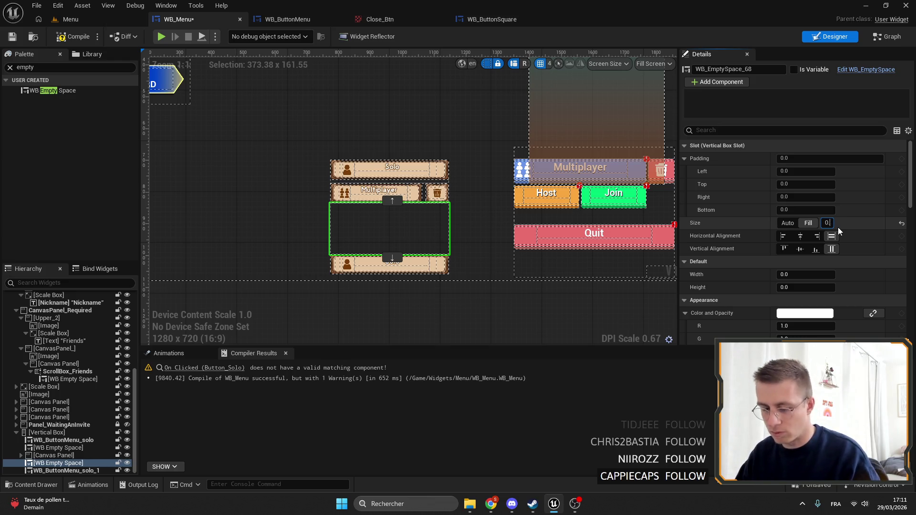
pyautogui.press('BackSpace')
pyautogui.write('7')
pyautogui.press('Return')
pyautogui.scroll(6, 474, 176)
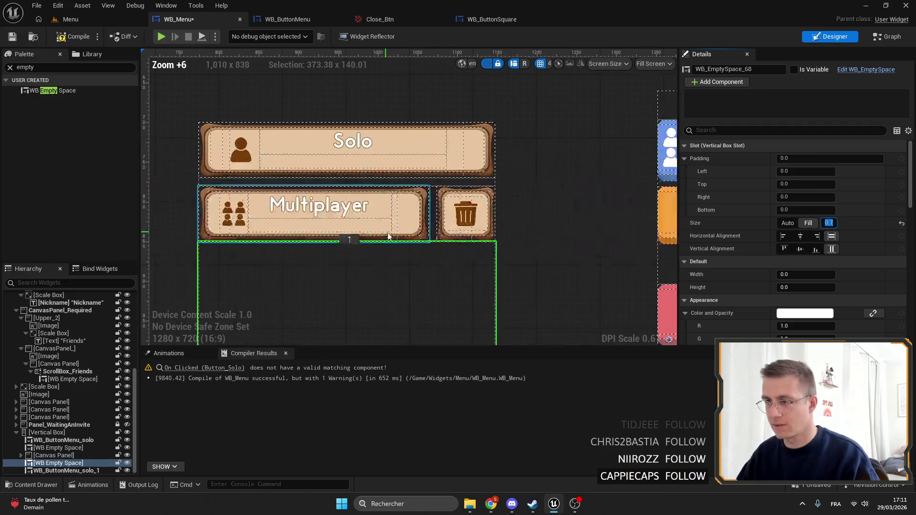
pyautogui.moveTo(262, 253); pyautogui.dragTo(261, 314)
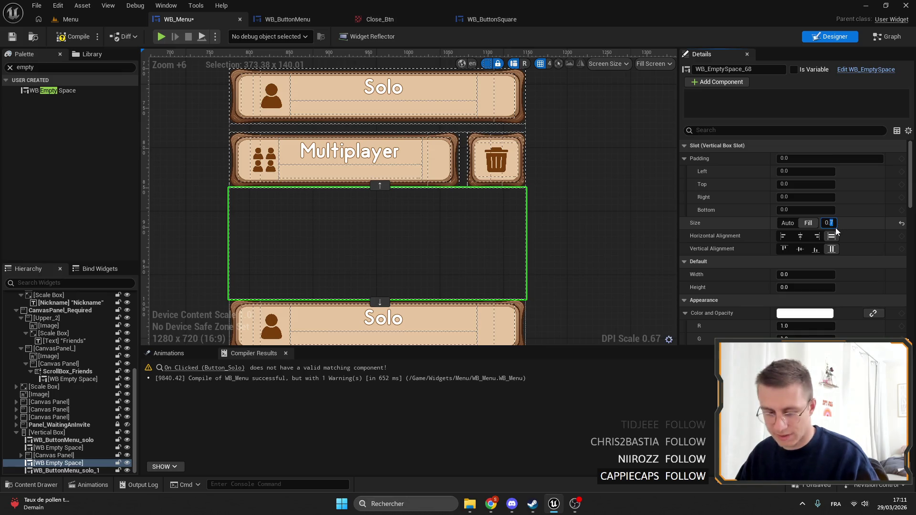
pyautogui.write('6')
pyautogui.press('Return')
pyautogui.scroll(-3, 511, 247)
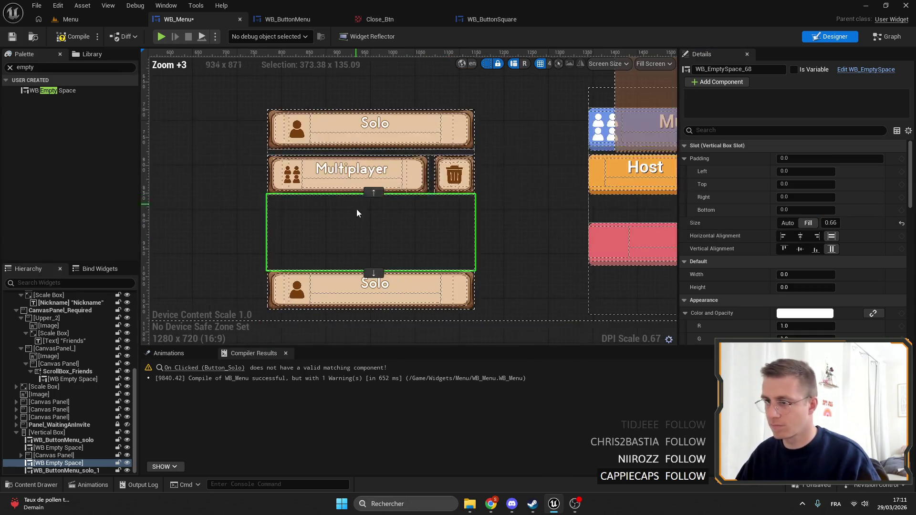
pyautogui.scroll(2, 394, 225)
# Reset the lower Solo button's Icon 2D to None and open WB_ButtonMenu.
pyautogui.click(353, 236)
pyautogui.scroll(-1, 353, 236)
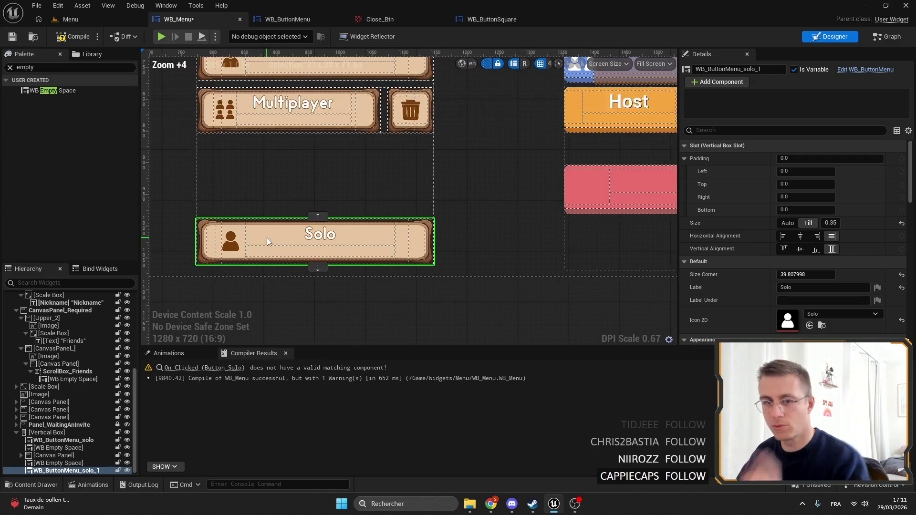
pyautogui.scroll(1, 306, 215)
pyautogui.scroll(-2, 494, 188)
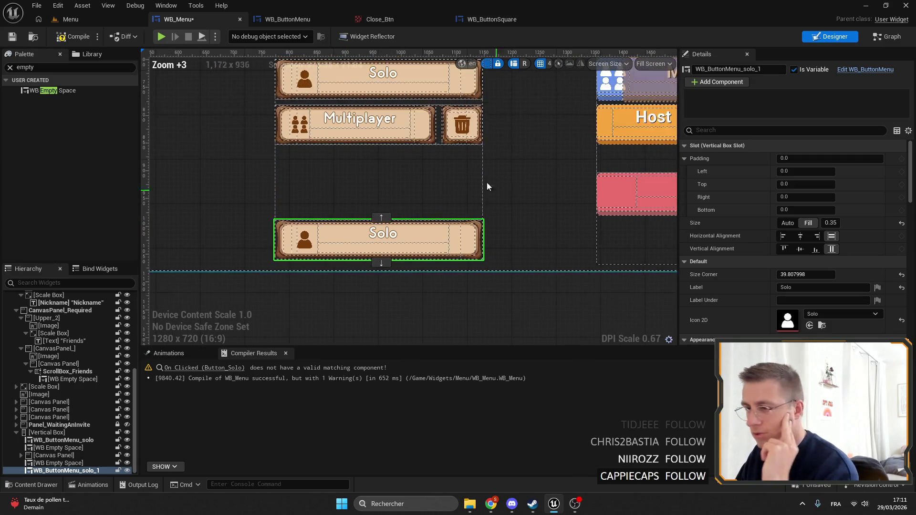
pyautogui.scroll(-4, 499, 180)
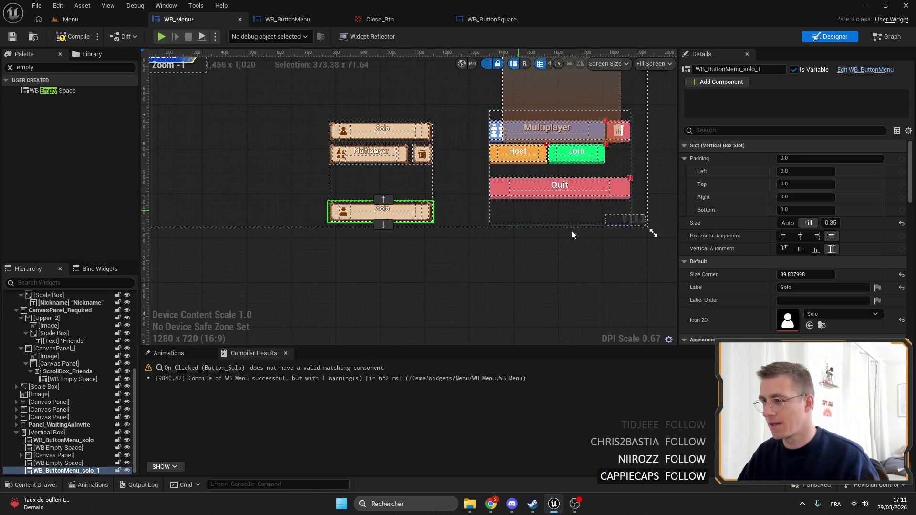
pyautogui.click(902, 320)
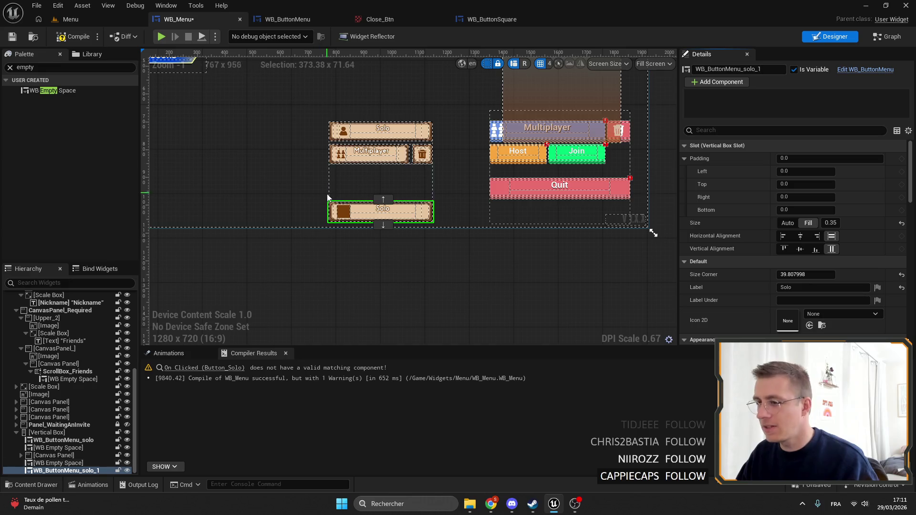
pyautogui.scroll(5, 342, 211)
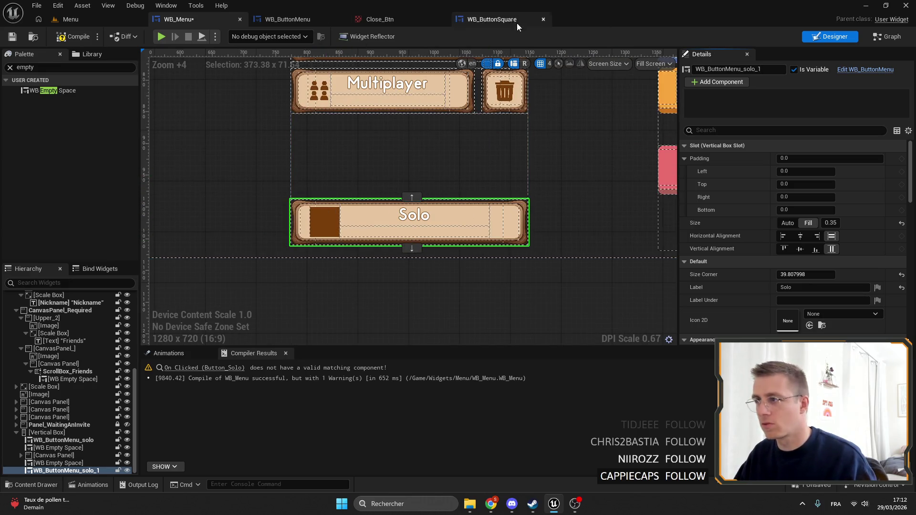
pyautogui.click(287, 19)
pyautogui.scroll(2, 368, 242)
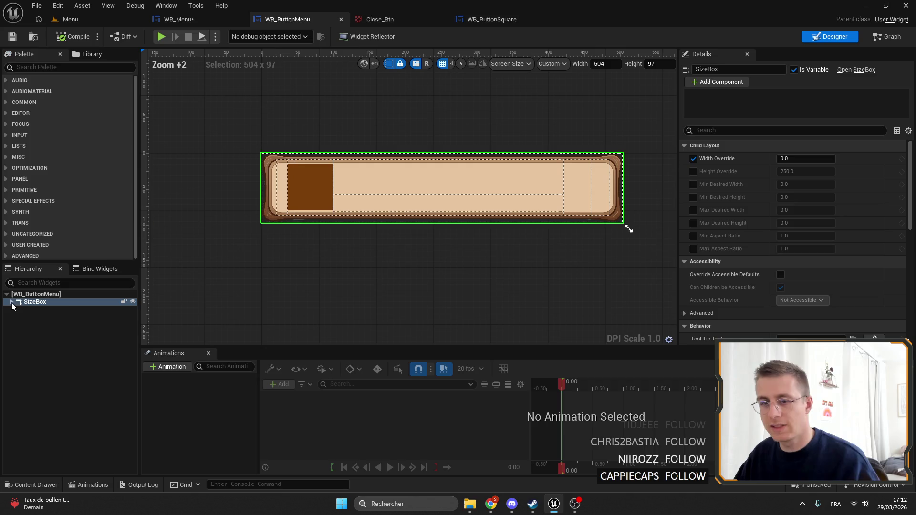
# Add a trial Is Valid node from Icon 2D in the EventGraph, then delete it.
pyautogui.click(11, 302)
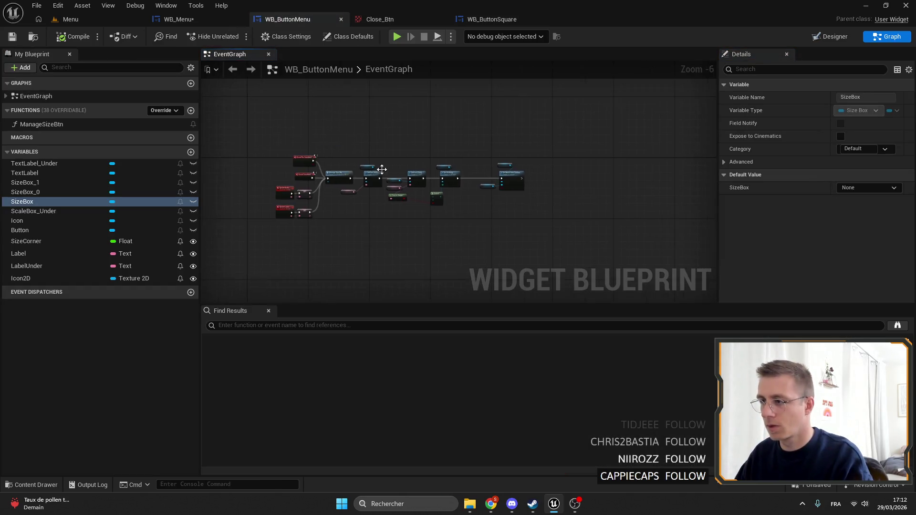
pyautogui.scroll(5, 359, 159)
pyautogui.moveTo(389, 161); pyautogui.dragTo(401, 191)
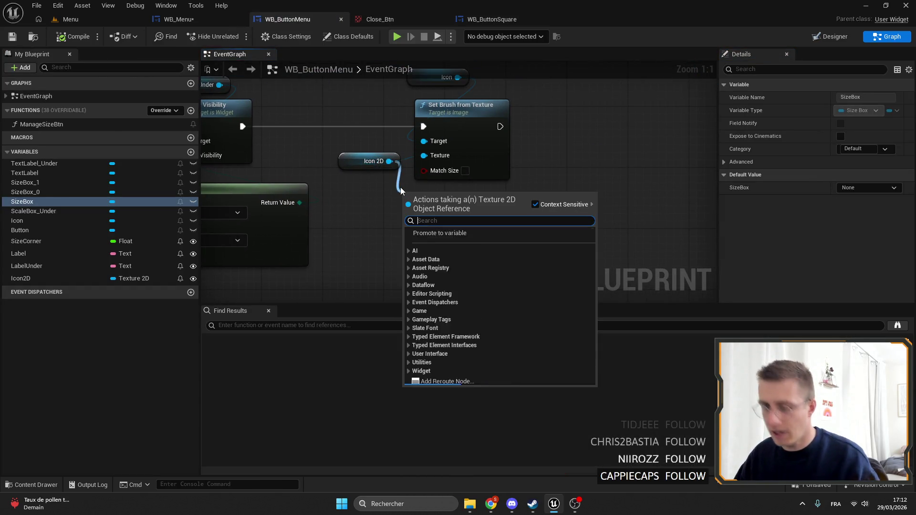
pyautogui.write('ISva')
pyautogui.press('Return')
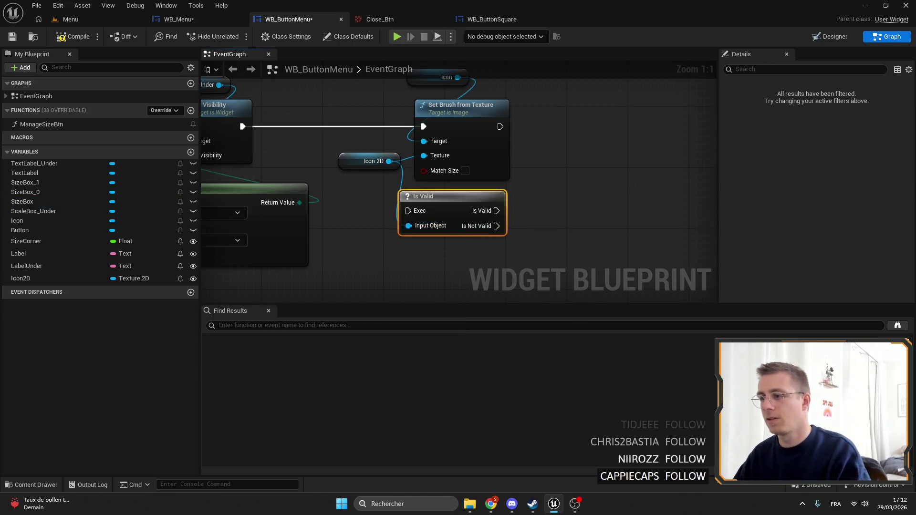
pyautogui.moveTo(393, 221); pyautogui.dragTo(482, 102)
pyautogui.moveTo(393, 221)
pyautogui.mouseDown()
pyautogui.moveTo(407, 122)
pyautogui.moveTo(378, 128)
pyautogui.mouseUp()
pyautogui.press('Delete')
# Rearrange the Icon, Icon 2D and Set Brush nodes further left.
pyautogui.moveTo(438, 84)
pyautogui.mouseDown()
pyautogui.moveTo(506, 102)
pyautogui.moveTo(568, 144)
pyautogui.mouseUp()
pyautogui.moveTo(587, 146); pyautogui.dragTo(418, 139)
pyautogui.moveTo(310, 128); pyautogui.dragTo(382, 205)
pyautogui.moveTo(402, 142); pyautogui.dragTo(335, 143)
pyautogui.moveTo(383, 108); pyautogui.dragTo(329, 106)
pyautogui.moveTo(341, 200)
pyautogui.mouseDown()
pyautogui.moveTo(352, 127)
pyautogui.moveTo(345, 135)
pyautogui.mouseUp()
# Add an Is Valid node wired to the Icon 2D variable.
pyautogui.moveTo(273, 192)
pyautogui.mouseDown()
pyautogui.moveTo(307, 229)
pyautogui.moveTo(311, 249)
pyautogui.mouseUp()
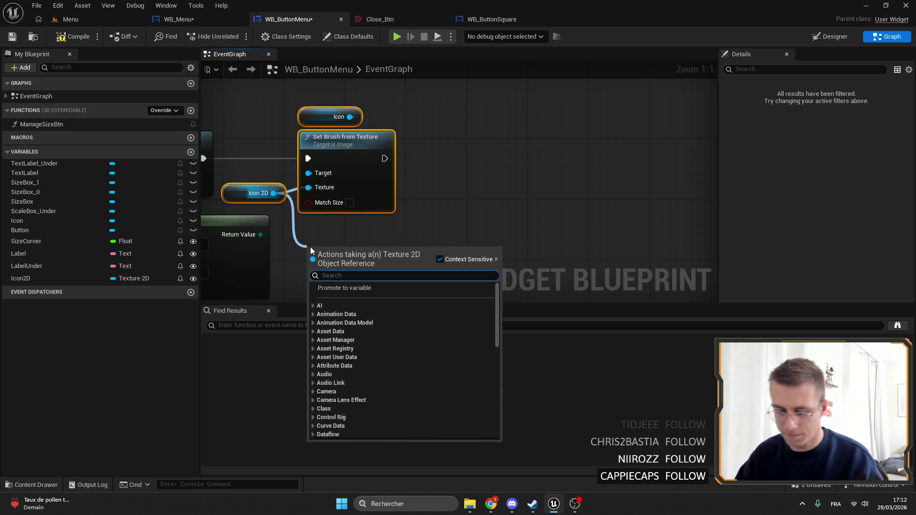
pyautogui.write('is valid')
pyautogui.press('Return')
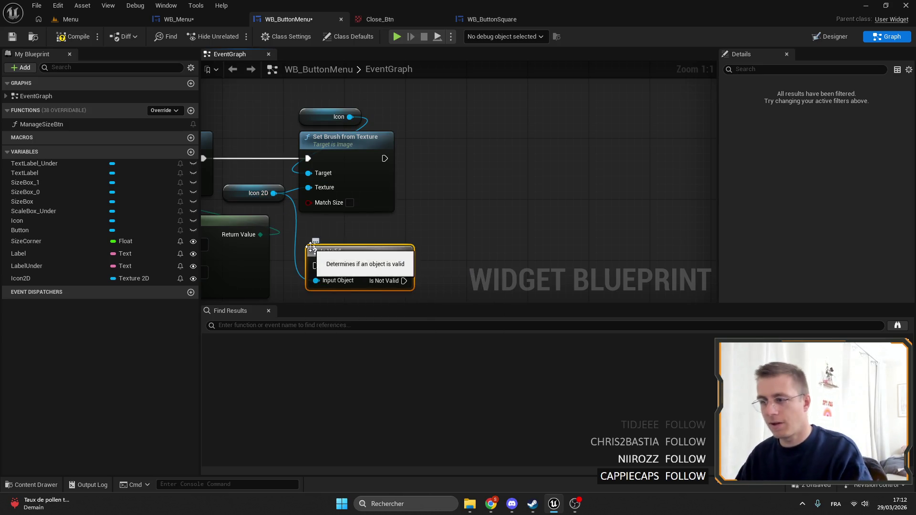
pyautogui.press('Delete')
pyautogui.moveTo(273, 192); pyautogui.dragTo(301, 235)
pyautogui.write('is vali')
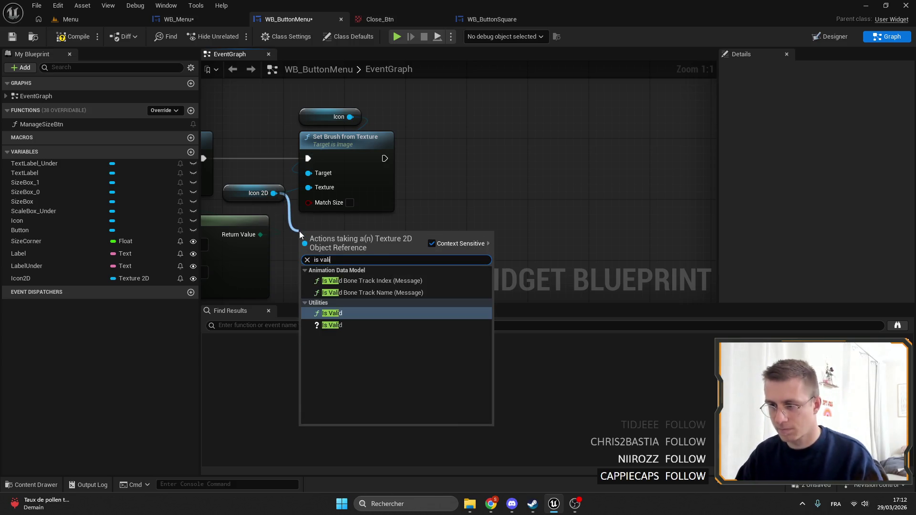
pyautogui.press('Return')
# Start searching for a Set Visibility node from the Icon variable.
pyautogui.moveTo(363, 163); pyautogui.dragTo(558, 161)
pyautogui.write('set v')
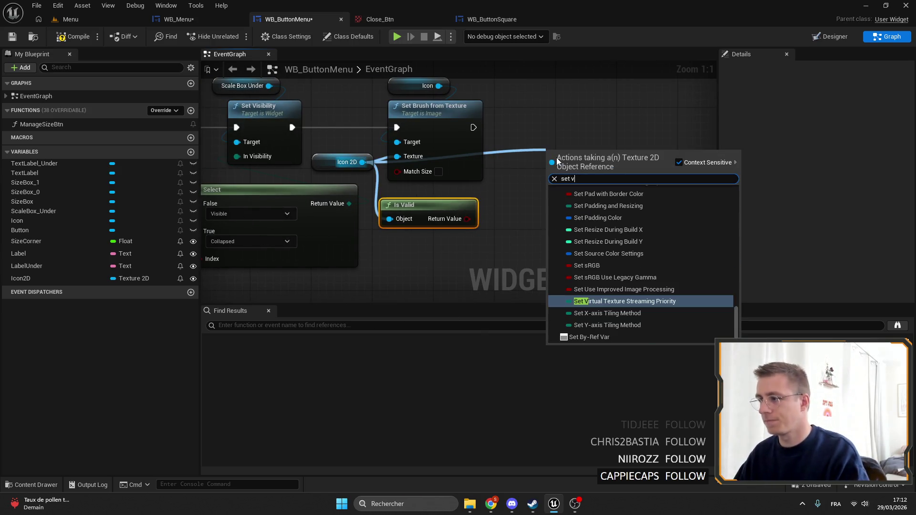
pyautogui.write('is')
pyautogui.press('BackSpace')
pyautogui.press('BackSpace')
pyautogui.press('BackSpace')
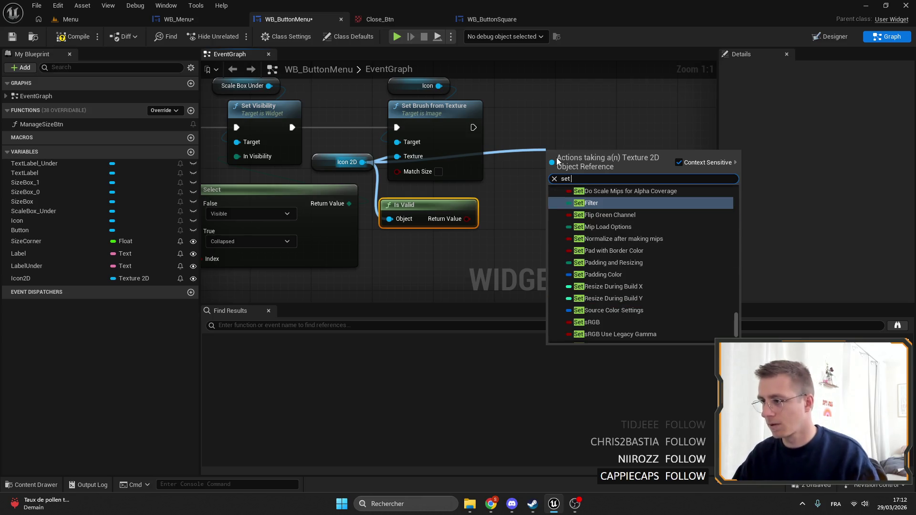
pyautogui.write('visi')
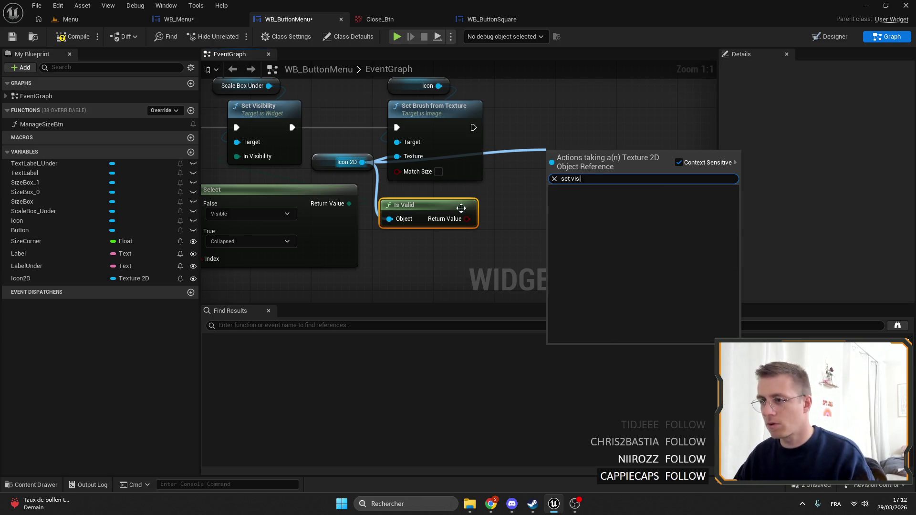
pyautogui.moveTo(458, 136); pyautogui.dragTo(424, 174)
pyautogui.moveTo(496, 133); pyautogui.dragTo(493, 133)
# Place a Set Visibility node targeting the Icon widget.
pyautogui.write('set v')
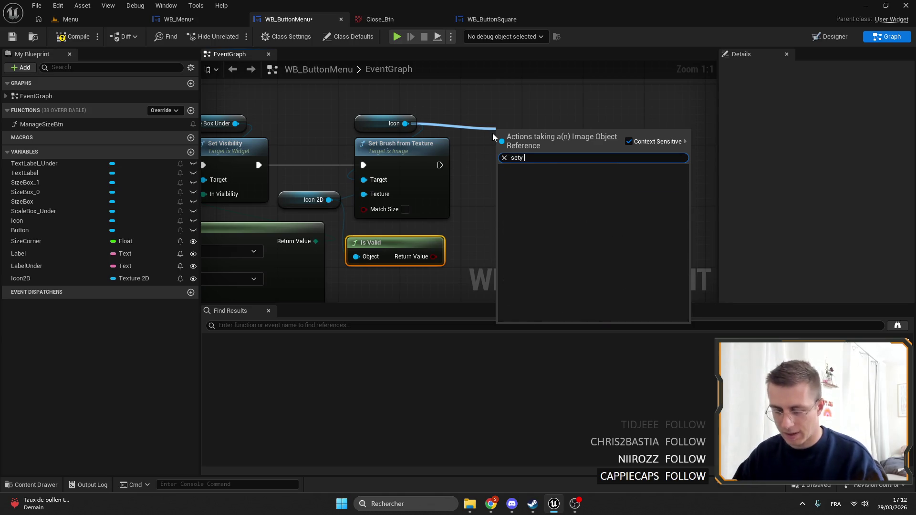
pyautogui.write('isi')
pyautogui.press('Return')
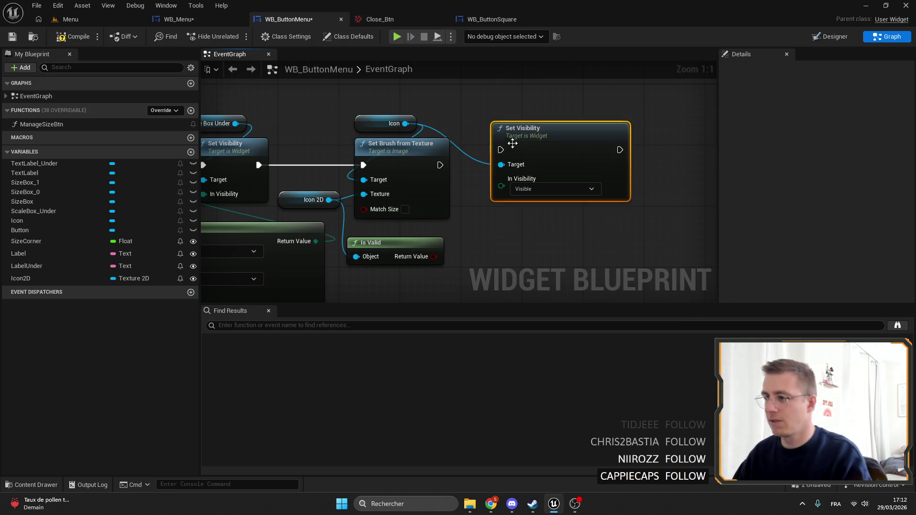
pyautogui.moveTo(450, 184); pyautogui.dragTo(423, 175)
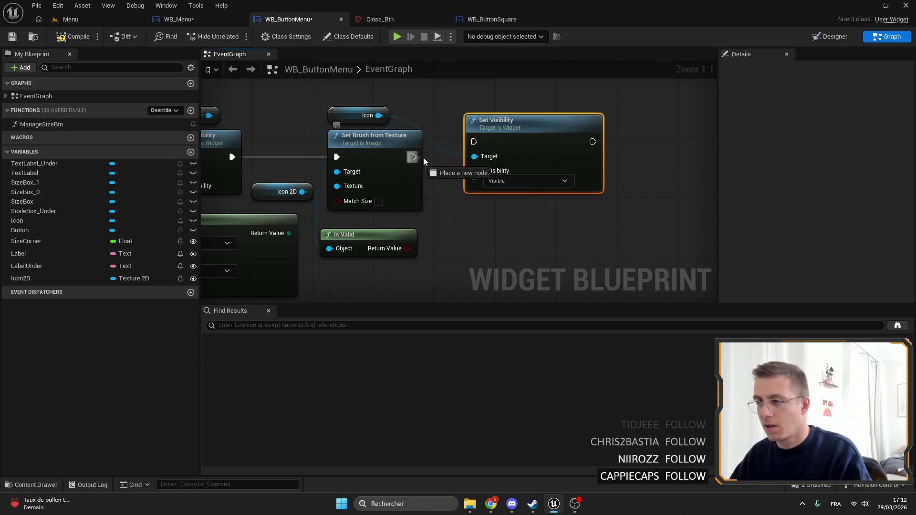
pyautogui.moveTo(506, 129); pyautogui.dragTo(513, 145)
# Feed the visibility input from a Select node indexed by Is Valid's result.
pyautogui.moveTo(482, 193); pyautogui.dragTo(488, 218)
pyautogui.write('sele')
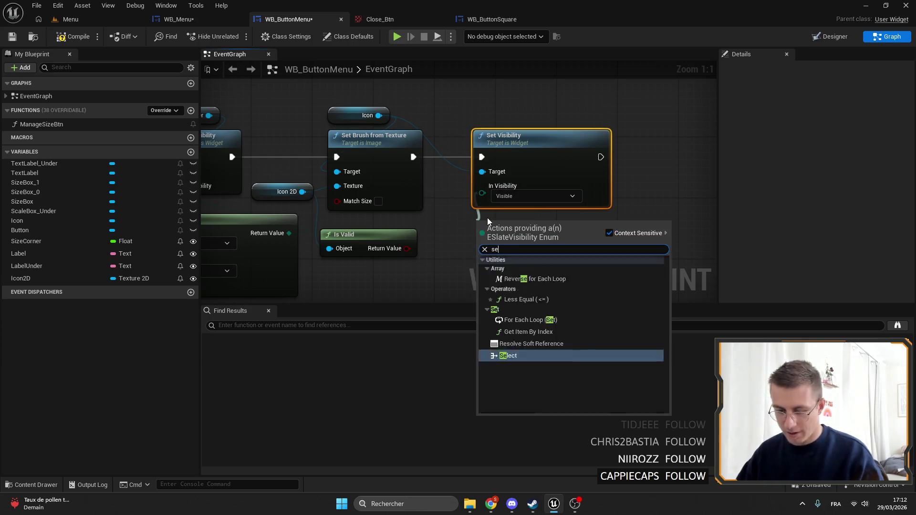
pyautogui.press('Return')
pyautogui.moveTo(539, 123)
pyautogui.mouseDown()
pyautogui.moveTo(576, 131)
pyautogui.moveTo(566, 123)
pyautogui.mouseUp()
pyautogui.moveTo(420, 222); pyautogui.dragTo(466, 266)
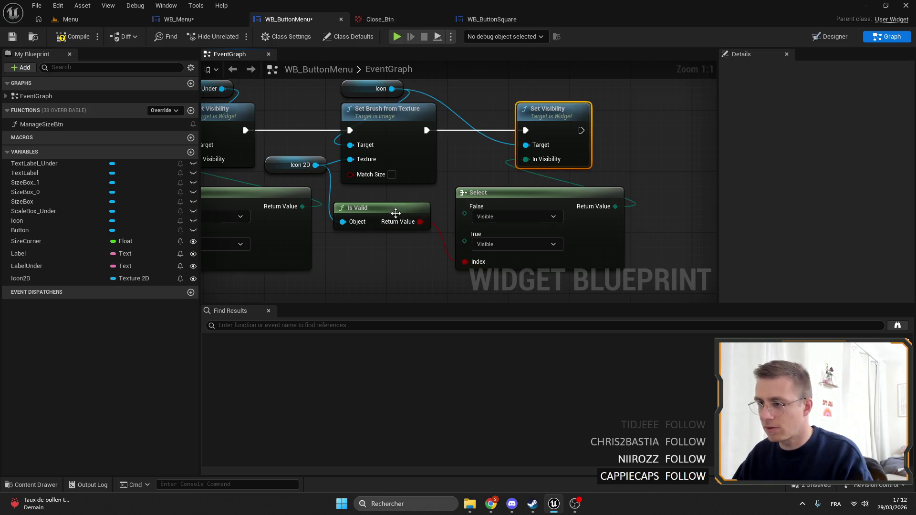
pyautogui.moveTo(398, 211); pyautogui.dragTo(405, 250)
pyautogui.moveTo(461, 259); pyautogui.dragTo(386, 208)
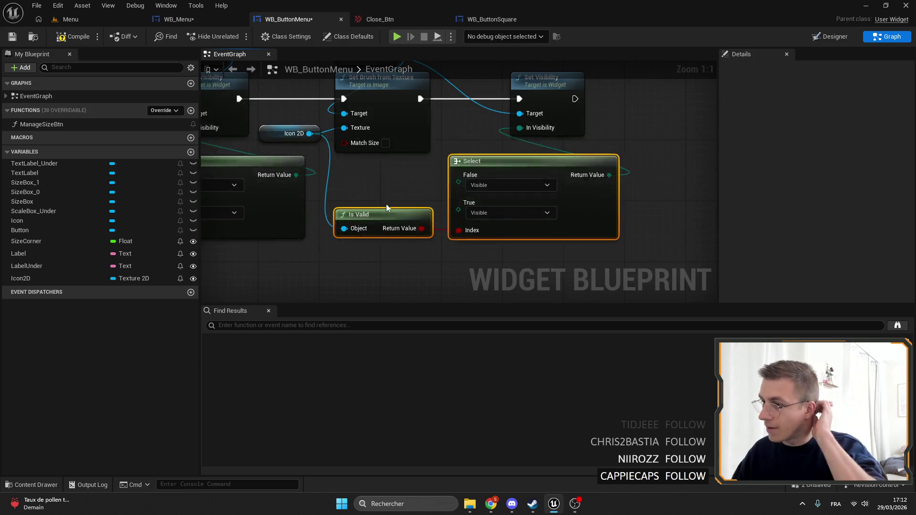
pyautogui.moveTo(575, 162); pyautogui.dragTo(571, 153)
pyautogui.click(455, 242)
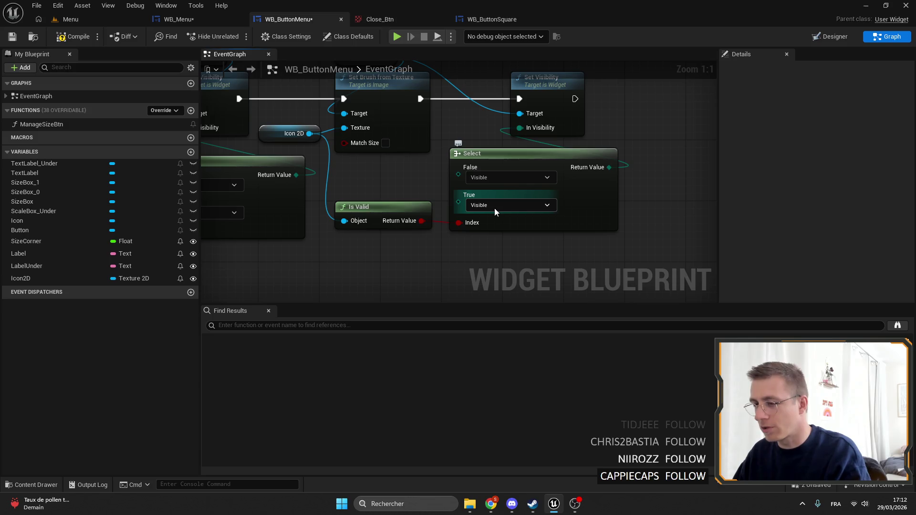
# Set the Select node's False option to Hidden, keeping True as Visible, and save.
pyautogui.click(496, 175)
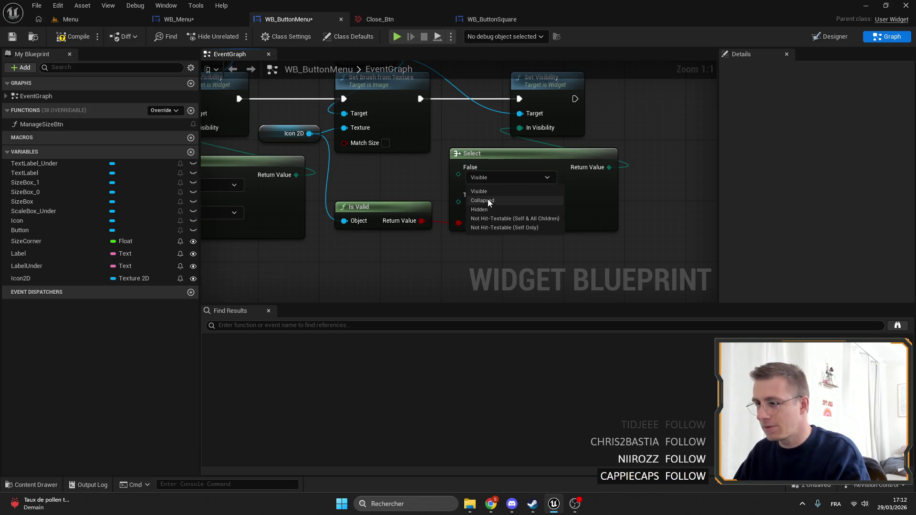
pyautogui.click(488, 198)
pyautogui.click(495, 177)
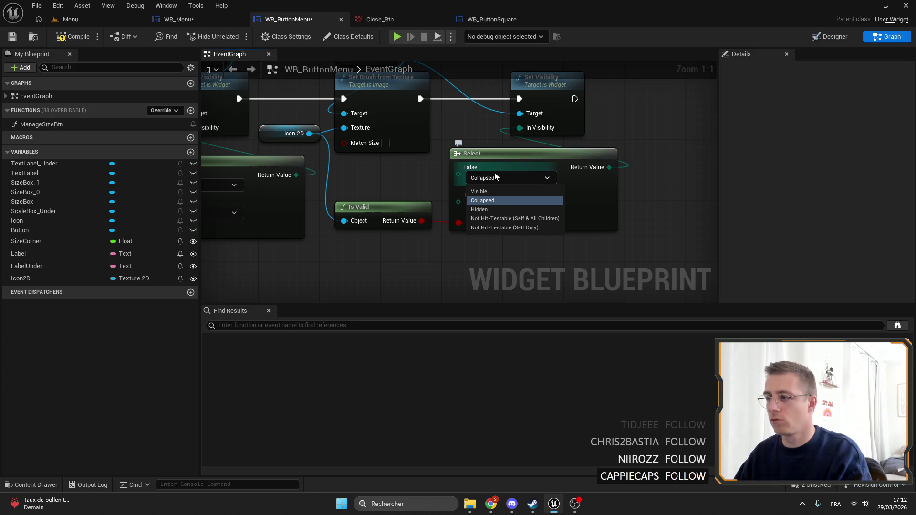
pyautogui.click(489, 211)
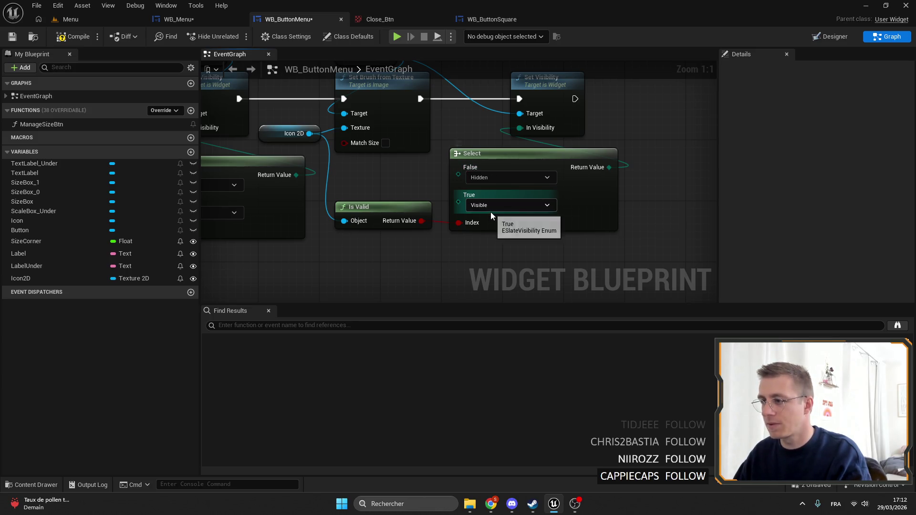
pyautogui.click(12, 37)
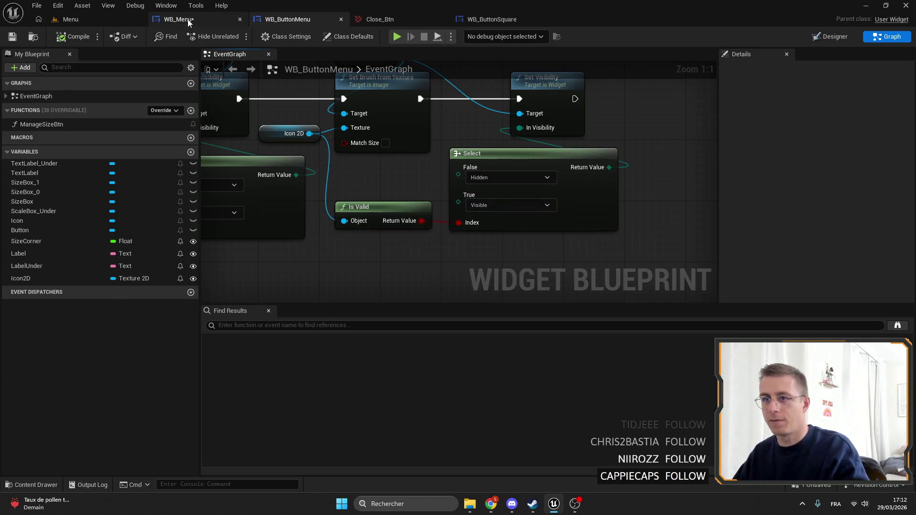
# Label the new bottom button in WB_Menu Exit from the ST_UI string table.
pyautogui.click(187, 19)
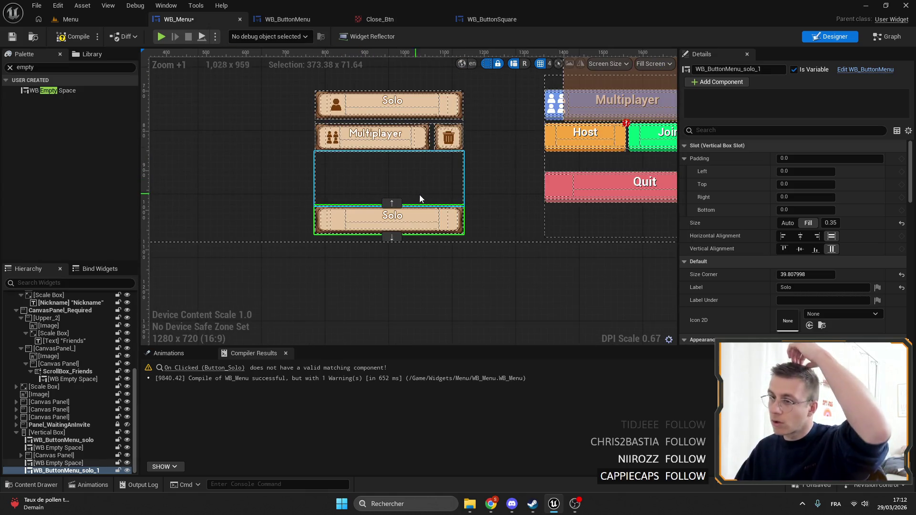
pyautogui.scroll(3, 419, 196)
pyautogui.moveTo(530, 195)
pyautogui.mouseDown()
pyautogui.moveTo(454, 188)
pyautogui.moveTo(254, 244)
pyautogui.moveTo(673, 182)
pyautogui.moveTo(610, 182)
pyautogui.mouseUp()
pyautogui.scroll(-1, 255, 244)
pyautogui.click(794, 287)
pyautogui.write('Qui')
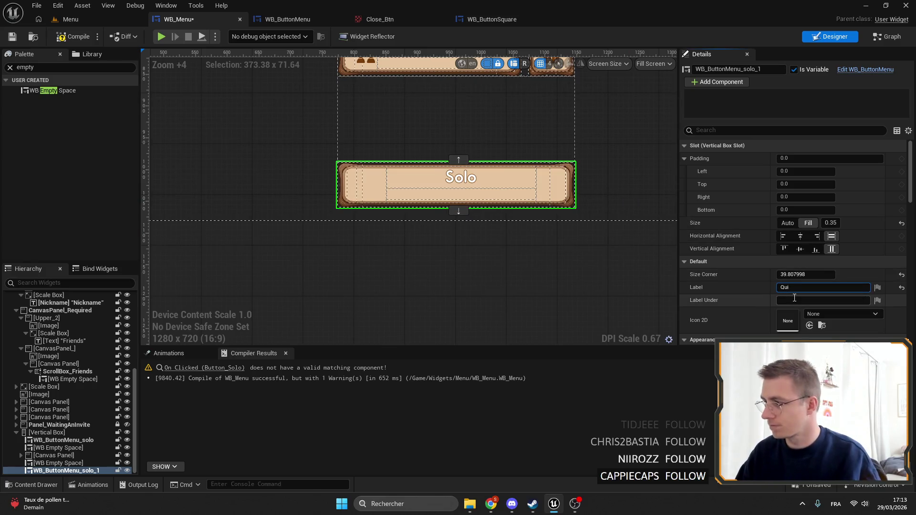
pyautogui.click(757, 293)
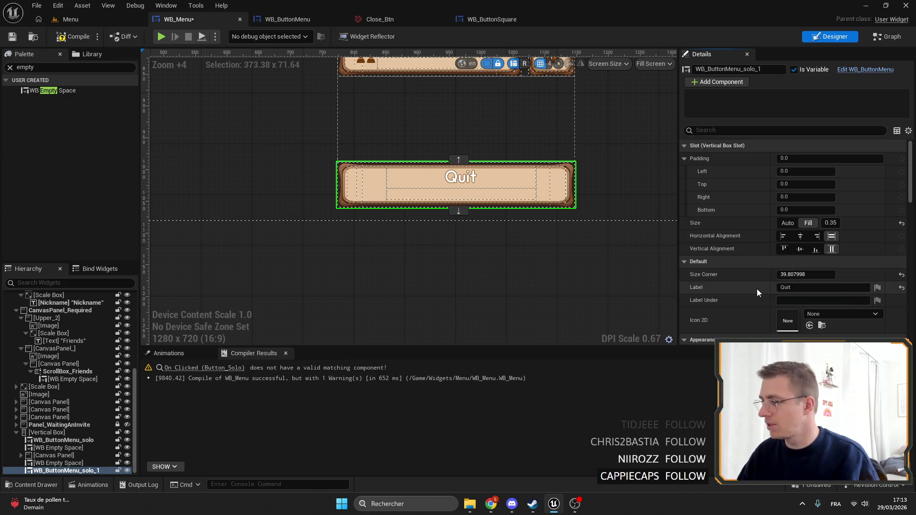
pyautogui.click(877, 284)
pyautogui.click(821, 346)
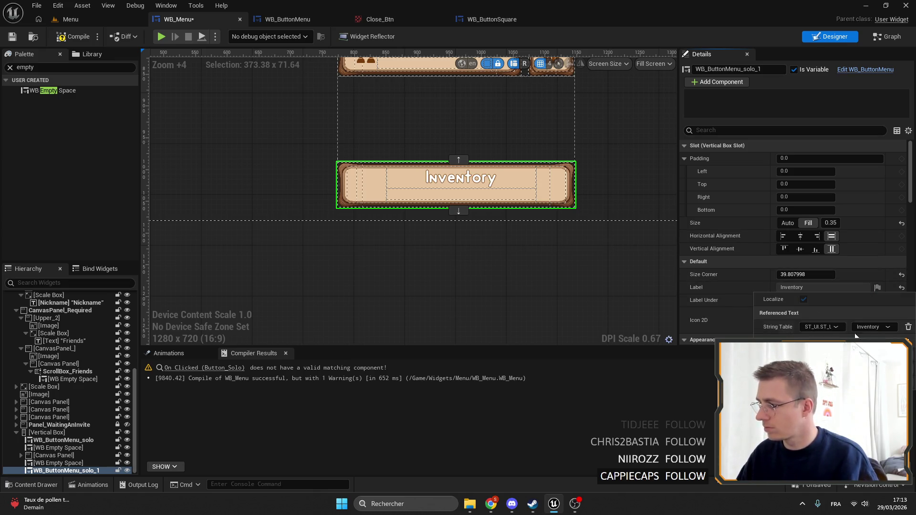
pyautogui.click(872, 327)
pyautogui.write('quit')
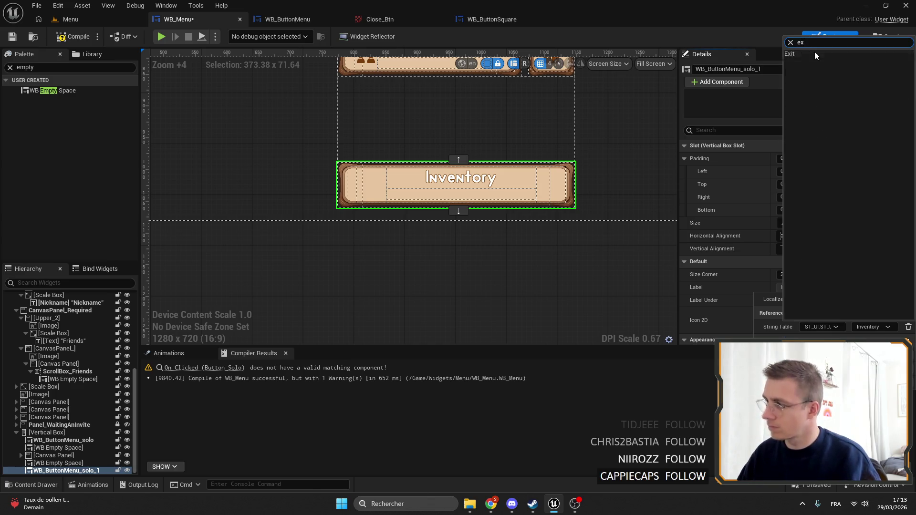
pyautogui.press('Return')
# Delete the old red Quit button.
pyautogui.scroll(-5, 457, 135)
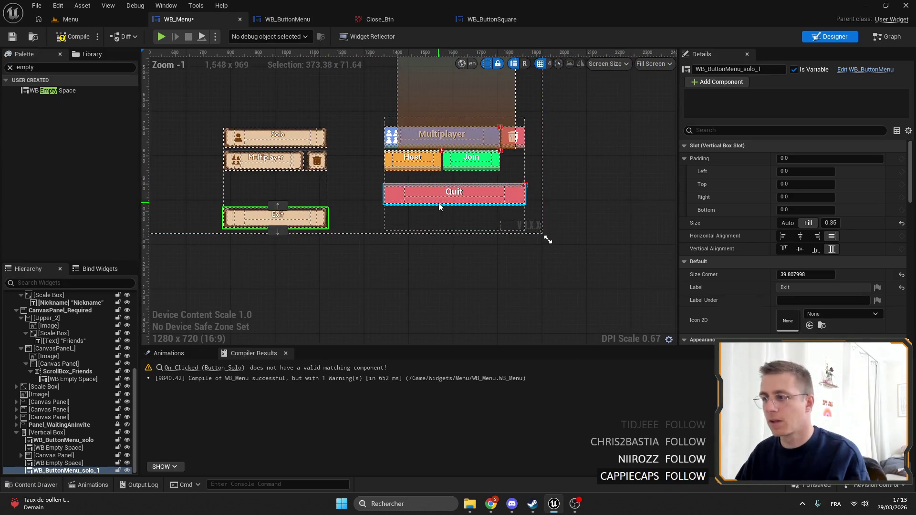
pyautogui.click(439, 204)
pyautogui.press('Delete')
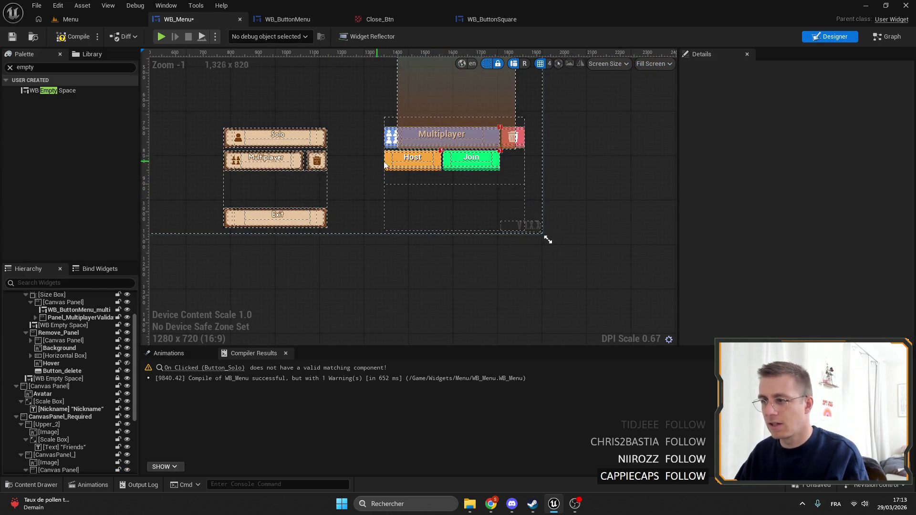
# Set the Multiplayer button's anchors to fill its slot and save WB_Menu.
pyautogui.scroll(3, 410, 162)
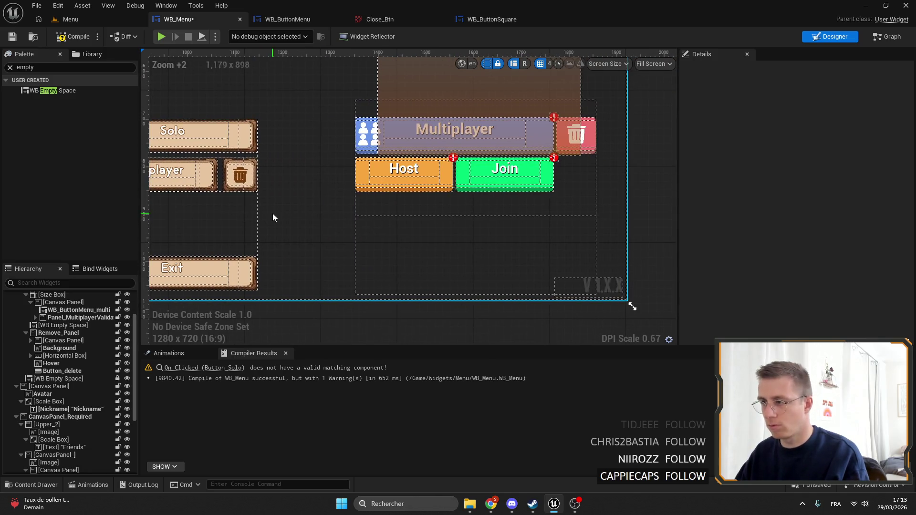
pyautogui.moveTo(253, 208)
pyautogui.mouseDown()
pyautogui.moveTo(441, 195)
pyautogui.moveTo(267, 195)
pyautogui.moveTo(353, 193)
pyautogui.mouseUp()
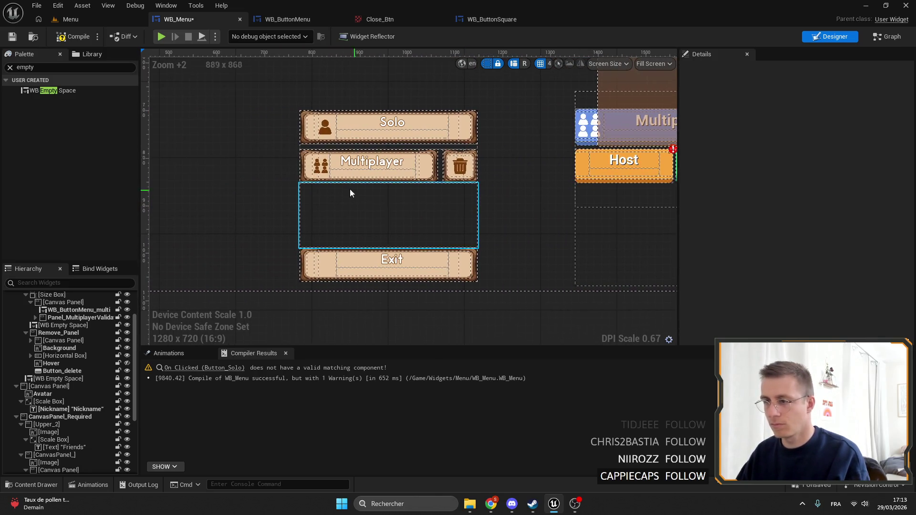
pyautogui.click(367, 167)
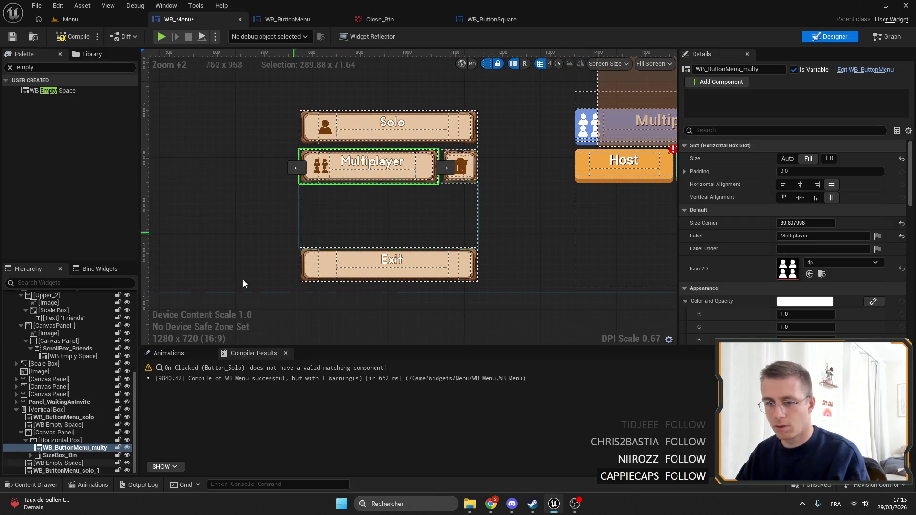
pyautogui.rightClick(71, 452)
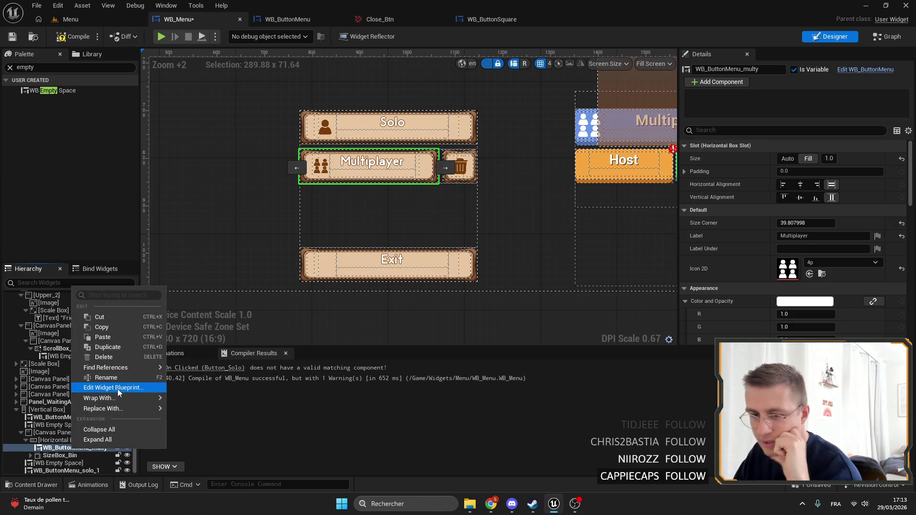
pyautogui.moveTo(115, 403)
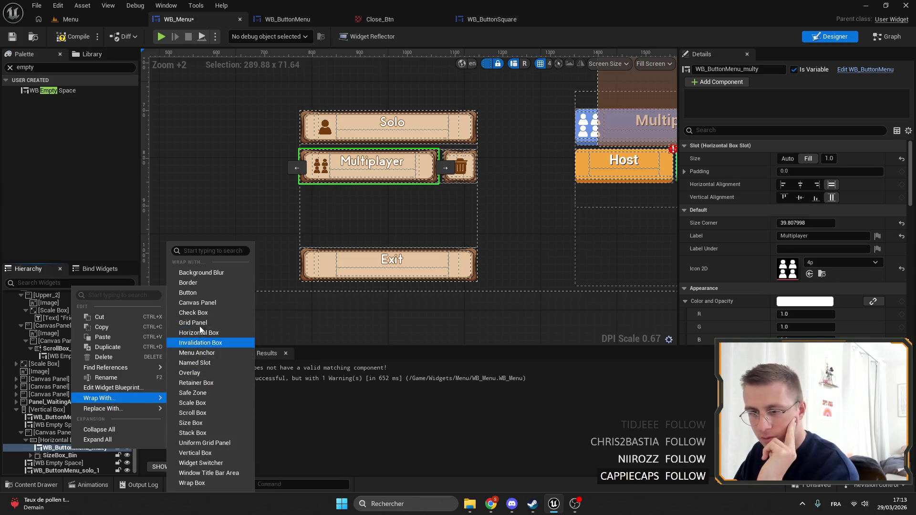
pyautogui.press('Escape')
pyautogui.press('Escape')
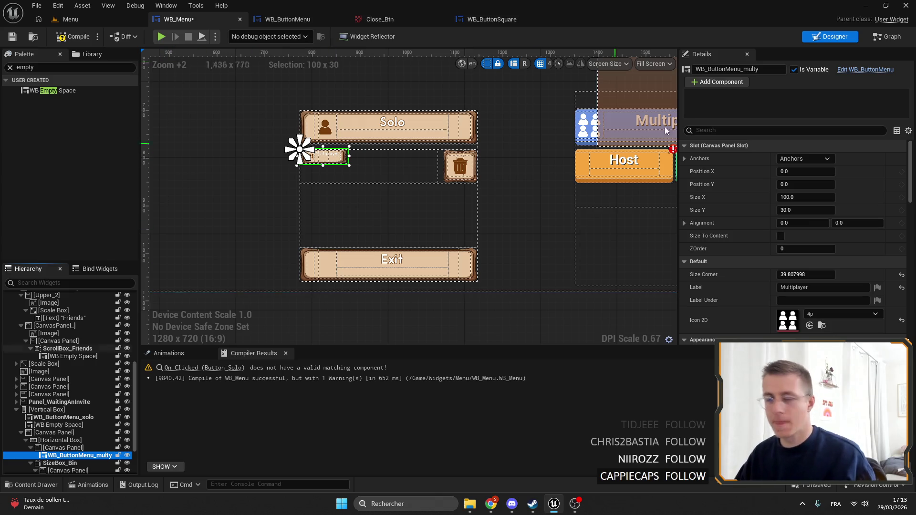
pyautogui.click(813, 159)
pyautogui.click(893, 280)
pyautogui.hotkey('ctrl', 's')
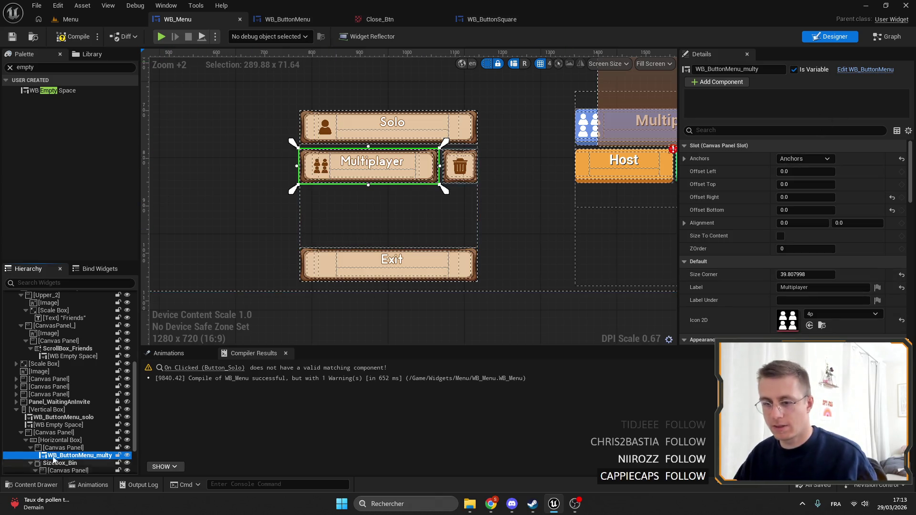
# Select the Multiplayer row's horizontal box and tidy its Hierarchy entries.
pyautogui.scroll(-3, 62, 405)
pyautogui.click(62, 395)
pyautogui.click(67, 403)
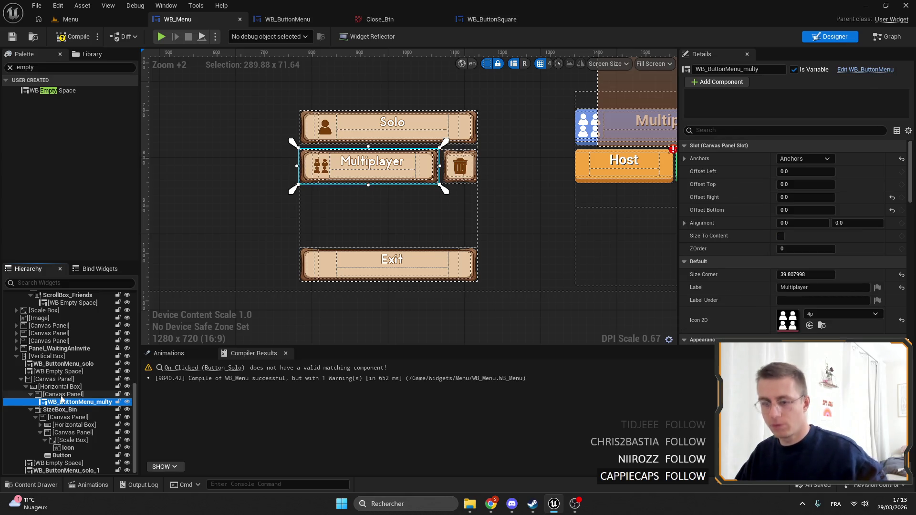
pyautogui.click(60, 388)
pyautogui.click(26, 387)
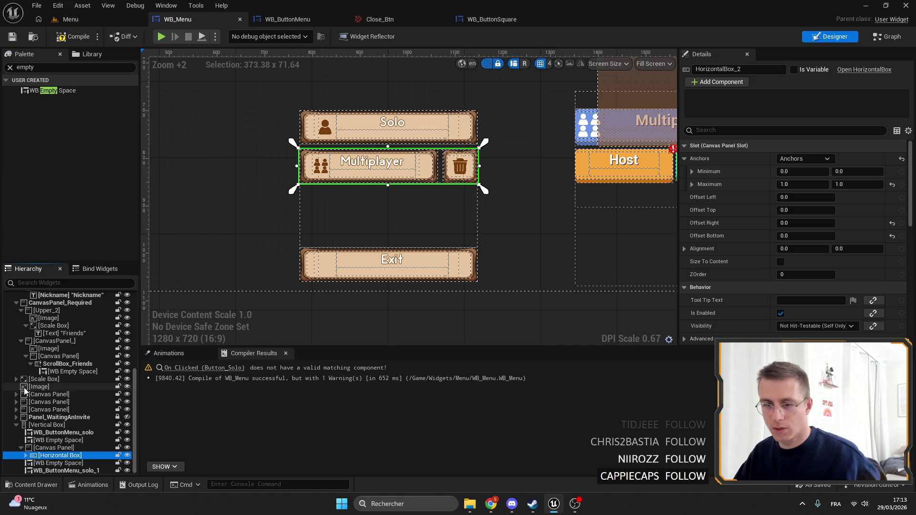
pyautogui.click(21, 449)
pyautogui.click(26, 463)
pyautogui.scroll(-3, 28, 430)
# Paste a copy of the Multiplayer-and-bin row into its Canvas Panel as HorizontalBox_4.
pyautogui.click(35, 388)
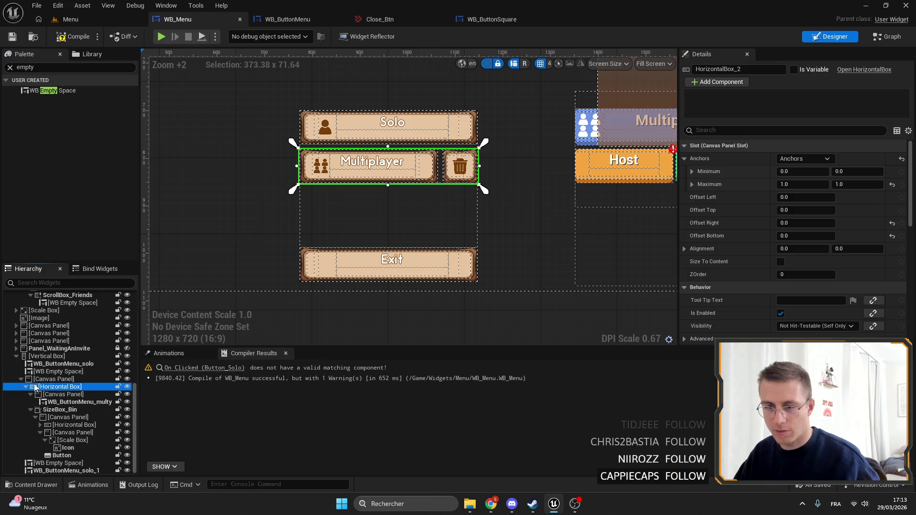
pyautogui.click(40, 411)
pyautogui.scroll(3, 269, 202)
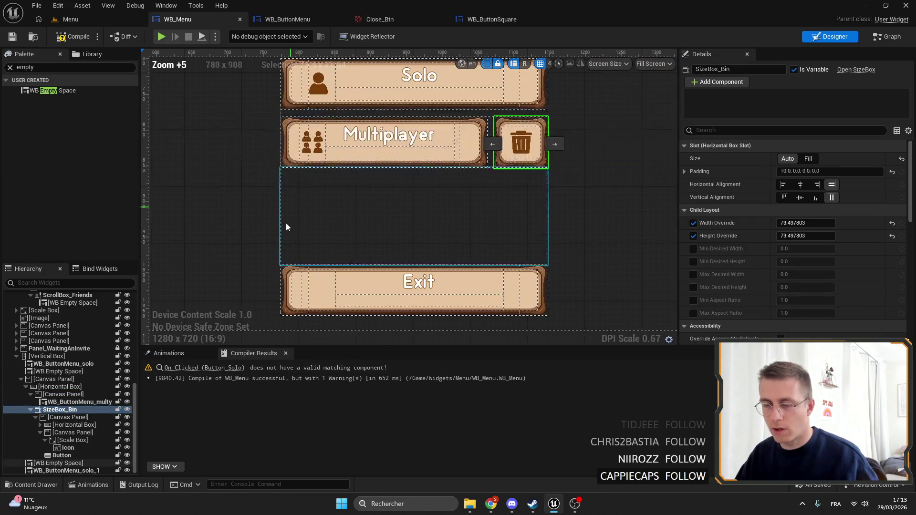
pyautogui.click(49, 388)
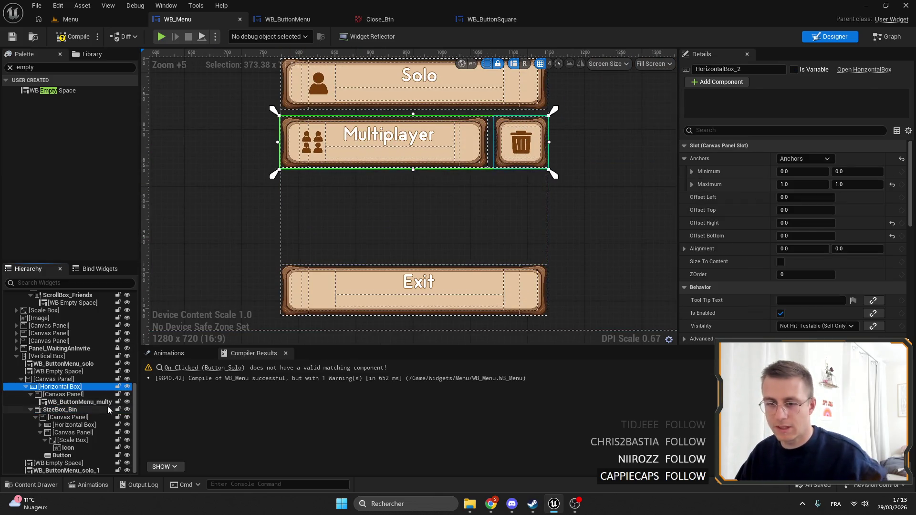
pyautogui.click(72, 402)
pyautogui.click(61, 395)
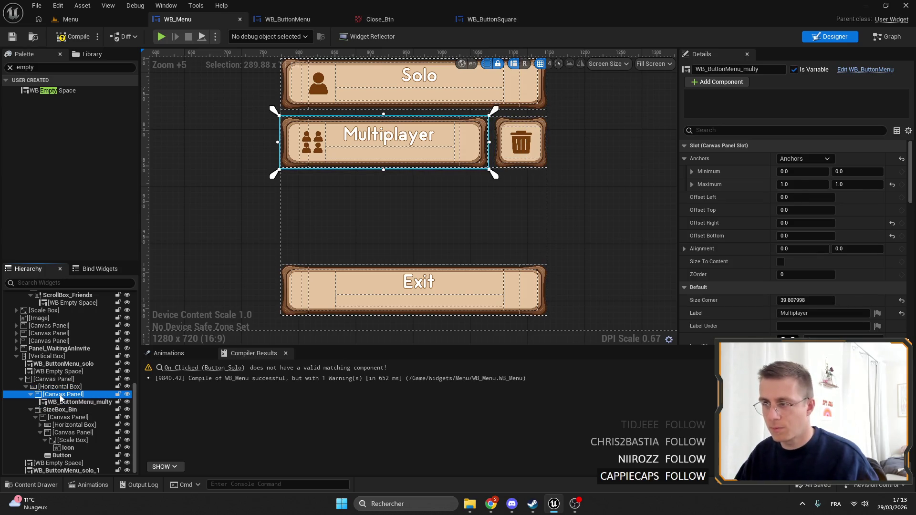
pyautogui.hotkey('ctrl', 'v')
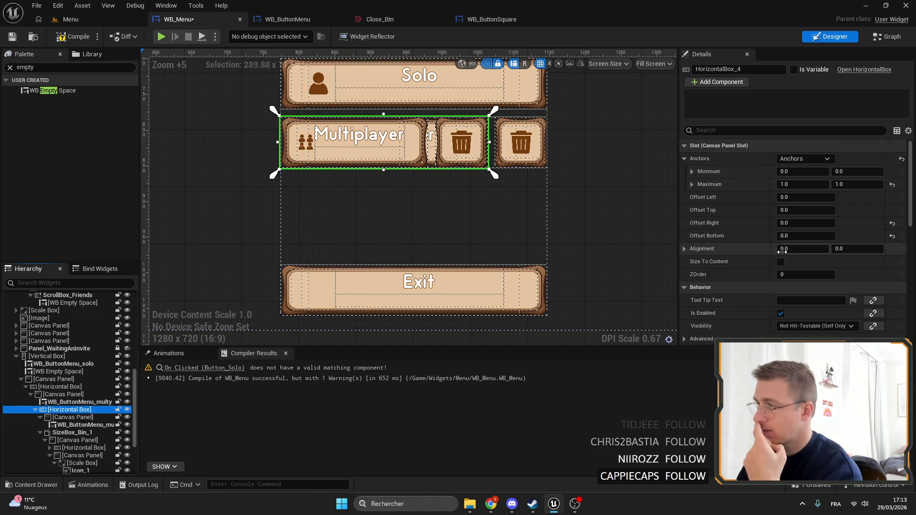
# Shift the copied Multiplayer row to Render Translation Y 74, below the original.
pyautogui.scroll(-10, 795, 215)
pyautogui.moveTo(802, 213)
pyautogui.mouseDown()
pyautogui.moveTo(897, 217)
pyautogui.moveTo(863, 212)
pyautogui.mouseUp()
pyautogui.click(893, 213)
pyautogui.click(402, 228)
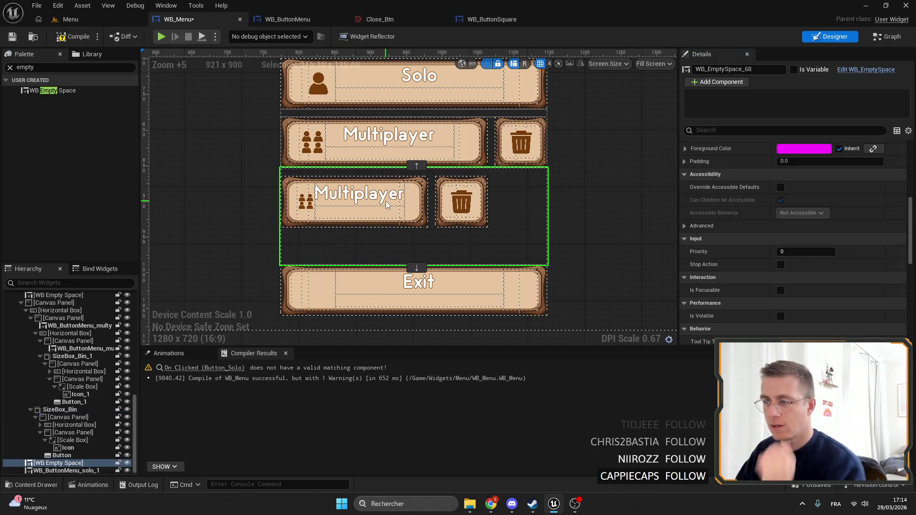
# Delete SizeBox_Bin_1, the trash button, from the copied row.
pyautogui.scroll(2, 77, 382)
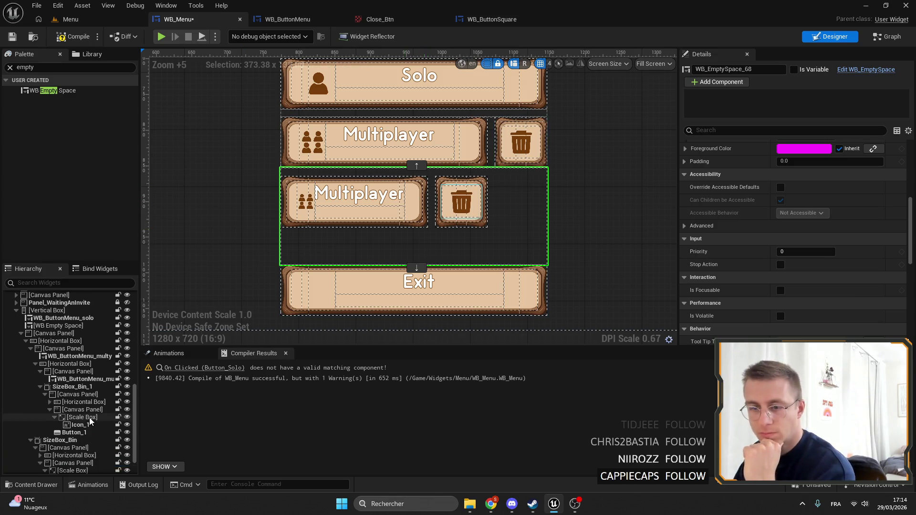
pyautogui.click(76, 402)
pyautogui.click(54, 409)
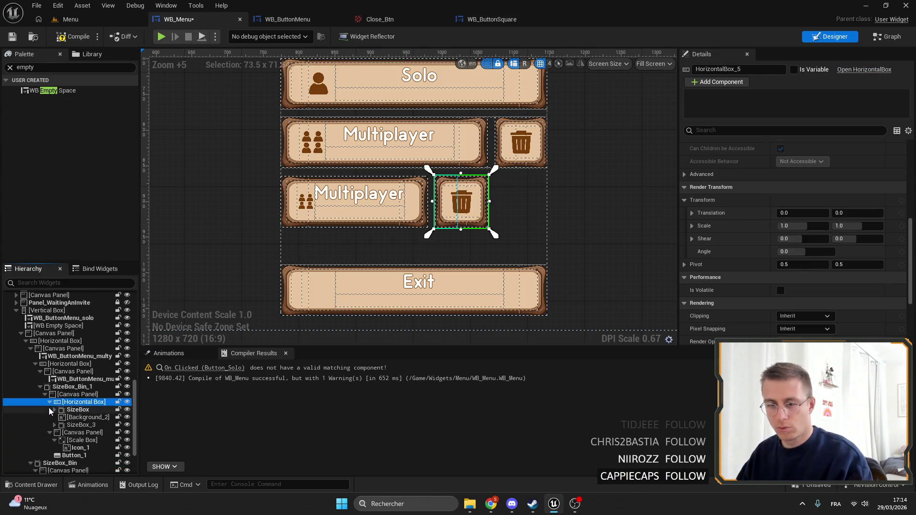
pyautogui.click(80, 410)
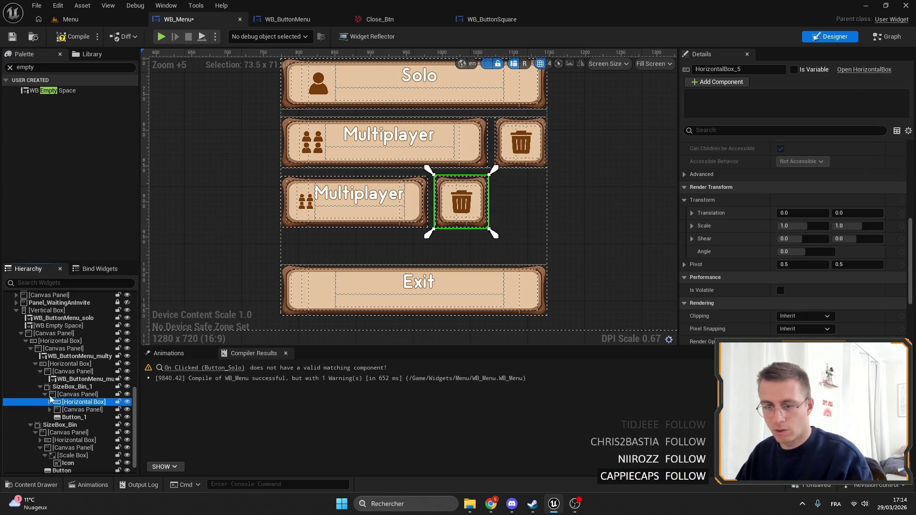
pyautogui.click(71, 388)
pyautogui.press('Delete')
# Set the copied Multiplayer button's icon to None.
pyautogui.click(71, 402)
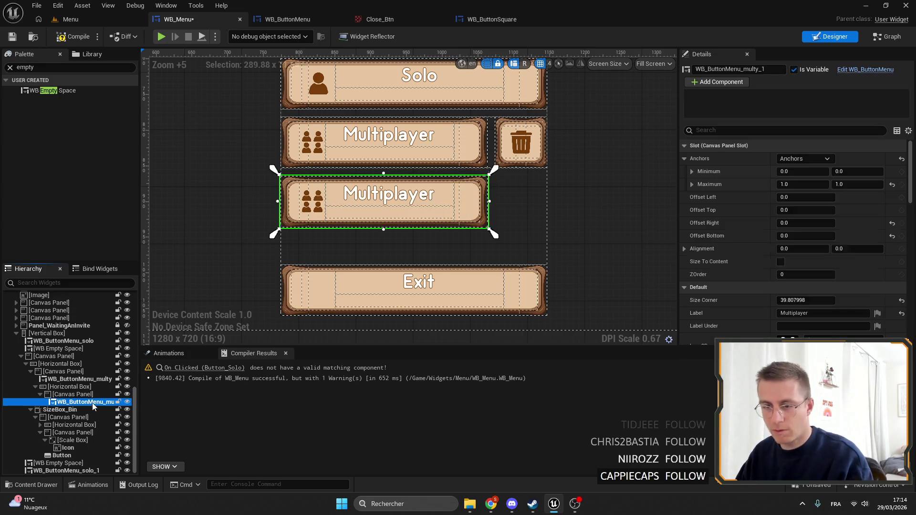
pyautogui.scroll(-4, 341, 209)
pyautogui.scroll(3, 340, 209)
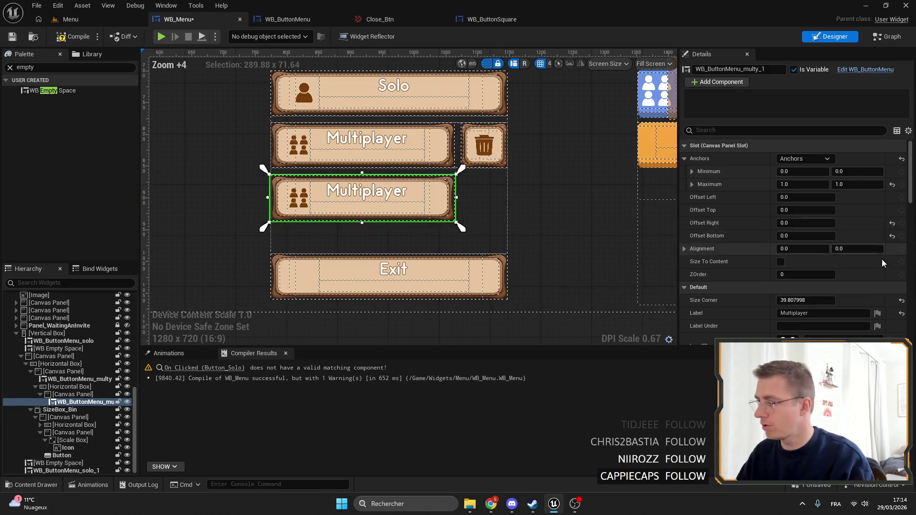
pyautogui.scroll(-3, 840, 267)
pyautogui.click(855, 265)
pyautogui.click(901, 271)
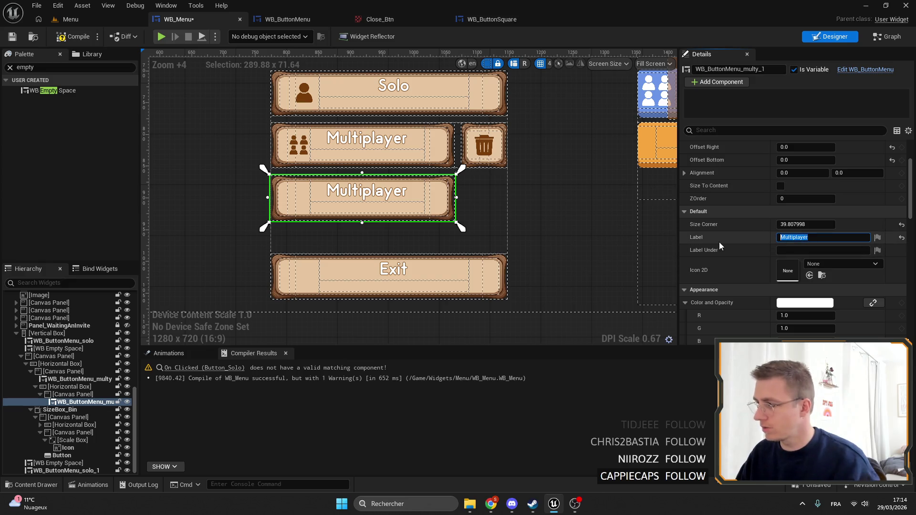
# Relabel the button 'Host'.
pyautogui.write('Host')
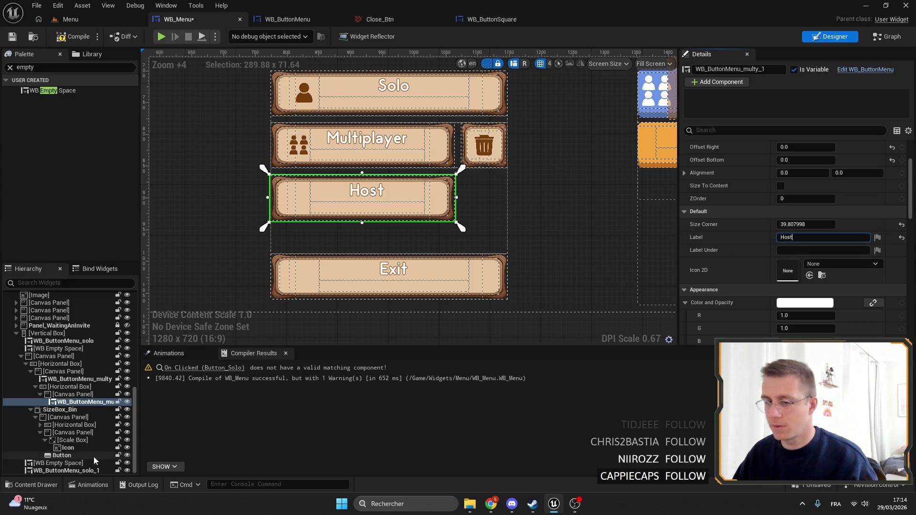
pyautogui.click(60, 403)
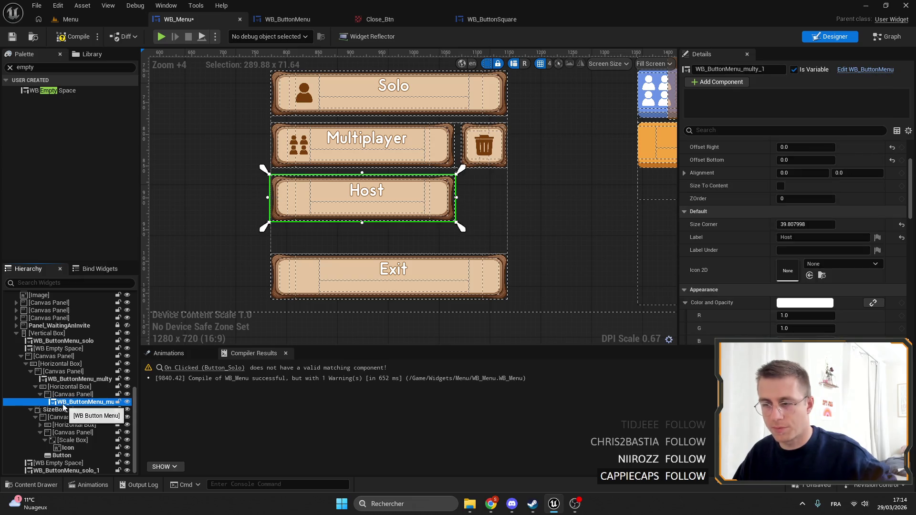
pyautogui.hotkey('ctrl', 'd')
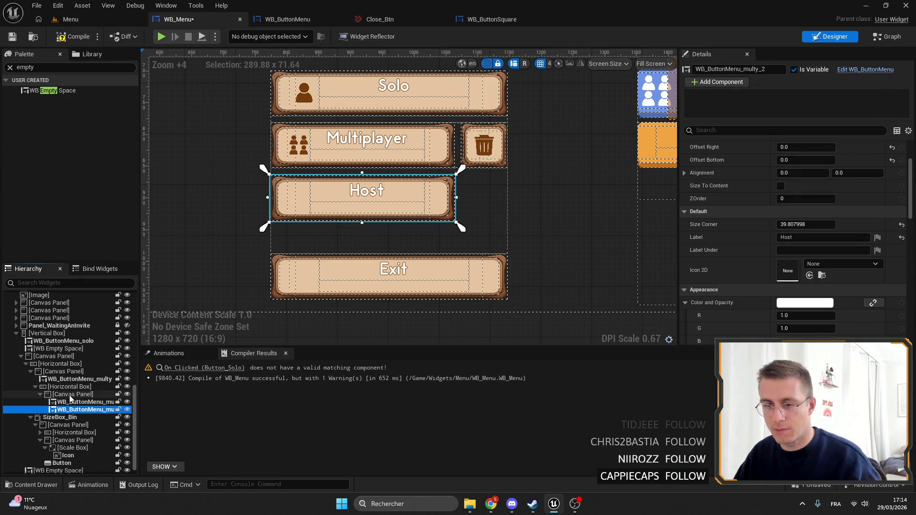
pyautogui.press('Delete')
# Move Host into the Horizontal Box, delete the empty Canvas Panel, and set Slot Size to Fill.
pyautogui.moveTo(67, 402); pyautogui.dragTo(63, 401)
pyautogui.click(64, 394)
pyautogui.press('Delete')
pyautogui.click(58, 401)
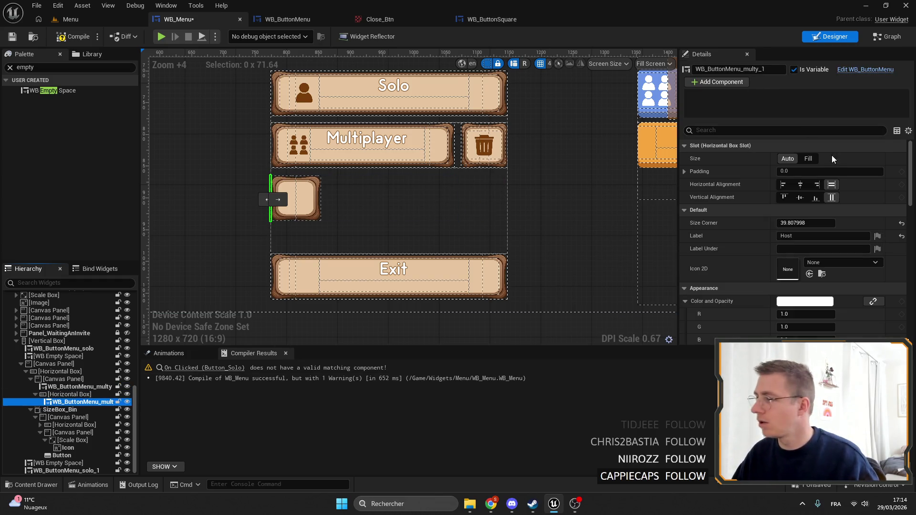
pyautogui.click(808, 159)
pyautogui.click(80, 386)
pyautogui.click(82, 402)
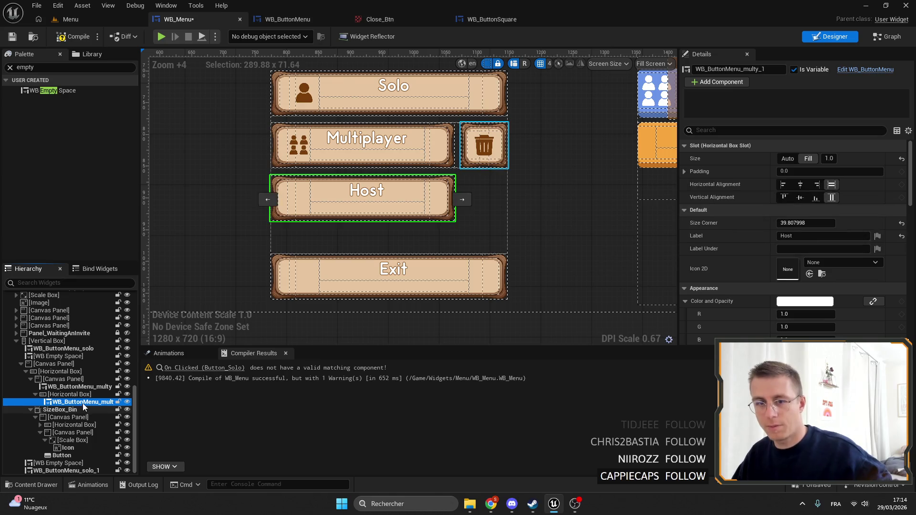
# Duplicate the Host button and relabel the copy 'Join'.
pyautogui.hotkey('ctrl', 'd')
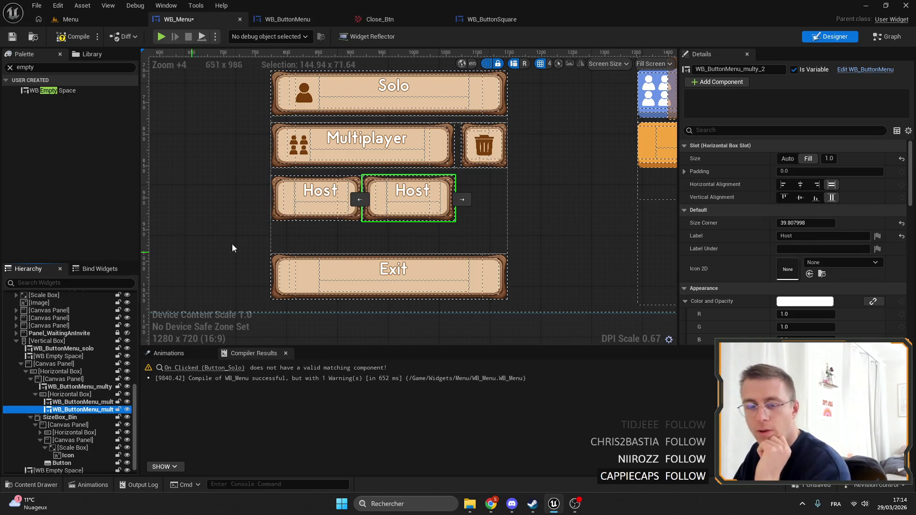
pyautogui.scroll(-2, 342, 202)
pyautogui.scroll(2, 288, 208)
pyautogui.moveTo(288, 208); pyautogui.dragTo(779, 211)
pyautogui.write('Join')
pyautogui.press('Return')
pyautogui.moveTo(562, 246)
pyautogui.mouseDown()
pyautogui.moveTo(254, 242)
pyautogui.moveTo(611, 250)
pyautogui.moveTo(371, 250)
pyautogui.mouseUp()
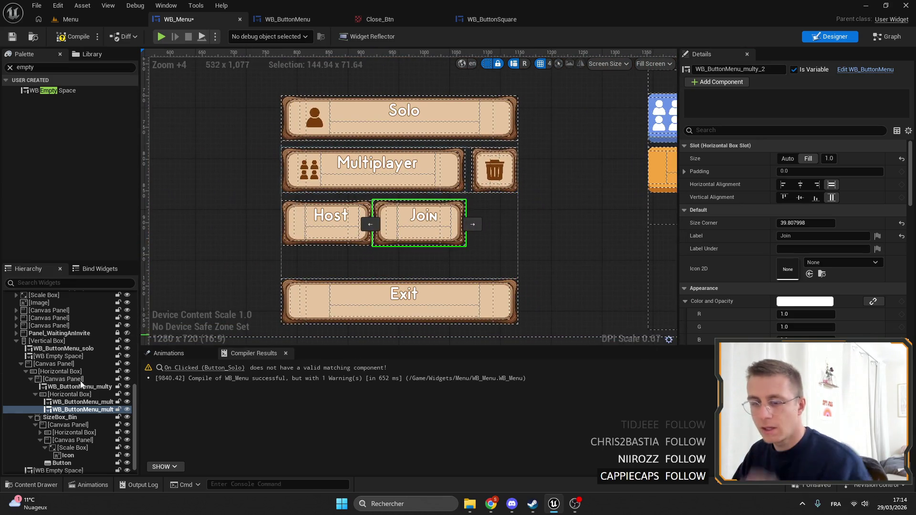
# Give Host a right padding of 5 to separate it from Join.
pyautogui.click(70, 402)
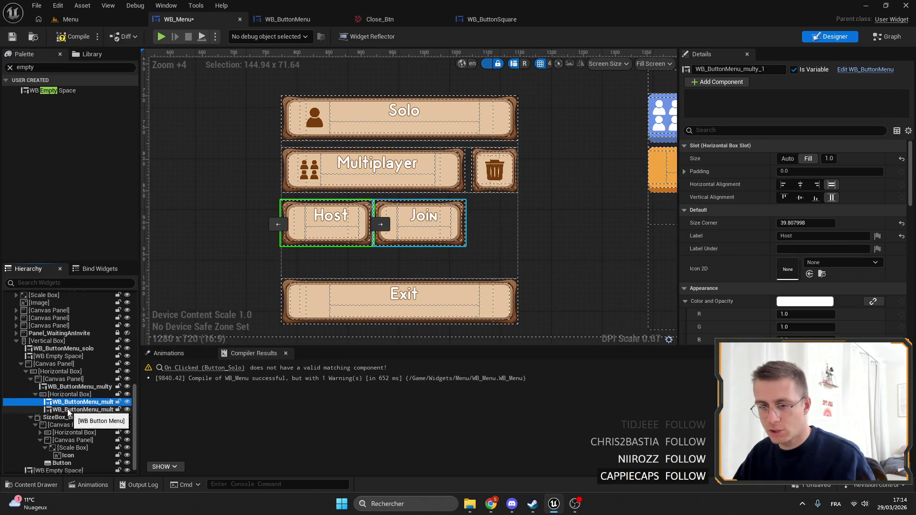
pyautogui.keyDown('ctrl'); pyautogui.click(69, 410); pyautogui.keyUp('ctrl')
pyautogui.click(67, 403)
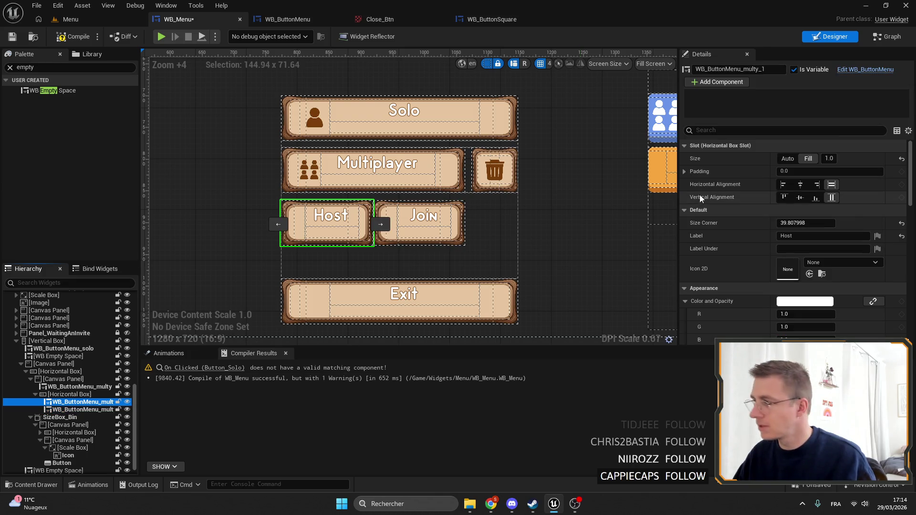
pyautogui.click(685, 172)
pyautogui.write('5')
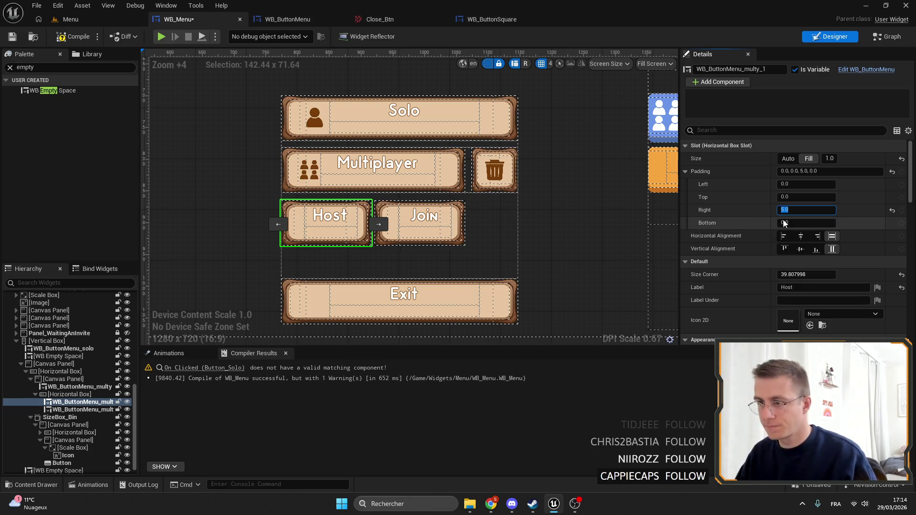
pyautogui.click(84, 410)
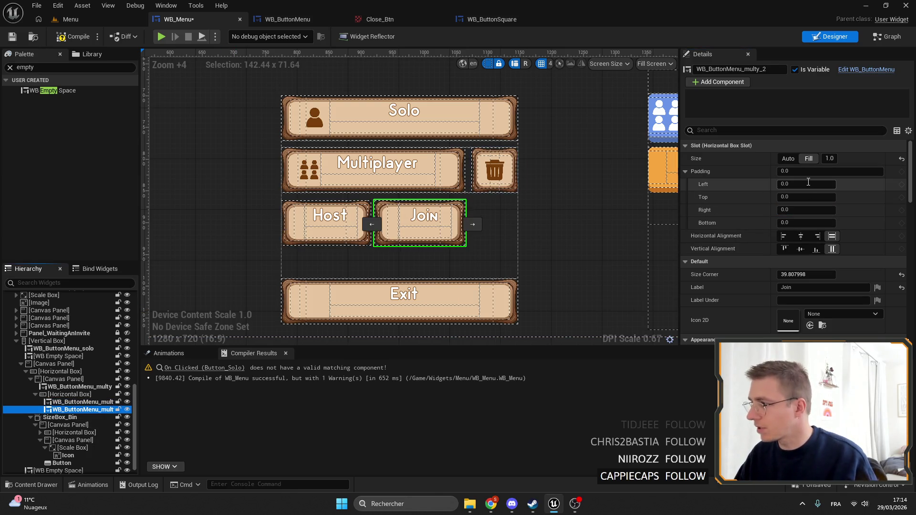
pyautogui.press('Return')
pyautogui.click(500, 231)
# Inspect the Multiplayer button and fit CanvasPanel_Required in the view.
pyautogui.scroll(-2, 500, 231)
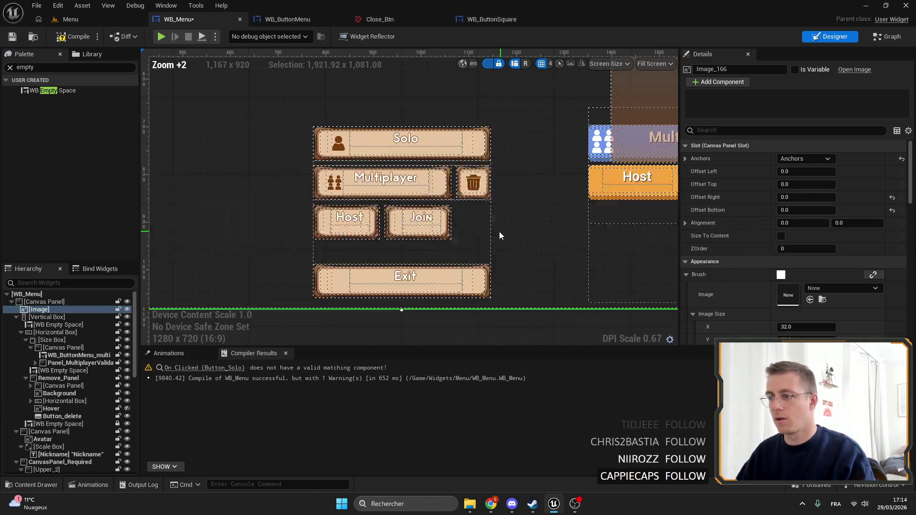
pyautogui.scroll(4, 500, 231)
pyautogui.scroll(8, 350, 198)
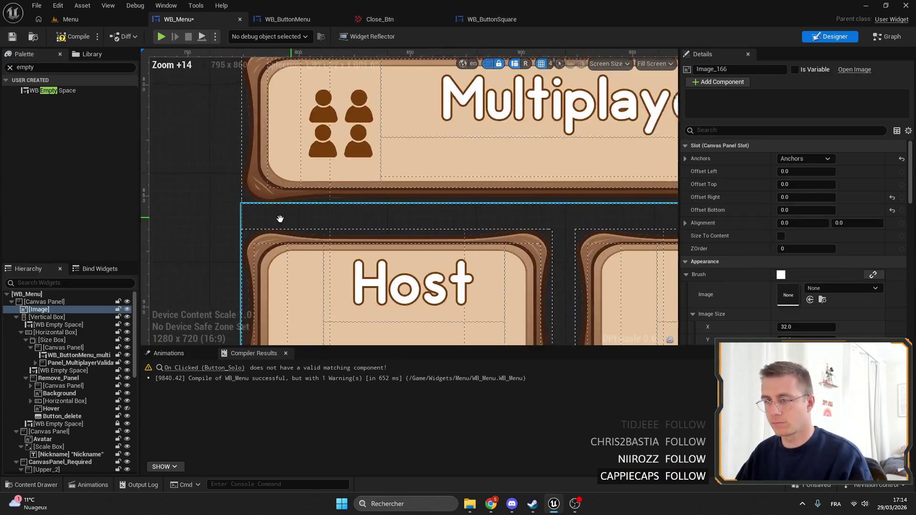
pyautogui.scroll(-4, 284, 215)
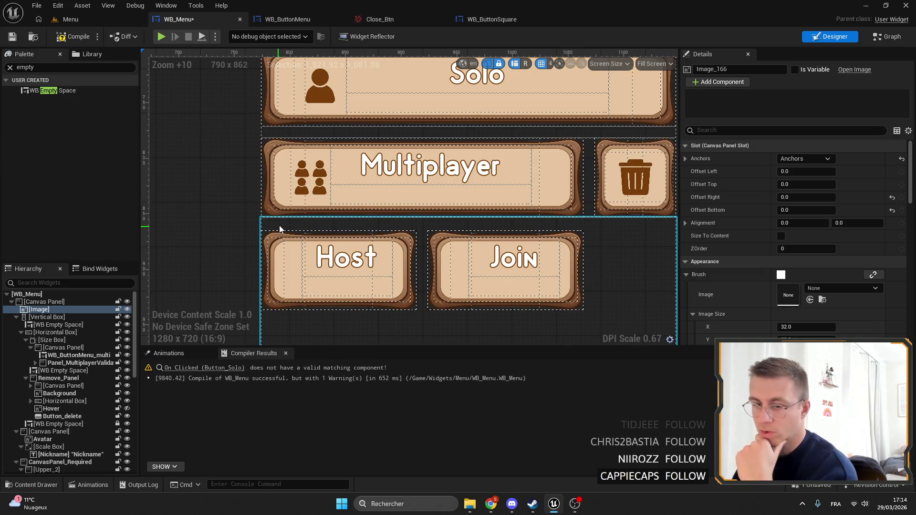
pyautogui.click(61, 357)
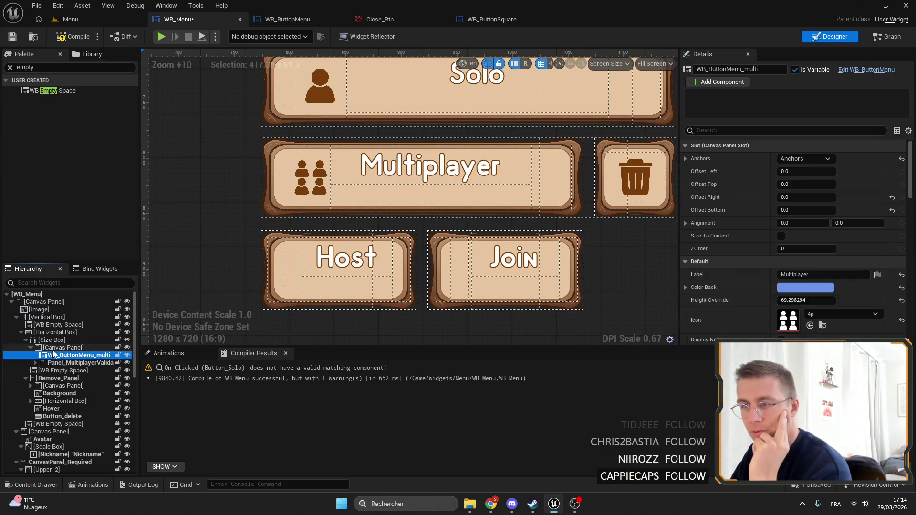
pyautogui.press('Home')
pyautogui.scroll(-4, 66, 411)
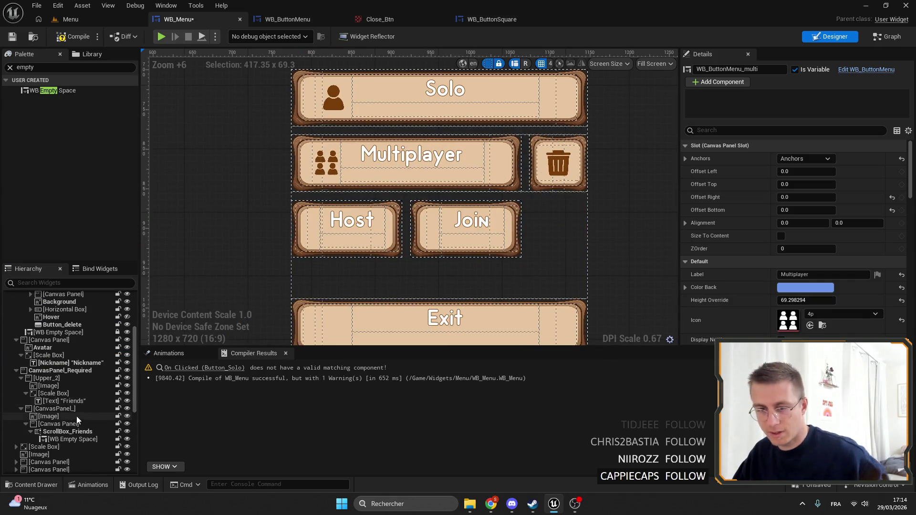
pyautogui.click(52, 371)
pyautogui.press('Home')
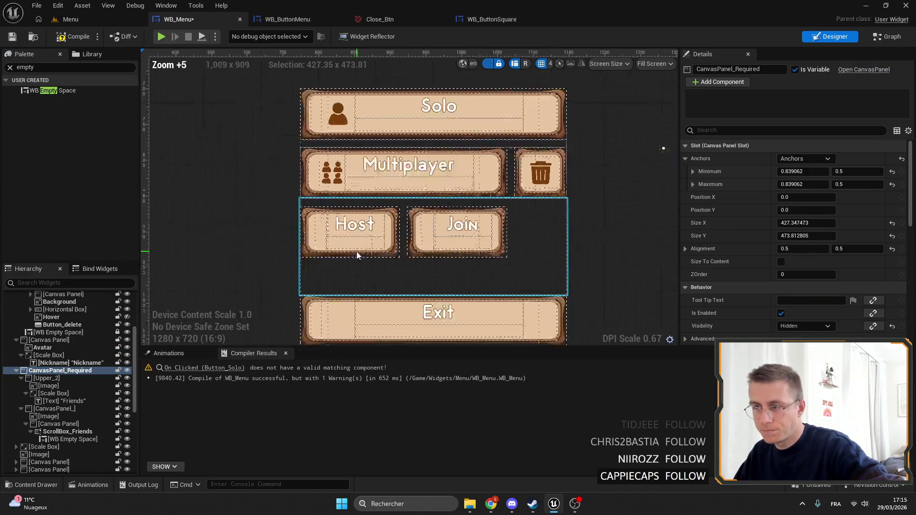
pyautogui.scroll(-7, 61, 359)
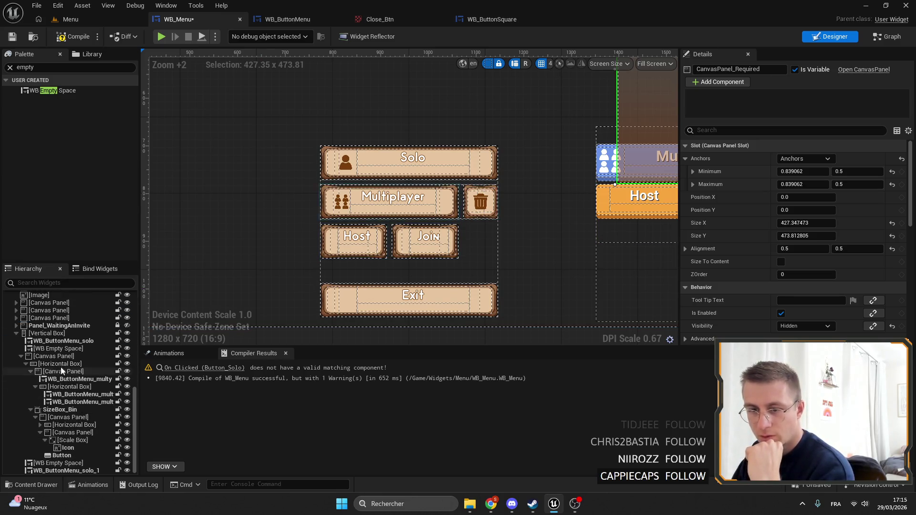
# Raise the Host/Join row's Translation Y from 83 to 76, then compile and save WB_Menu.
pyautogui.click(71, 402)
pyautogui.click(67, 387)
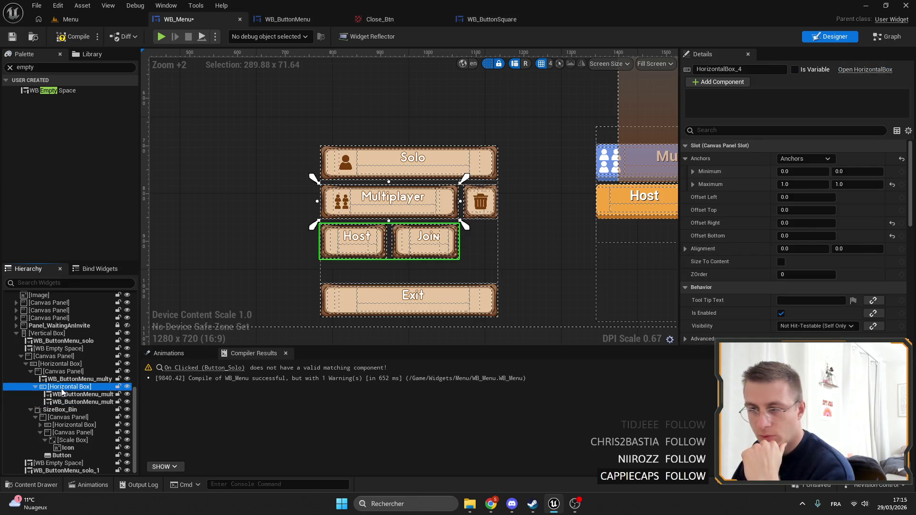
pyautogui.scroll(-8, 858, 186)
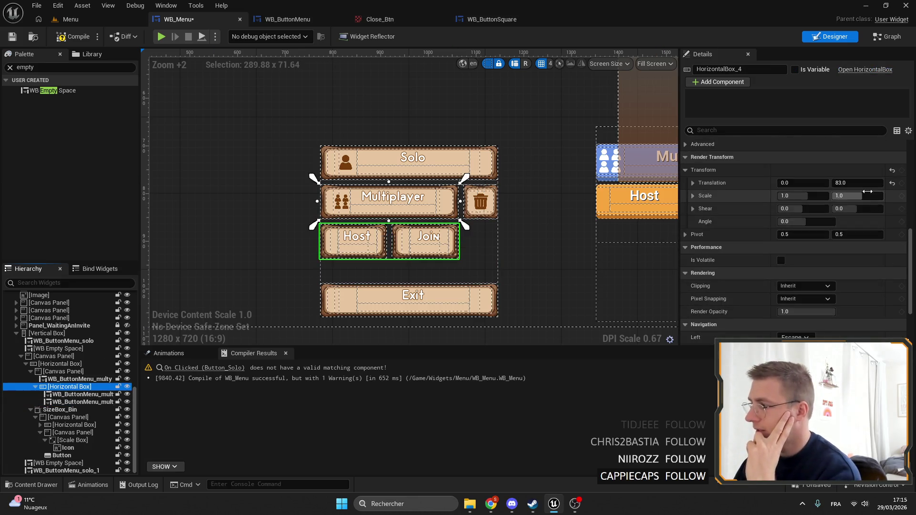
pyautogui.moveTo(858, 186); pyautogui.dragTo(851, 186)
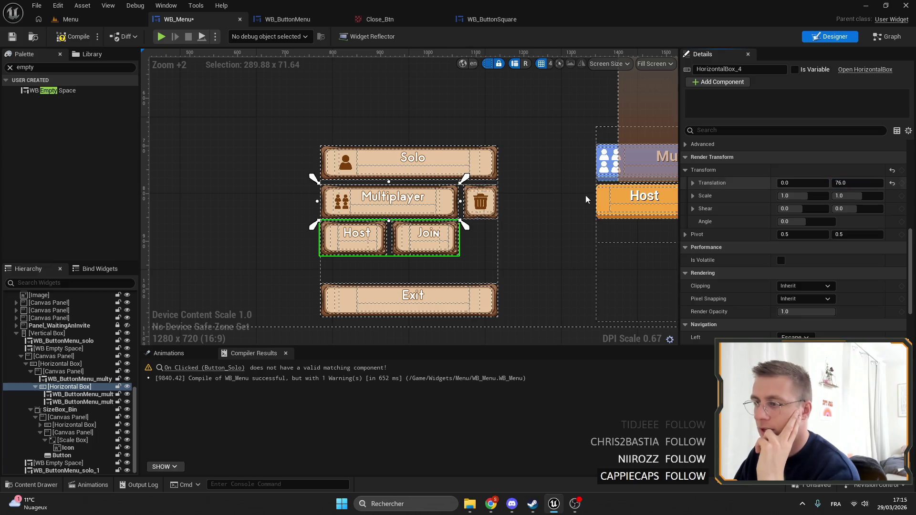
pyautogui.scroll(3, 573, 248)
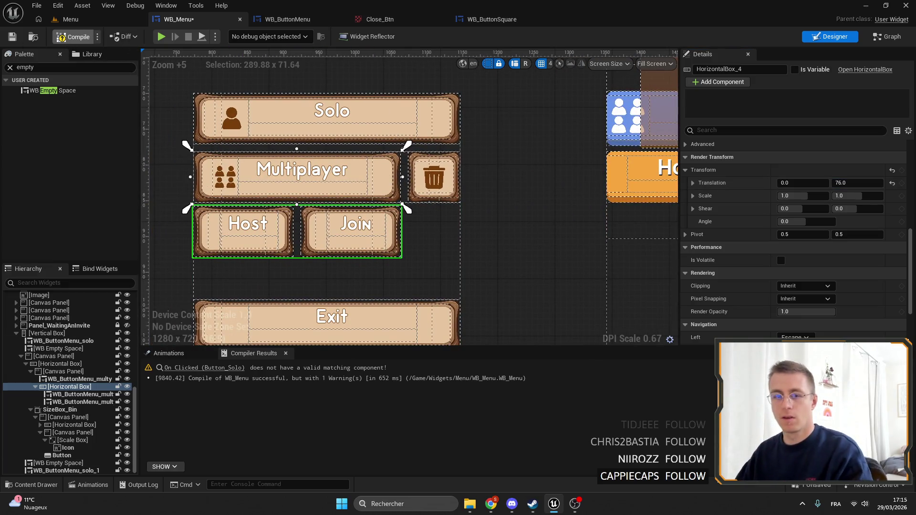
pyautogui.click(12, 37)
pyautogui.scroll(-5, 355, 161)
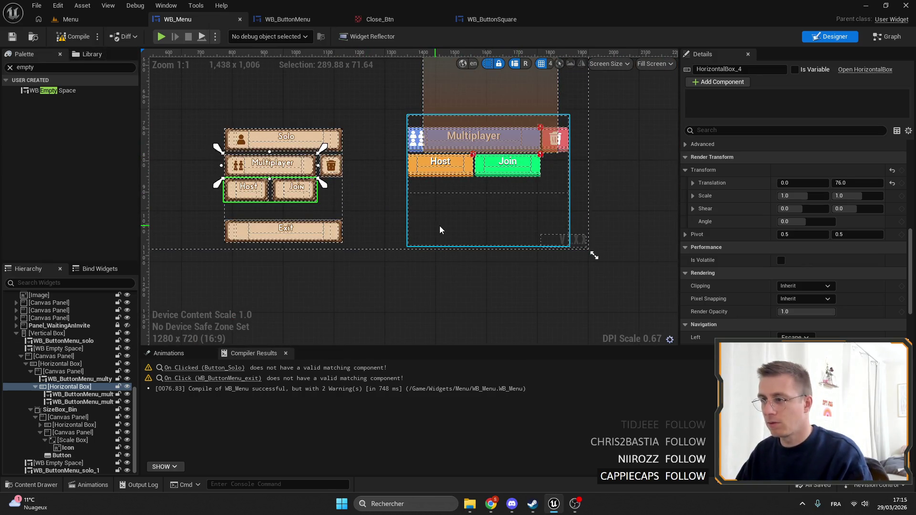
# Delete the old multiplayer validation panel from the right-side vertical box.
pyautogui.click(439, 227)
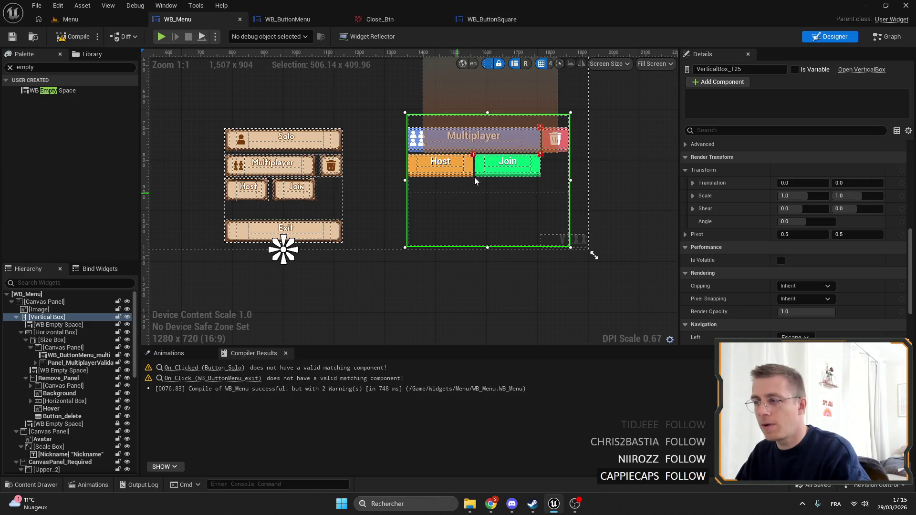
pyautogui.click(459, 172)
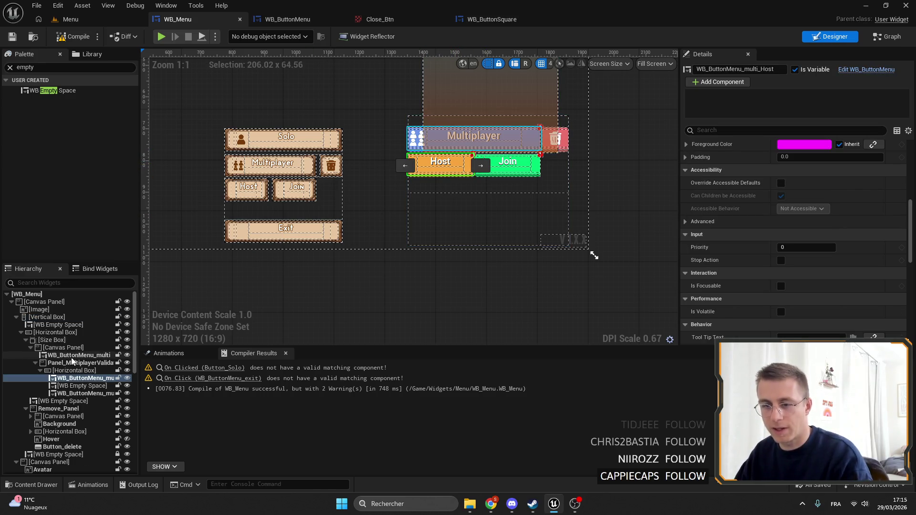
pyautogui.click(76, 363)
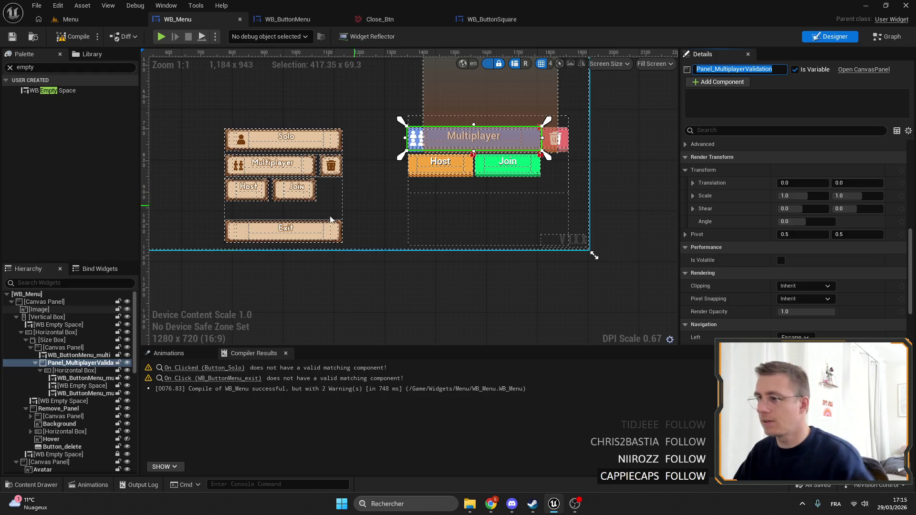
pyautogui.click(64, 348)
pyautogui.click(74, 365)
pyautogui.press('Delete')
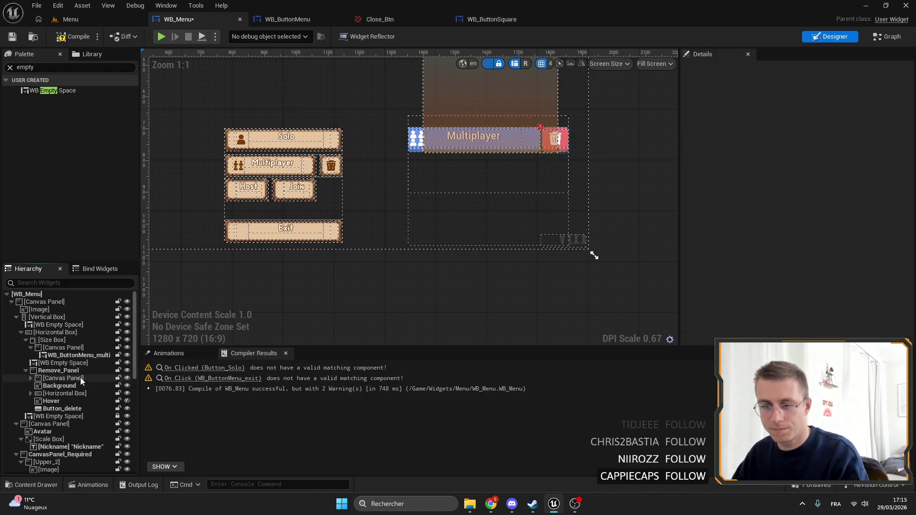
# Rename the Host/Join row to Panel_MultiplayerValidation, then compile and save.
pyautogui.scroll(6, 295, 228)
pyautogui.click(294, 228)
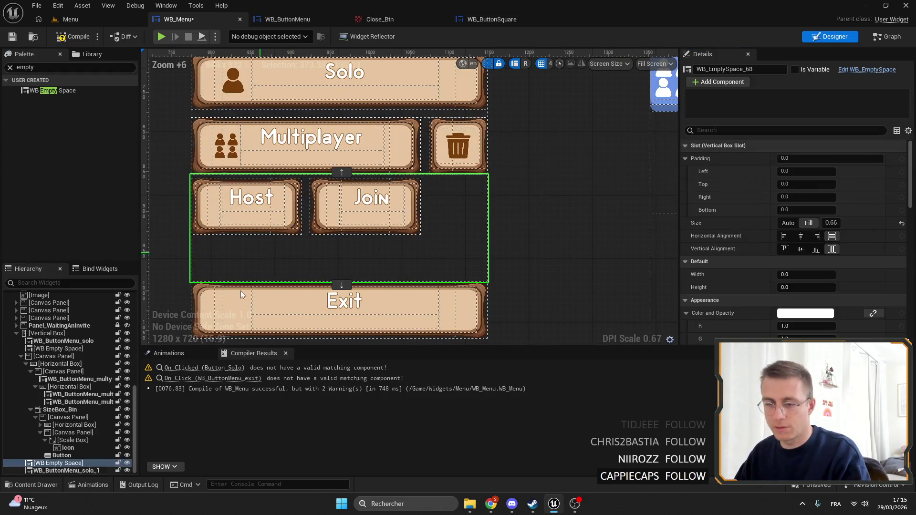
pyautogui.click(72, 410)
pyautogui.click(69, 387)
pyautogui.click(62, 372)
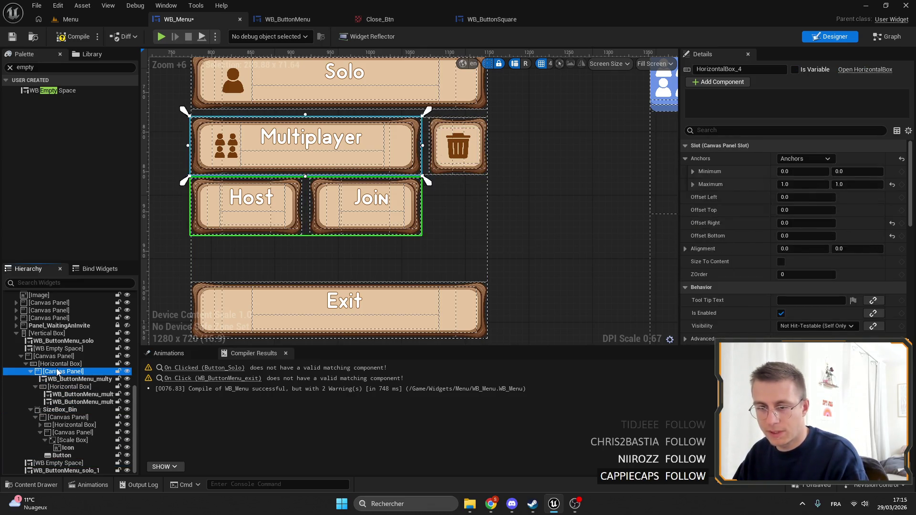
pyautogui.click(72, 379)
pyautogui.click(62, 386)
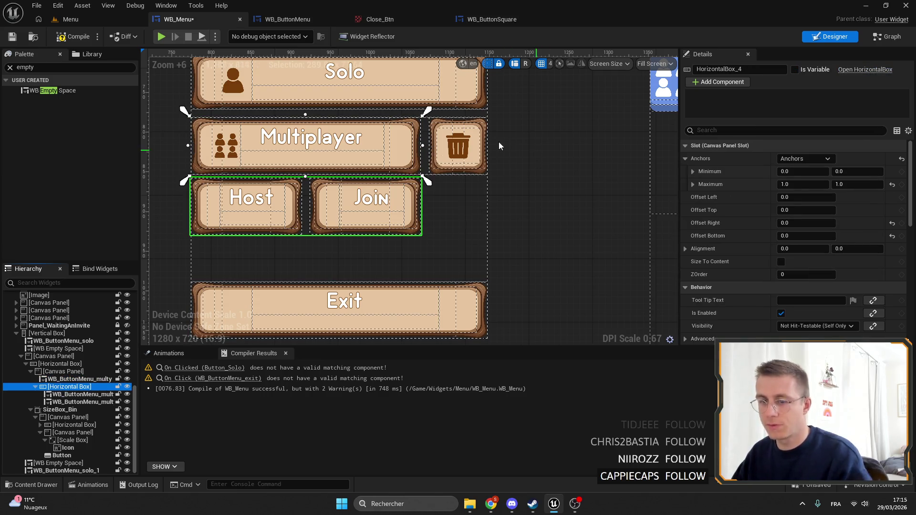
pyautogui.click(755, 70)
pyautogui.write('Panel_MultiplayerValidation')
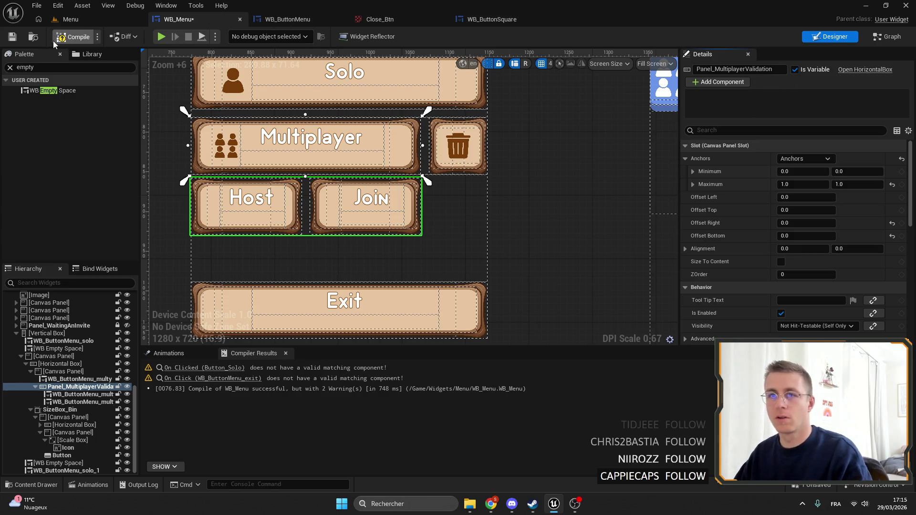
pyautogui.click(13, 42)
# Set Panel_MultiplayerValidation's Visibility to Hidden and toggle its preview eye off and on.
pyautogui.scroll(-4, 396, 194)
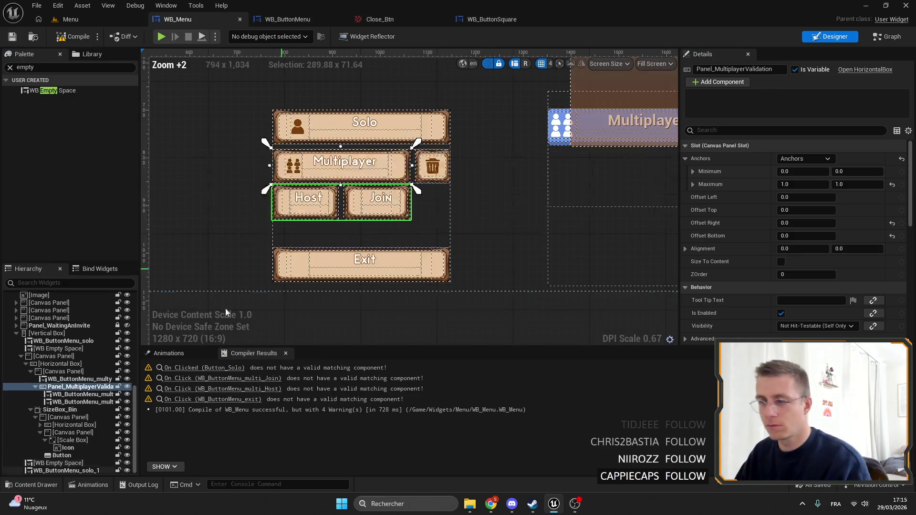
pyautogui.scroll(-10, 846, 186)
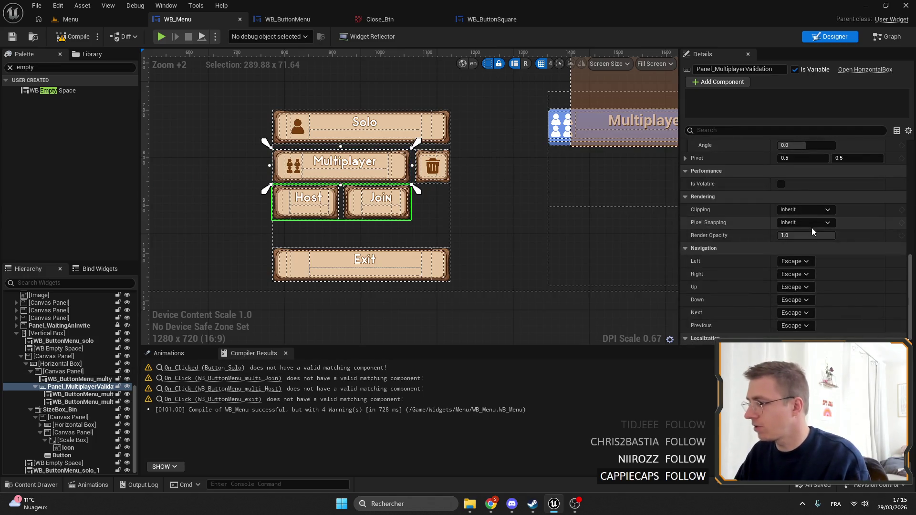
pyautogui.scroll(6, 806, 274)
pyautogui.click(806, 253)
pyautogui.click(808, 280)
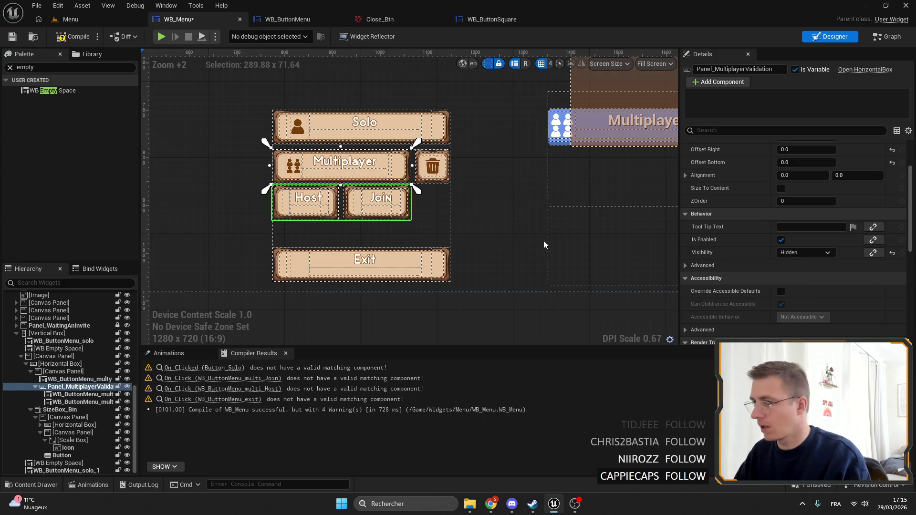
pyautogui.click(127, 387)
pyautogui.click(127, 387)
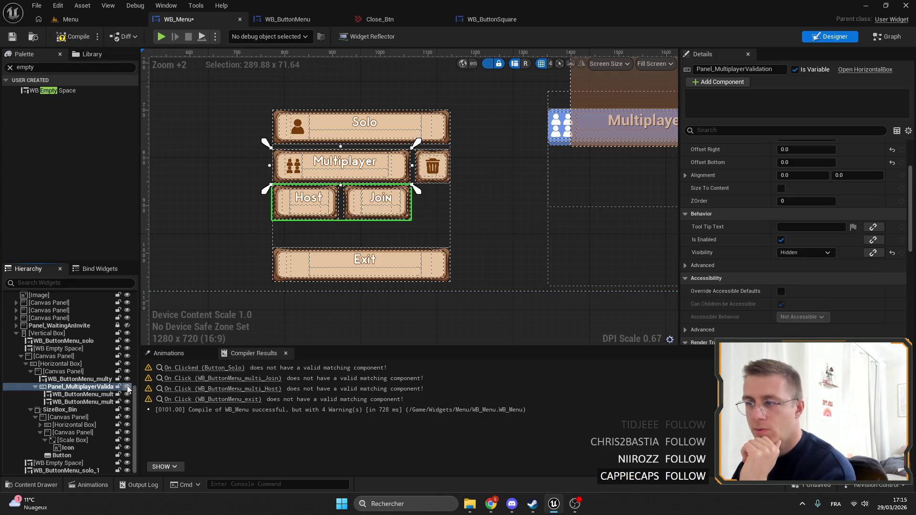
# Compile and save WB_Menu, then follow the On Clicked (Button_Solo) warning into the Graph.
pyautogui.click(73, 36)
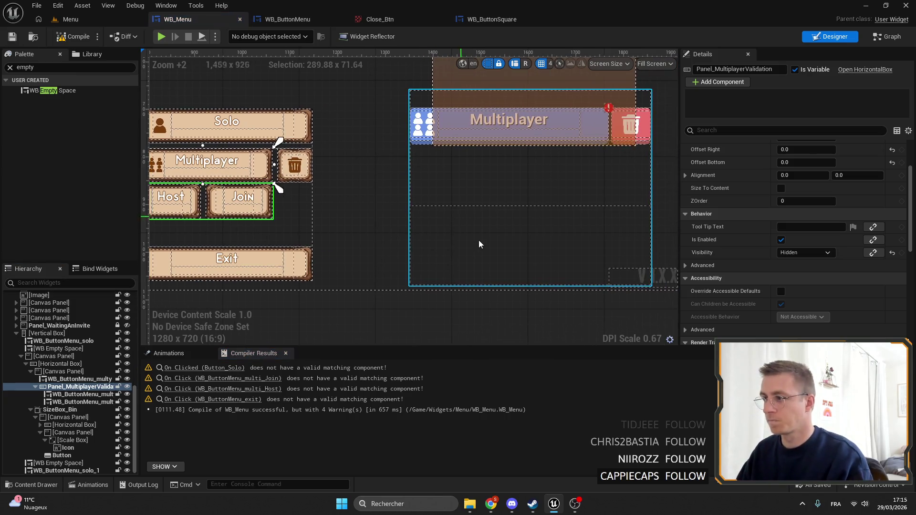
pyautogui.click(481, 246)
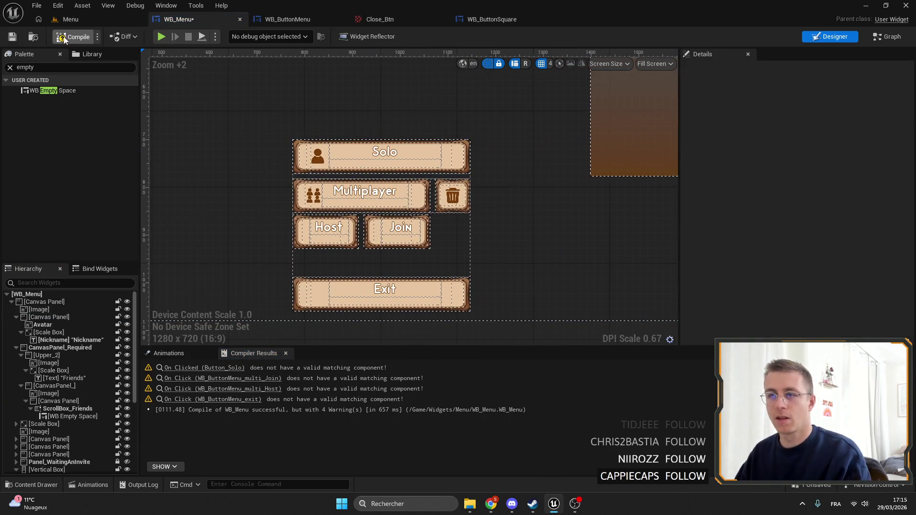
pyautogui.click(13, 36)
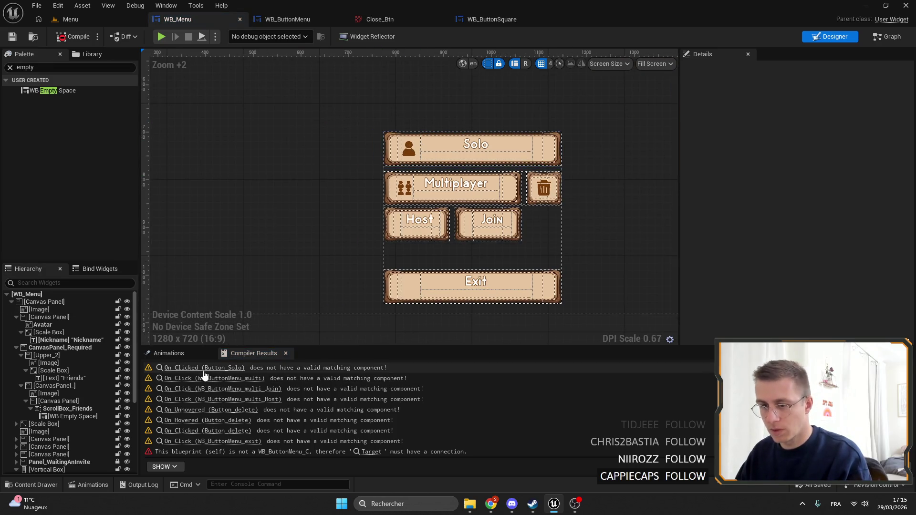
pyautogui.click(215, 369)
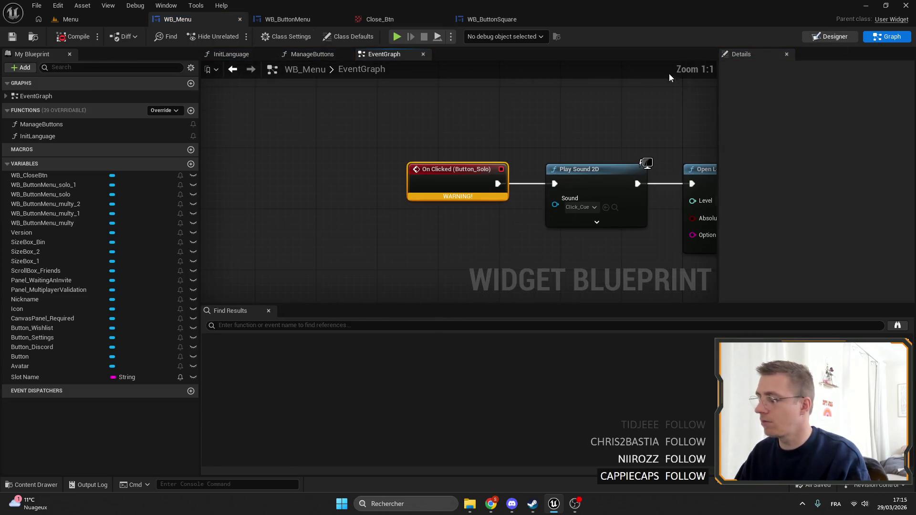
# Return to the Designer and select the Host/Join panel.
pyautogui.click(830, 36)
pyautogui.scroll(8, 398, 223)
pyautogui.moveTo(399, 223); pyautogui.dragTo(451, 150)
pyautogui.click(364, 263)
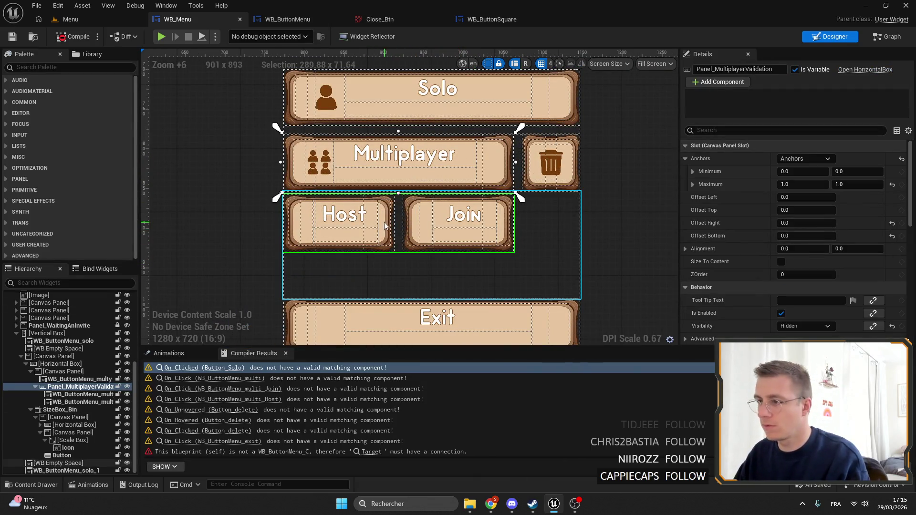
# Rename WB_ButtonMenu_multy to WB_ButtonMenu_multi and check it against its Graph click event.
pyautogui.click(79, 379)
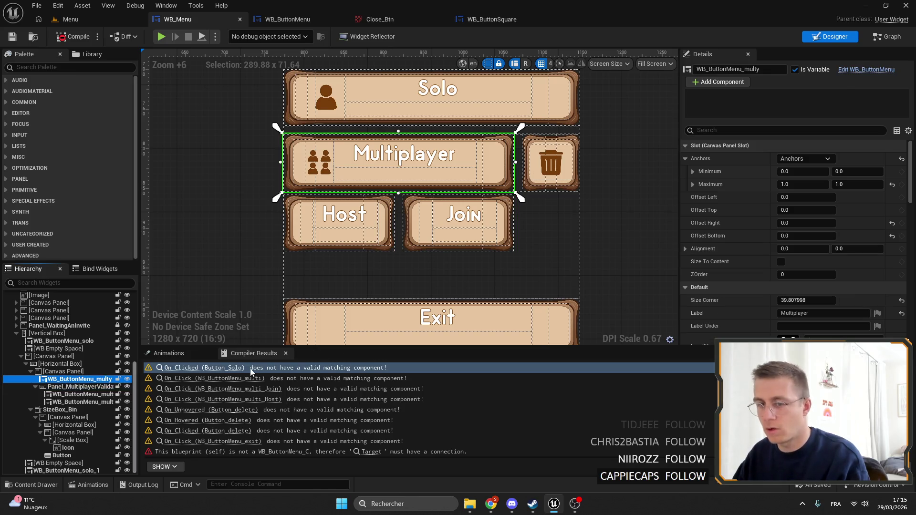
pyautogui.click(765, 70)
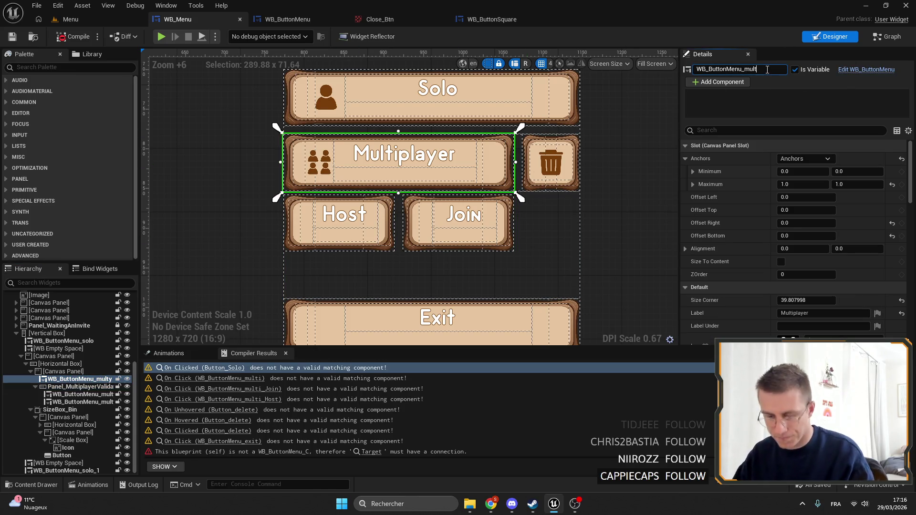
pyautogui.click(888, 36)
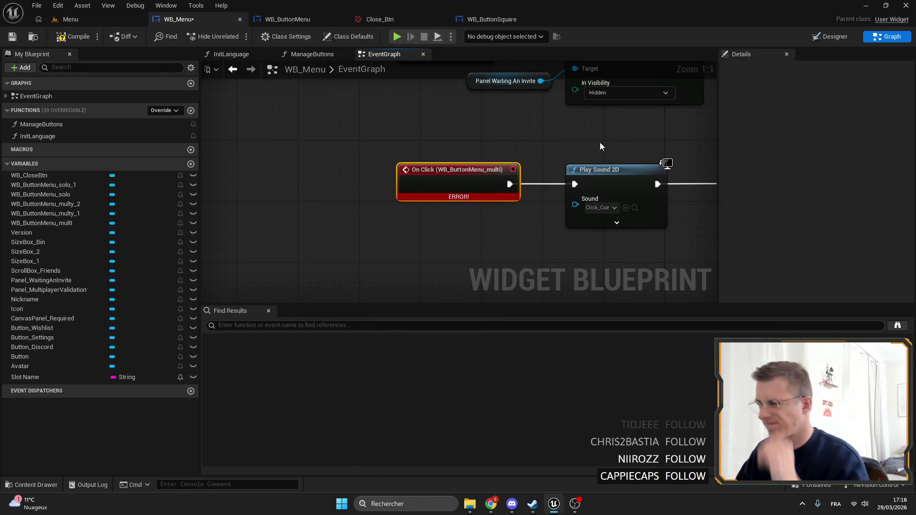
pyautogui.click(831, 36)
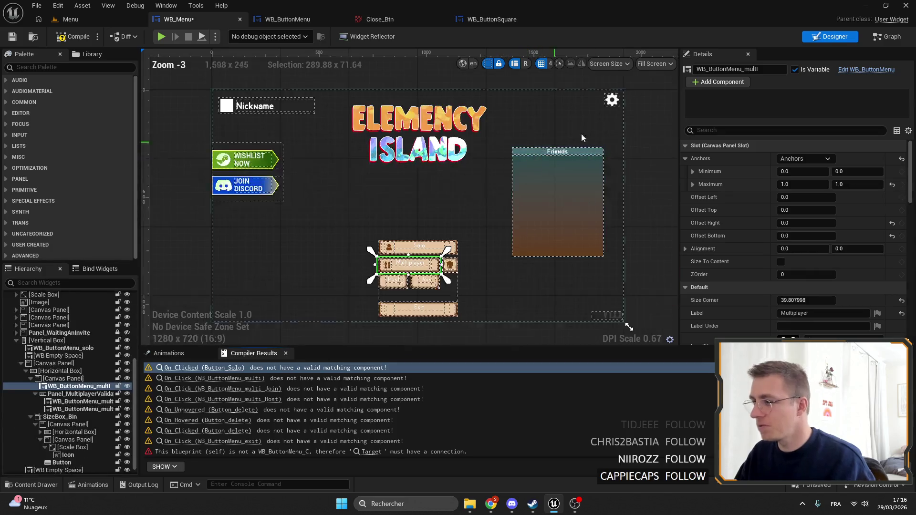
pyautogui.scroll(4, 392, 258)
pyautogui.click(777, 70)
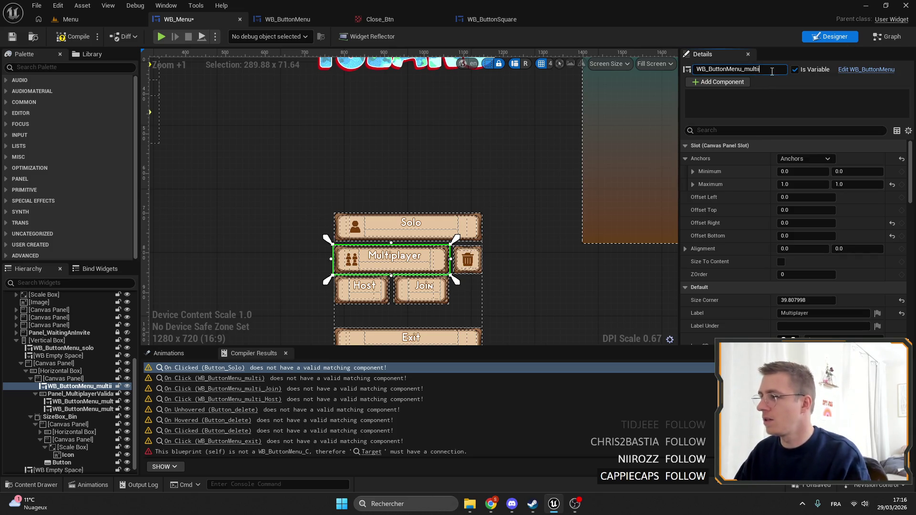
pyautogui.click(880, 36)
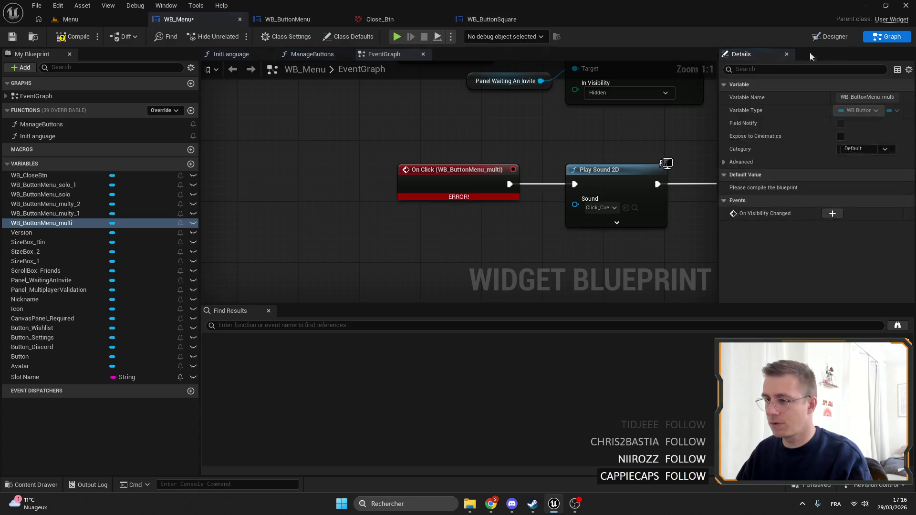
pyautogui.click(830, 36)
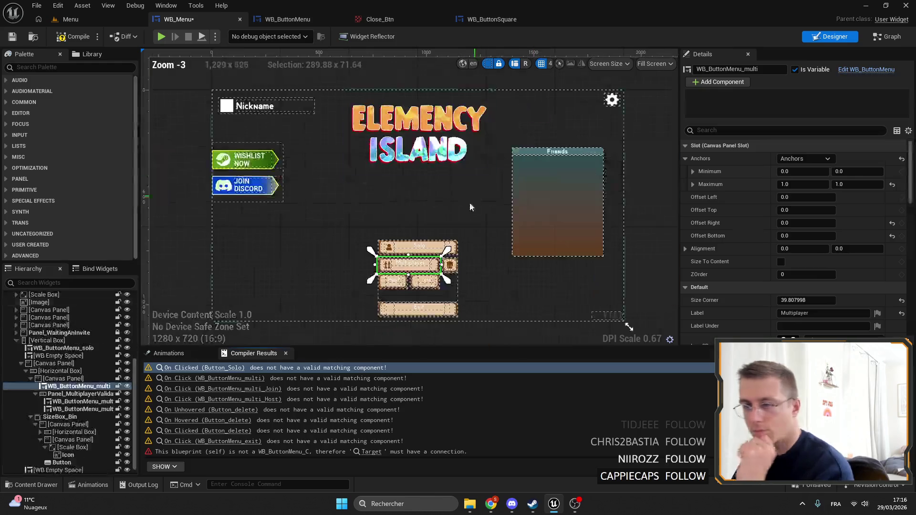
pyautogui.scroll(6, 373, 167)
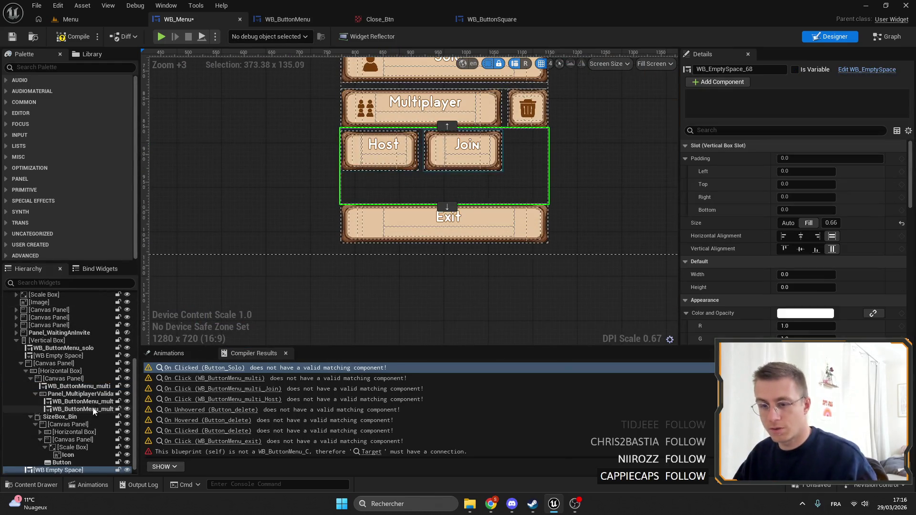
# Rename the Host and Join widgets to WB_ButtonMenu_host and WB_ButtonMenu_join, checking the graph events.
pyautogui.click(71, 393)
pyautogui.click(74, 403)
pyautogui.moveTo(768, 70); pyautogui.dragTo(743, 70)
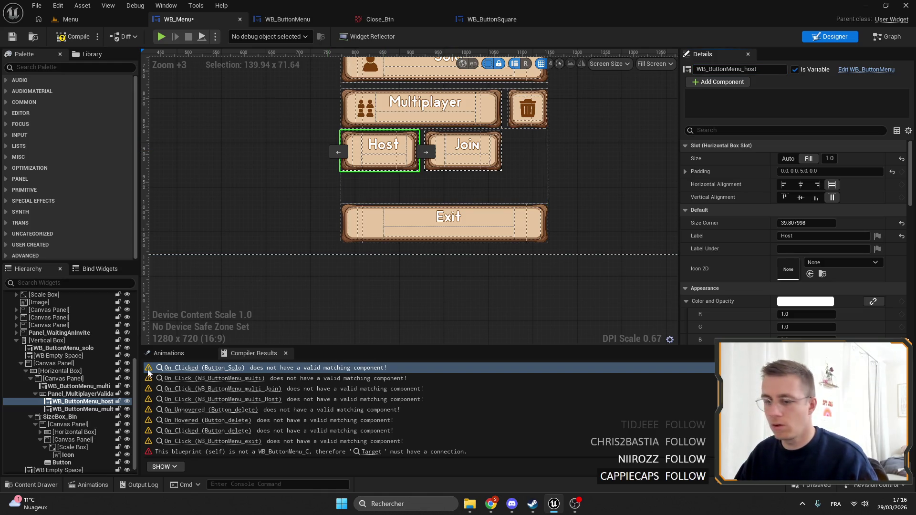
pyautogui.click(463, 153)
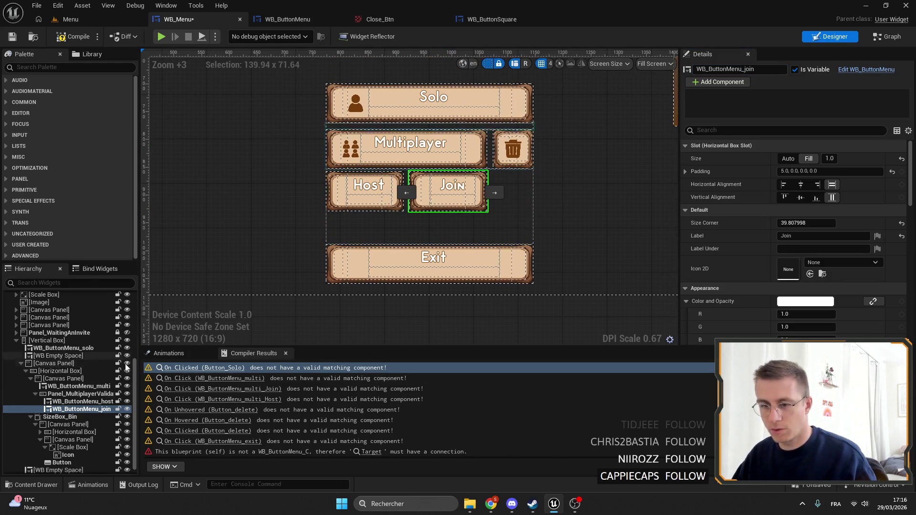
pyautogui.click(224, 368)
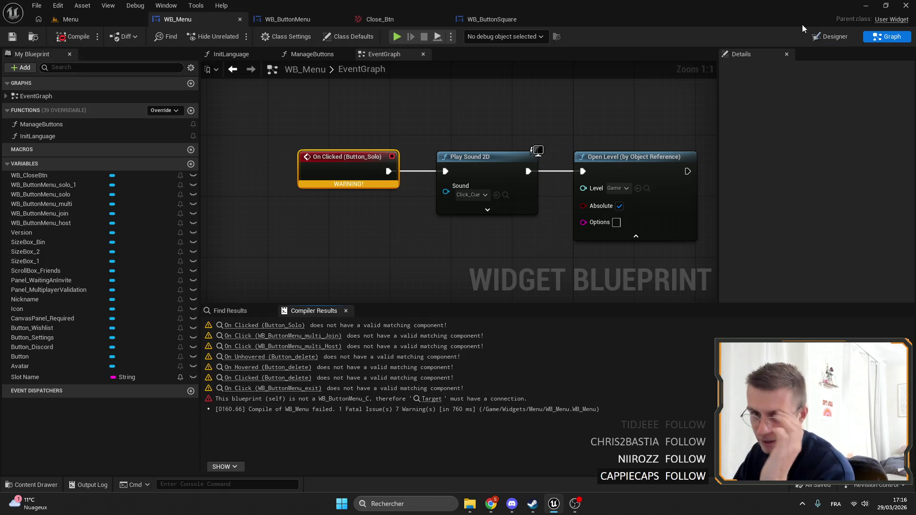
pyautogui.scroll(-2, 506, 215)
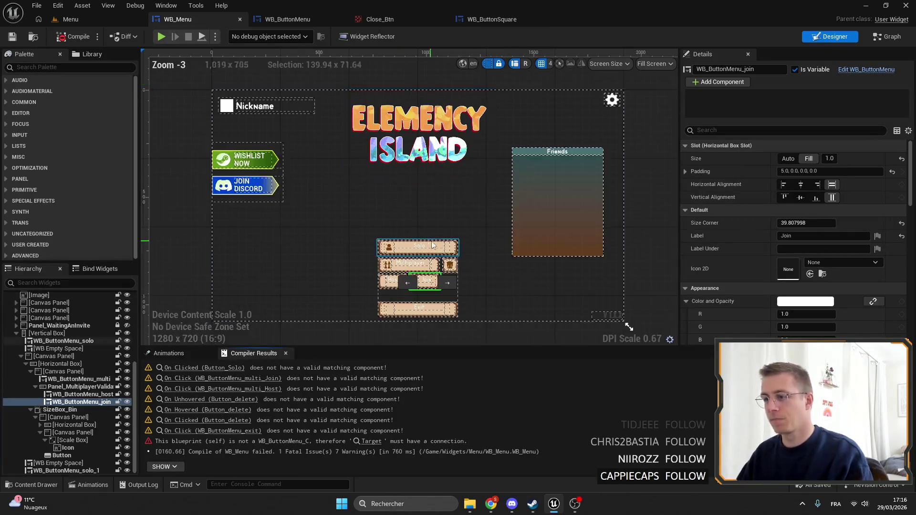
pyautogui.scroll(10, 522, 240)
pyautogui.scroll(-2, 523, 240)
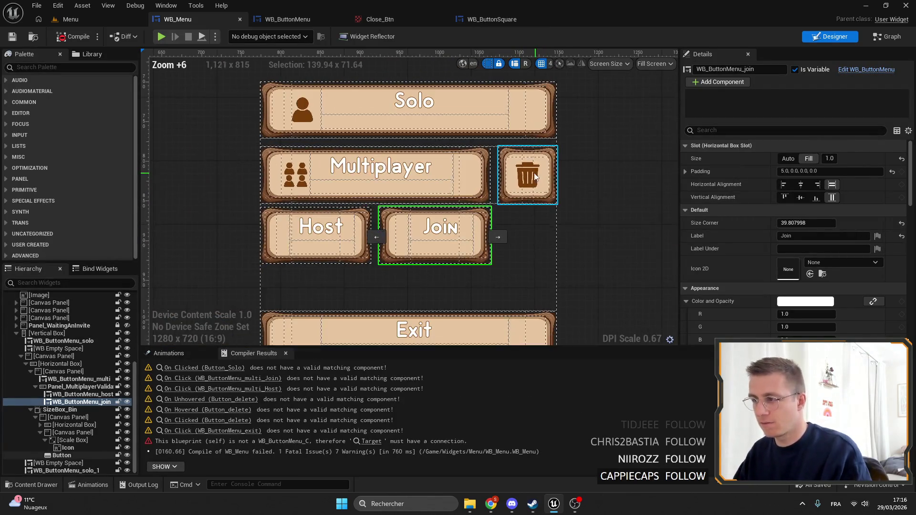
# Rename the Exit button widget to WB_ButtonMenu_exit.
pyautogui.click(528, 176)
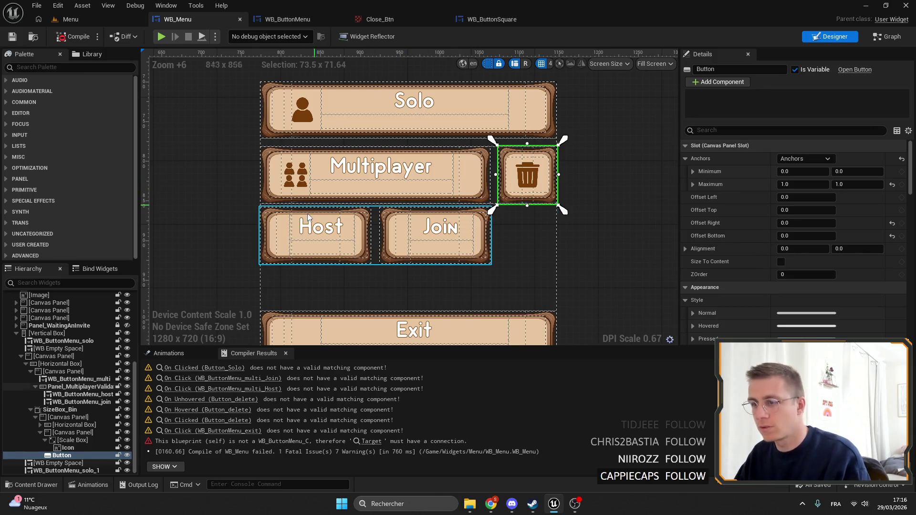
pyautogui.scroll(6, 311, 213)
pyautogui.click(310, 217)
pyautogui.scroll(-9, 310, 218)
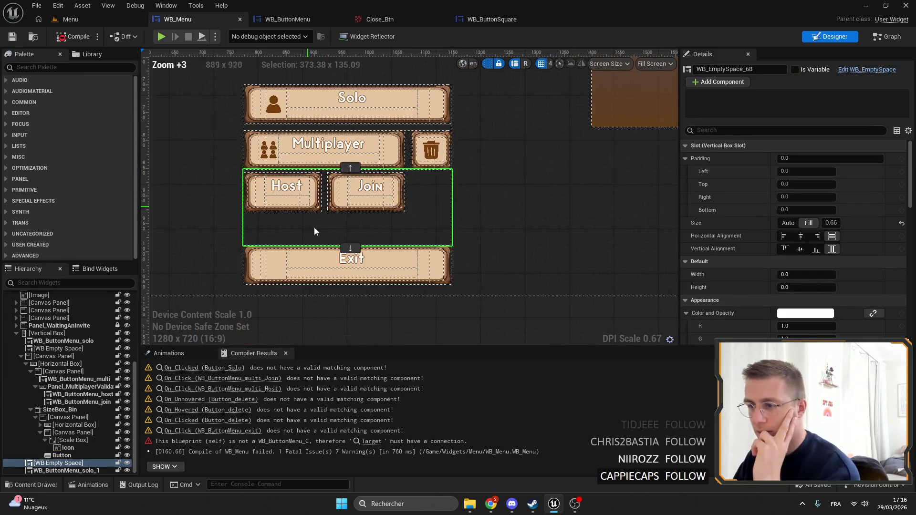
pyautogui.click(381, 265)
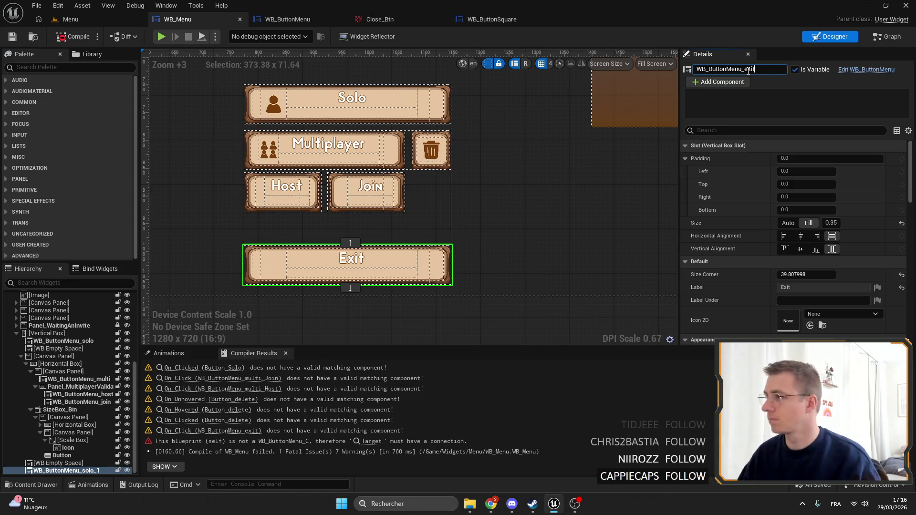
pyautogui.press('Return')
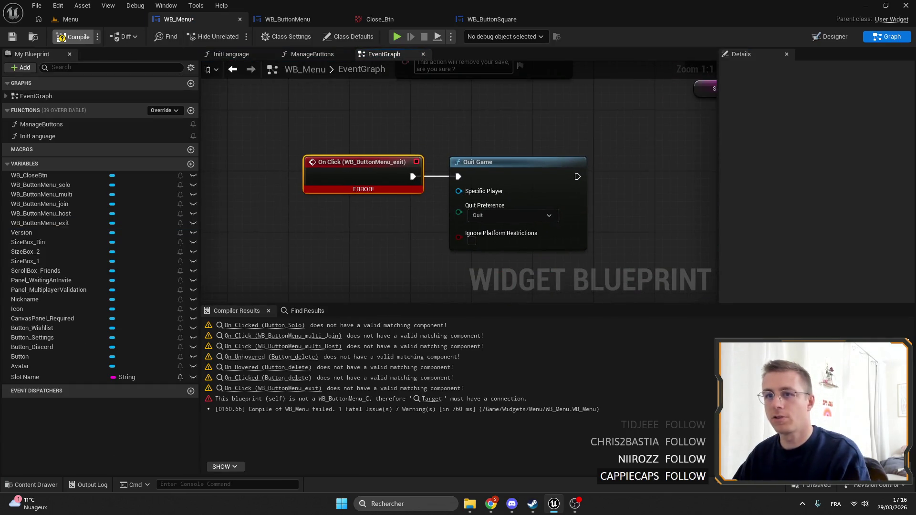
# Compile and save WB_Menu, review the remaining click-event warning, then open WB_ButtonMenu.
pyautogui.click(13, 32)
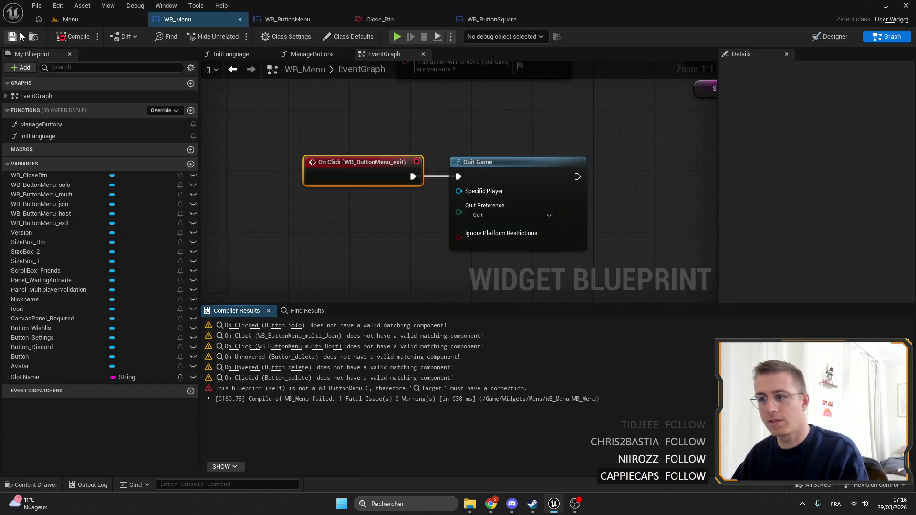
pyautogui.click(261, 327)
pyautogui.click(837, 38)
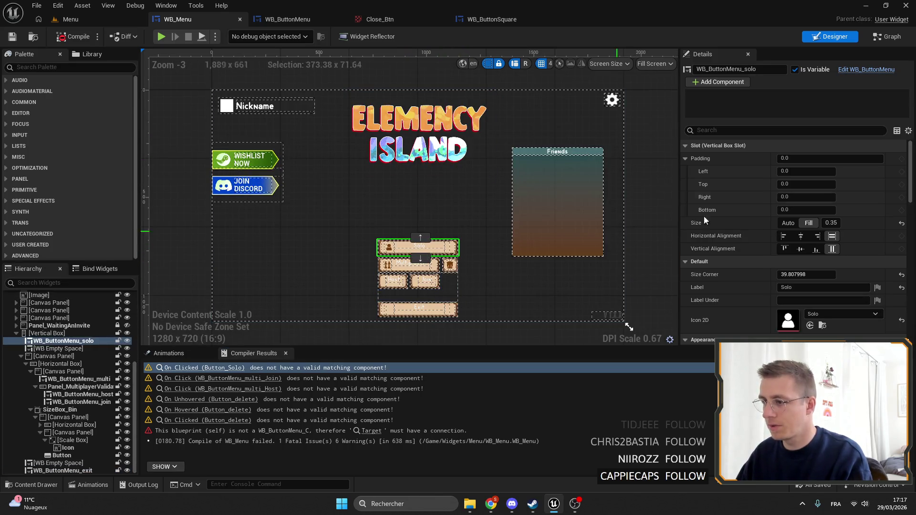
pyautogui.scroll(-10, 806, 314)
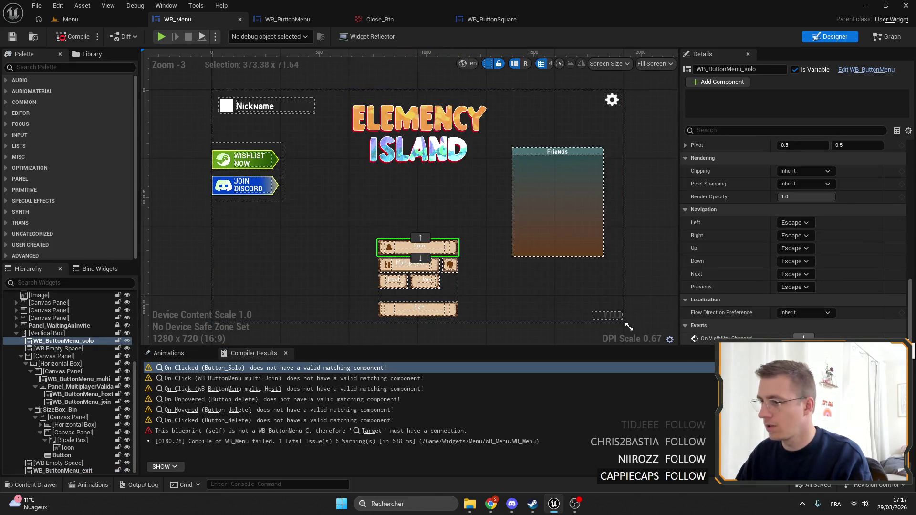
pyautogui.click(317, 21)
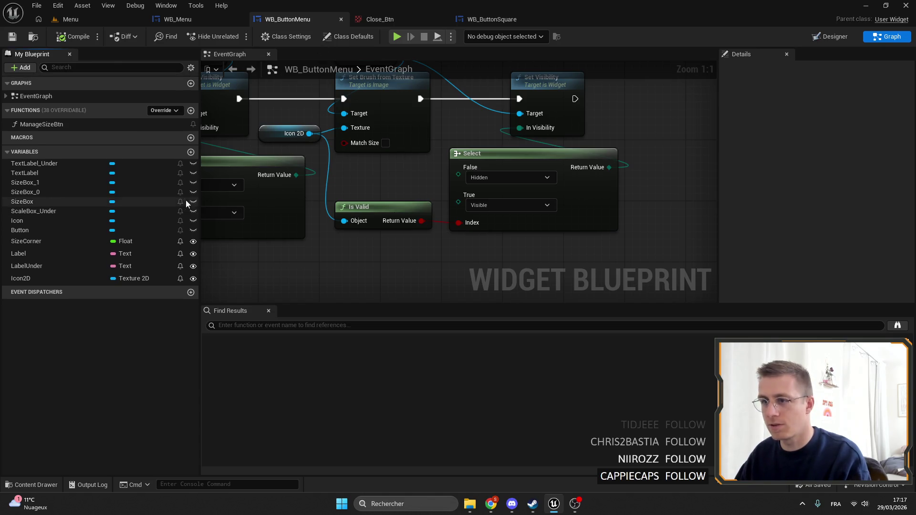
# Add an event dispatcher named OnClick to WB_ButtonMenu.
pyautogui.click(191, 292)
pyautogui.write('OnClic')
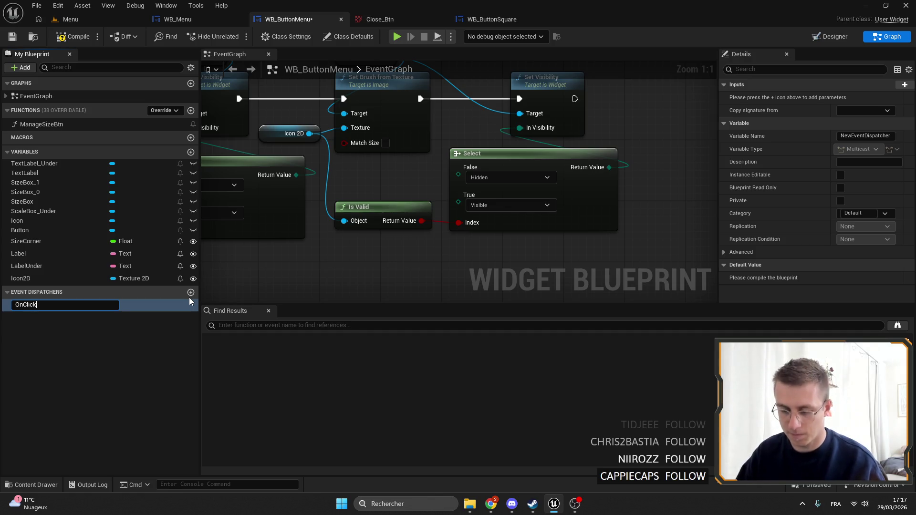
pyautogui.write('k')
pyautogui.press('Return')
pyautogui.click(76, 96)
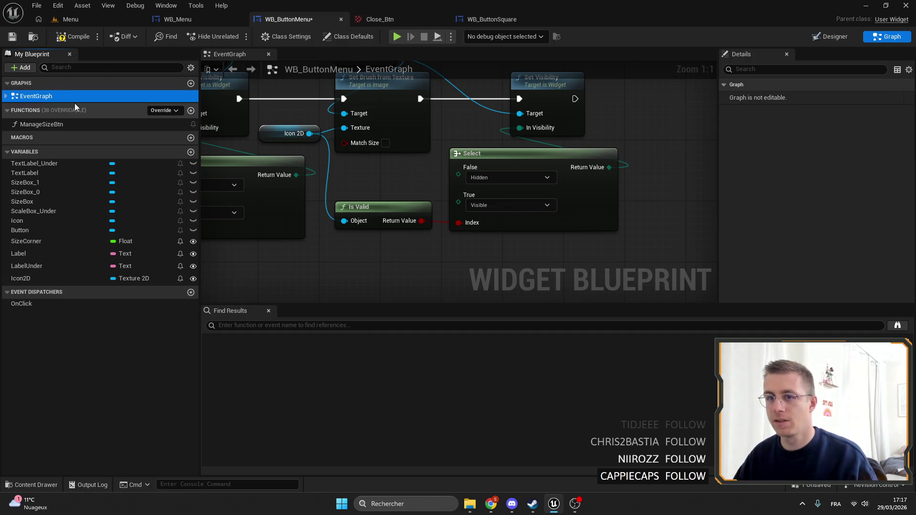
# Add the inner Button's On Clicked event and wire it to call the OnClick dispatcher.
pyautogui.click(830, 36)
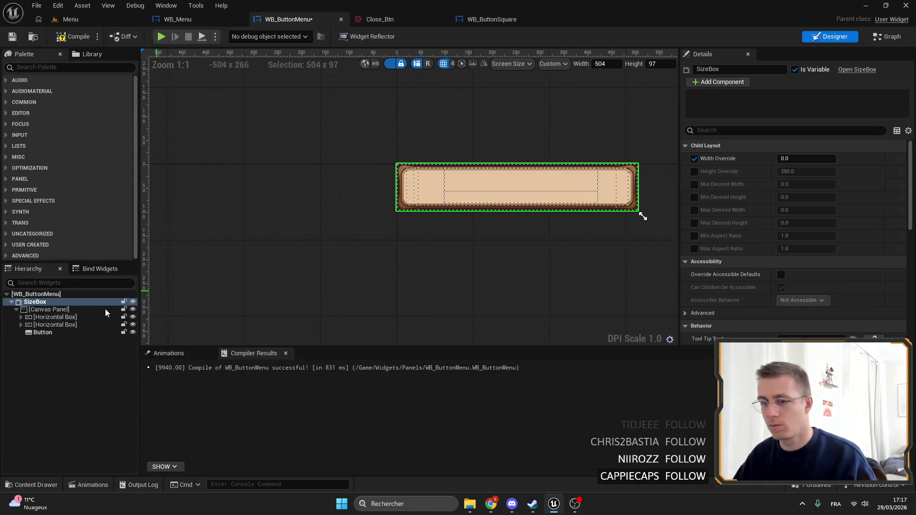
pyautogui.click(42, 332)
pyautogui.scroll(-10, 825, 299)
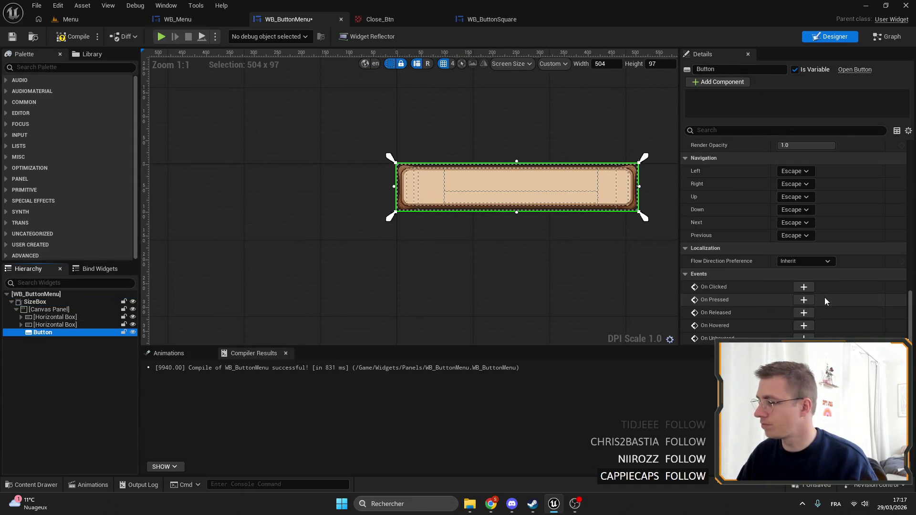
pyautogui.click(803, 286)
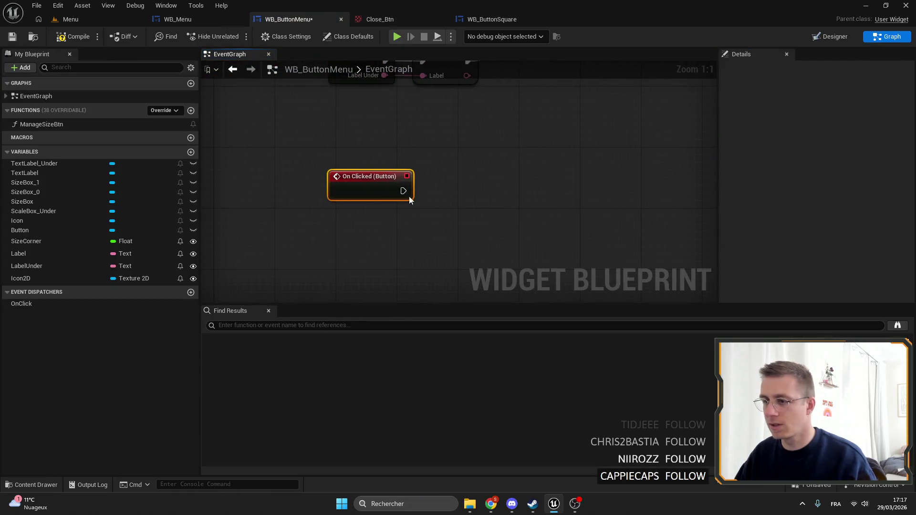
pyautogui.moveTo(21, 305); pyautogui.dragTo(445, 199)
pyautogui.click(446, 204)
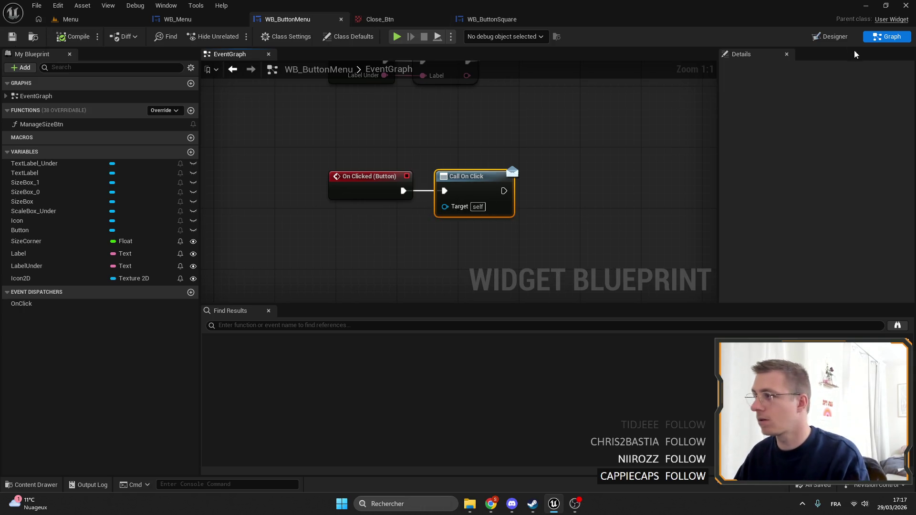
pyautogui.click(178, 19)
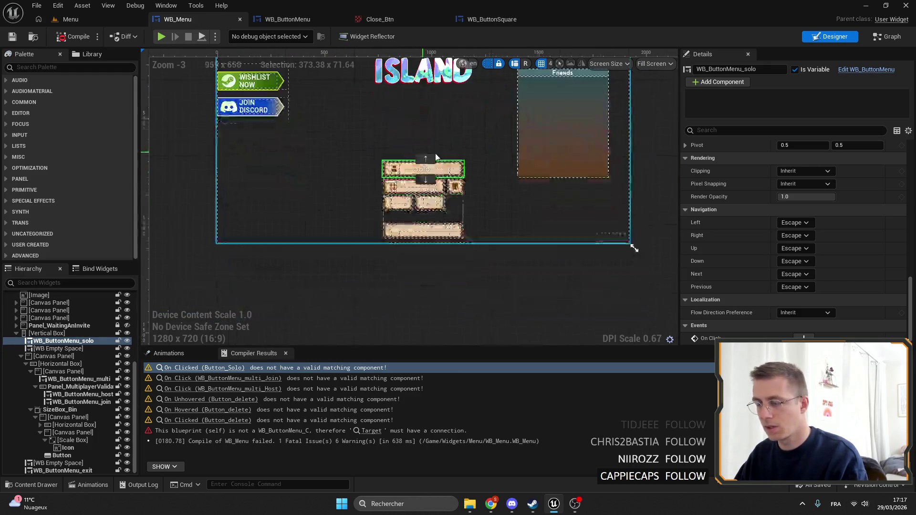
# Add an On Click event for WB_ButtonMenu_host in WB_Menu's graph.
pyautogui.scroll(10, 432, 158)
pyautogui.click(356, 210)
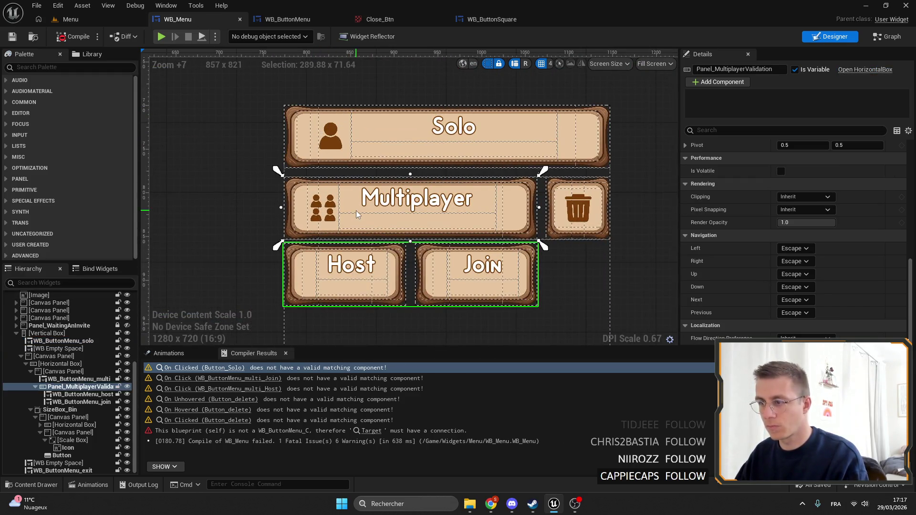
pyautogui.click(79, 379)
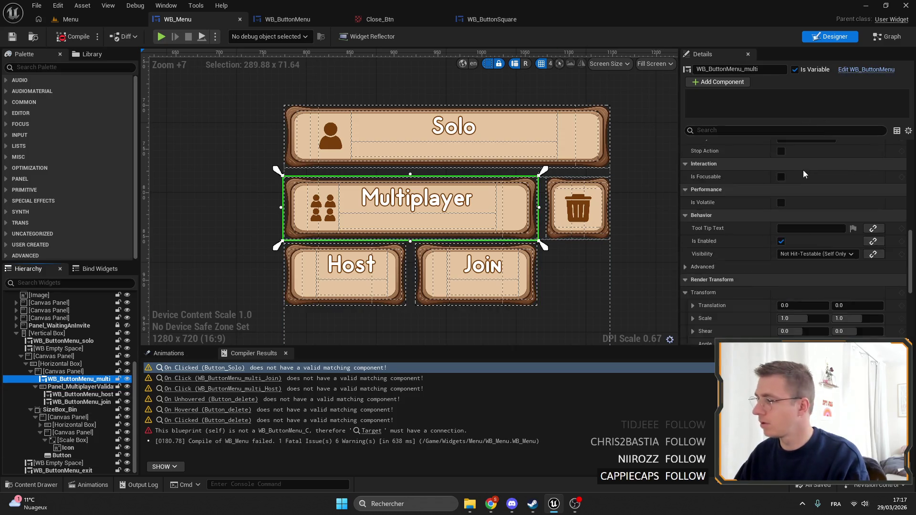
pyautogui.scroll(-5, 803, 169)
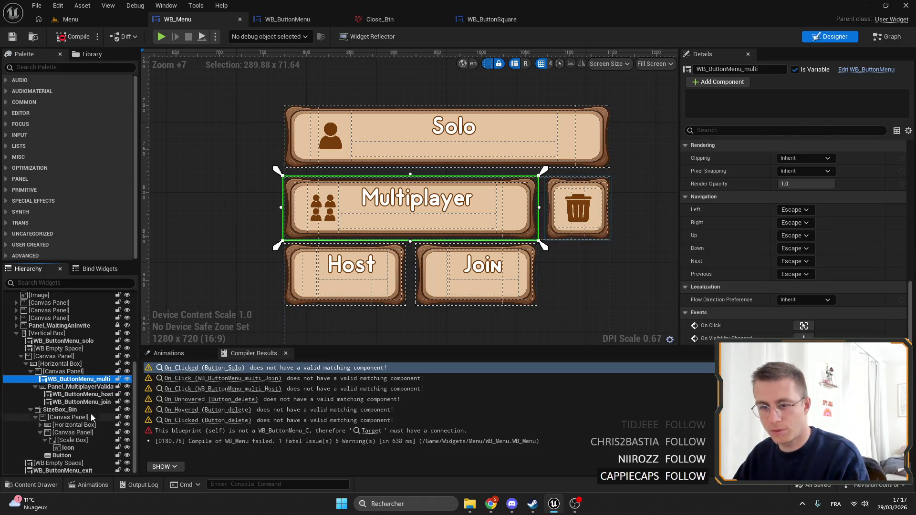
pyautogui.click(345, 285)
pyautogui.click(807, 330)
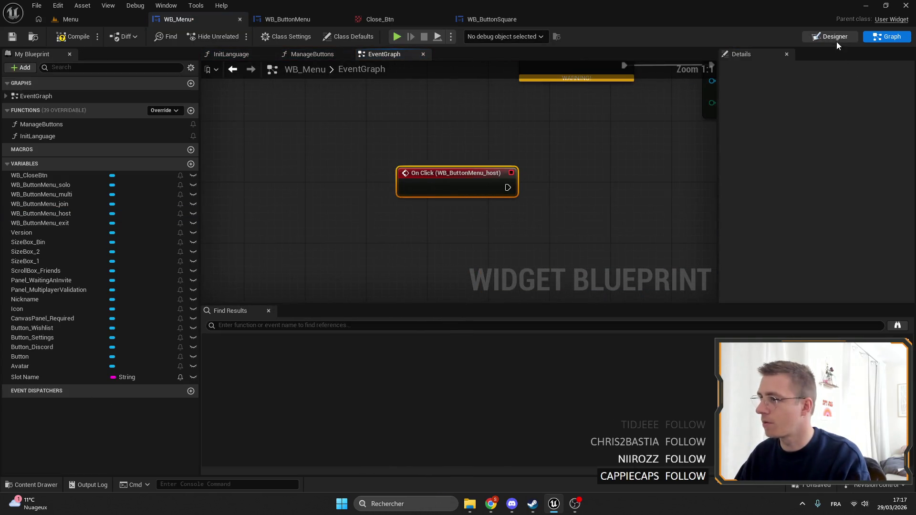
pyautogui.click(822, 40)
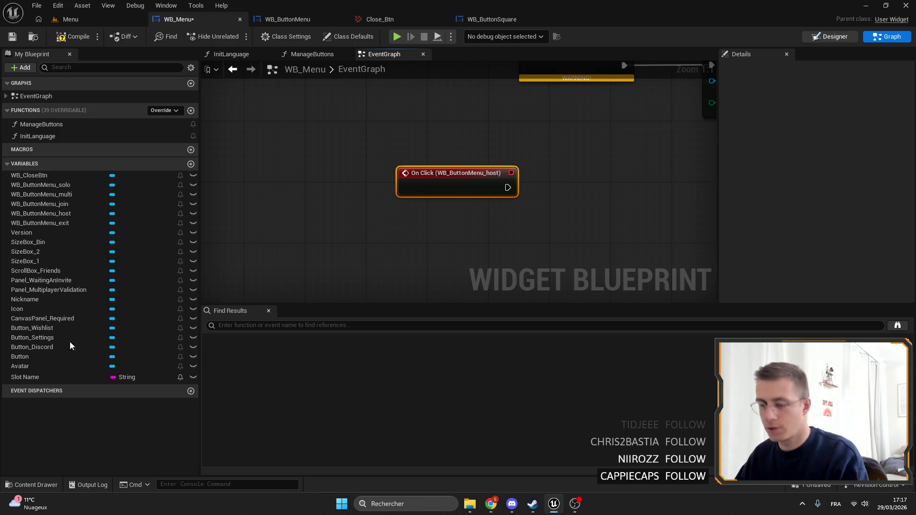
# Add an On Click event for WB_ButtonMenu_join and select the trash delete button.
pyautogui.click(91, 403)
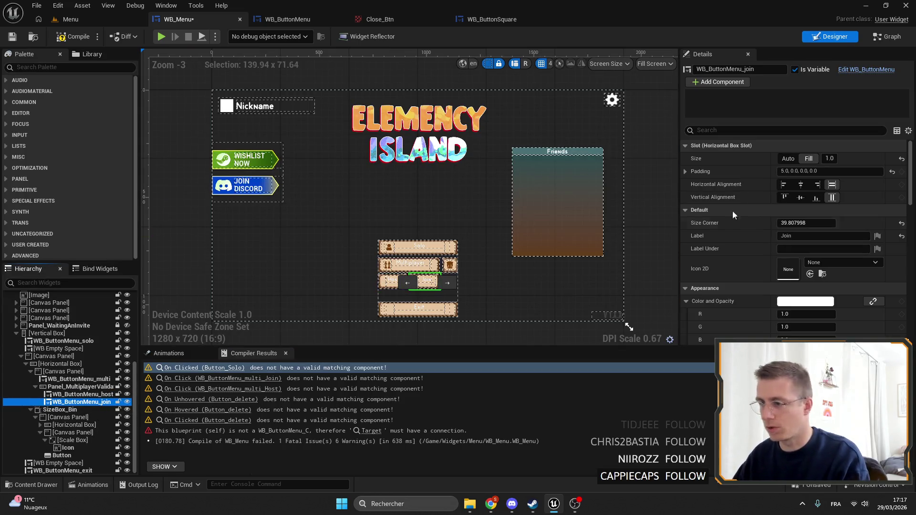
pyautogui.scroll(-10, 739, 239)
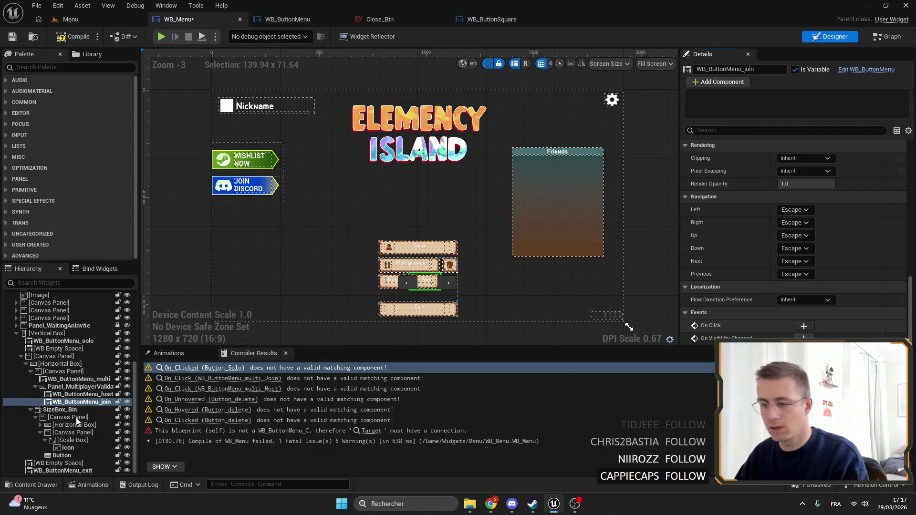
pyautogui.click(805, 326)
pyautogui.click(831, 37)
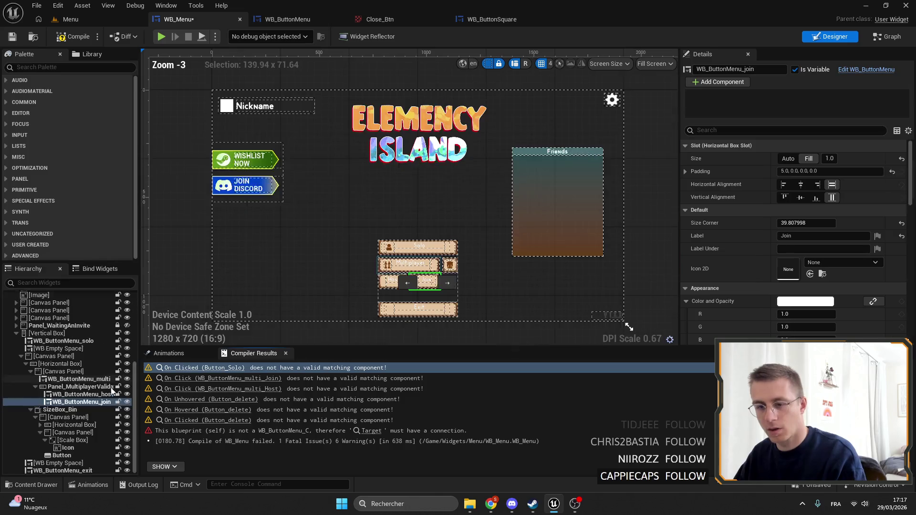
pyautogui.scroll(11, 414, 167)
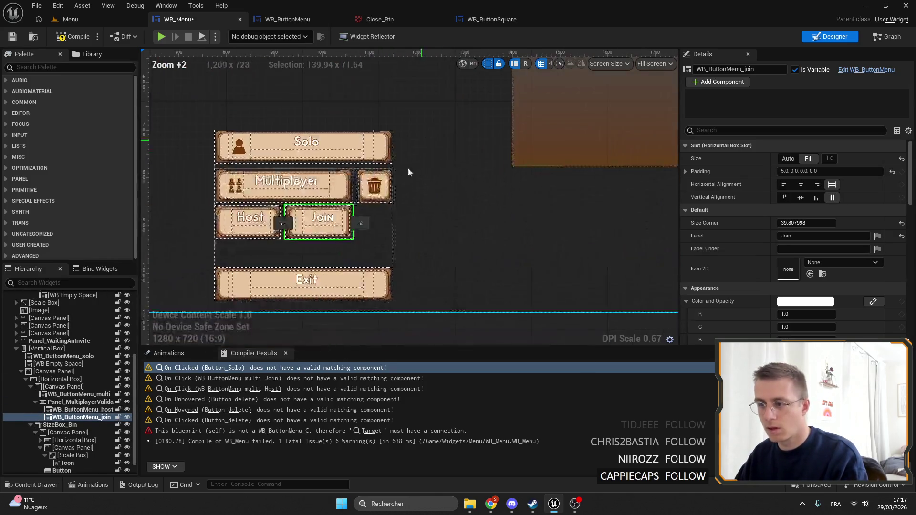
pyautogui.click(352, 181)
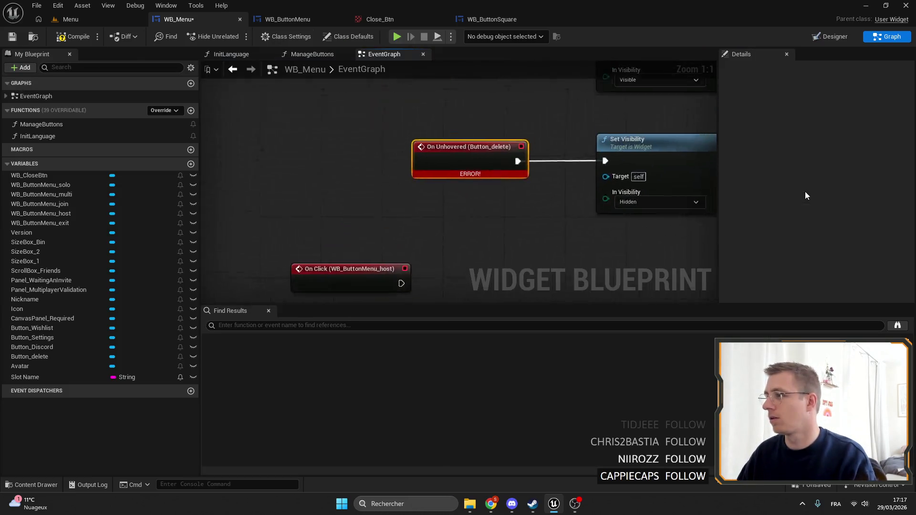
# Compile WB_Menu and move the host and join click events beside the delete-button hover events.
pyautogui.click(67, 42)
pyautogui.scroll(-4, 358, 139)
pyautogui.click(318, 204)
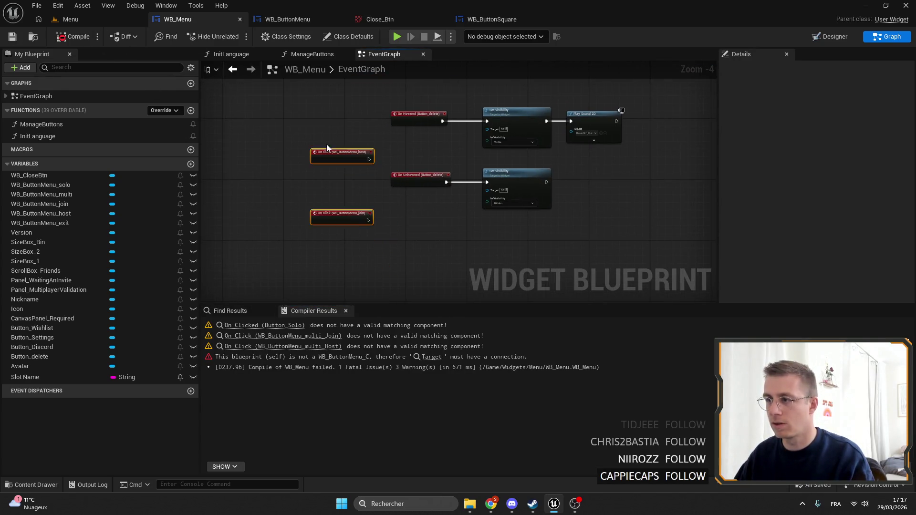
pyautogui.moveTo(348, 159); pyautogui.dragTo(328, 174)
pyautogui.scroll(5, 431, 222)
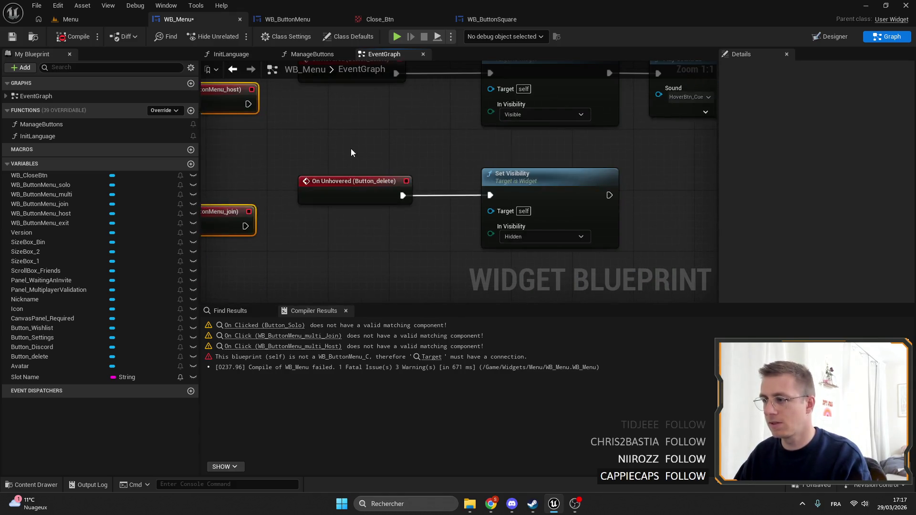
# Delete the two Set Visibility nodes and wire On Hovered straight to Play Sound 2D.
pyautogui.click(411, 151)
pyautogui.scroll(-1, 411, 152)
pyautogui.moveTo(442, 188)
pyautogui.mouseDown()
pyautogui.moveTo(450, 187)
pyautogui.moveTo(363, 196)
pyautogui.moveTo(459, 219)
pyautogui.moveTo(406, 175)
pyautogui.mouseUp()
pyautogui.scroll(-3, 405, 176)
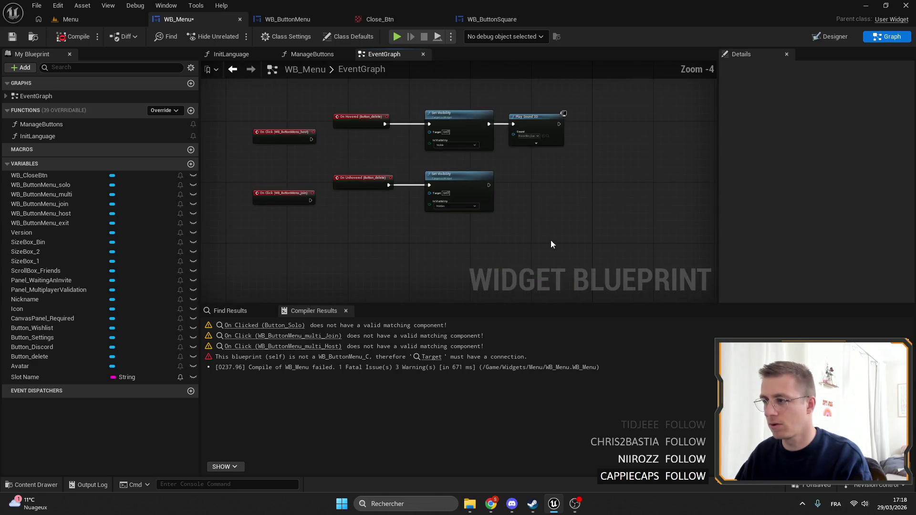
pyautogui.moveTo(445, 142); pyautogui.dragTo(464, 209)
pyautogui.moveTo(435, 150); pyautogui.dragTo(434, 150)
pyautogui.press('Delete')
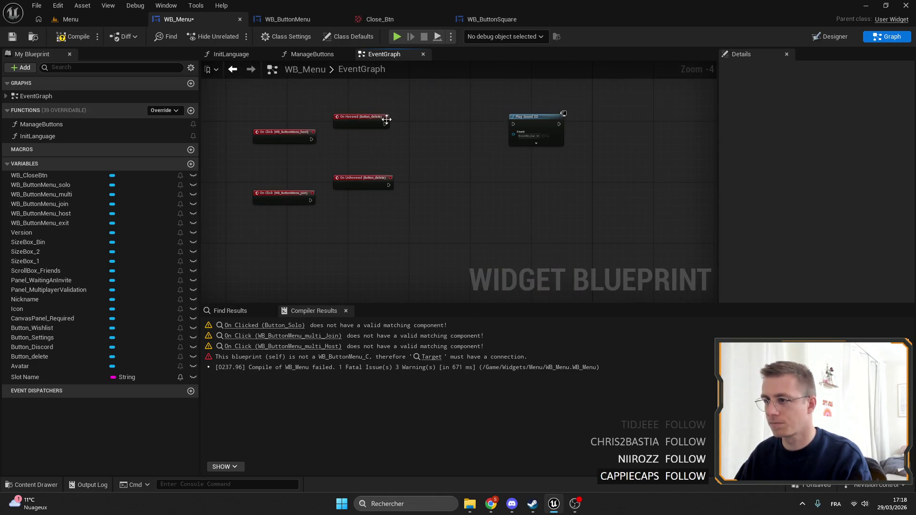
pyautogui.moveTo(511, 124); pyautogui.dragTo(511, 124)
pyautogui.scroll(5, 511, 124)
pyautogui.moveTo(254, 125)
pyautogui.mouseDown()
pyautogui.moveTo(495, 127)
pyautogui.moveTo(318, 121)
pyautogui.mouseUp()
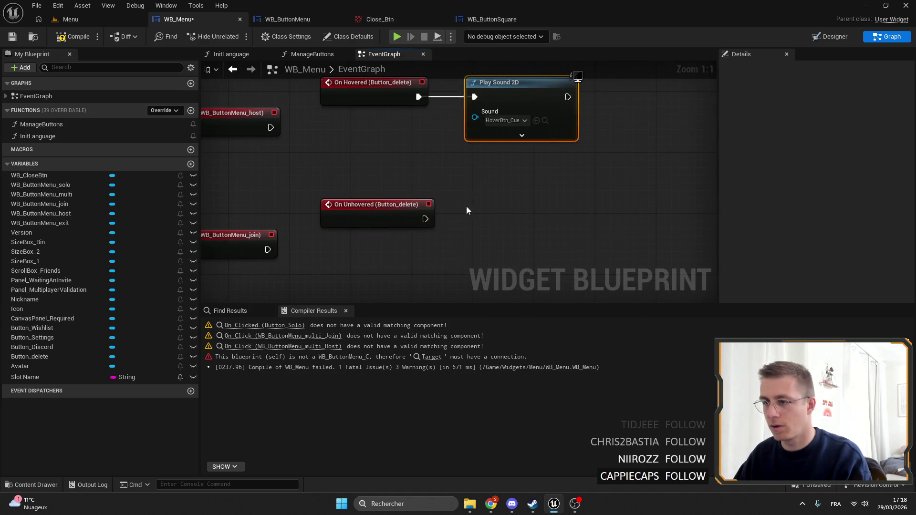
# Move the host and join click events next to the Discord event and Format Text node.
pyautogui.scroll(-2, 485, 214)
pyautogui.scroll(-3, 326, 204)
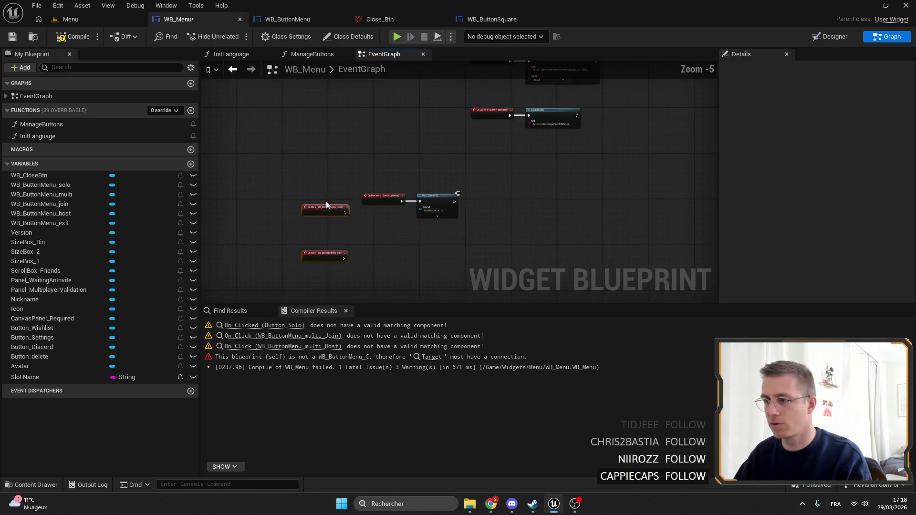
pyautogui.moveTo(330, 194); pyautogui.dragTo(429, 79)
pyautogui.scroll(4, 412, 139)
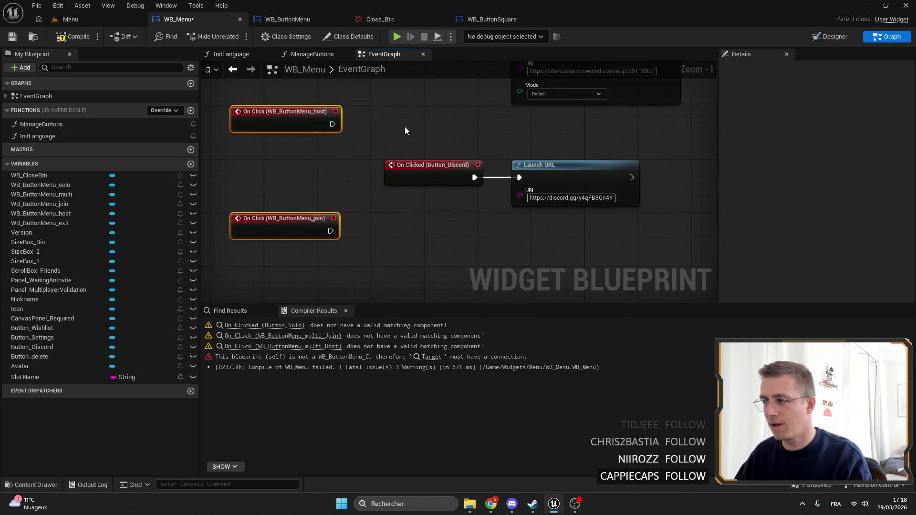
pyautogui.moveTo(405, 130); pyautogui.dragTo(409, 300)
pyautogui.moveTo(298, 286)
pyautogui.mouseDown()
pyautogui.moveTo(334, 189)
pyautogui.moveTo(302, 258)
pyautogui.moveTo(340, 56)
pyautogui.moveTo(282, 215)
pyautogui.moveTo(287, 186)
pyautogui.mouseUp()
pyautogui.scroll(-3, 286, 186)
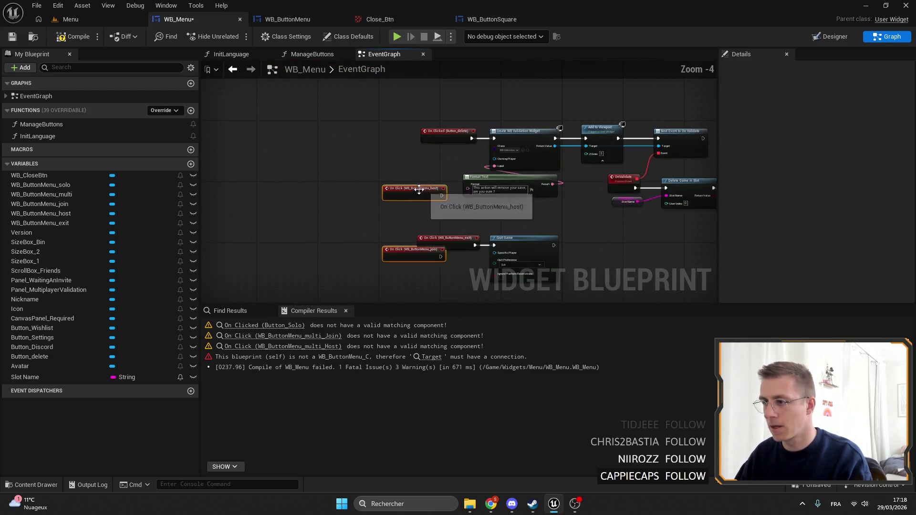
# Wire the host and join click events to the Play Sound 2D nodes, deleting the old multi_Host and multi_Join events.
pyautogui.scroll(3, 388, 185)
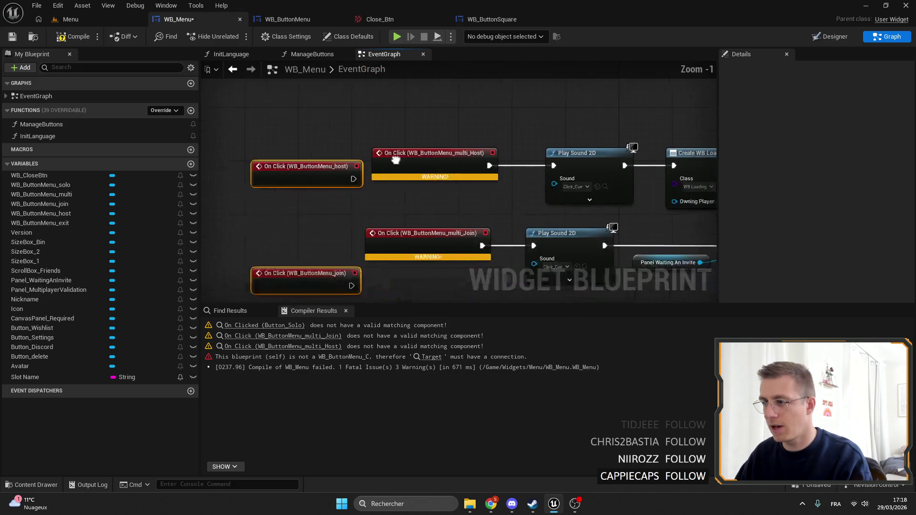
pyautogui.moveTo(343, 176); pyautogui.dragTo(545, 160)
pyautogui.click(425, 148)
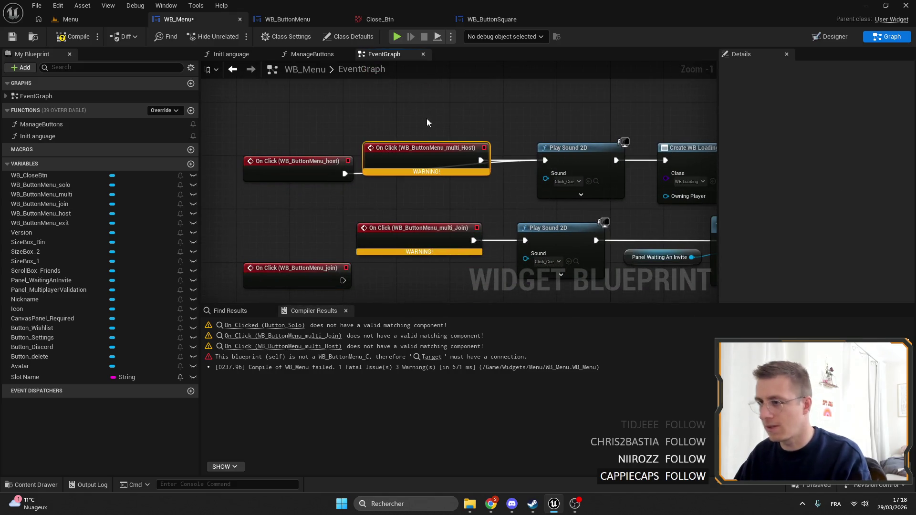
pyautogui.press('Delete')
pyautogui.click(416, 228)
pyautogui.press('Delete')
pyautogui.moveTo(344, 281); pyautogui.dragTo(534, 235)
# Line up the host and join click events with their Play Sound 2D nodes.
pyautogui.moveTo(229, 144)
pyautogui.mouseDown()
pyautogui.moveTo(399, 280)
pyautogui.moveTo(383, 286)
pyautogui.mouseUp()
pyautogui.moveTo(298, 111)
pyautogui.mouseDown()
pyautogui.moveTo(419, 89)
pyautogui.moveTo(422, 98)
pyautogui.mouseUp()
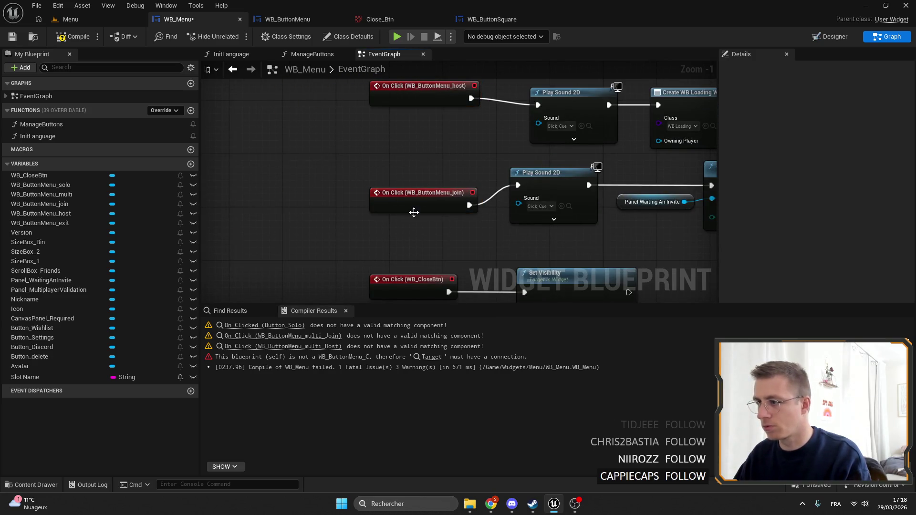
pyautogui.moveTo(414, 212); pyautogui.dragTo(411, 191)
pyautogui.moveTo(413, 99); pyautogui.dragTo(414, 105)
pyautogui.moveTo(530, 125); pyautogui.dragTo(510, 125)
# Check the On Clicked (Button_Solo) warning node and move the delete-button hover nodes below the Discord event.
pyautogui.click(265, 326)
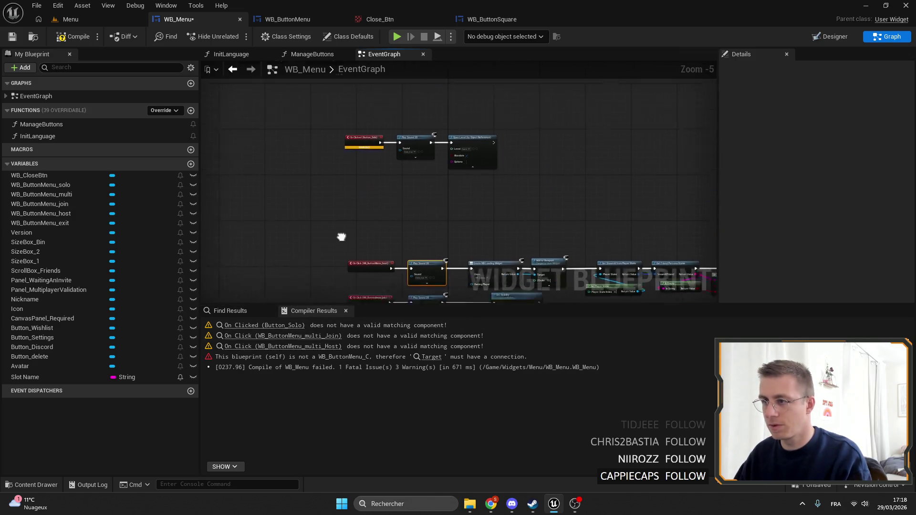
pyautogui.scroll(-7, 333, 197)
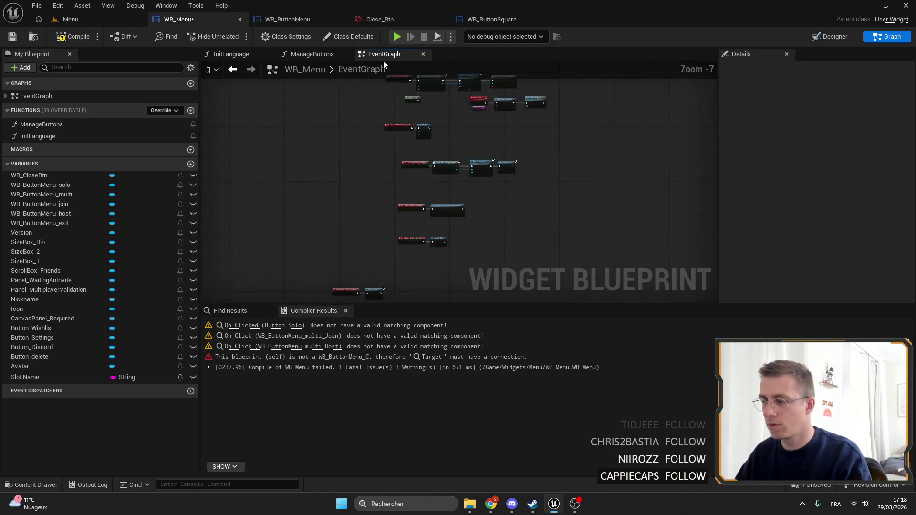
pyautogui.scroll(5, 330, 201)
pyautogui.moveTo(335, 164)
pyautogui.mouseDown()
pyautogui.moveTo(446, 167)
pyautogui.moveTo(395, 242)
pyautogui.moveTo(415, 275)
pyautogui.mouseUp()
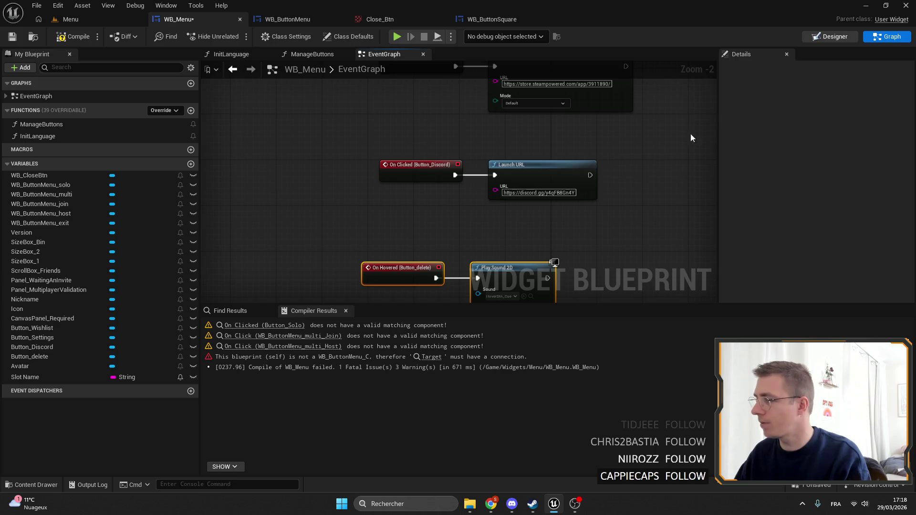
pyautogui.hotkey('shift', 'F4')
pyautogui.scroll(6, 421, 268)
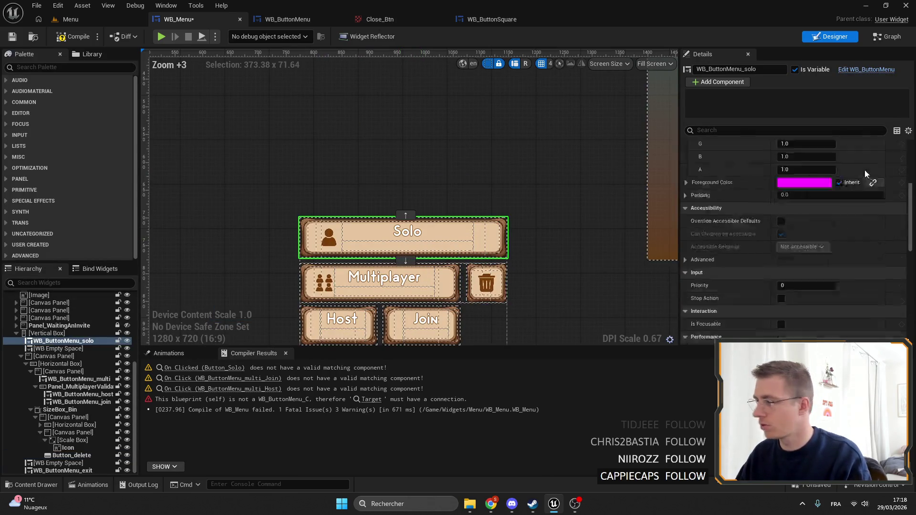
pyautogui.hotkey('shift', 'F4')
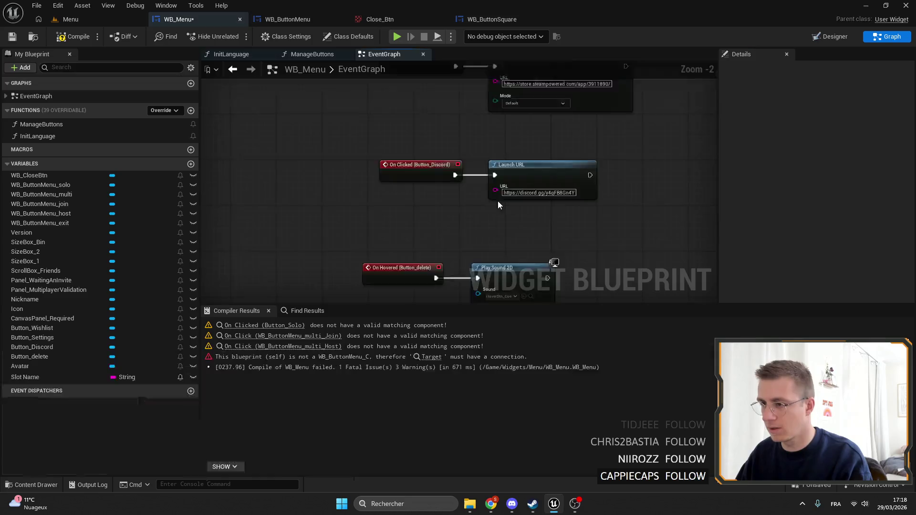
pyautogui.scroll(-5, 429, 199)
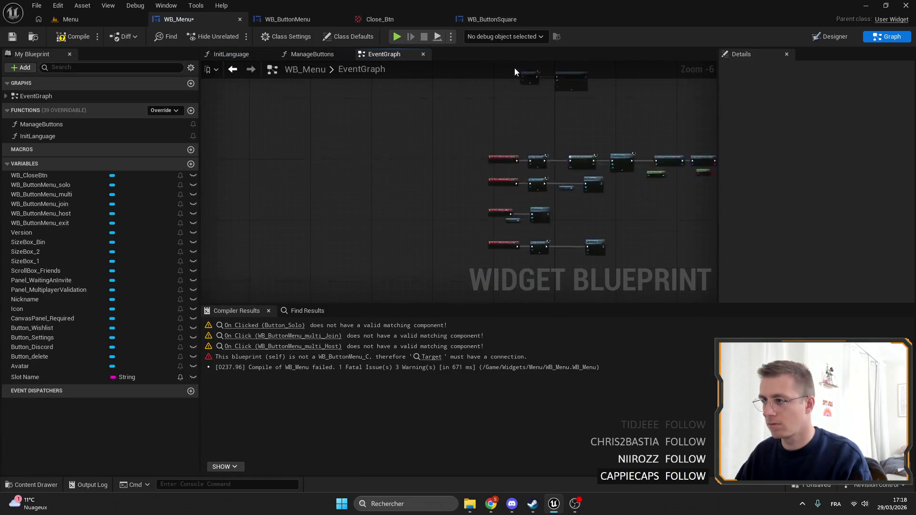
pyautogui.scroll(6, 514, 106)
pyautogui.moveTo(487, 169); pyautogui.dragTo(431, 175)
pyautogui.press('Escape')
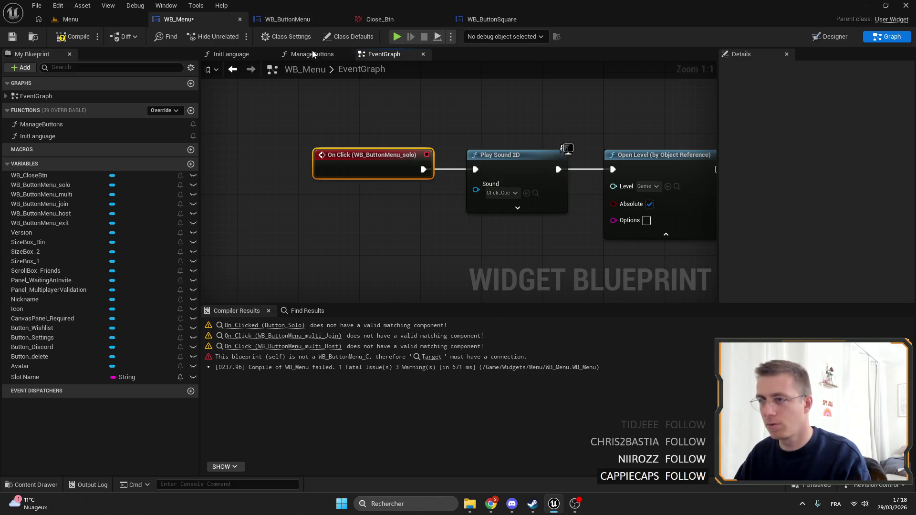
# Switch to WB_ButtonMenu and back, then save WB_Menu and go to the remaining compile error.
pyautogui.click(310, 19)
pyautogui.click(246, 19)
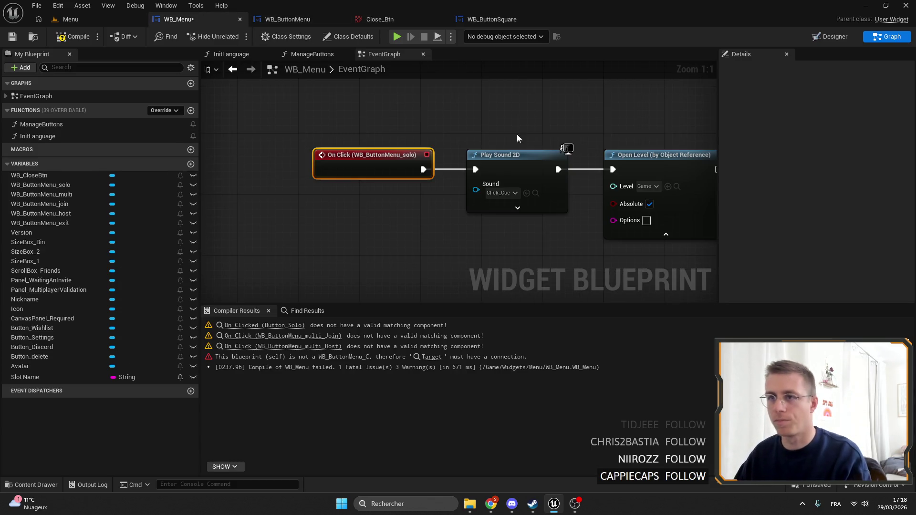
pyautogui.click(12, 38)
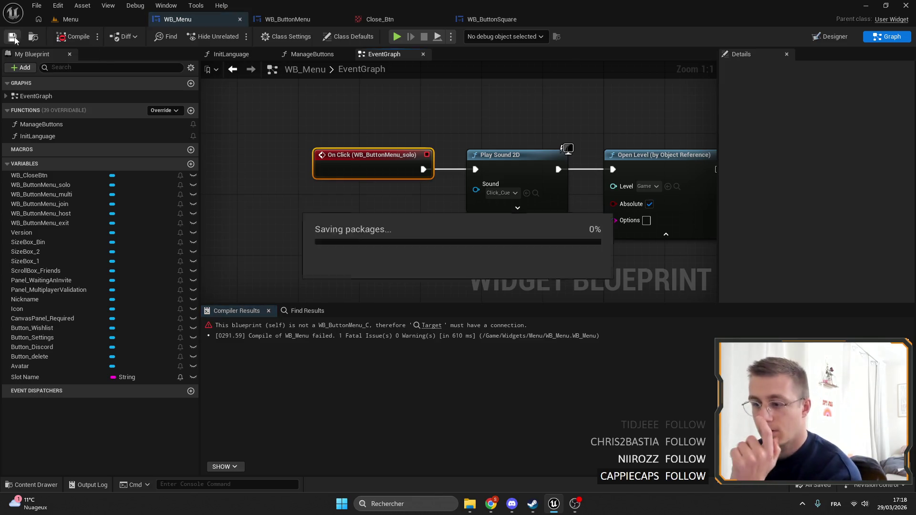
pyautogui.click(432, 325)
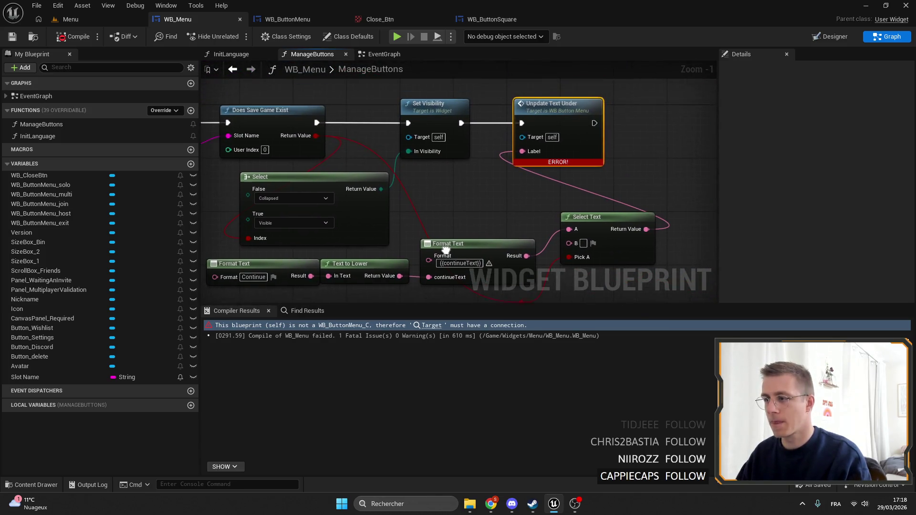
# Add a WB Button Menu Multi getter with an Update Under call in ManageButtons.
pyautogui.moveTo(485, 159)
pyautogui.mouseDown()
pyautogui.moveTo(473, 169)
pyautogui.moveTo(520, 128)
pyautogui.moveTo(485, 104)
pyautogui.mouseUp()
pyautogui.moveTo(43, 195)
pyautogui.mouseDown()
pyautogui.moveTo(390, 127)
pyautogui.moveTo(420, 99)
pyautogui.mouseUp()
pyautogui.click(469, 119)
pyautogui.moveTo(491, 105); pyautogui.dragTo(517, 89)
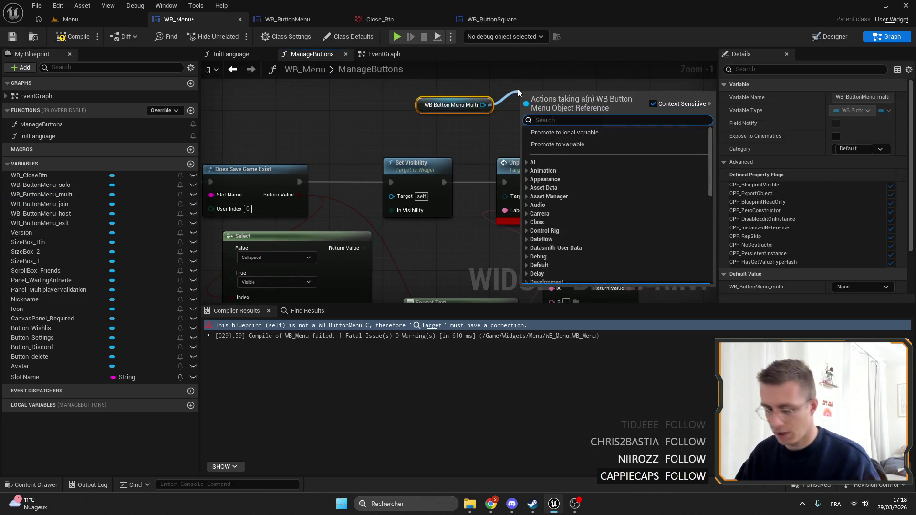
pyautogui.write('update')
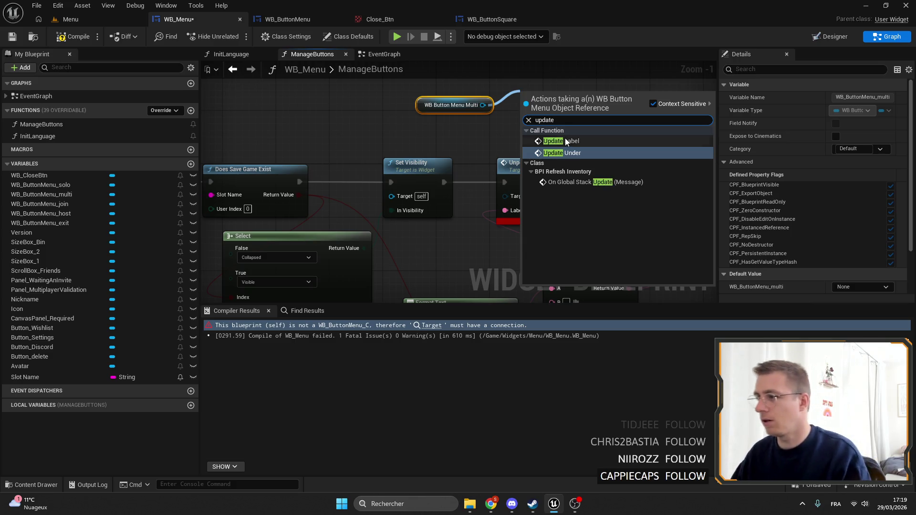
pyautogui.click(562, 152)
# Delete the broken Update Text Under, wire Select Text into Label Under, and compile.
pyautogui.moveTo(600, 263)
pyautogui.mouseDown()
pyautogui.moveTo(559, 193)
pyautogui.moveTo(559, 228)
pyautogui.moveTo(453, 87)
pyautogui.mouseUp()
pyautogui.click(501, 157)
pyautogui.press('Delete')
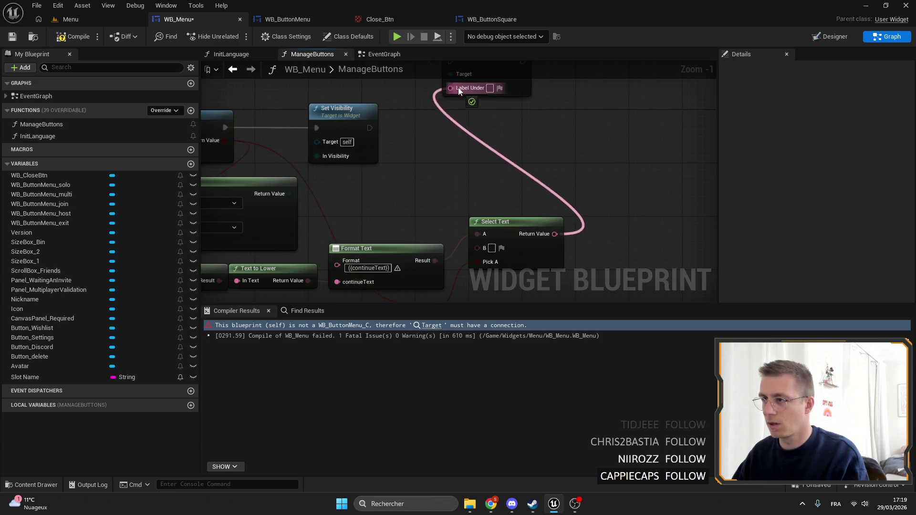
pyautogui.moveTo(370, 127)
pyautogui.mouseDown()
pyautogui.moveTo(451, 149)
pyautogui.moveTo(456, 203)
pyautogui.mouseUp()
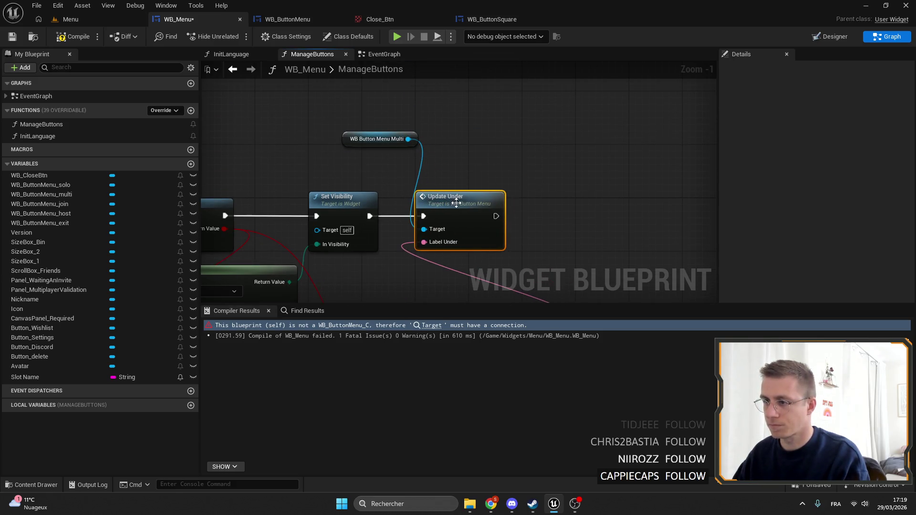
pyautogui.moveTo(358, 133); pyautogui.dragTo(422, 171)
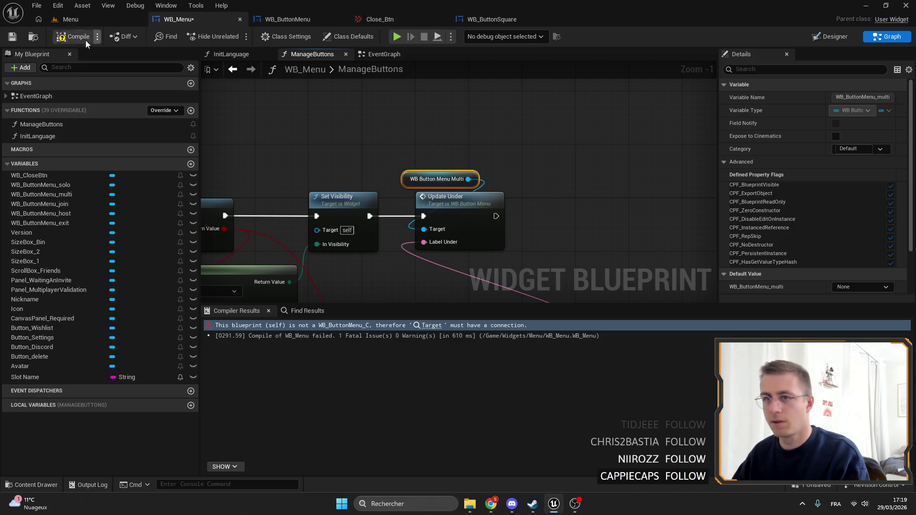
pyautogui.click(14, 37)
pyautogui.click(368, 325)
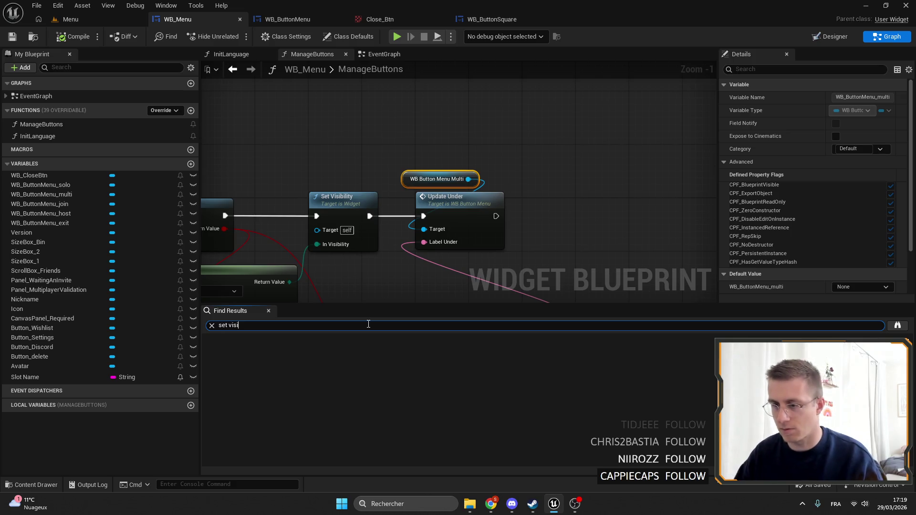
# Search 'set visi' and wire Panel_MultiplayerValidation into the multiplayer Set Visibility's Target.
pyautogui.press('Return')
pyautogui.click(243, 351)
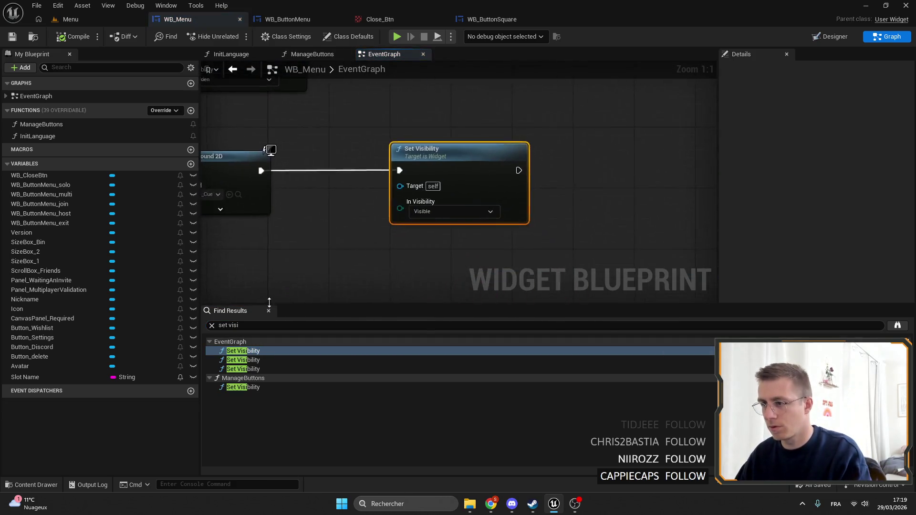
pyautogui.scroll(-2, 563, 214)
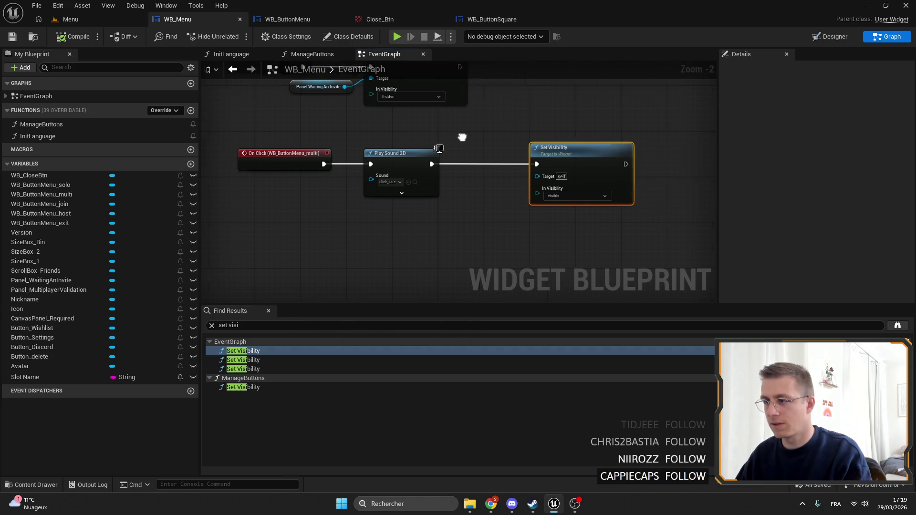
pyautogui.scroll(2, 497, 171)
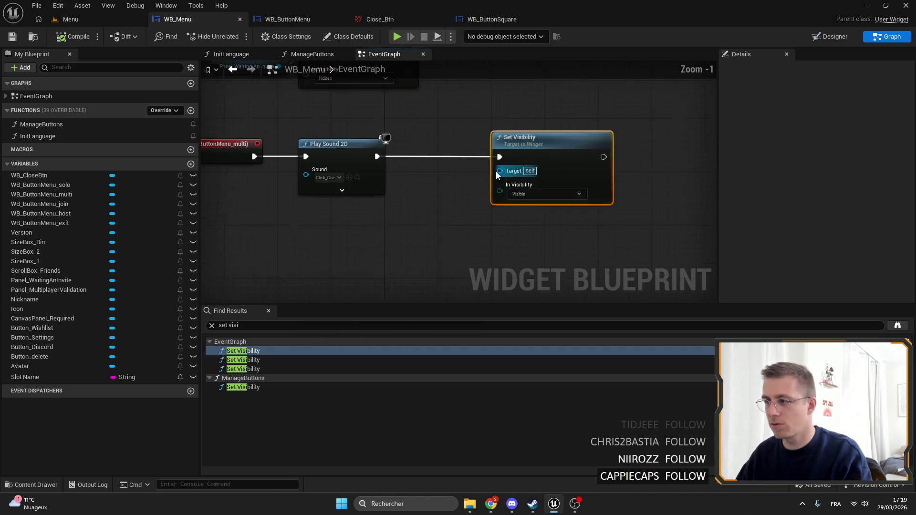
pyautogui.moveTo(48, 291)
pyautogui.mouseDown()
pyautogui.moveTo(453, 196)
pyautogui.moveTo(496, 169)
pyautogui.mouseUp()
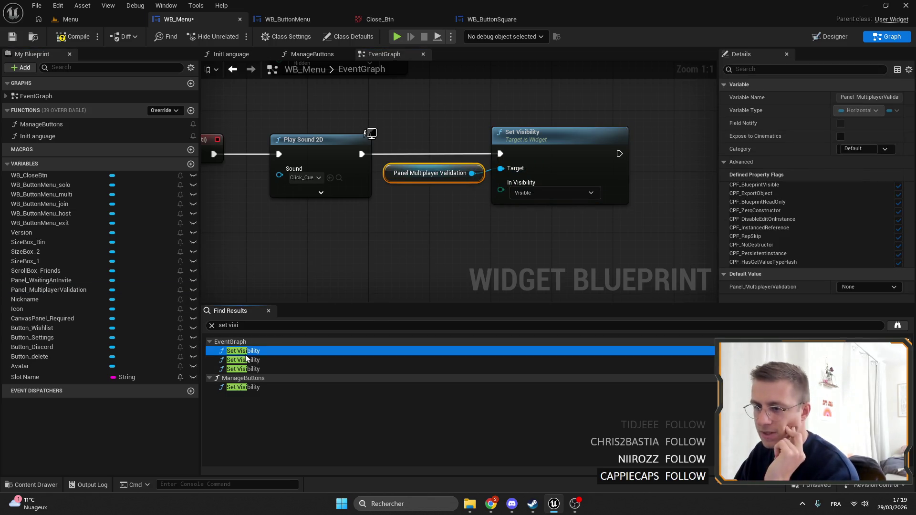
# Review the close button and ManageButtons Set Visibility nodes, then switch to the Designer layout.
pyautogui.click(243, 360)
pyautogui.moveTo(378, 212); pyautogui.dragTo(450, 213)
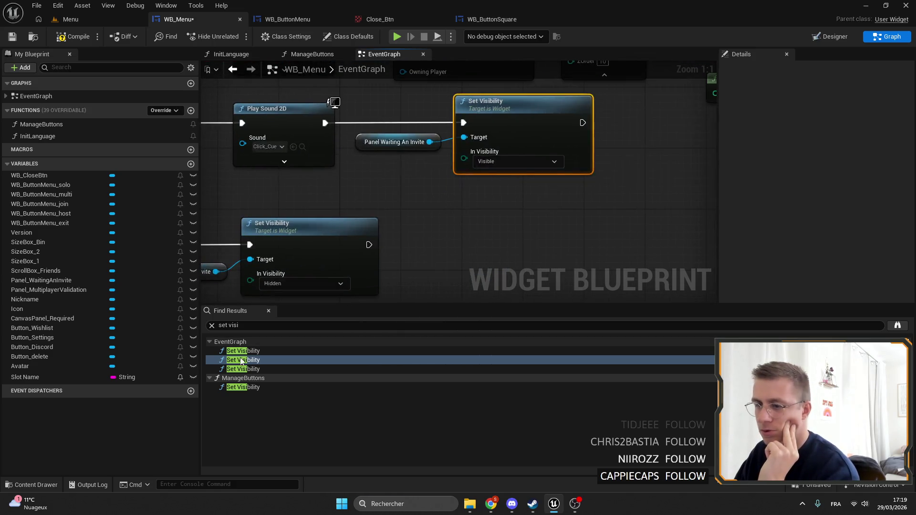
pyautogui.click(253, 370)
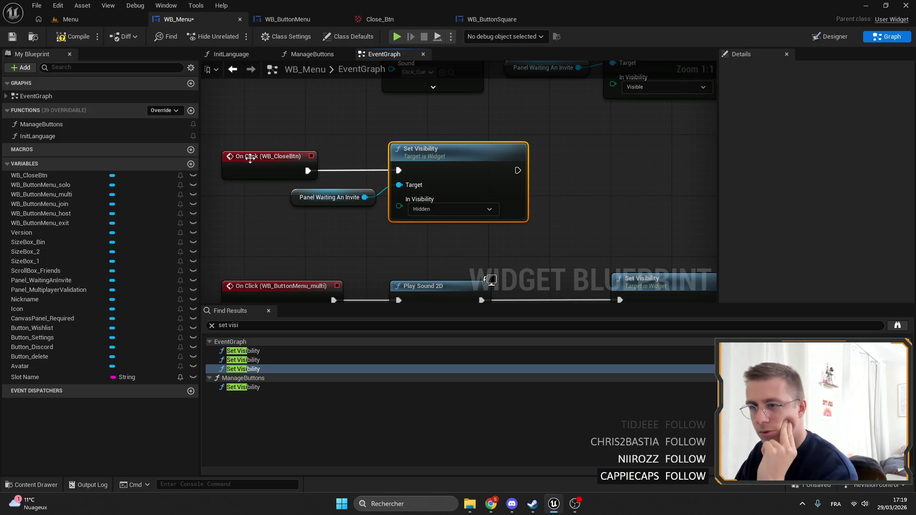
pyautogui.click(246, 387)
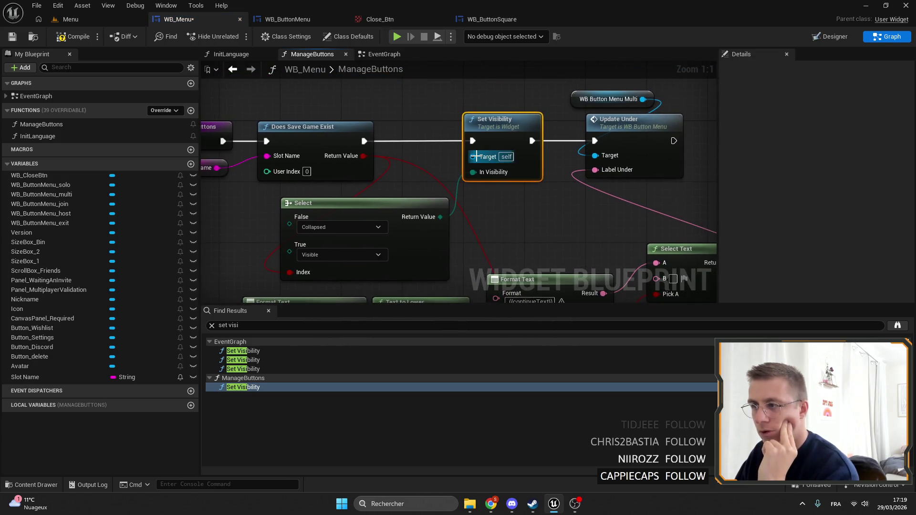
pyautogui.click(256, 390)
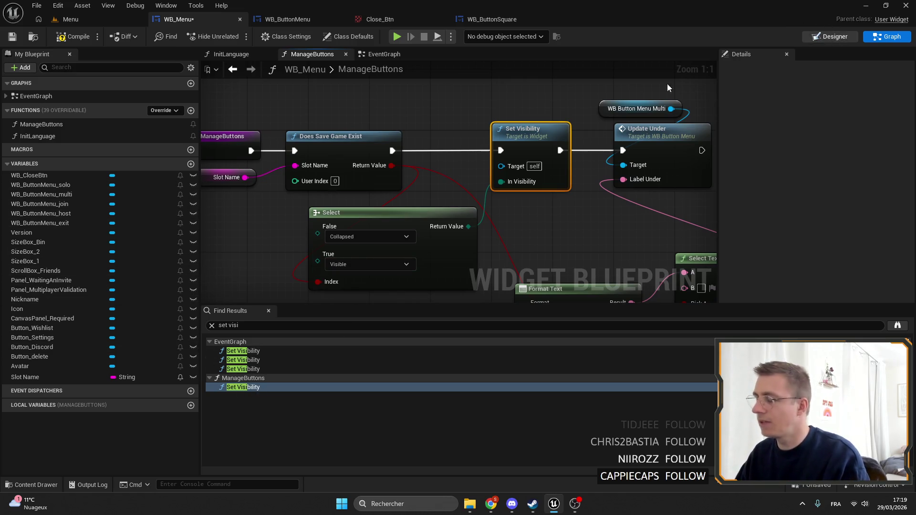
pyautogui.click(830, 36)
pyautogui.scroll(3, 453, 269)
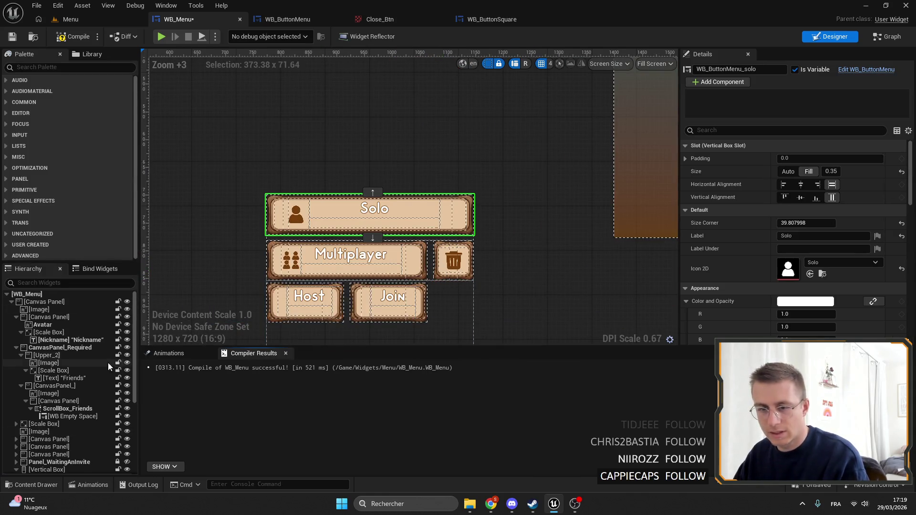
# Connect a SizeBox_Bin getter to the Set Visibility Target, then save and launch Play in editor.
pyautogui.click(454, 260)
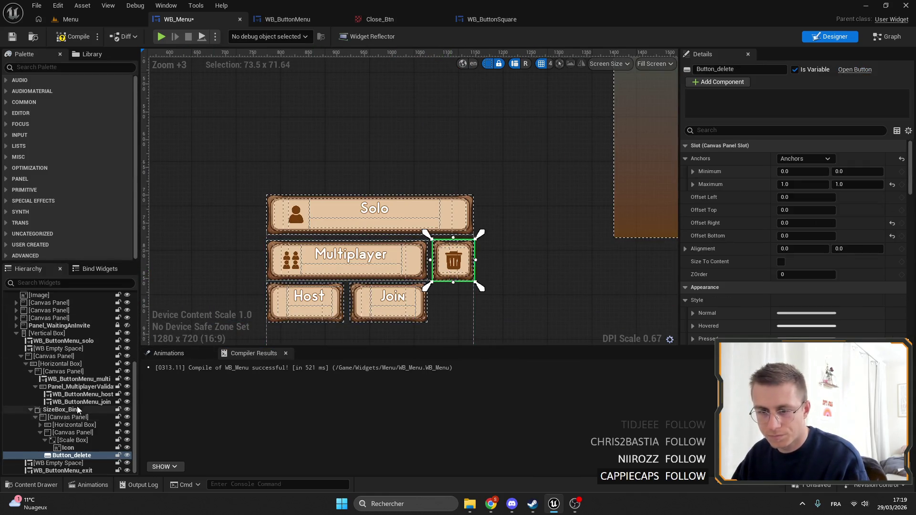
pyautogui.click(62, 409)
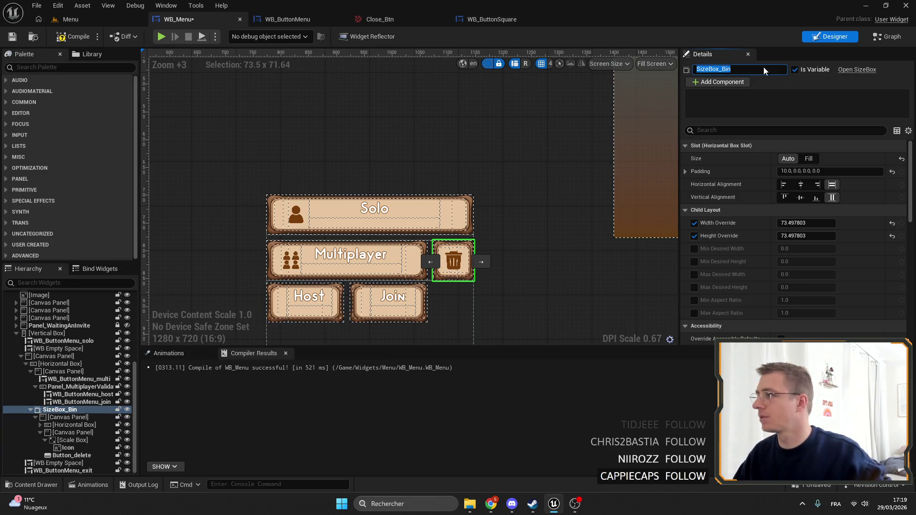
pyautogui.click(886, 36)
pyautogui.moveTo(507, 171); pyautogui.dragTo(459, 127)
pyautogui.write('sizebox_bin')
pyautogui.click(507, 184)
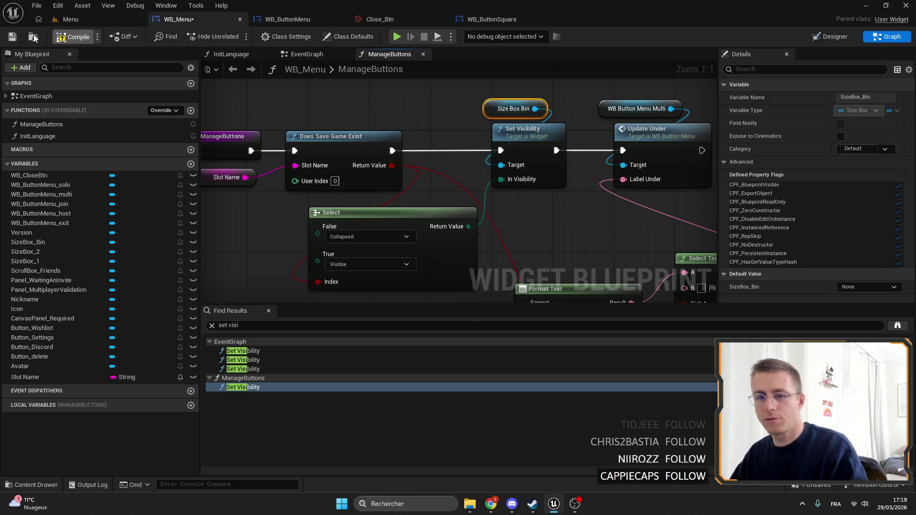
pyautogui.click(12, 37)
pyautogui.hotkey('alt', 'p')
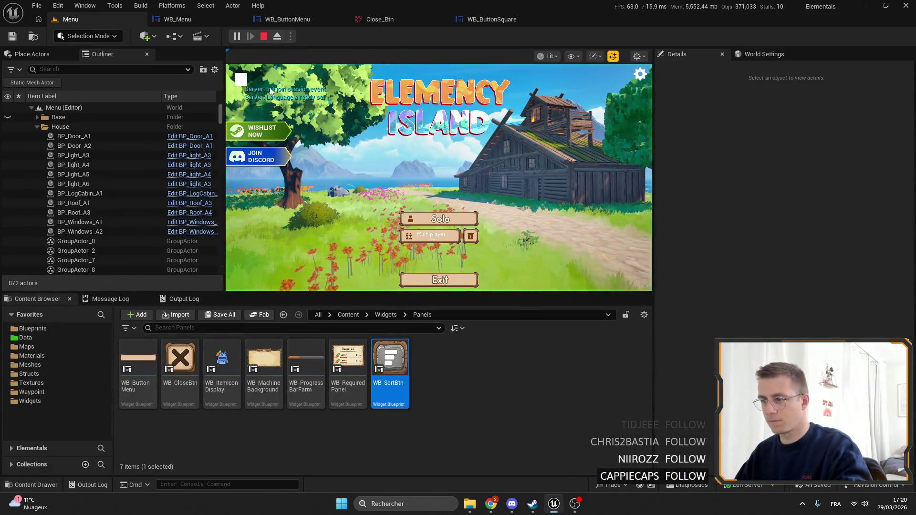
# In full-screen play, delete the save after one cancel, reveal Host and Join, and test Join.
pyautogui.press('F11')
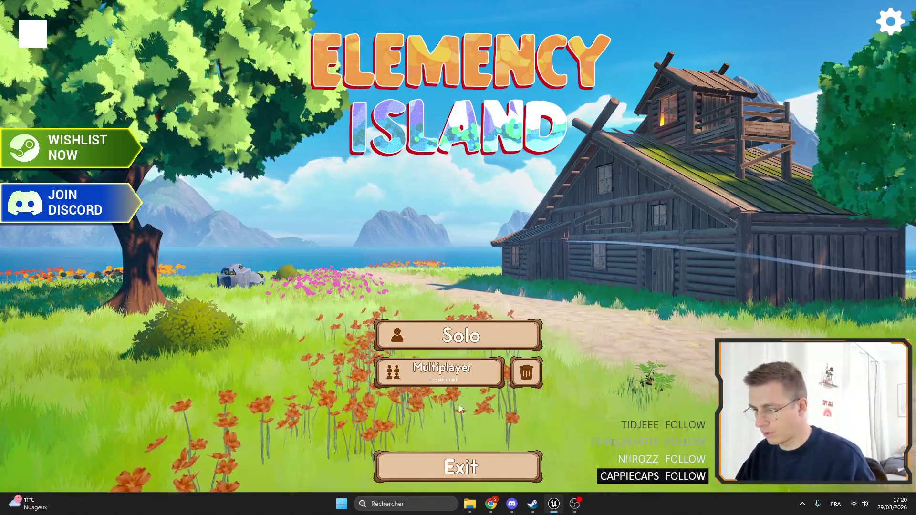
pyautogui.click(525, 377)
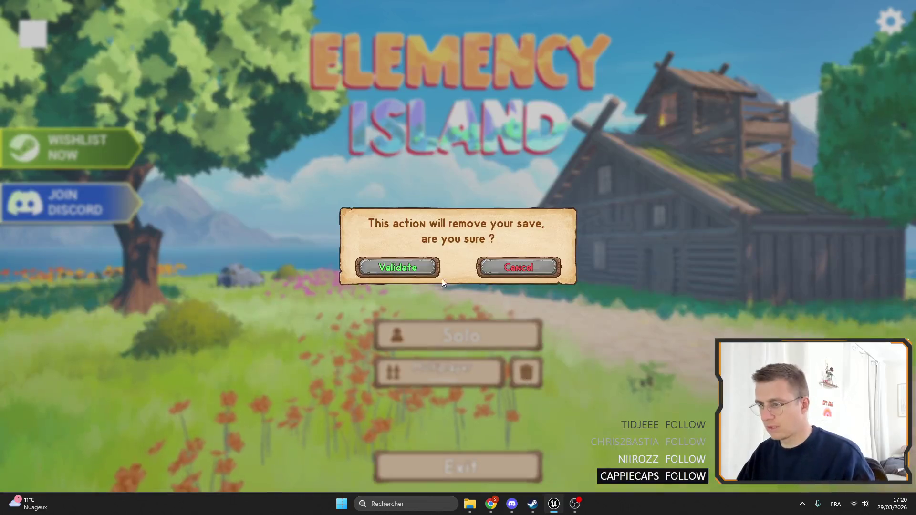
pyautogui.click(521, 266)
pyautogui.click(441, 375)
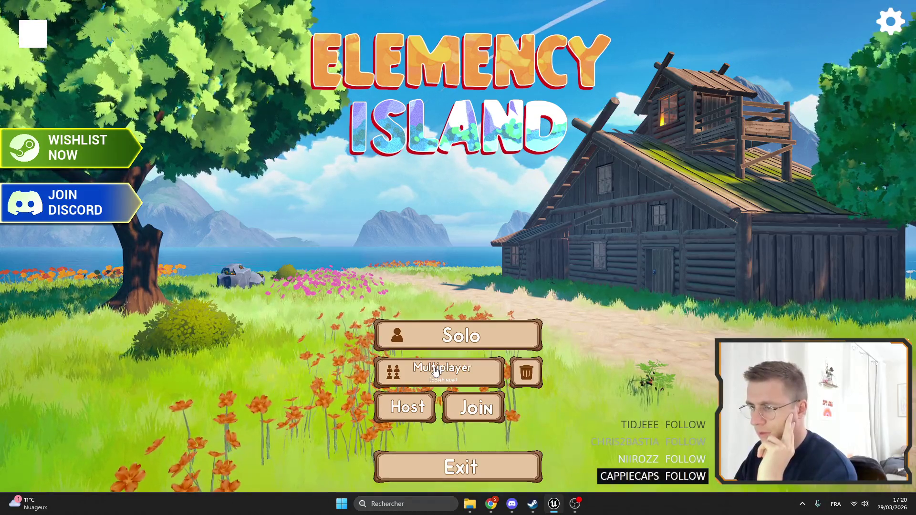
pyautogui.click(527, 372)
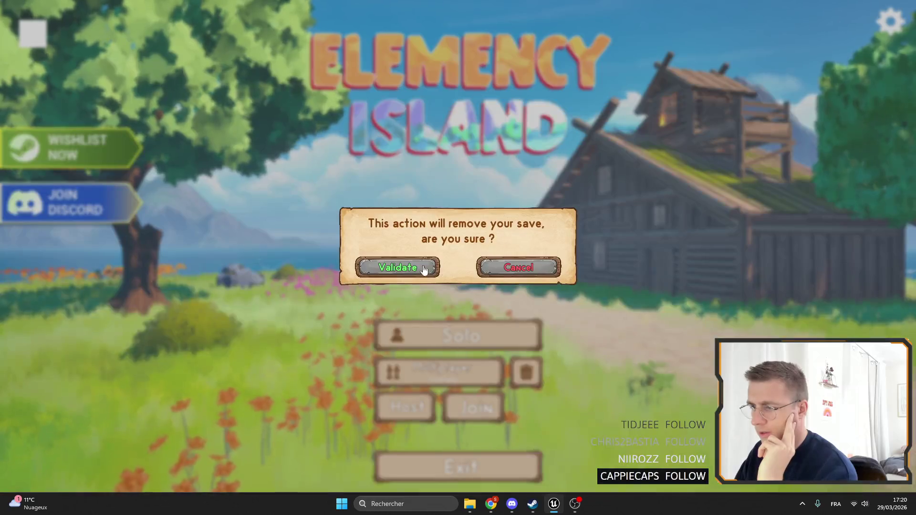
pyautogui.click(436, 268)
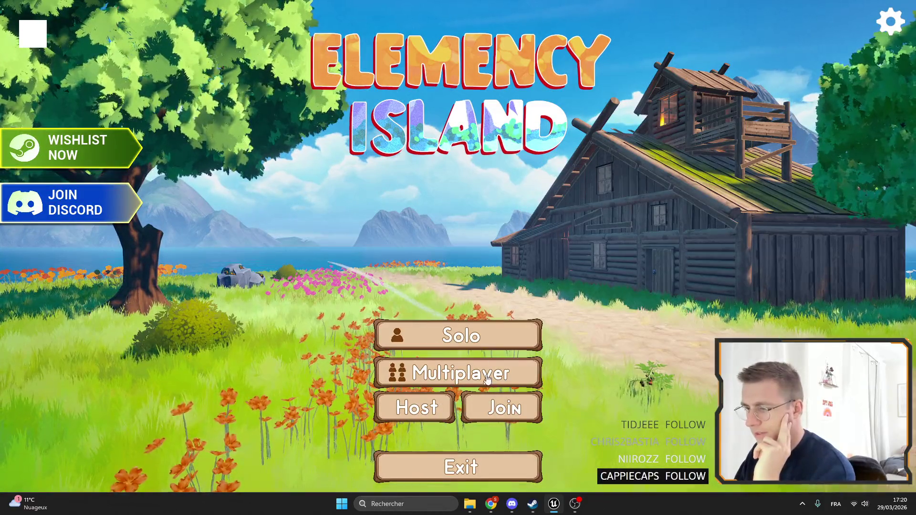
pyautogui.click(479, 411)
pyautogui.click(583, 210)
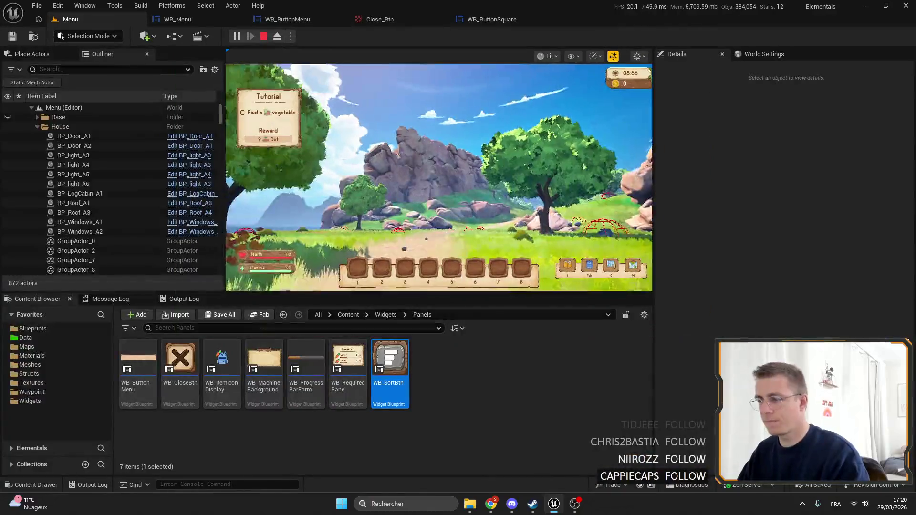
# Pause the game, quit back to the main menu, and leave full-screen play.
pyautogui.press('F11')
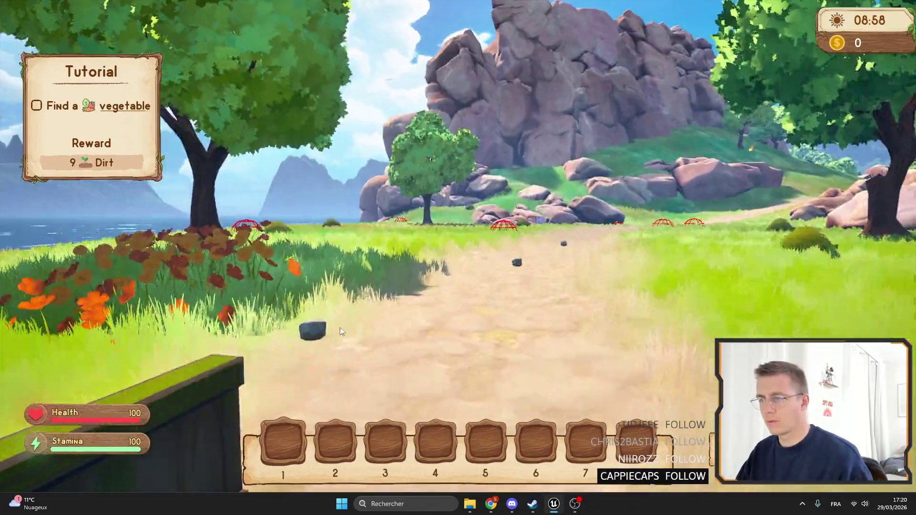
pyautogui.press('Escape')
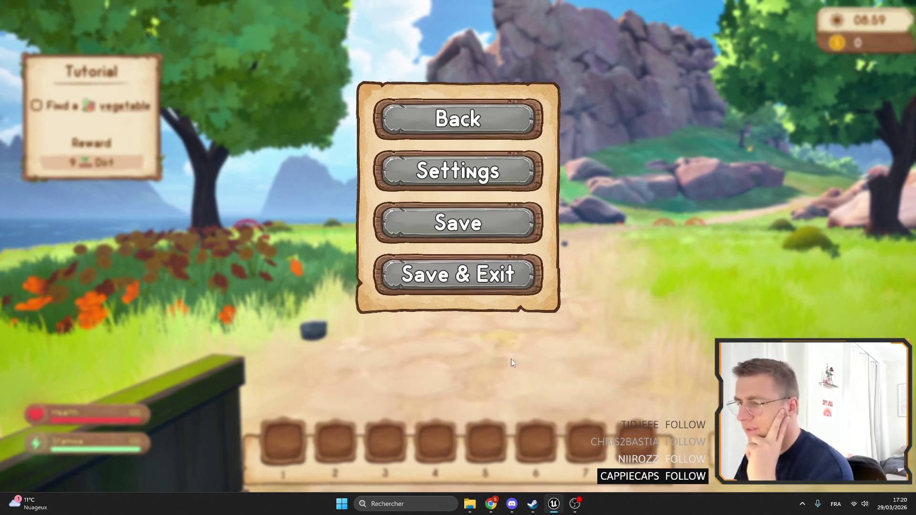
pyautogui.click(482, 284)
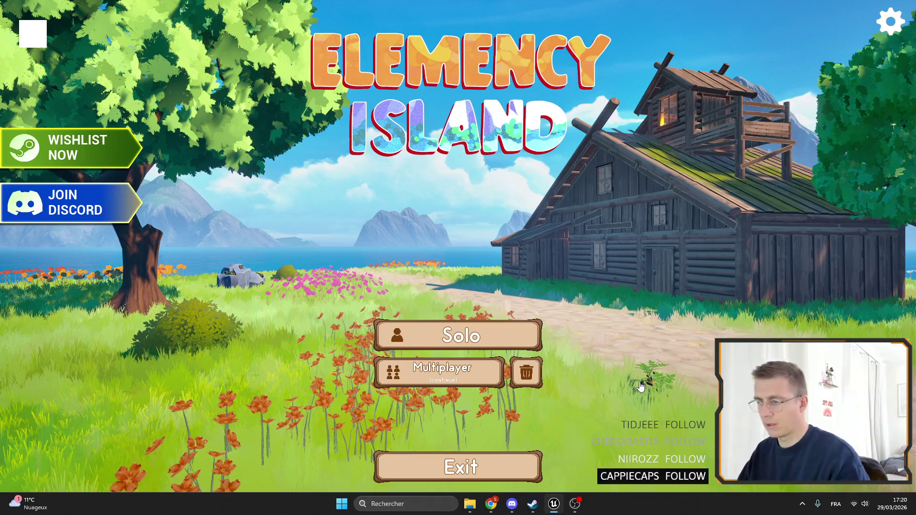
pyautogui.press('F11')
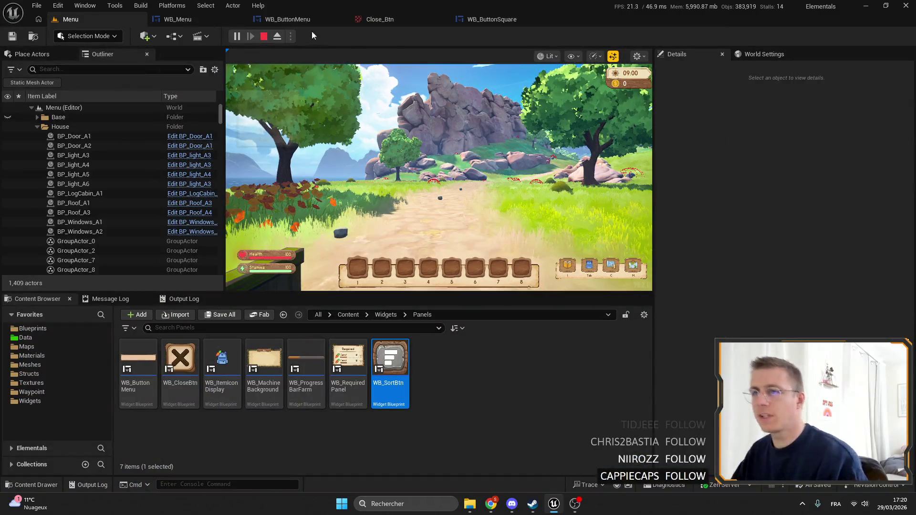
# Review WB_Menu's ManageButtons graph, then view WB_ButtonMenu's event graph with On Clicked calling OnClick.
pyautogui.click(197, 20)
pyautogui.click(439, 451)
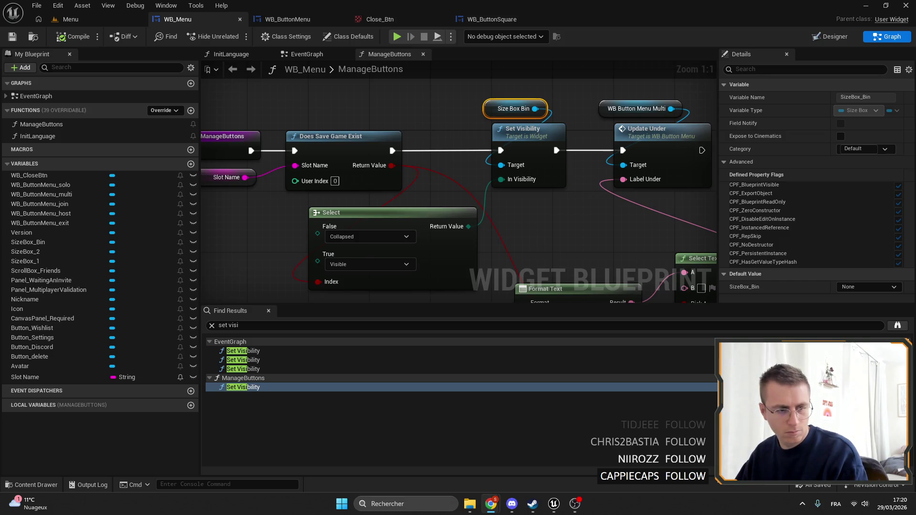
pyautogui.hotkey('alt', 'Tab')
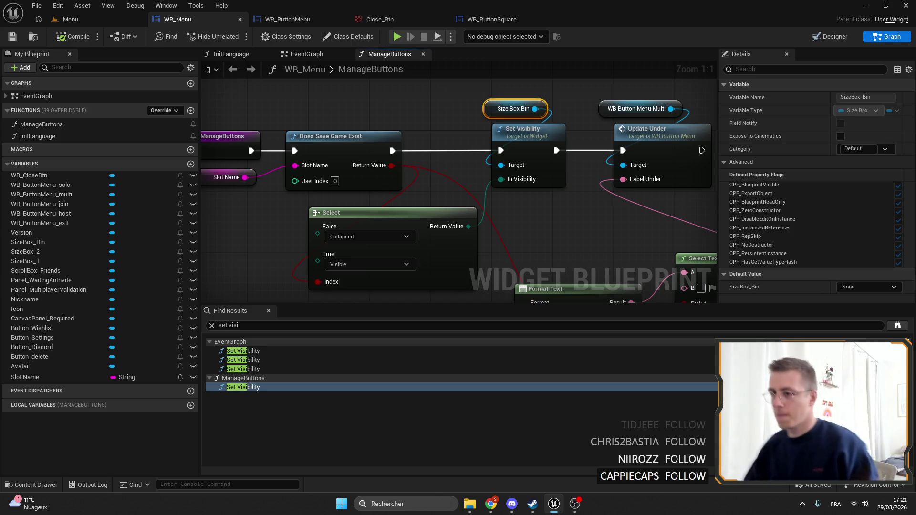
pyautogui.scroll(-3, 434, 127)
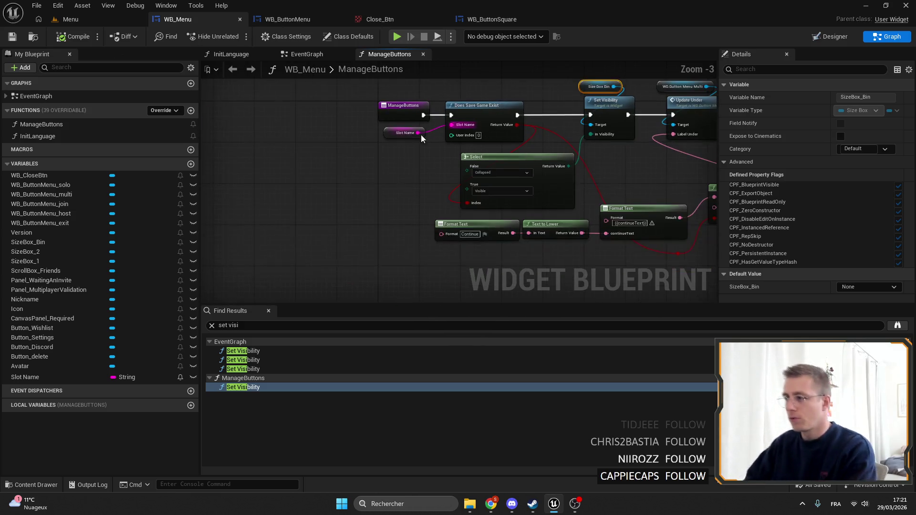
pyautogui.click(292, 18)
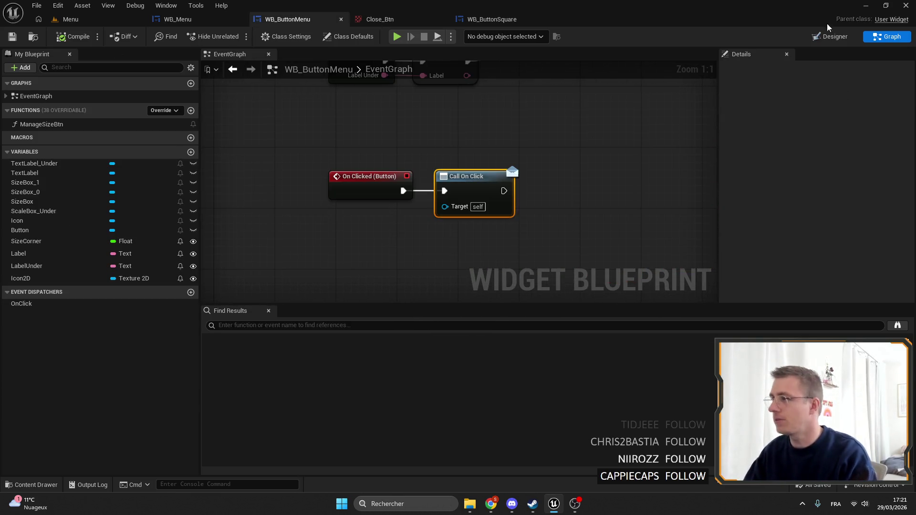
# Expand the second Horizontal Box and its left Scale Box, showing separate padding values.
pyautogui.scroll(-3, 386, 132)
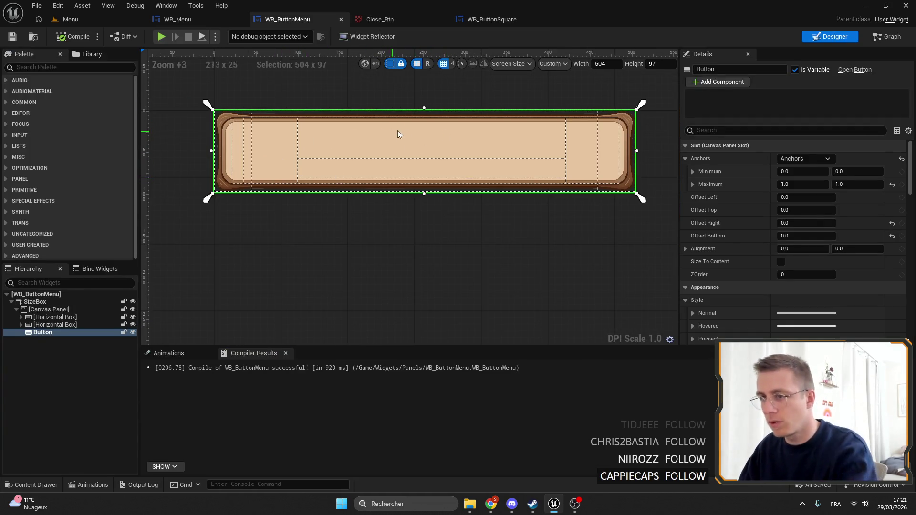
pyautogui.click(43, 325)
pyautogui.click(21, 324)
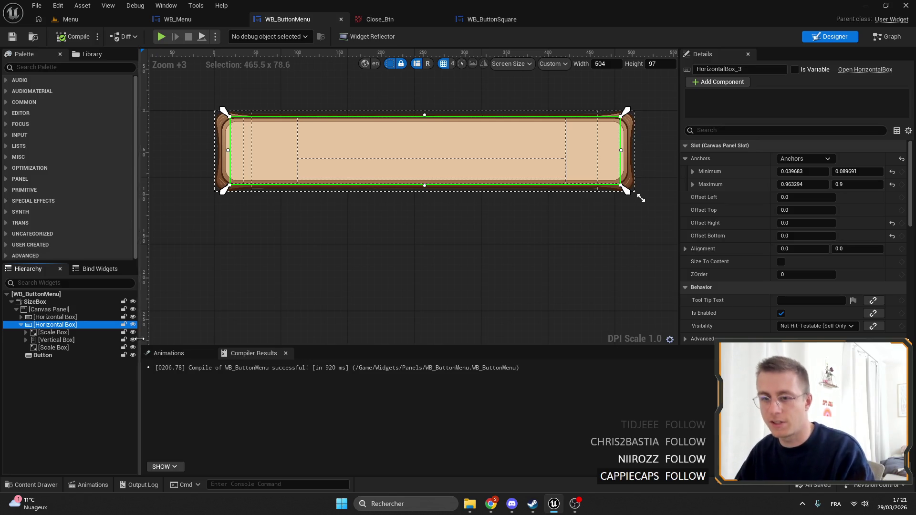
pyautogui.click(64, 334)
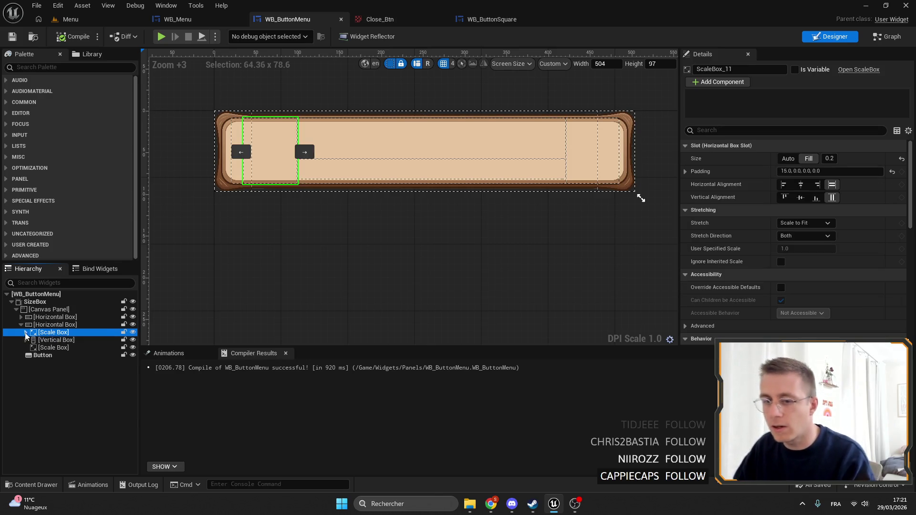
pyautogui.click(25, 334)
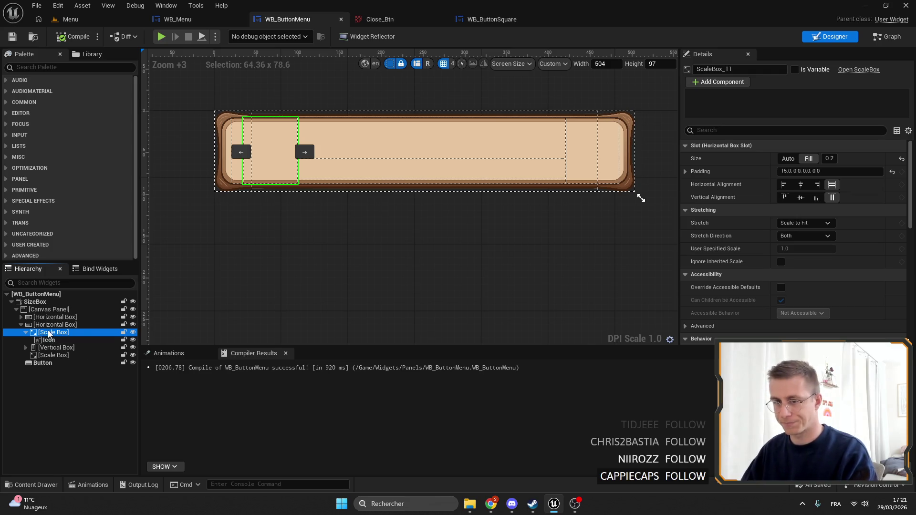
pyautogui.click(687, 172)
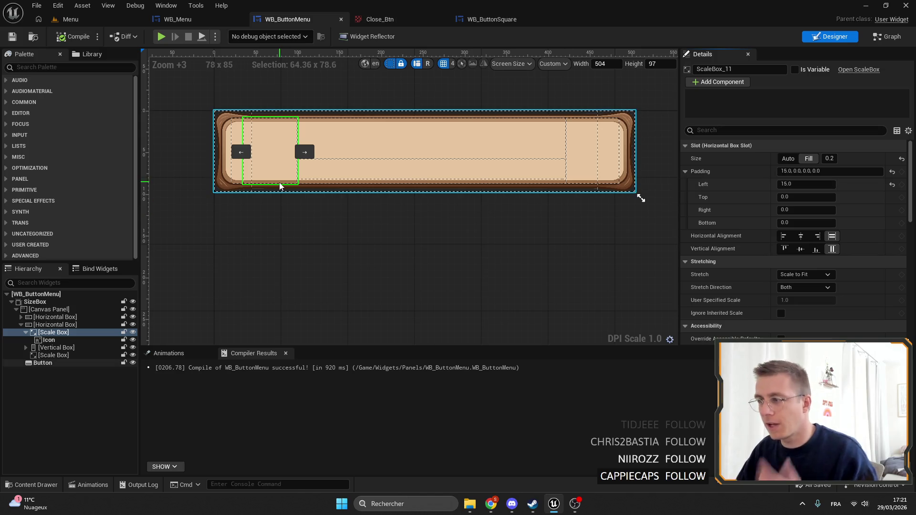
# Compare the padding of the left and right Scale Boxes.
pyautogui.click(47, 356)
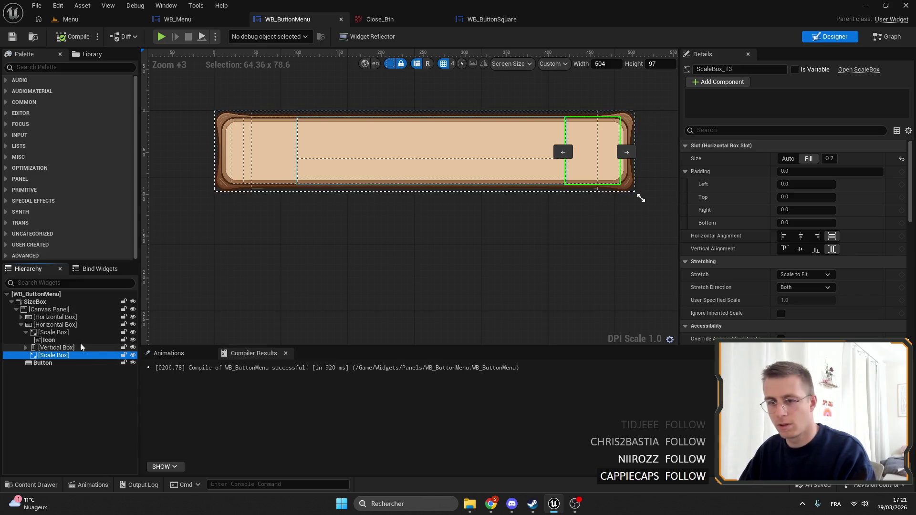
pyautogui.click(66, 333)
pyautogui.click(65, 334)
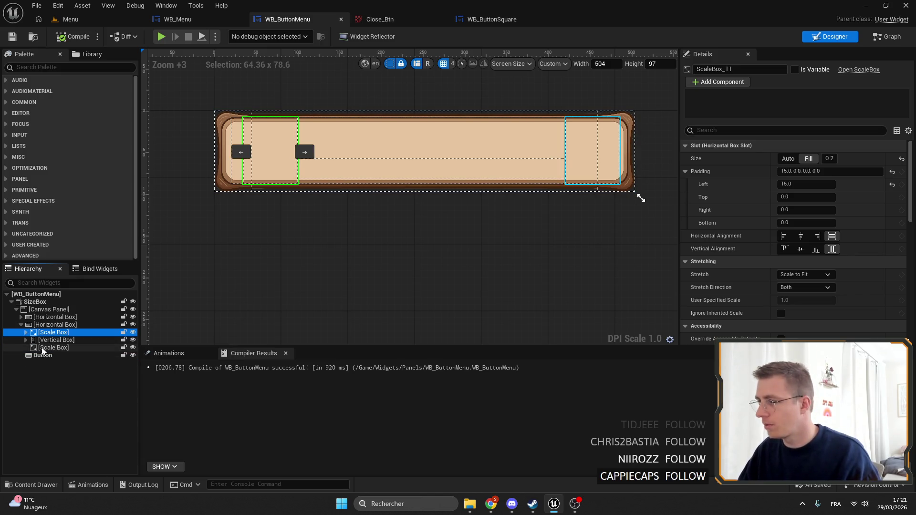
pyautogui.click(42, 350)
pyautogui.press('Up')
pyautogui.press('Up')
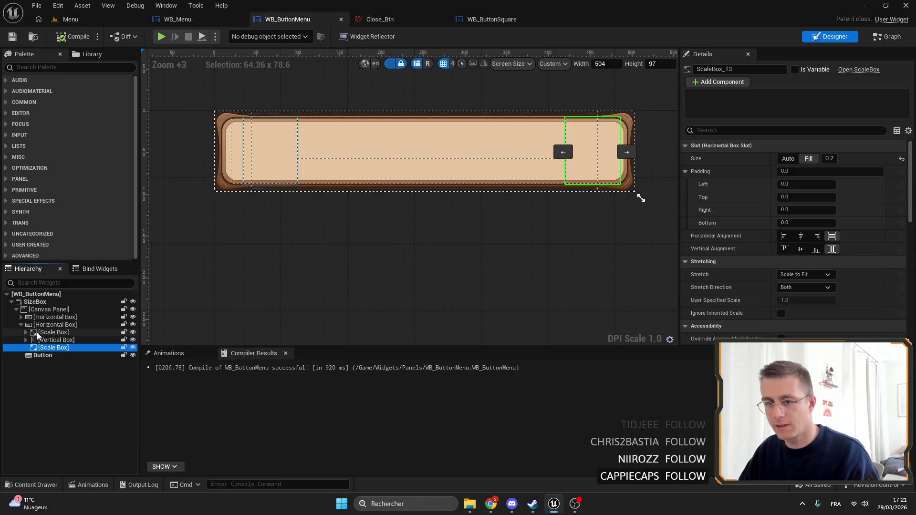
pyautogui.click(40, 348)
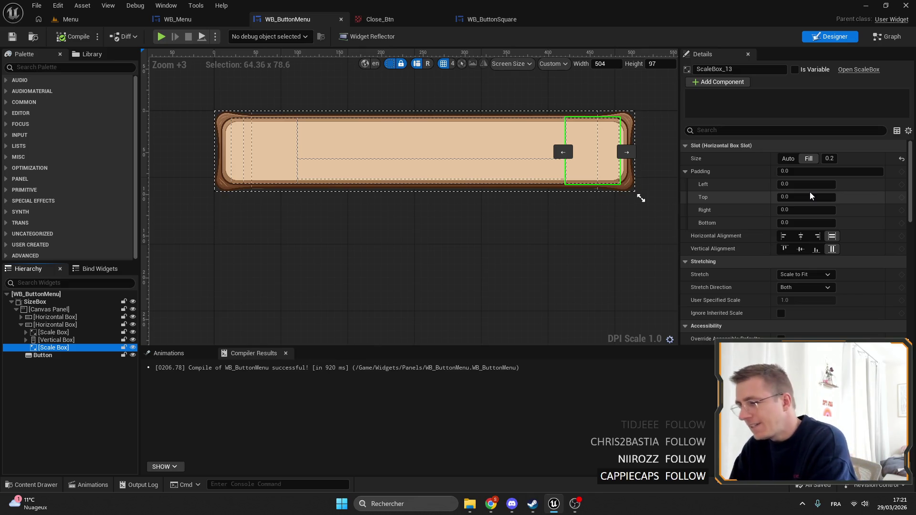
# Set the right Scale Box's right padding to 15 and save WB_ButtonMenu.
pyautogui.click(811, 210)
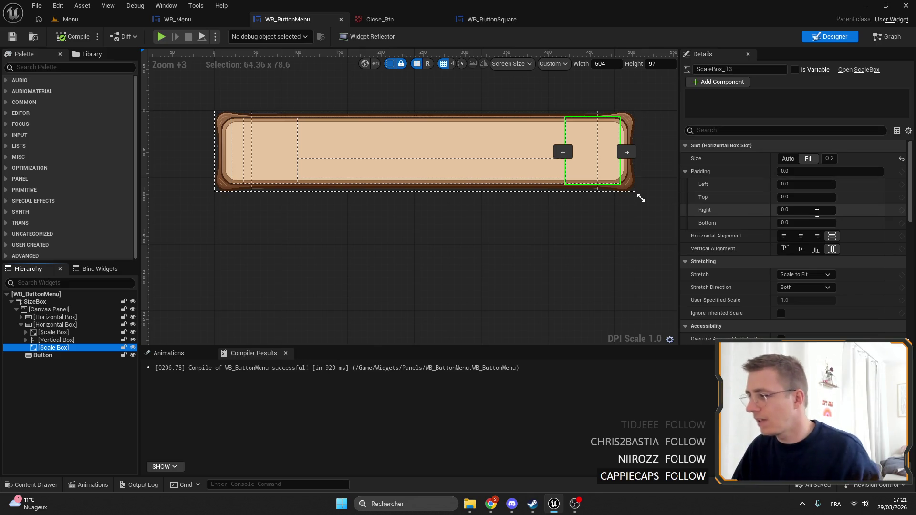
pyautogui.write('15')
pyautogui.press('Return')
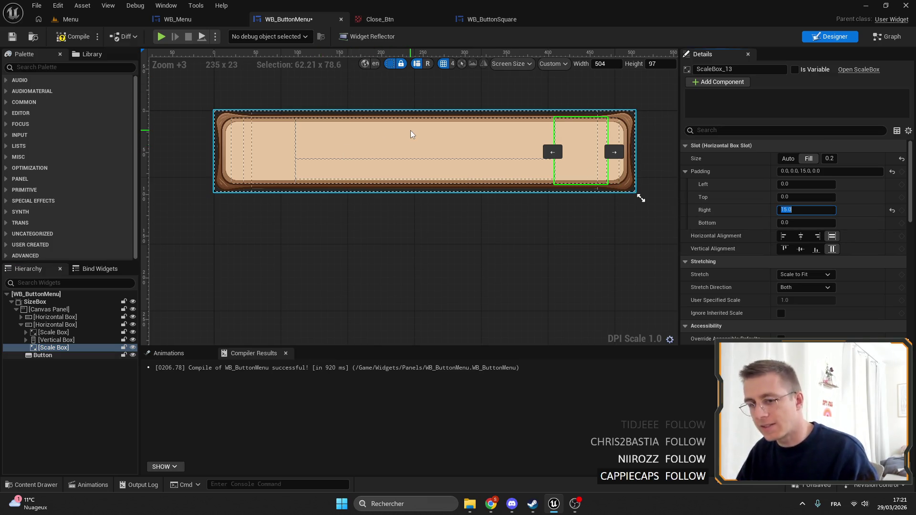
pyautogui.moveTo(463, 254); pyautogui.dragTo(379, 241)
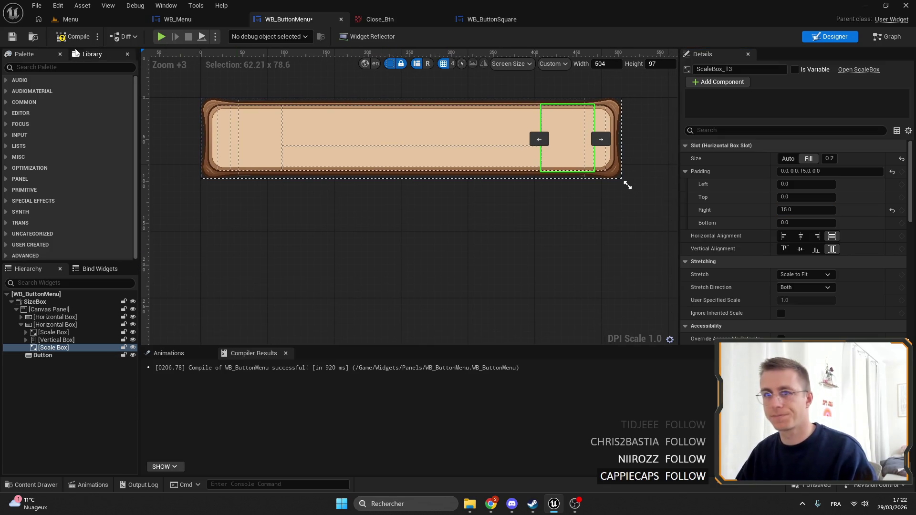
pyautogui.click(13, 37)
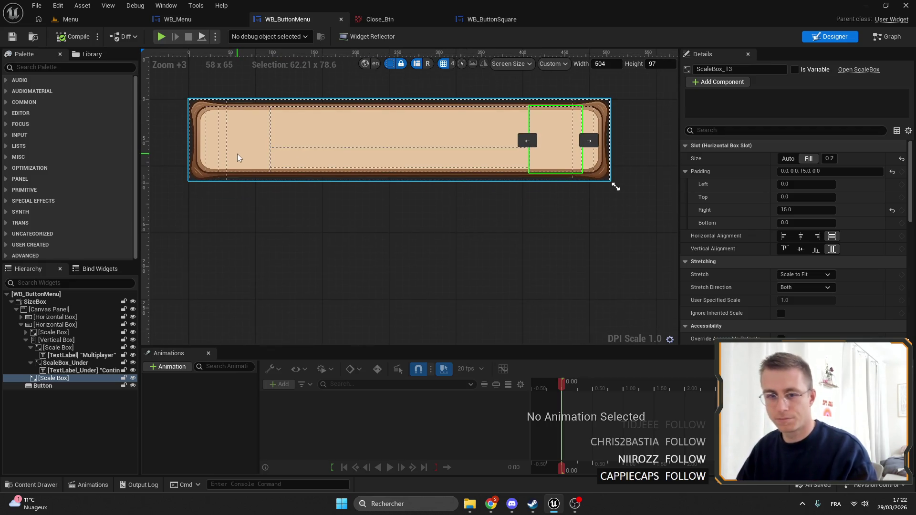
# Search 'epic' to launch the Epic Games Launcher, minimize Steam, and bring the launcher forward.
pyautogui.click(377, 505)
pyautogui.write('epic')
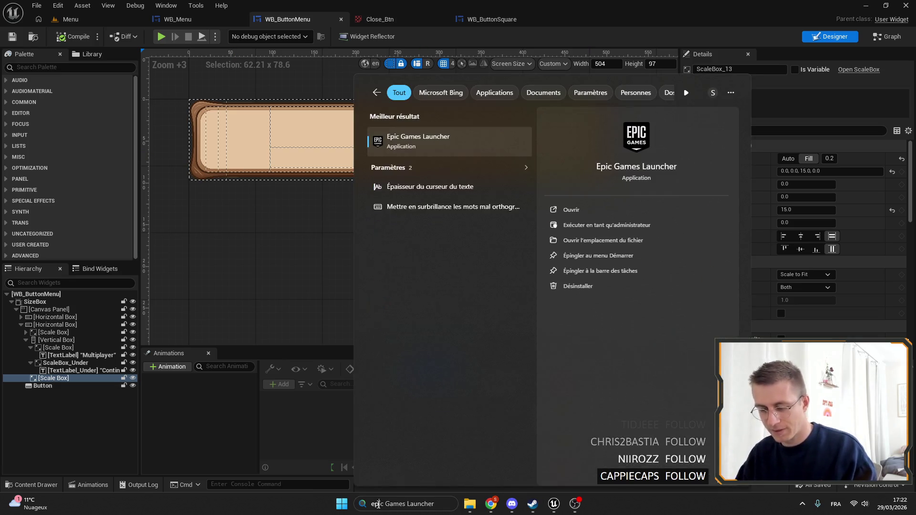
pyautogui.press('Return')
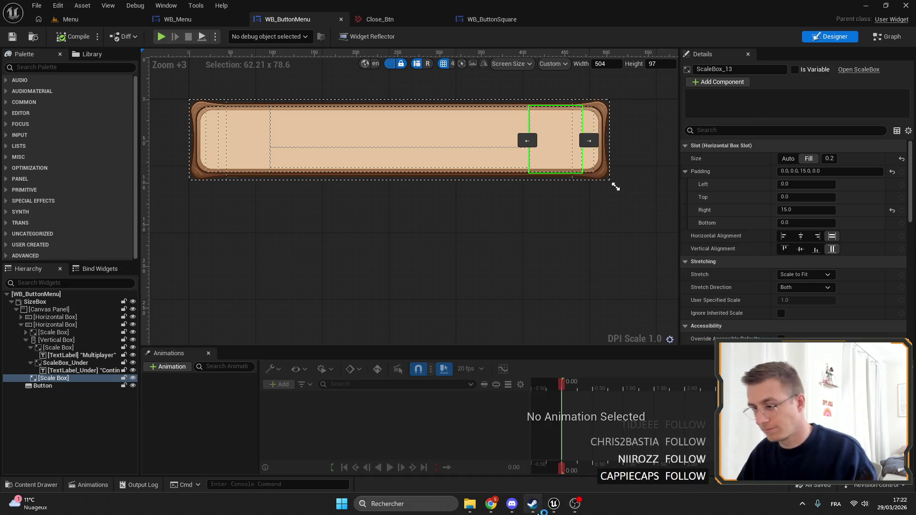
pyautogui.click(533, 504)
pyautogui.click(76, 158)
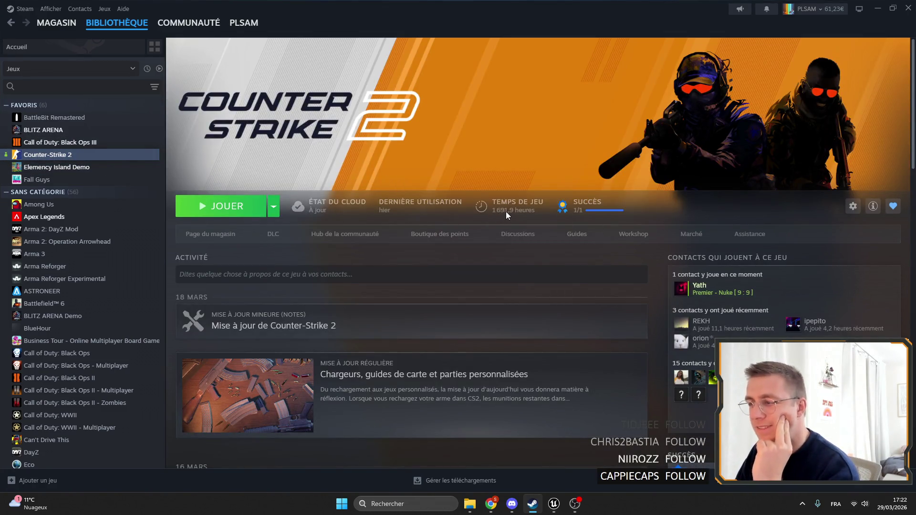
pyautogui.click(878, 8)
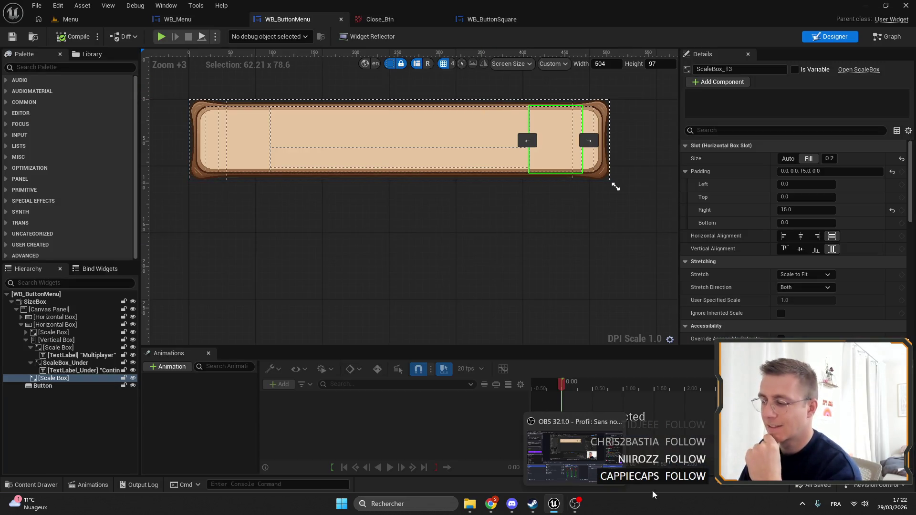
pyautogui.moveTo(387, 216); pyautogui.dragTo(432, 210)
pyautogui.click(593, 500)
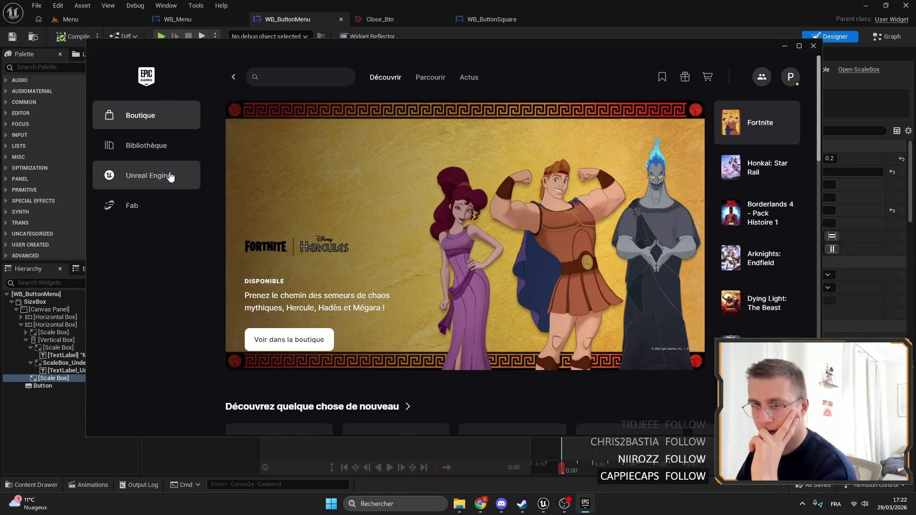
# In the Unreal Engine section, choose 'Non merci' for file association and browse the engine versions library.
pyautogui.click(166, 166)
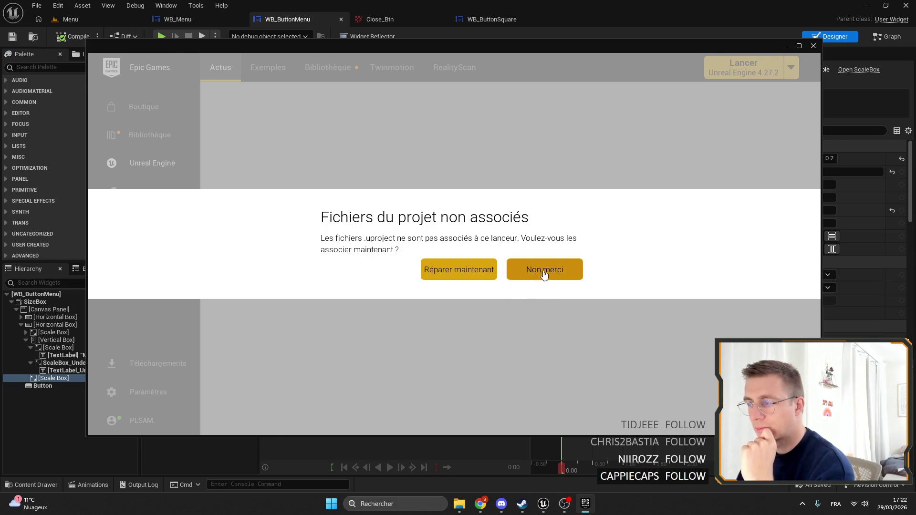
pyautogui.click(545, 271)
pyautogui.click(352, 72)
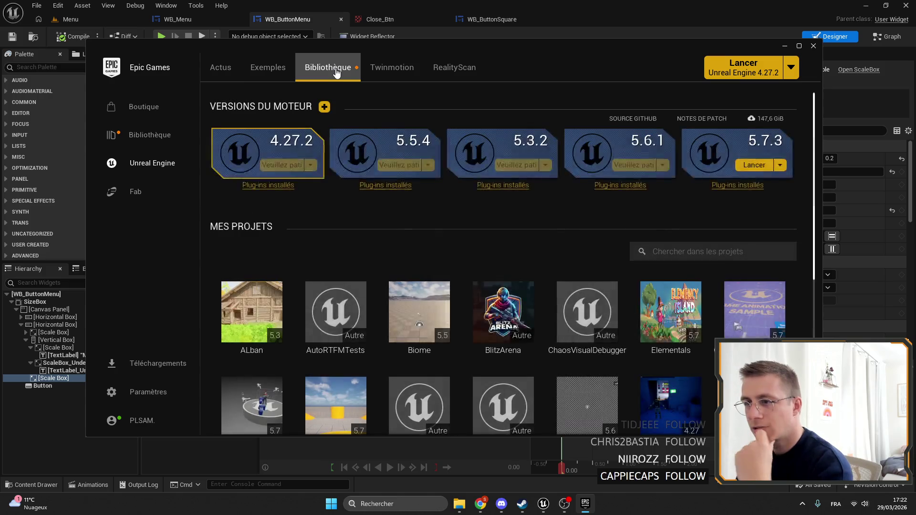
pyautogui.click(371, 77)
pyautogui.click(329, 70)
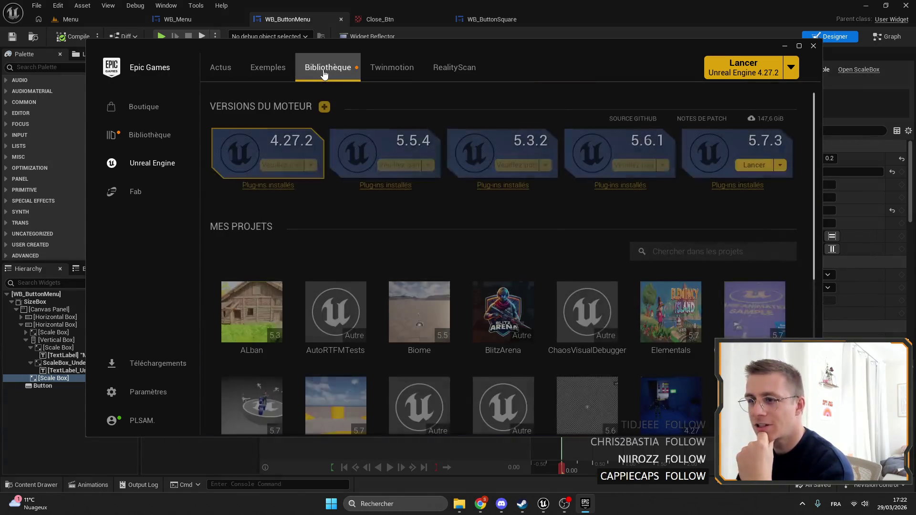
pyautogui.scroll(-2, 496, 179)
pyautogui.scroll(-6, 493, 191)
pyautogui.scroll(5, 483, 219)
pyautogui.scroll(3, 446, 250)
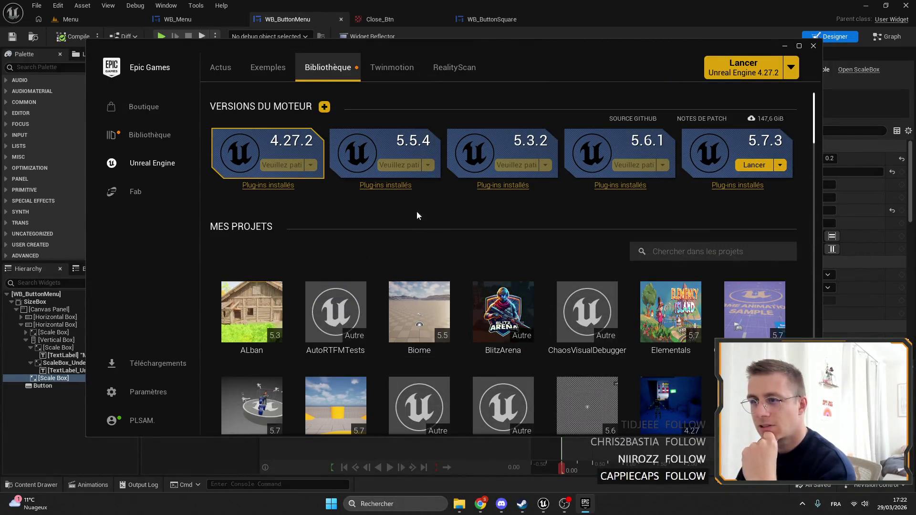
pyautogui.click(154, 134)
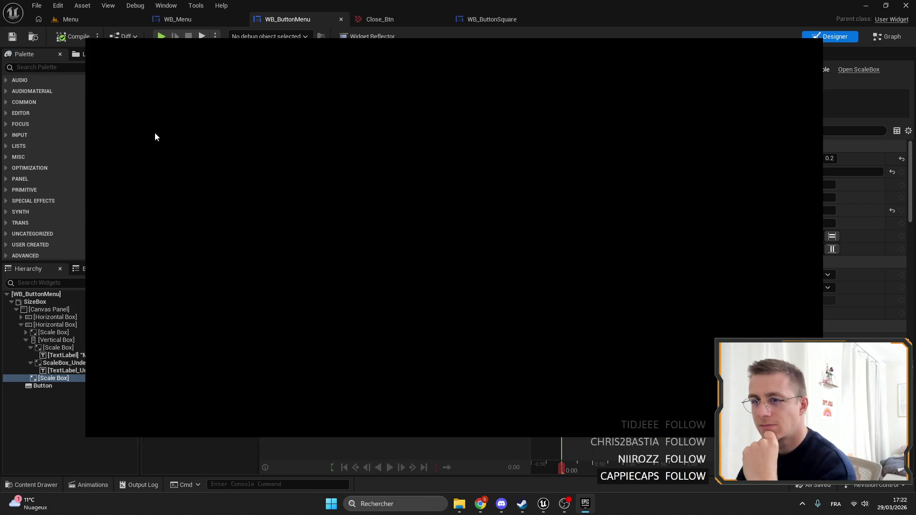
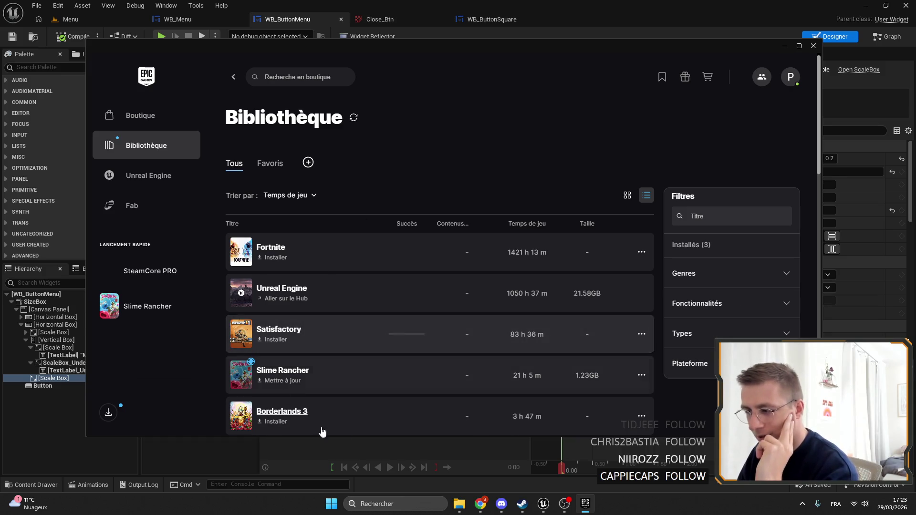
# Minimize the launcher and show the WB_Menu widget in Designer view.
pyautogui.scroll(-2, 465, 252)
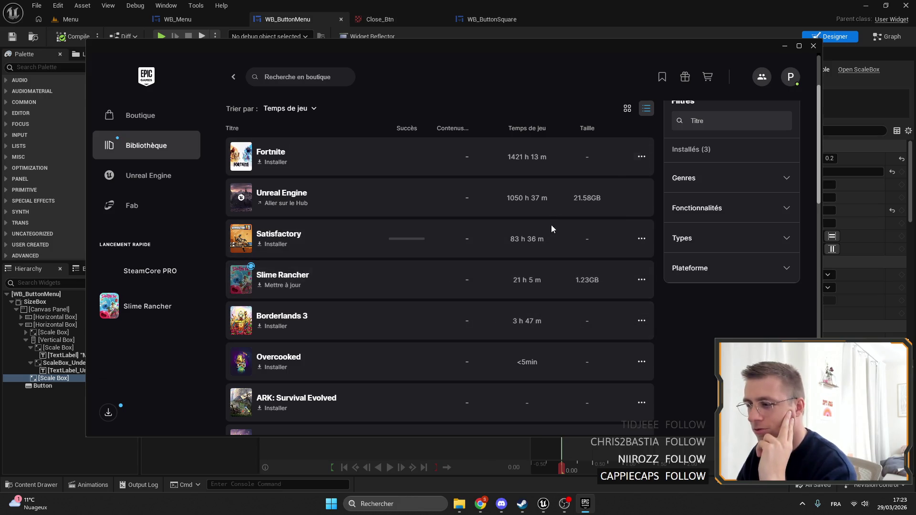
pyautogui.scroll(2, 552, 224)
pyautogui.scroll(2, 525, 258)
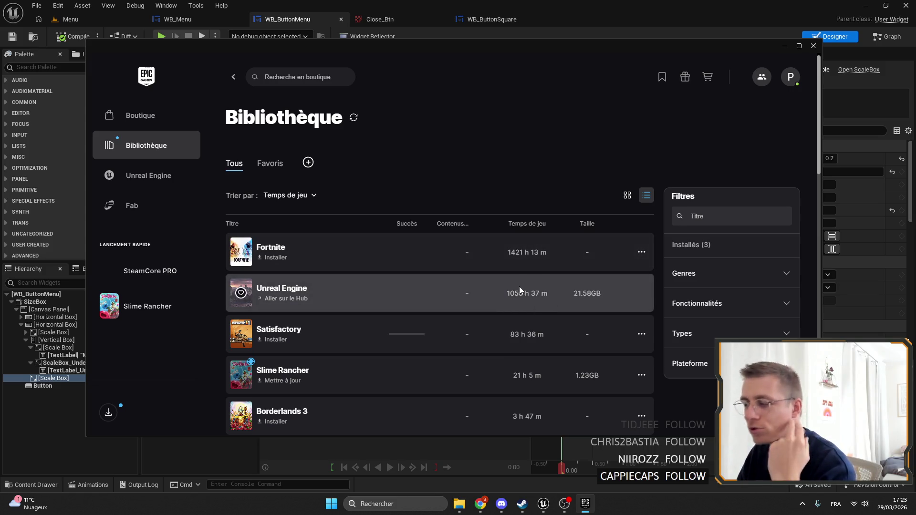
pyautogui.click(785, 46)
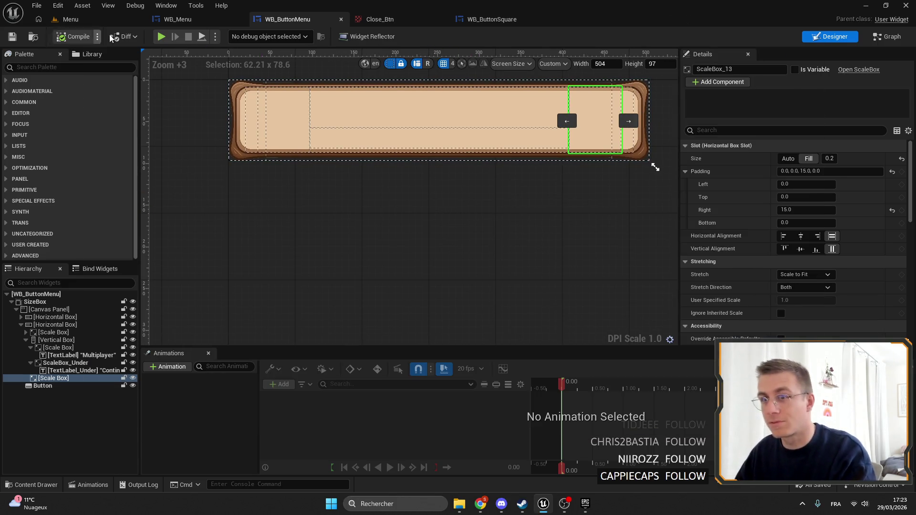
pyautogui.click(178, 19)
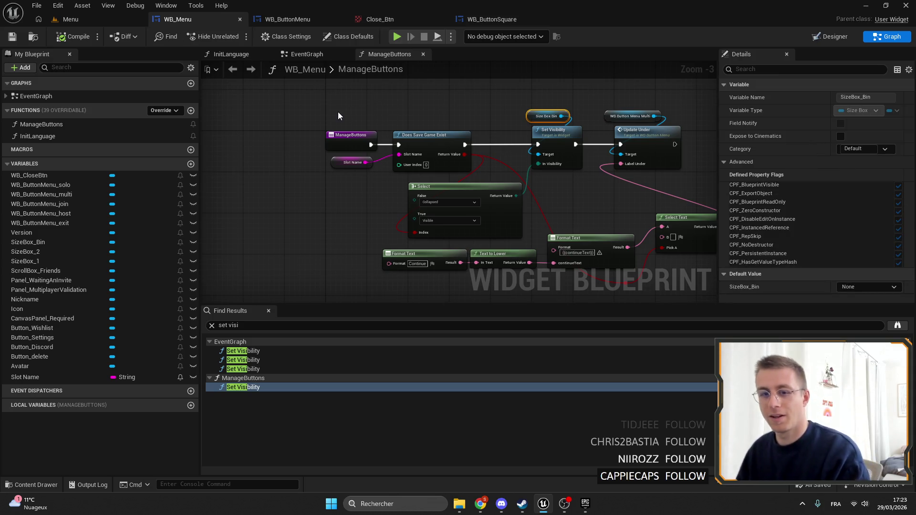
pyautogui.click(831, 36)
# Zoom in on the WB_Menu buttons to check the bin button beside Multiplayer, then return to the Menu level.
pyautogui.scroll(12, 400, 166)
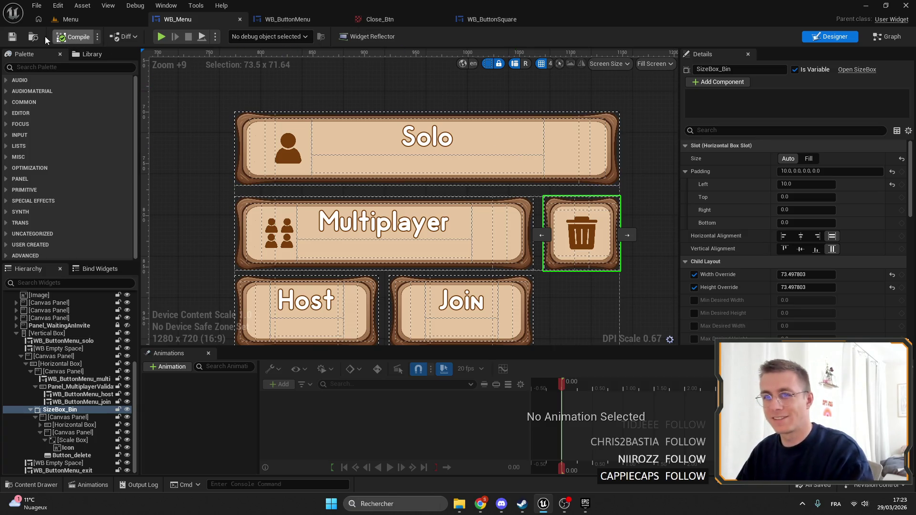
pyautogui.scroll(5, 319, 230)
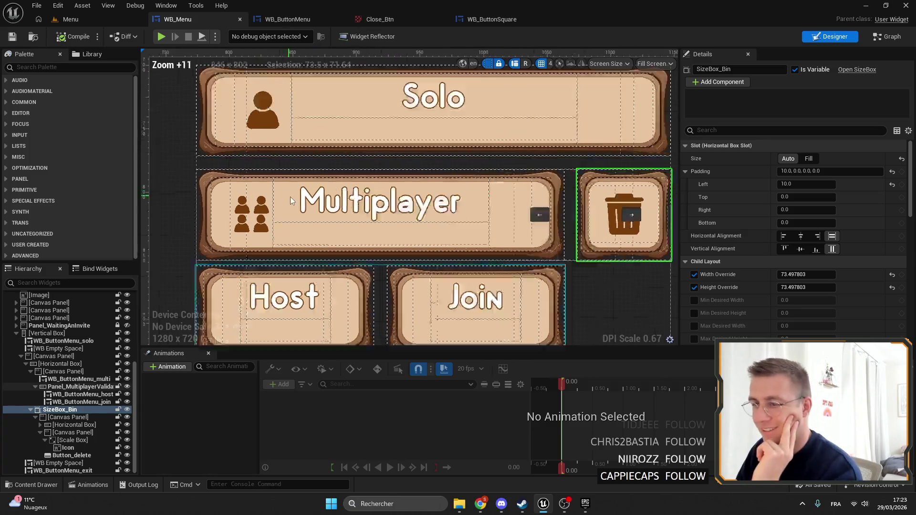
pyautogui.scroll(-7, 317, 225)
pyautogui.scroll(2, 362, 184)
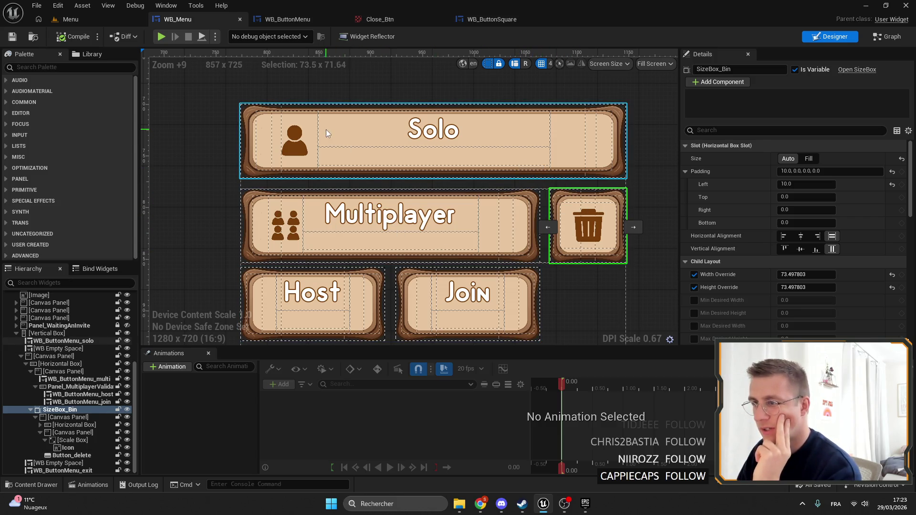
pyautogui.click(133, 19)
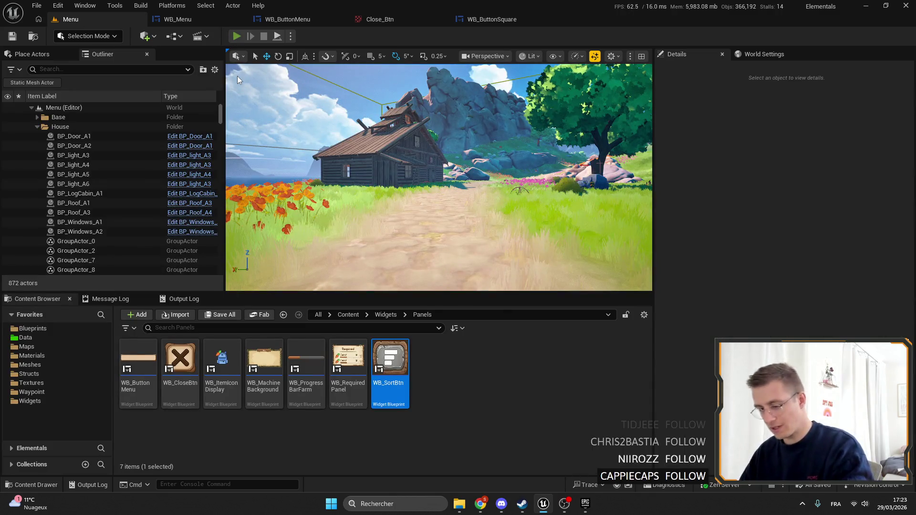
# Play the Menu level to preview the Elemency Island main menu fullscreen.
pyautogui.press('F11')
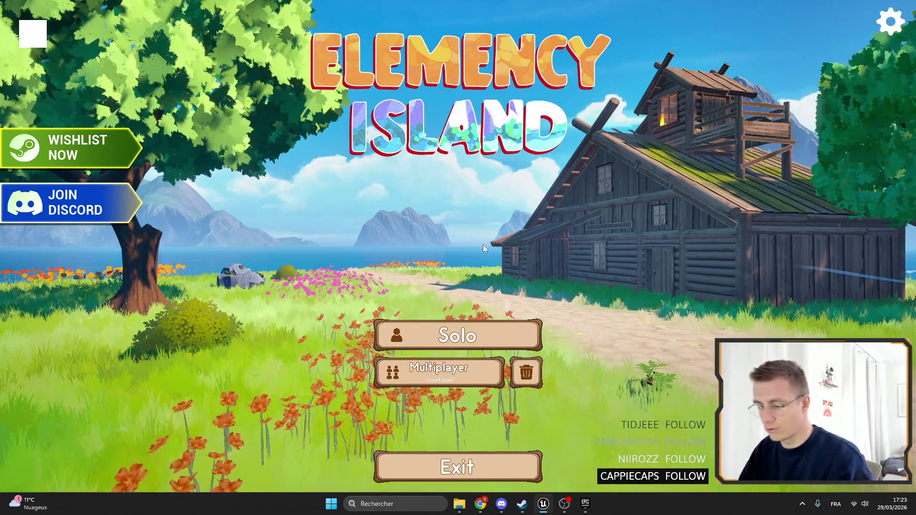
pyautogui.press('F11')
pyautogui.press('Escape')
# Select the Exit button in WB_Menu and open its WB_ButtonMenu widget.
pyautogui.click(167, 20)
pyautogui.scroll(-4, 410, 239)
pyautogui.click(410, 299)
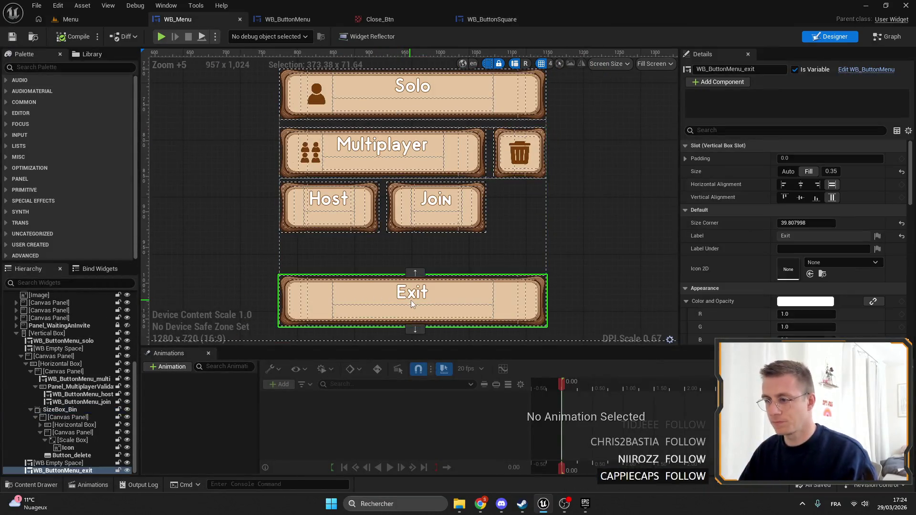
pyautogui.moveTo(410, 299); pyautogui.dragTo(355, 234)
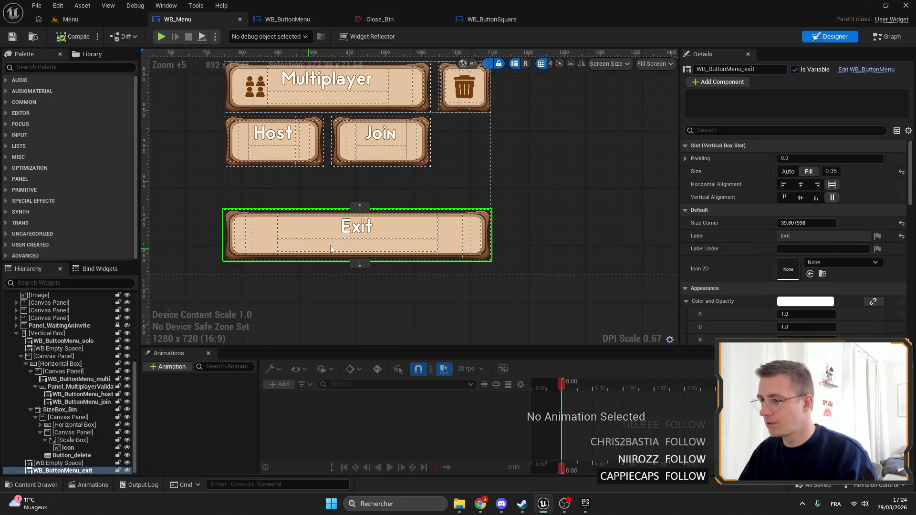
pyautogui.doubleClick(320, 252)
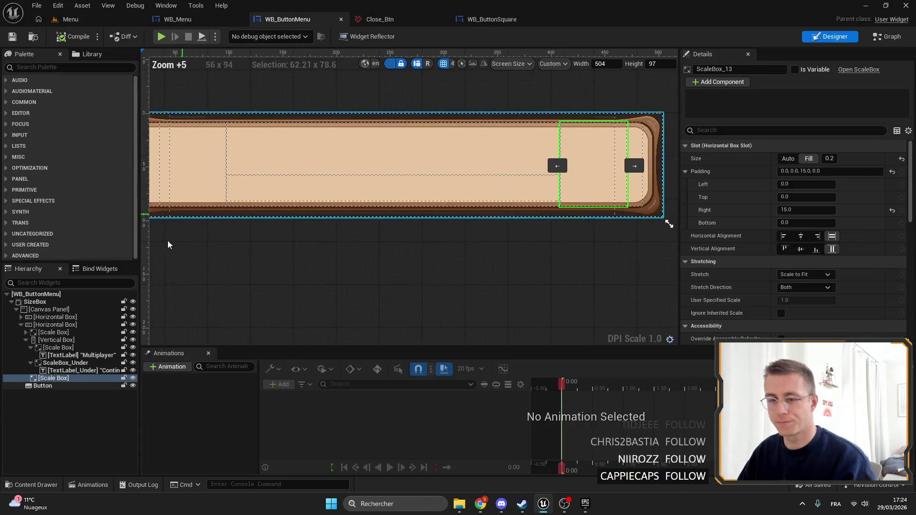
# Select ScaleBox_Under in the Hierarchy and set its bottom padding to 0.
pyautogui.click(60, 364)
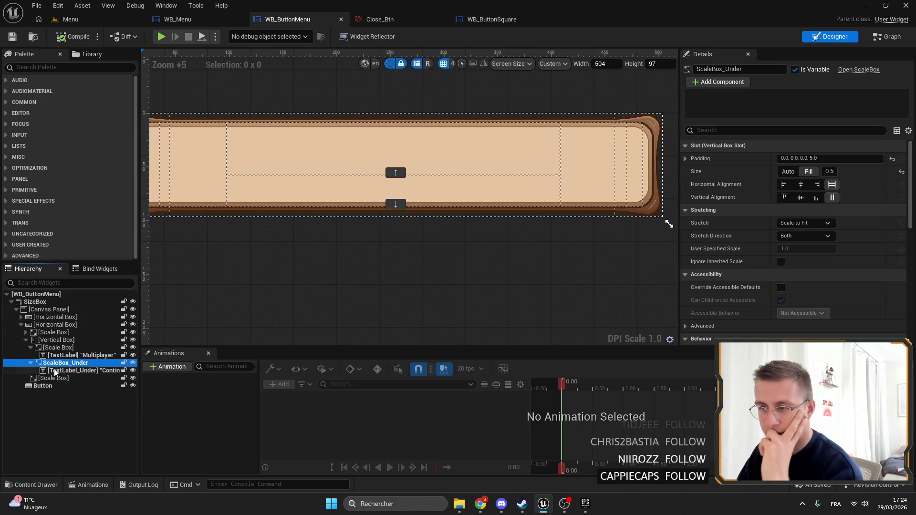
pyautogui.click(48, 348)
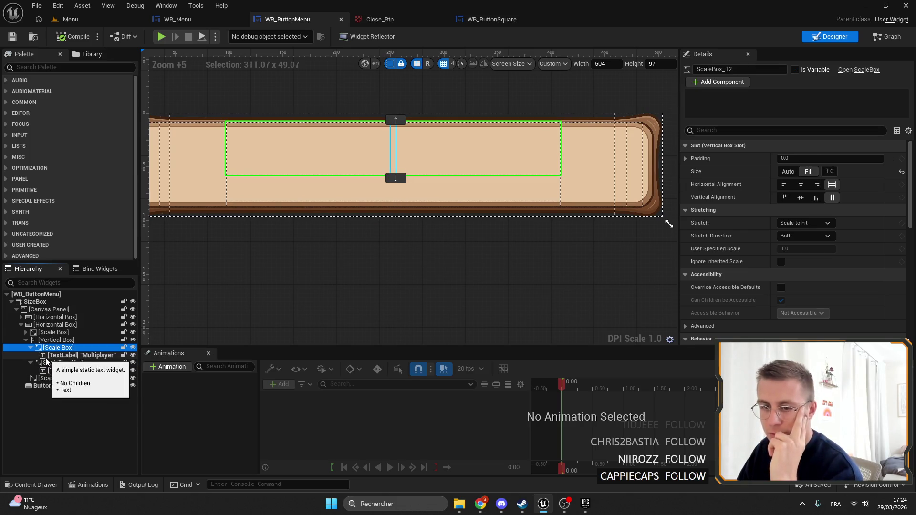
pyautogui.click(31, 363)
pyautogui.click(32, 341)
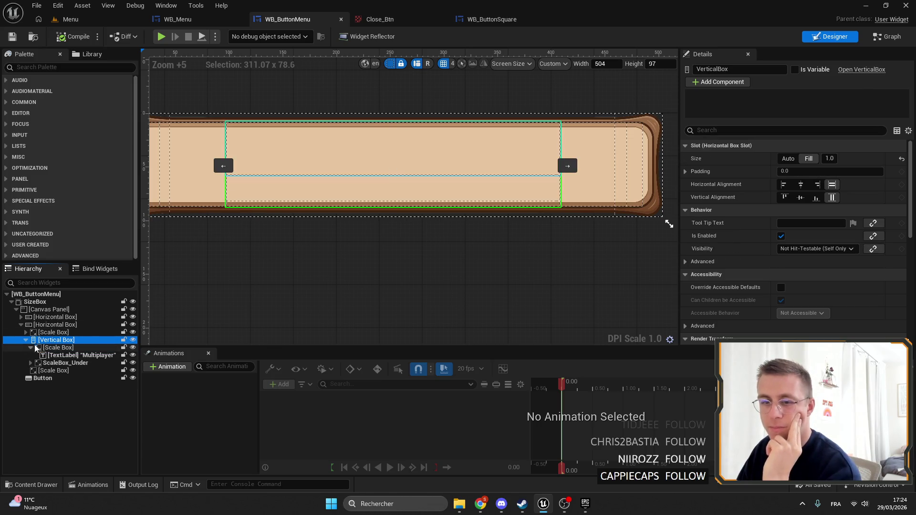
pyautogui.press('F2')
pyautogui.press('Return')
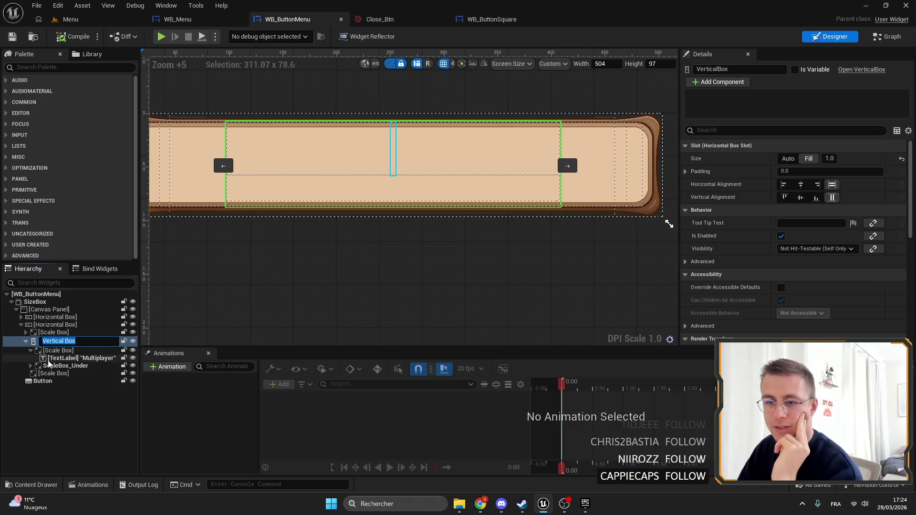
pyautogui.click(31, 362)
pyautogui.click(66, 363)
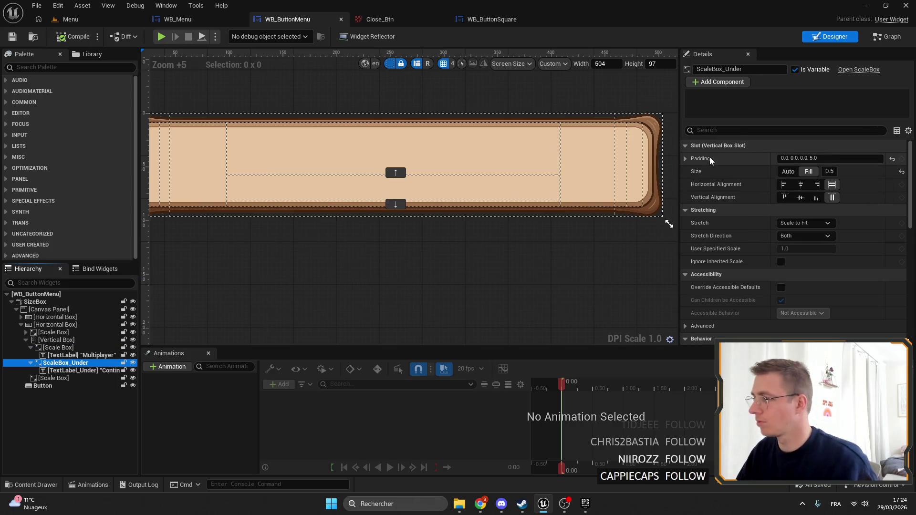
pyautogui.click(685, 159)
pyautogui.click(801, 210)
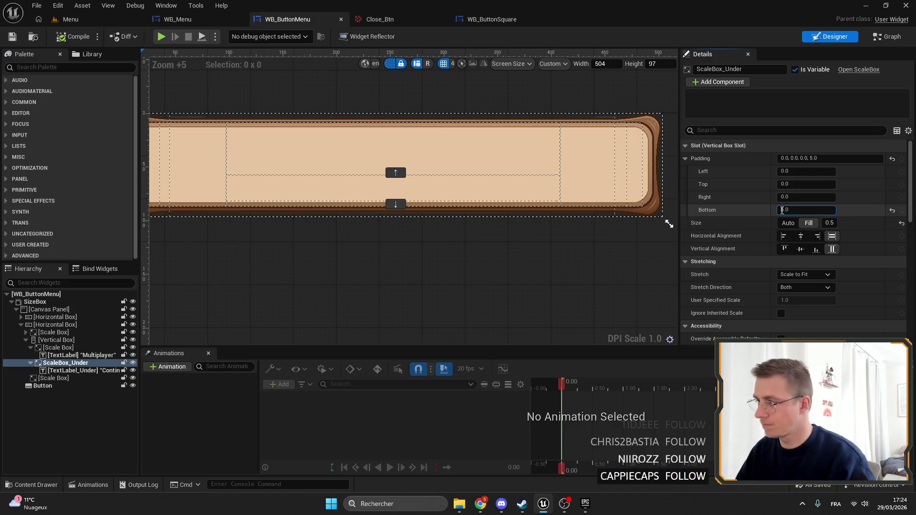
pyautogui.write('0')
pyautogui.press('Return')
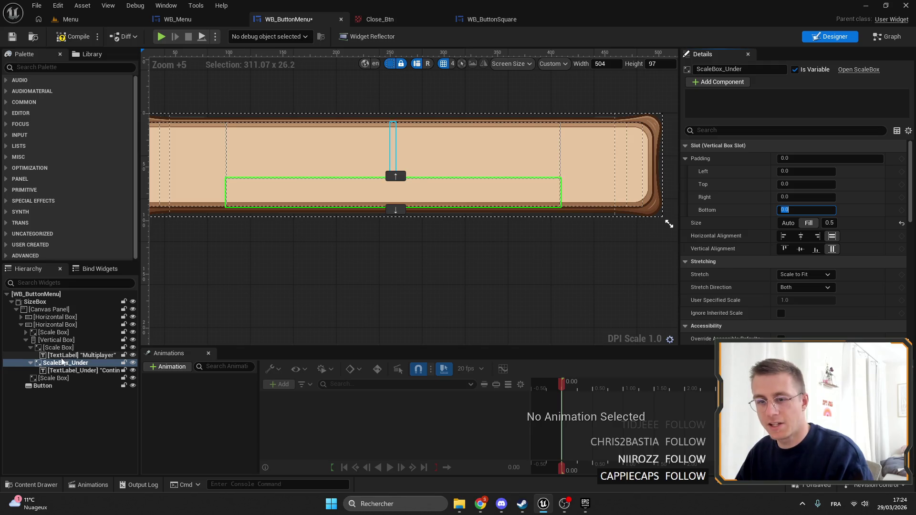
# Give the label Vertical Box top and bottom padding of 5.0.
pyautogui.click(48, 340)
pyautogui.click(686, 171)
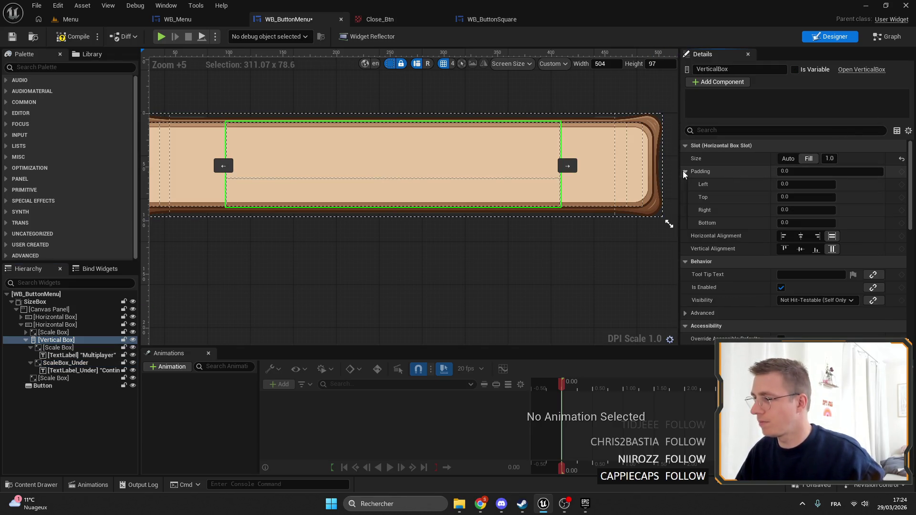
pyautogui.click(797, 222)
pyautogui.write('5')
pyautogui.press('Return')
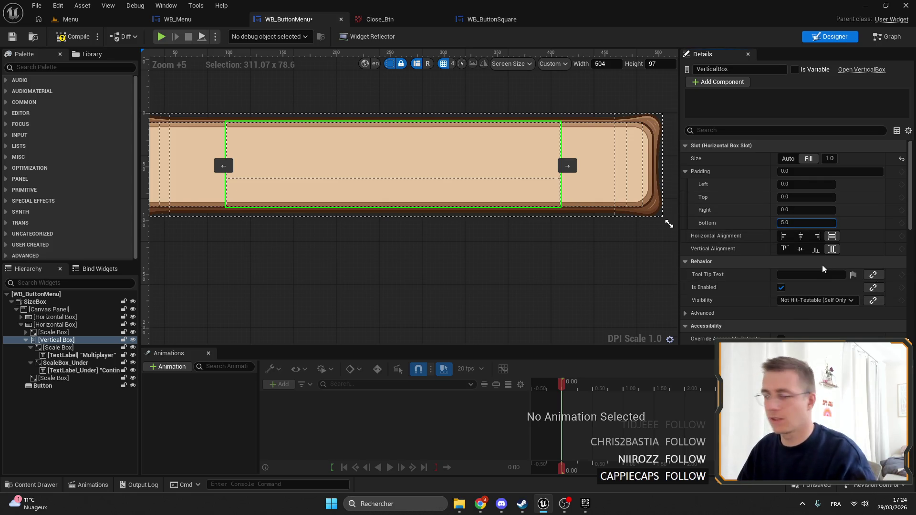
pyautogui.press('Return')
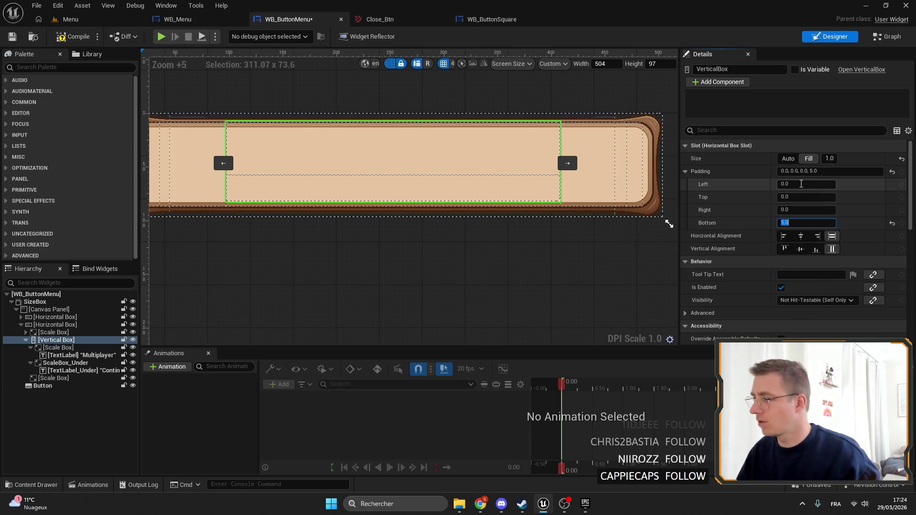
pyautogui.write('5')
pyautogui.press('Return')
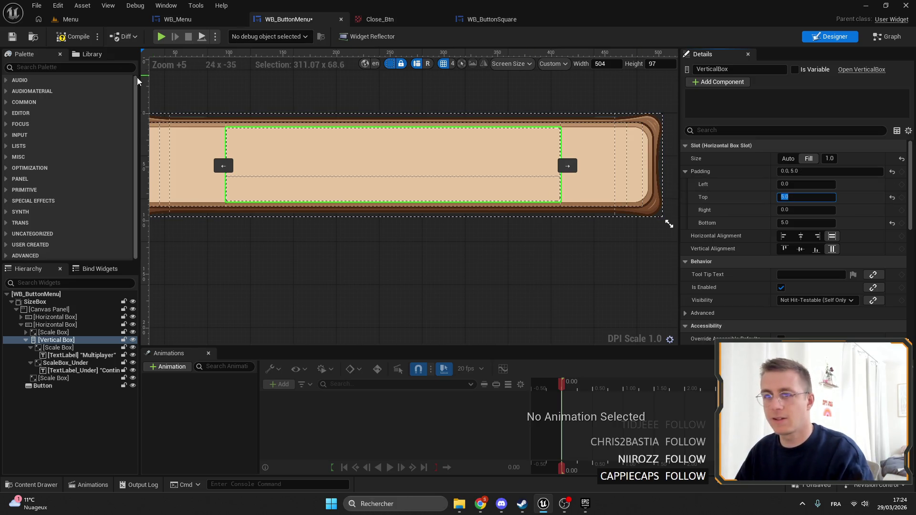
# Save WB_ButtonMenu, check the updated button layout, and return to the Menu level.
pyautogui.click(16, 37)
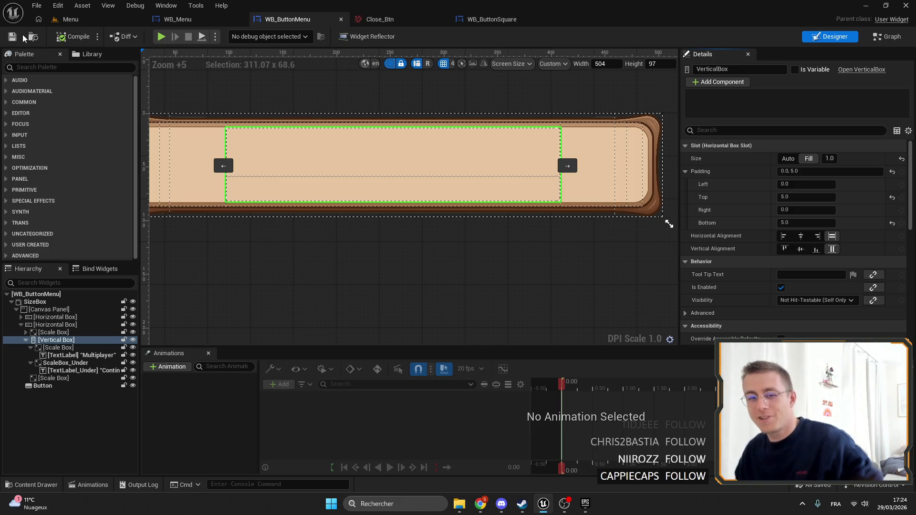
pyautogui.moveTo(338, 160); pyautogui.dragTo(313, 153)
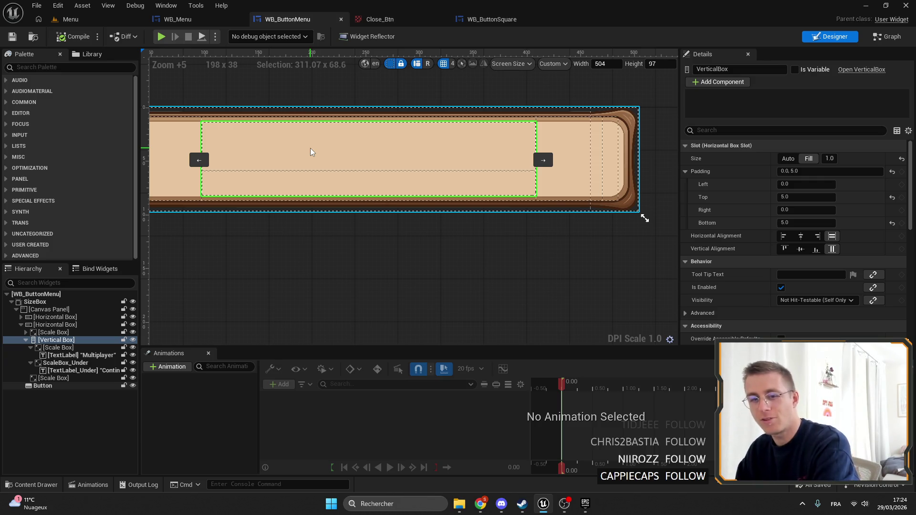
pyautogui.moveTo(321, 133)
pyautogui.mouseDown()
pyautogui.moveTo(400, 121)
pyautogui.moveTo(360, 103)
pyautogui.mouseUp()
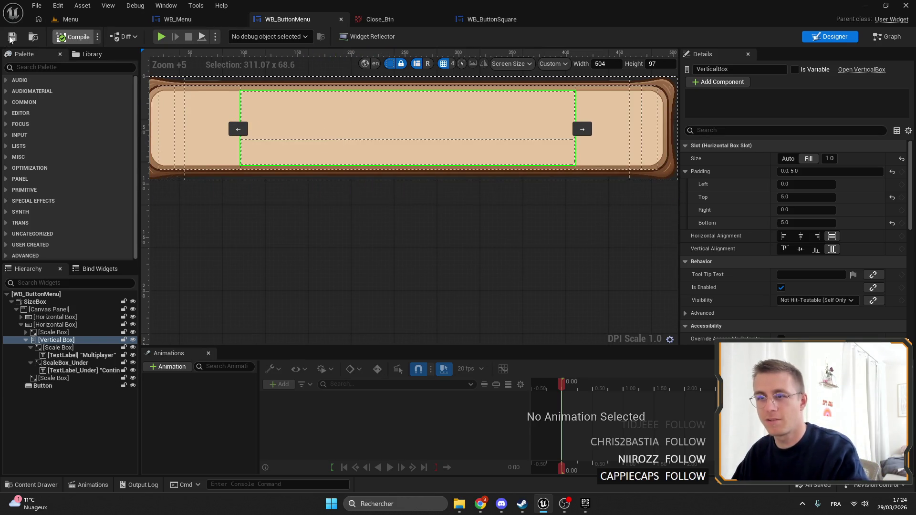
pyautogui.click(71, 19)
# Play the Menu level fullscreen to test the updated main menu.
pyautogui.click(237, 36)
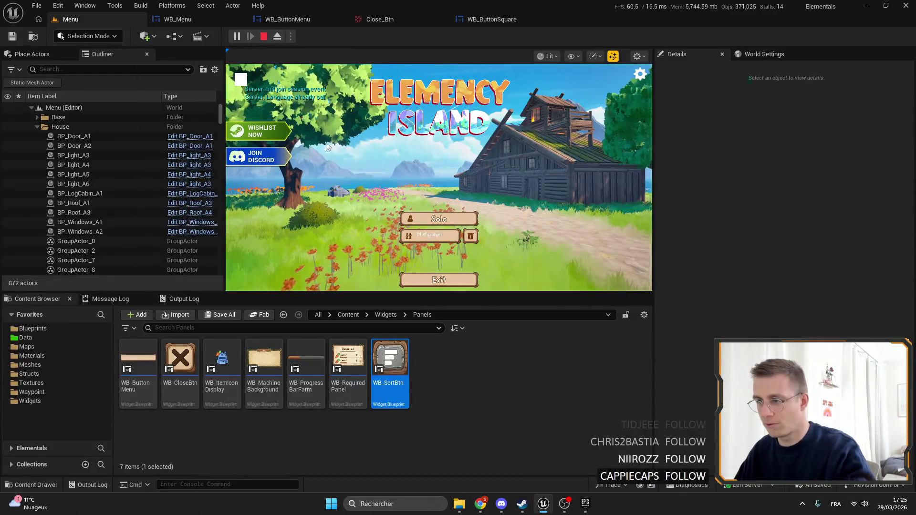
pyautogui.press('F11')
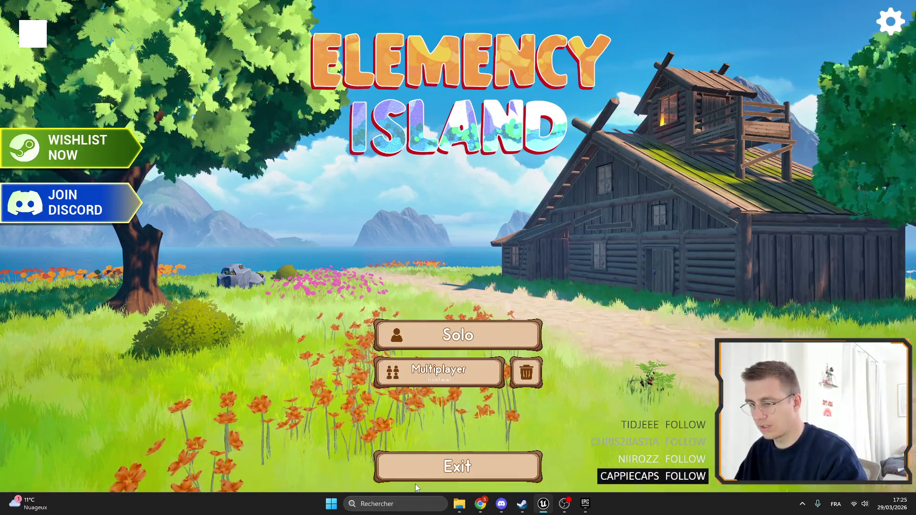
pyautogui.press('Escape')
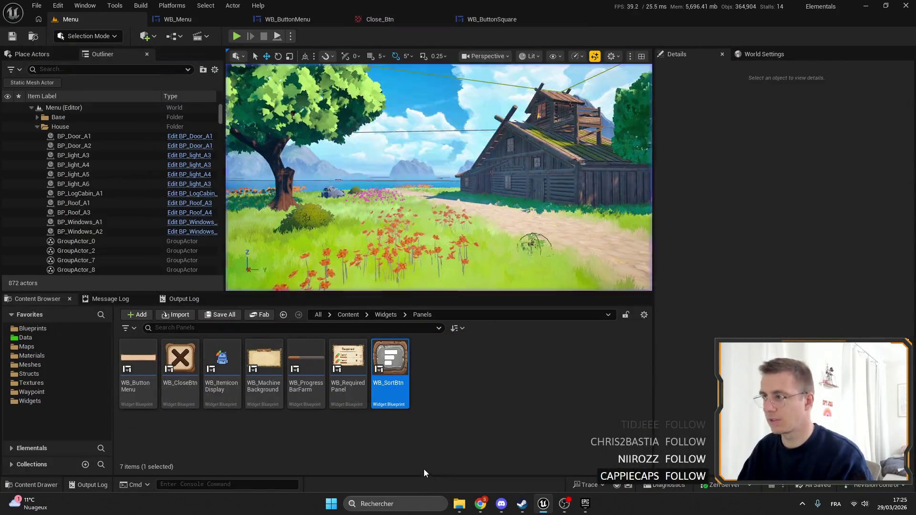
# Return to the WB_Menu layout and pan to the Solo, Multiplayer, Host and Join buttons.
pyautogui.click(177, 19)
pyautogui.scroll(5, 270, 202)
pyautogui.scroll(3, 237, 210)
pyautogui.scroll(-15, 237, 210)
pyautogui.scroll(6, 357, 233)
pyautogui.moveTo(357, 233)
pyautogui.mouseDown()
pyautogui.moveTo(390, 268)
pyautogui.moveTo(429, 387)
pyautogui.mouseUp()
pyautogui.click(482, 504)
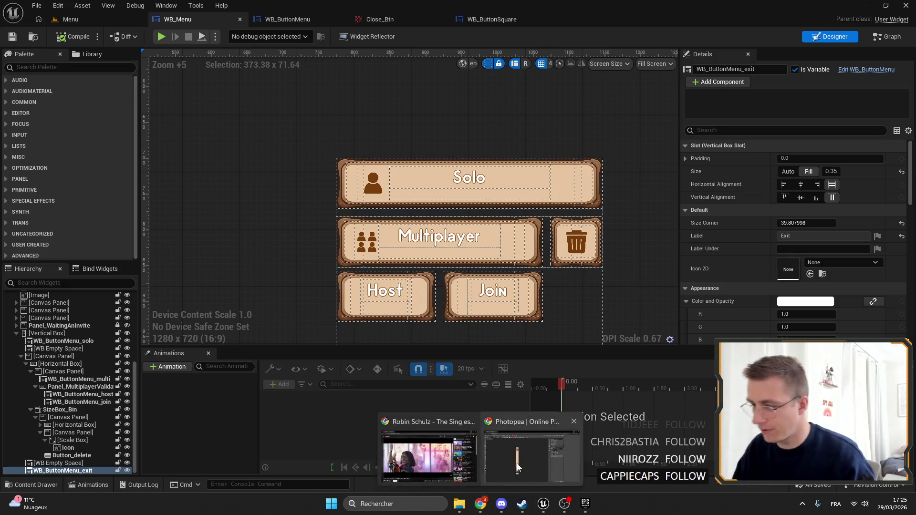
# Check the Solo button and its texture actions, then go back to the WB_Menu layout.
pyautogui.click(615, 420)
pyautogui.moveTo(573, 507)
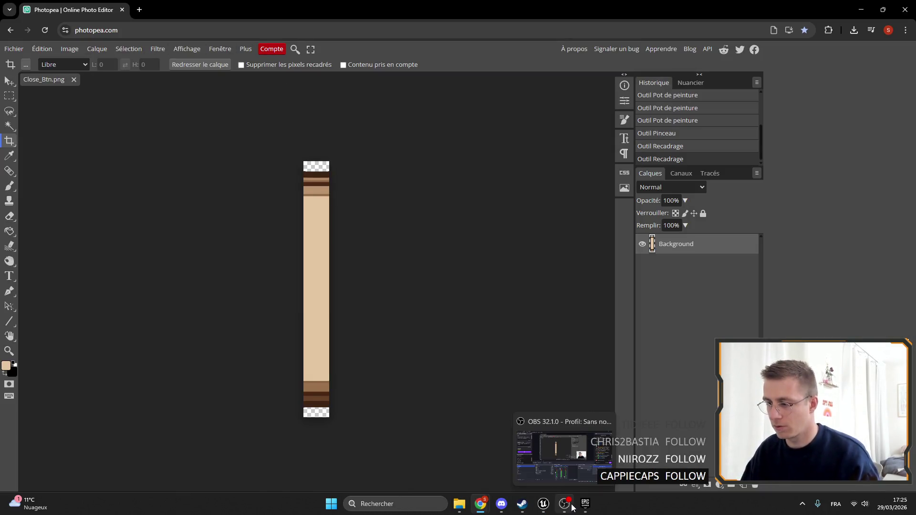
pyautogui.click(545, 506)
pyautogui.click(420, 177)
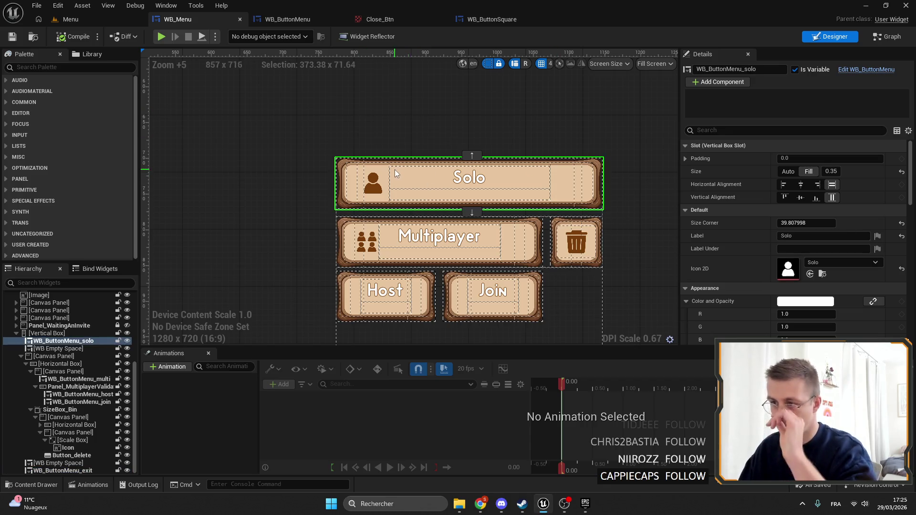
pyautogui.click(823, 228)
pyautogui.rightClick(319, 384)
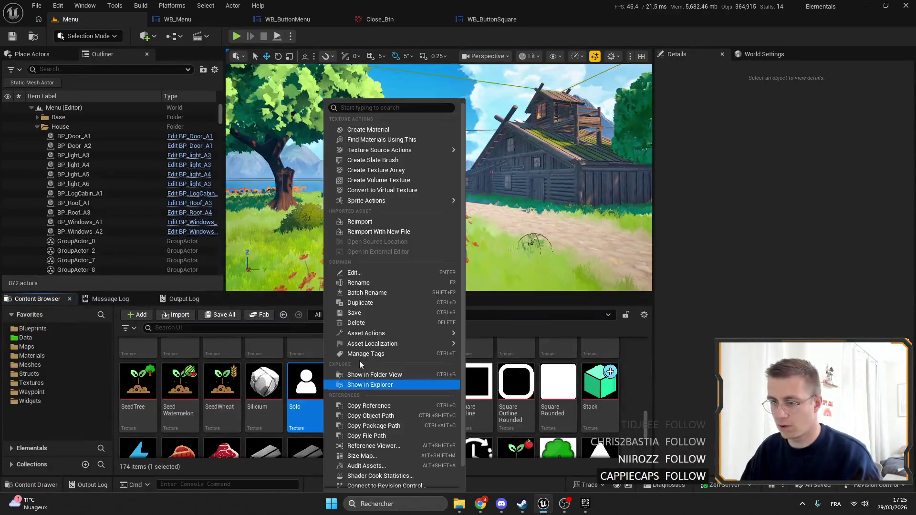
pyautogui.click(178, 19)
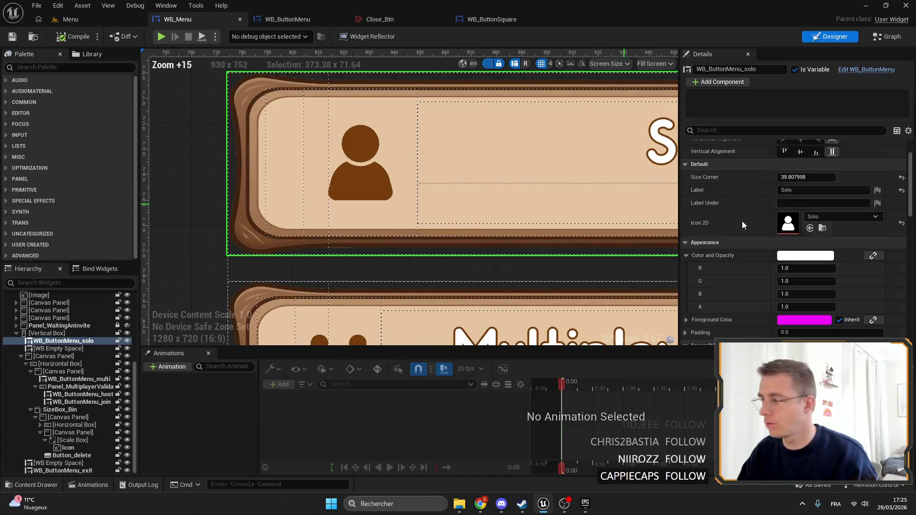
pyautogui.scroll(2, 812, 210)
pyautogui.scroll(-5, 423, 202)
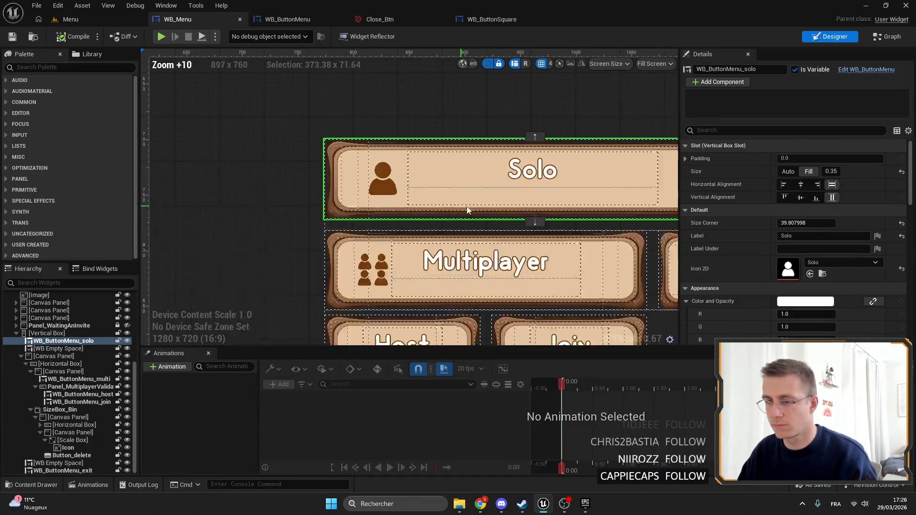
# Open the WB_ButtonMenu template and select its Icon image in the Hierarchy.
pyautogui.click(287, 19)
pyautogui.scroll(3, 379, 145)
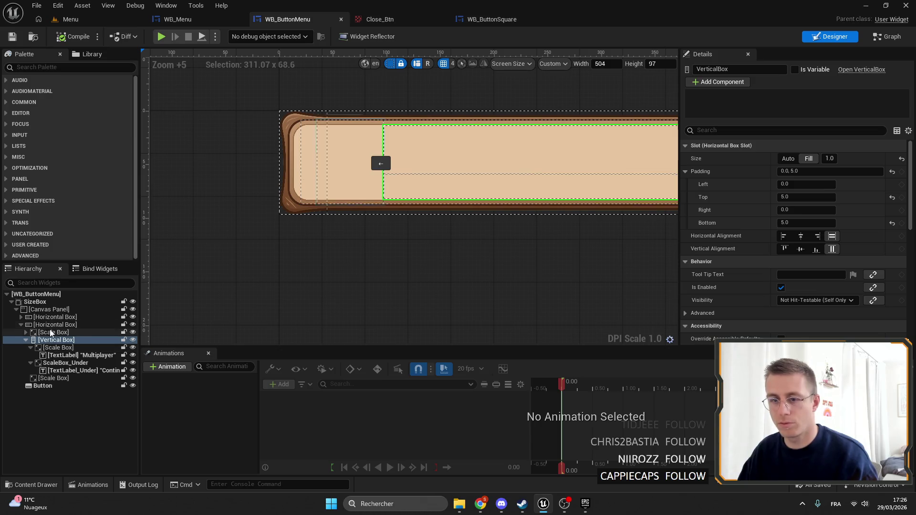
pyautogui.click(30, 333)
pyautogui.click(27, 332)
pyautogui.click(48, 340)
pyautogui.scroll(-3, 806, 259)
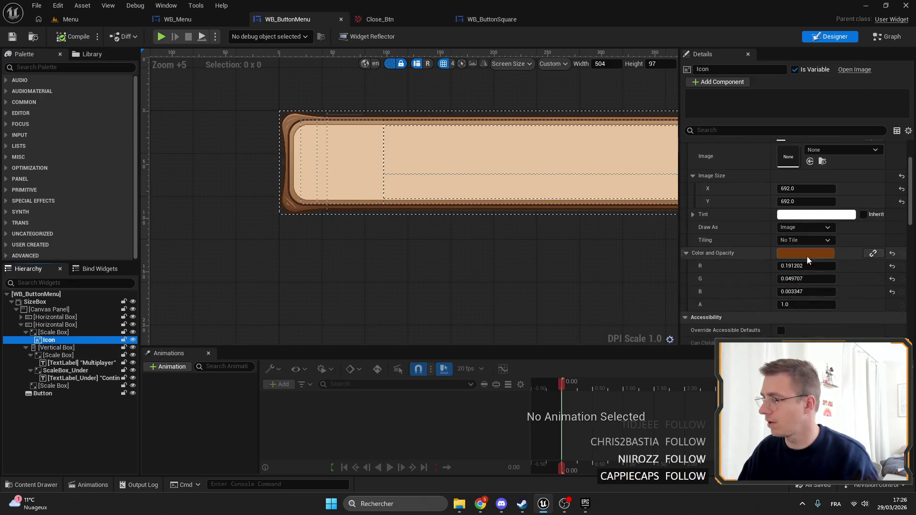
# Reset the Icon's Color and Opacity tint to plain white (1,1,1).
pyautogui.click(829, 254)
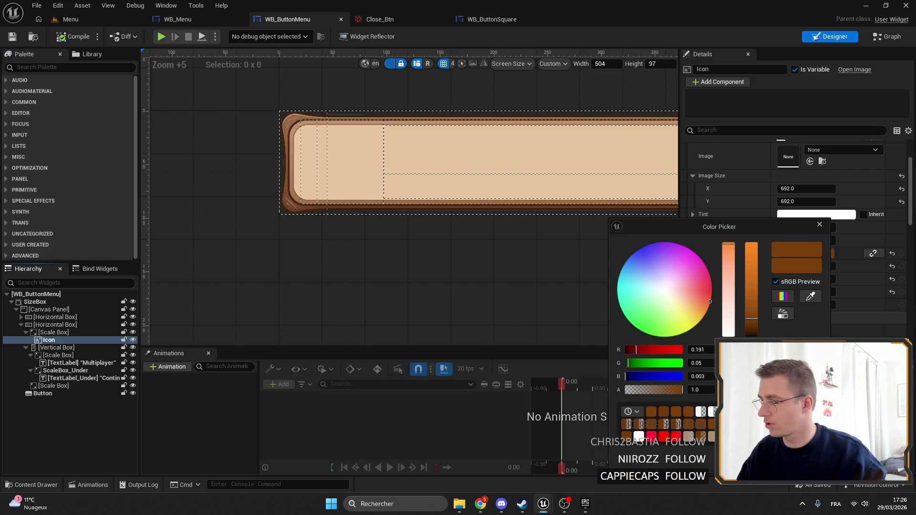
pyautogui.click(820, 225)
pyautogui.click(892, 253)
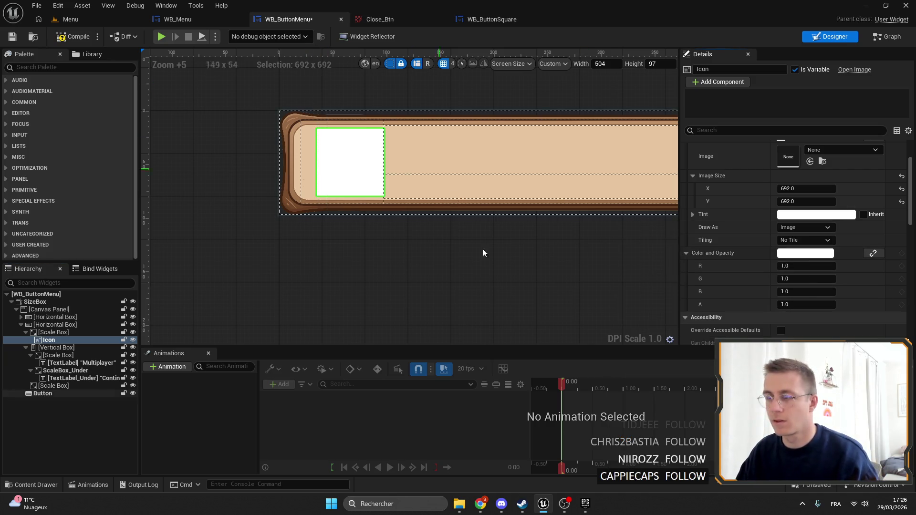
pyautogui.moveTo(480, 506)
pyautogui.click(542, 451)
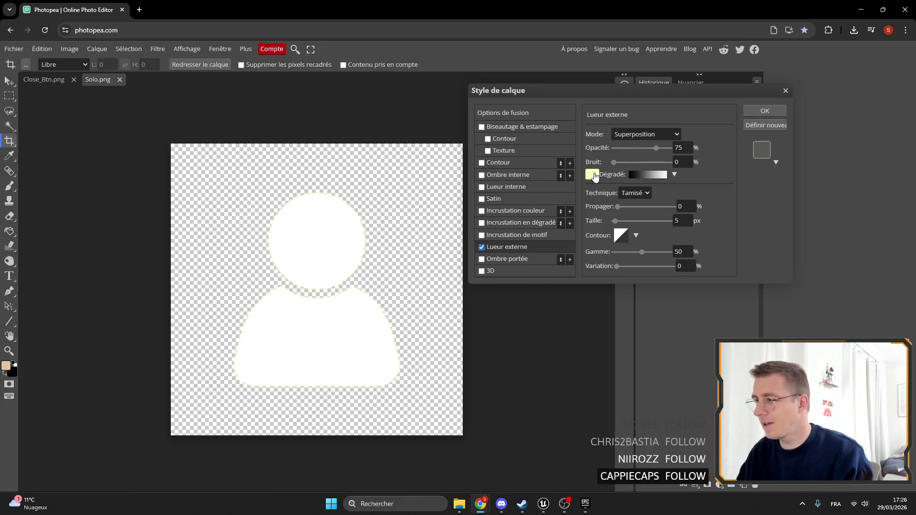
# Set the Lueur externe glow colour to near-black brown 150e00.
pyautogui.click(594, 175)
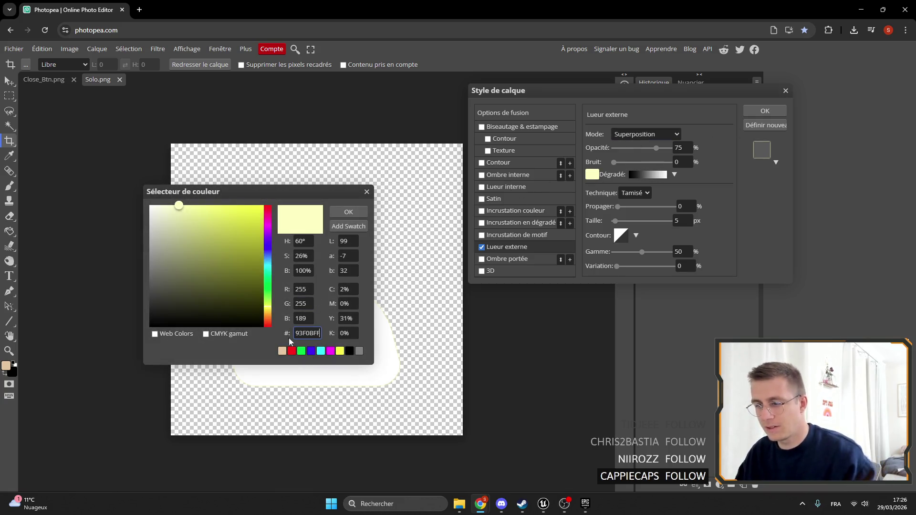
pyautogui.click(276, 337)
pyautogui.moveTo(262, 294)
pyautogui.mouseDown()
pyautogui.moveTo(270, 327)
pyautogui.moveTo(274, 311)
pyautogui.mouseUp()
pyautogui.moveTo(289, 195)
pyautogui.mouseDown()
pyautogui.moveTo(315, 183)
pyautogui.moveTo(316, 167)
pyautogui.mouseUp()
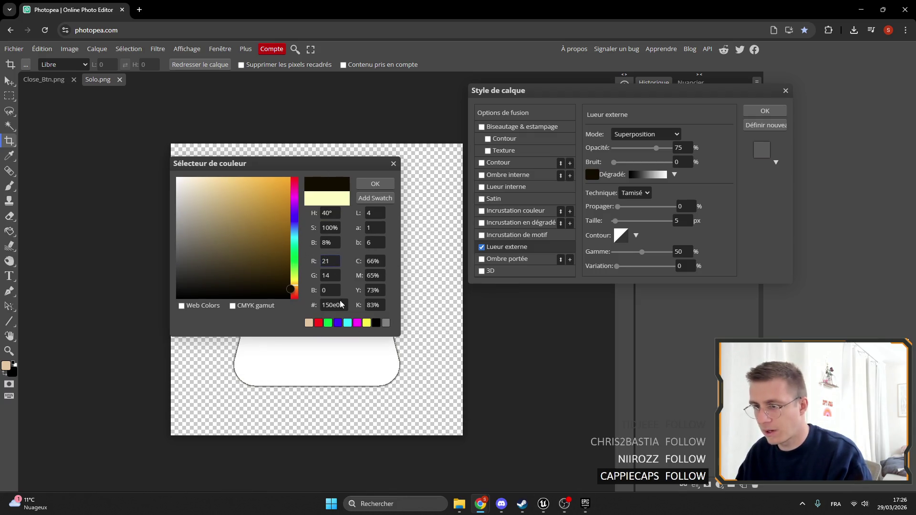
pyautogui.click(544, 504)
pyautogui.click(789, 254)
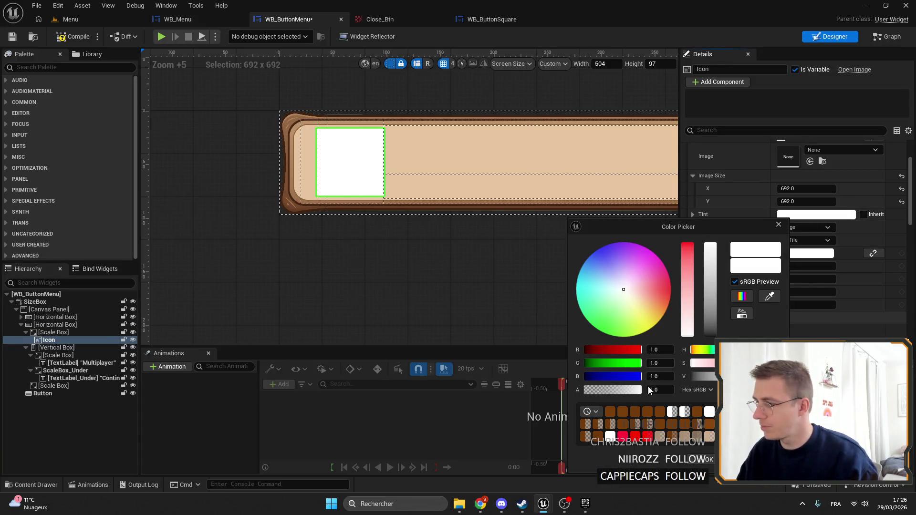
# Apply the brown tint R 0.191, G 0.05, B 0.003 to the Icon, shown as Hex Linear.
pyautogui.press('Return')
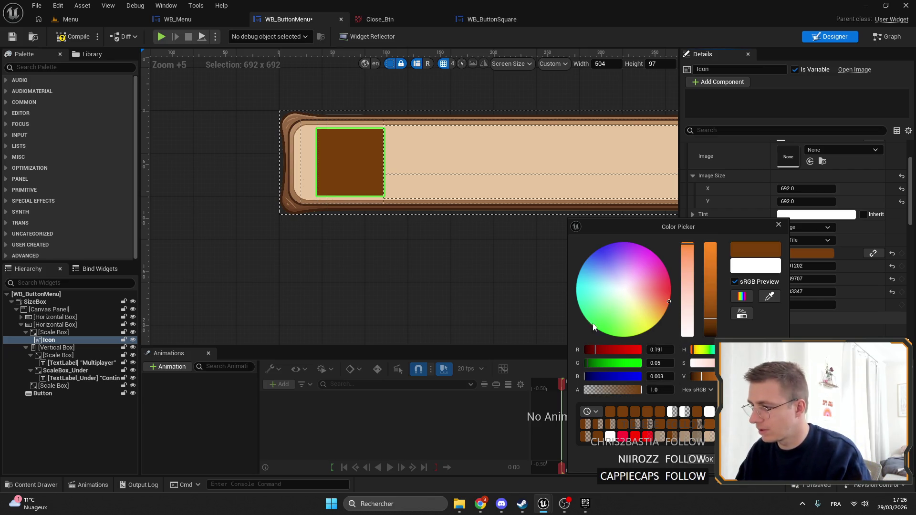
pyautogui.click(698, 390)
pyautogui.click(700, 402)
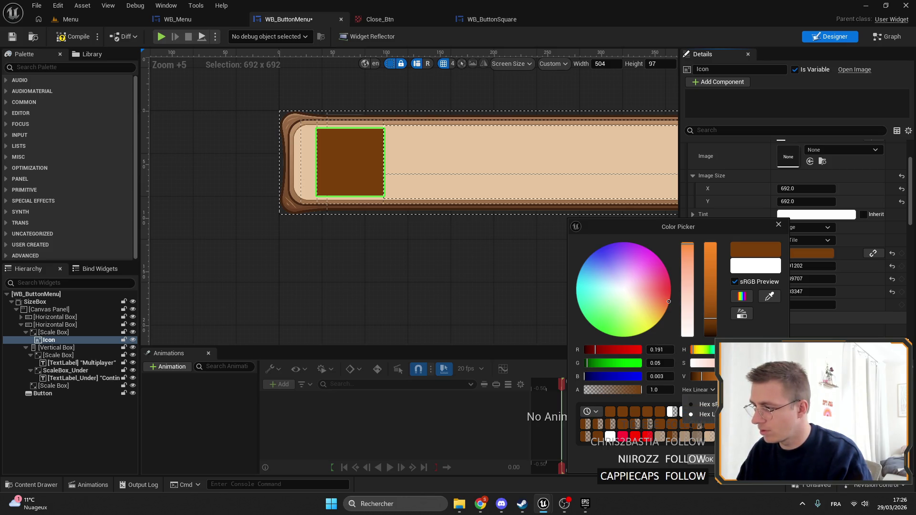
pyautogui.click(705, 460)
pyautogui.click(812, 254)
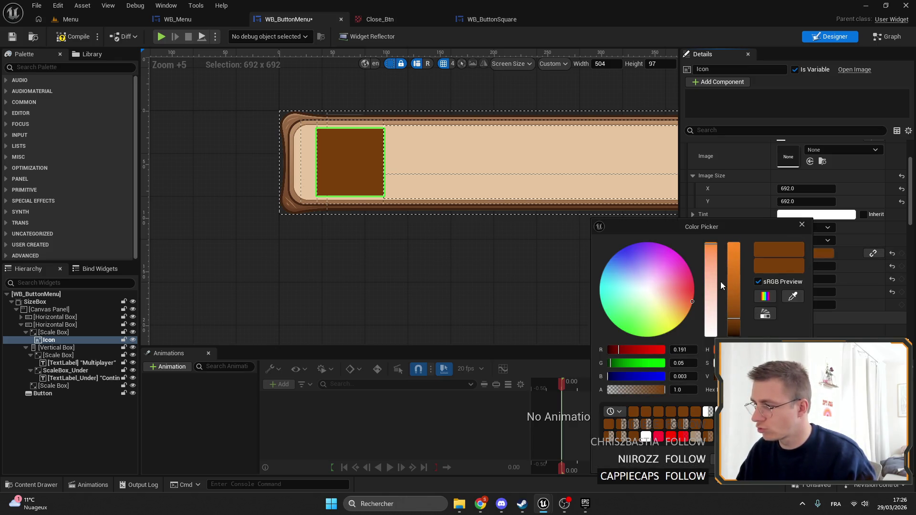
pyautogui.moveTo(718, 232); pyautogui.dragTo(86, 168)
pyautogui.click(815, 37)
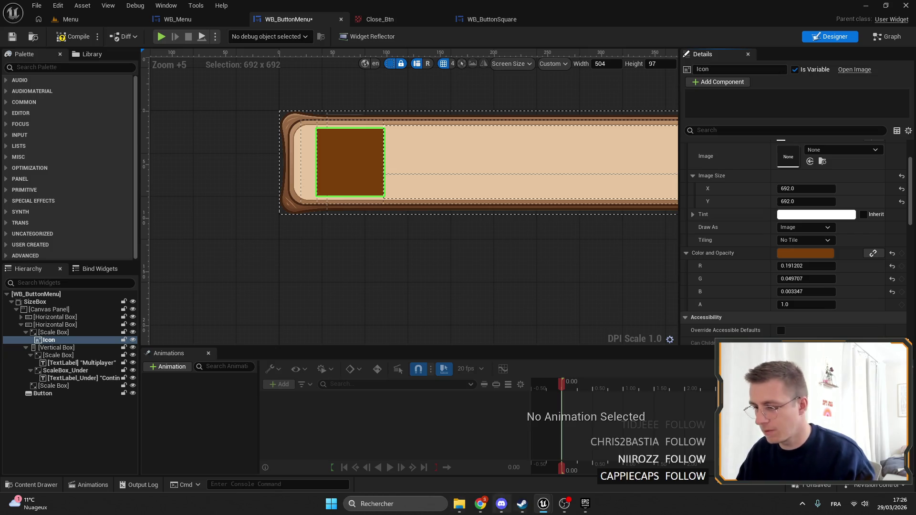
# Cancel the outer-glow colour change in Photopea's Sélecteur de couleur.
pyautogui.moveTo(481, 504)
pyautogui.click(530, 449)
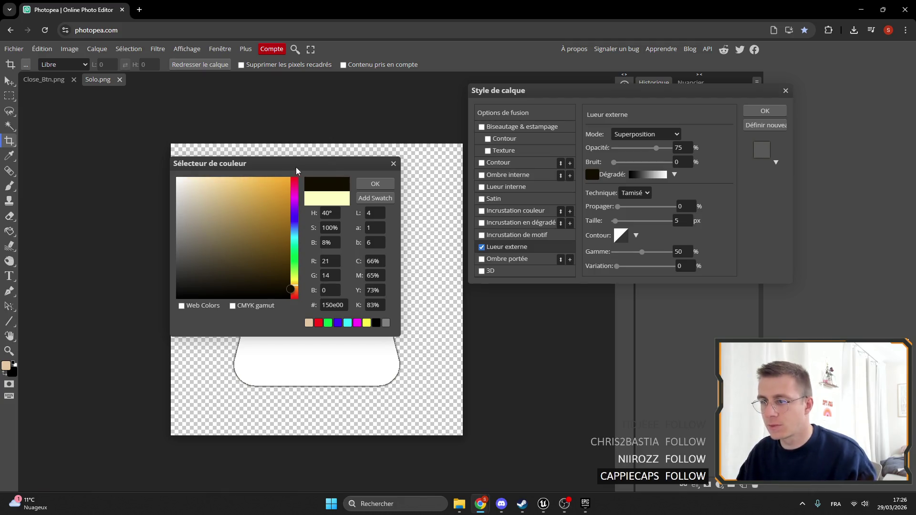
pyautogui.click(305, 153)
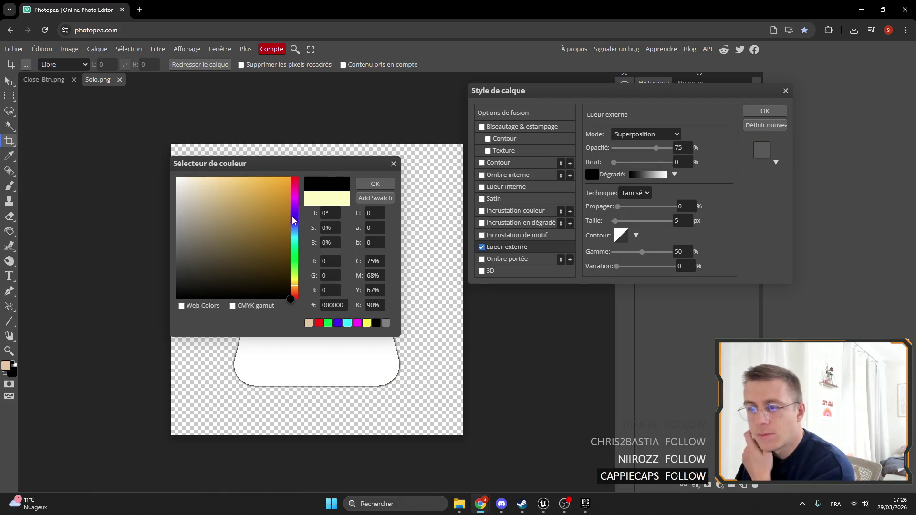
pyautogui.moveTo(296, 168); pyautogui.dragTo(363, 168)
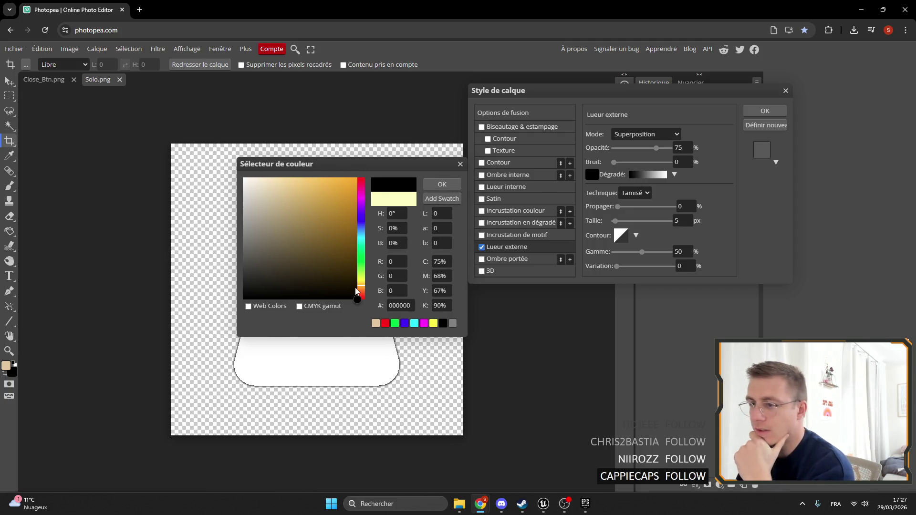
pyautogui.click(461, 165)
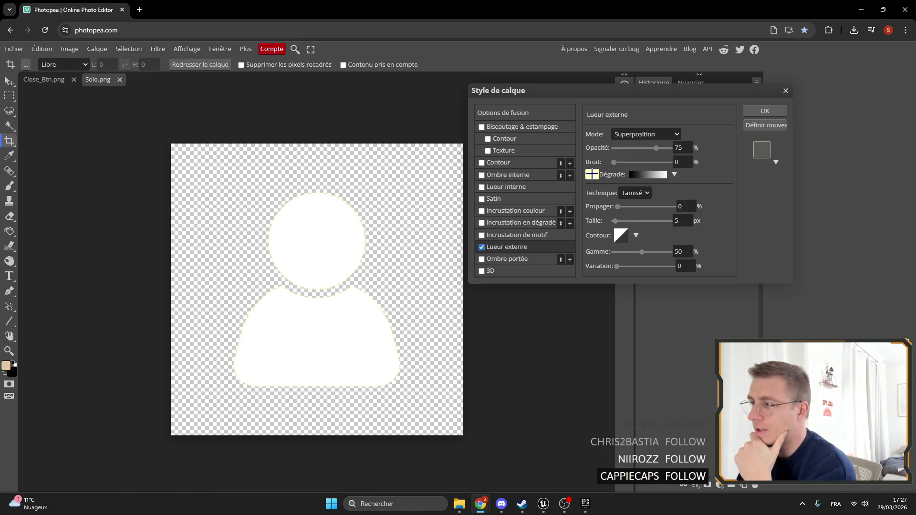
pyautogui.click(593, 175)
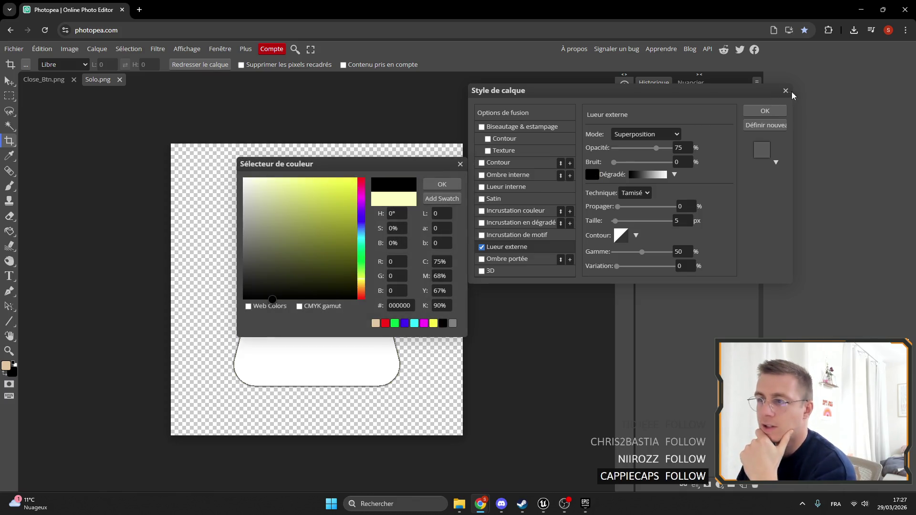
pyautogui.click(461, 165)
# Close Style de calque without the glow, select the Eyedropper, and start a Windows search.
pyautogui.click(786, 91)
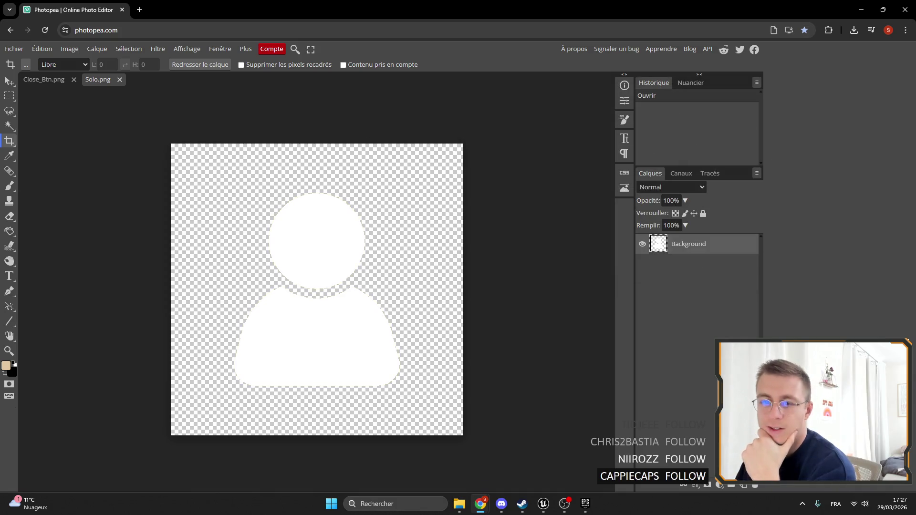
pyautogui.click(13, 157)
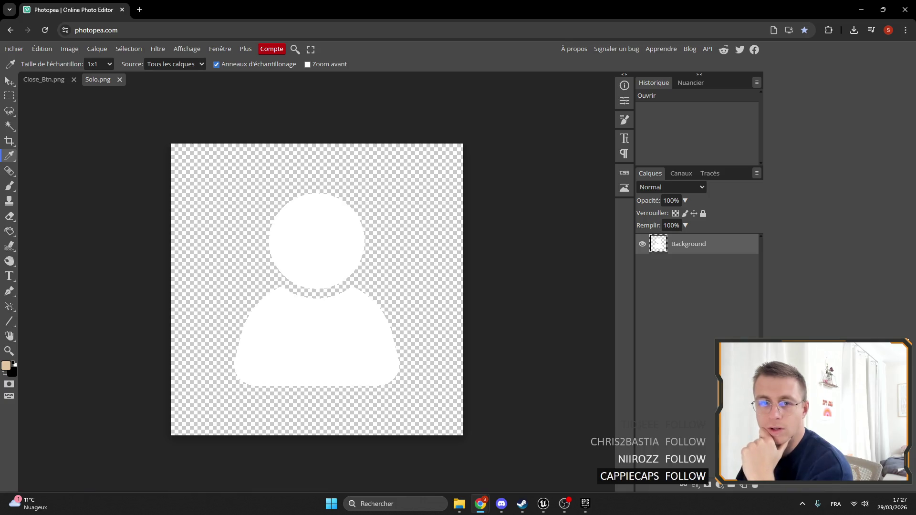
pyautogui.click(401, 507)
# Snip the brown colour swatch with the Snipping Tool and paste it into Solo.png.
pyautogui.write('util')
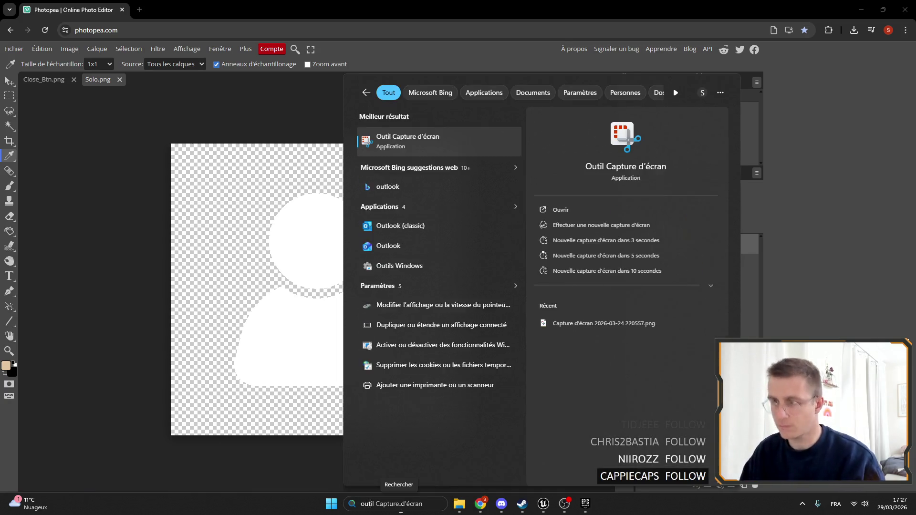
pyautogui.press('Return')
pyautogui.click(140, 101)
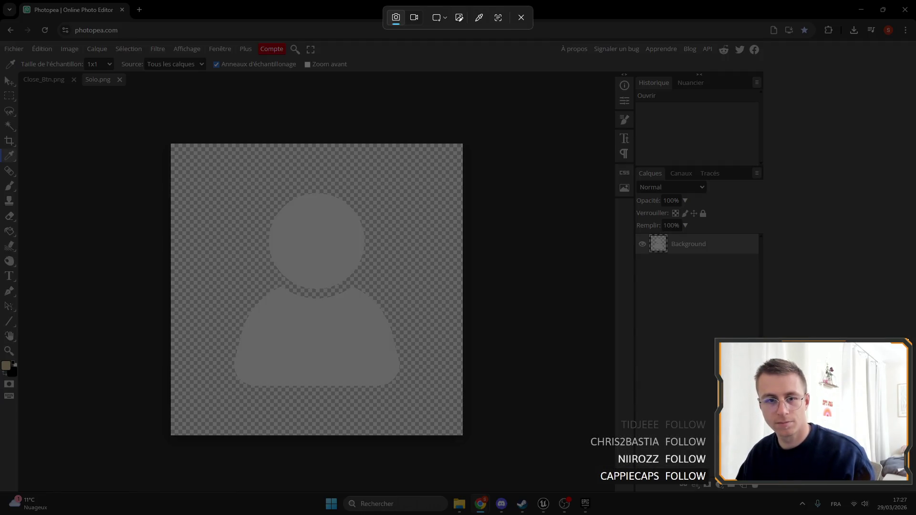
pyautogui.moveTo(373, 250); pyautogui.dragTo(432, 284)
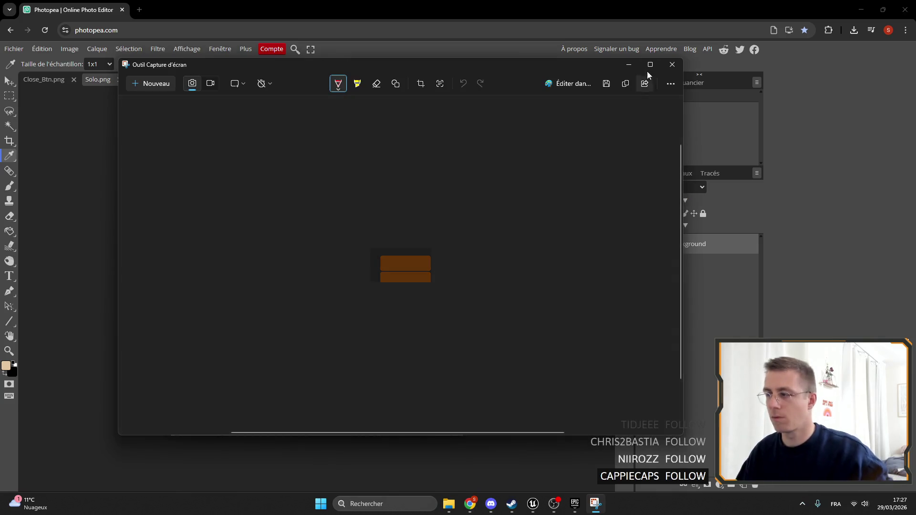
pyautogui.click(672, 64)
pyautogui.hotkey('ctrl', 'v')
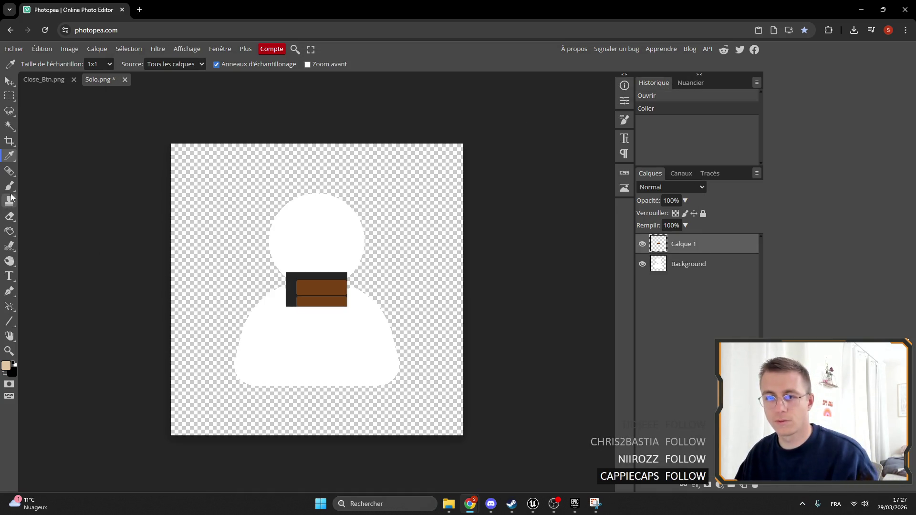
# Eyedrop the brown 793f0b as foreground, delete the pasted Calque 1, and open Lueur externe.
pyautogui.click(304, 289)
pyautogui.click(7, 366)
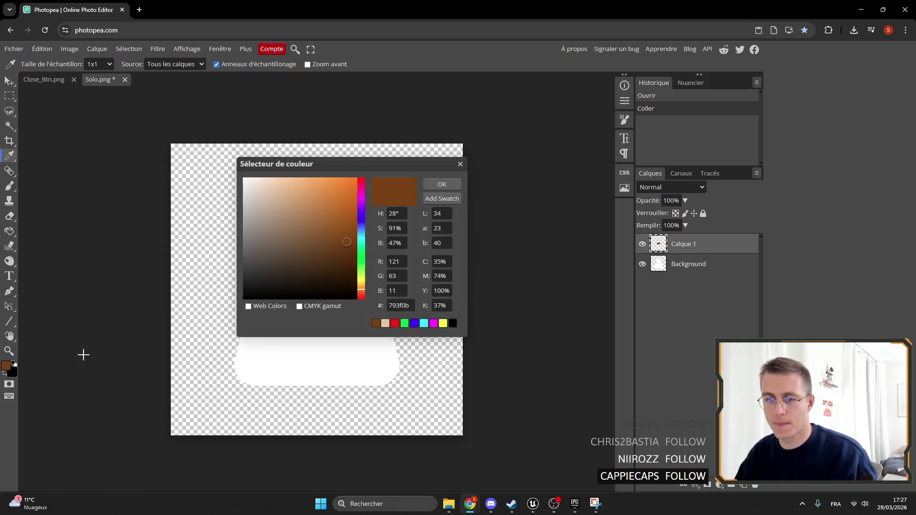
pyautogui.click(447, 185)
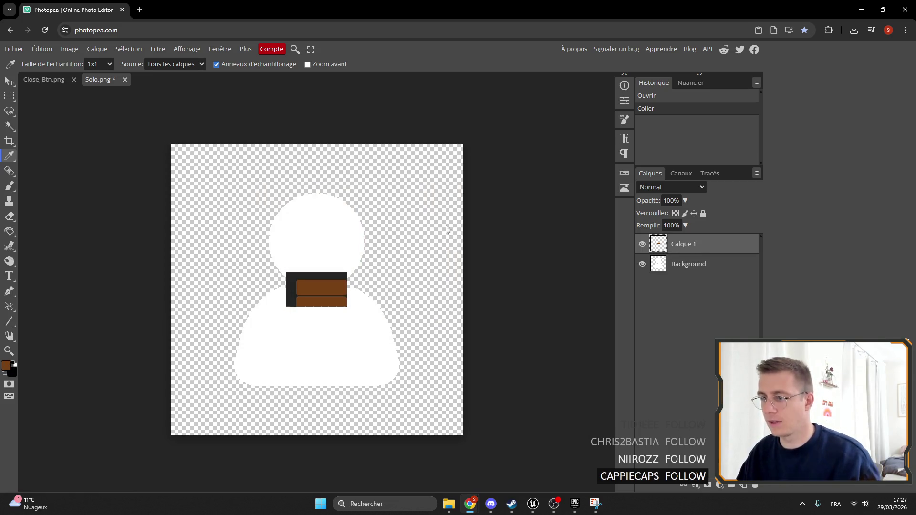
pyautogui.press('Delete')
pyautogui.click(696, 485)
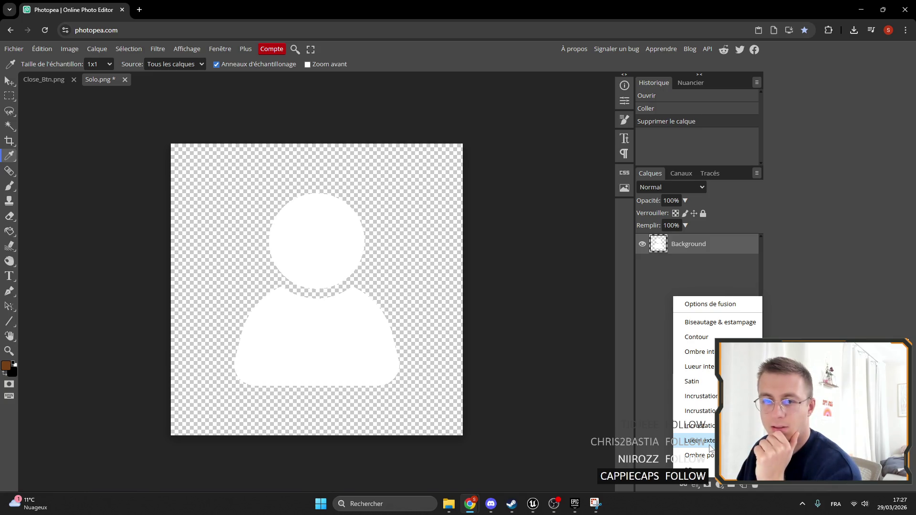
pyautogui.click(699, 440)
# Set the outer glow colour to brown 793f0b.
pyautogui.hotkey('alt', 'Tab')
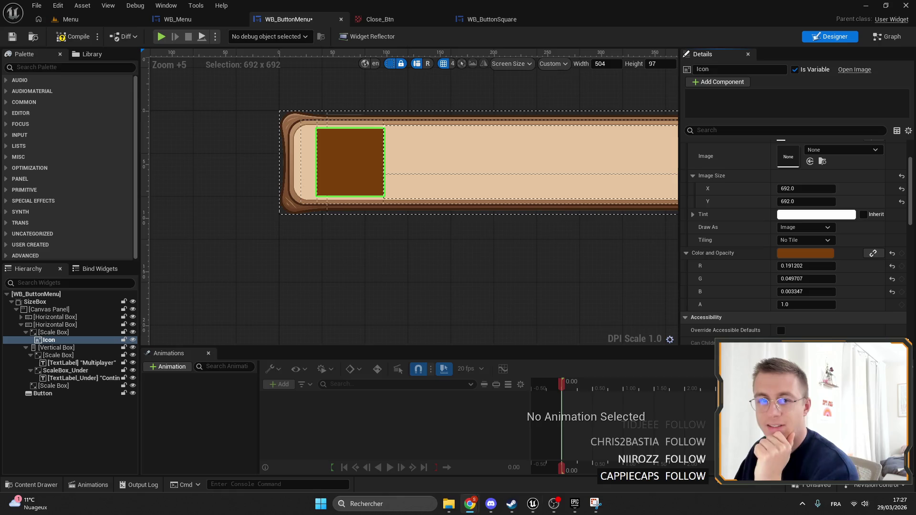
pyautogui.click(190, 19)
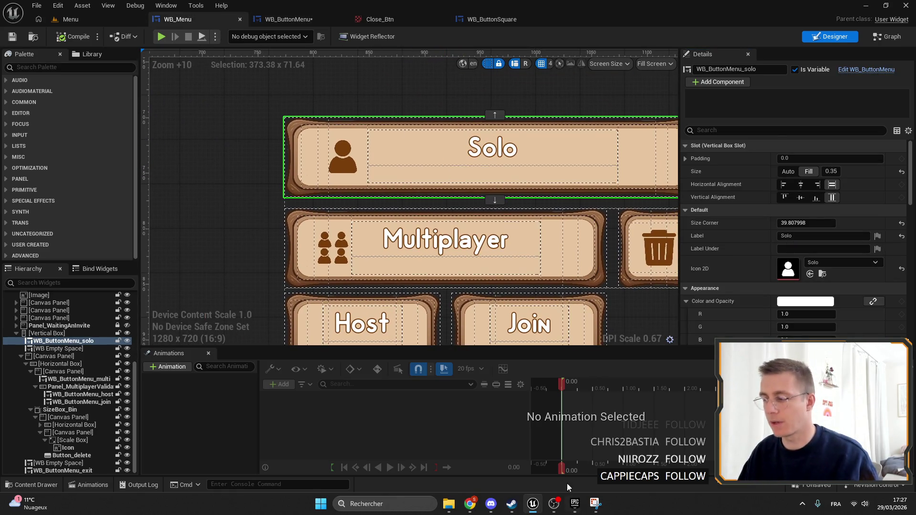
pyautogui.moveTo(470, 504)
pyautogui.click(479, 449)
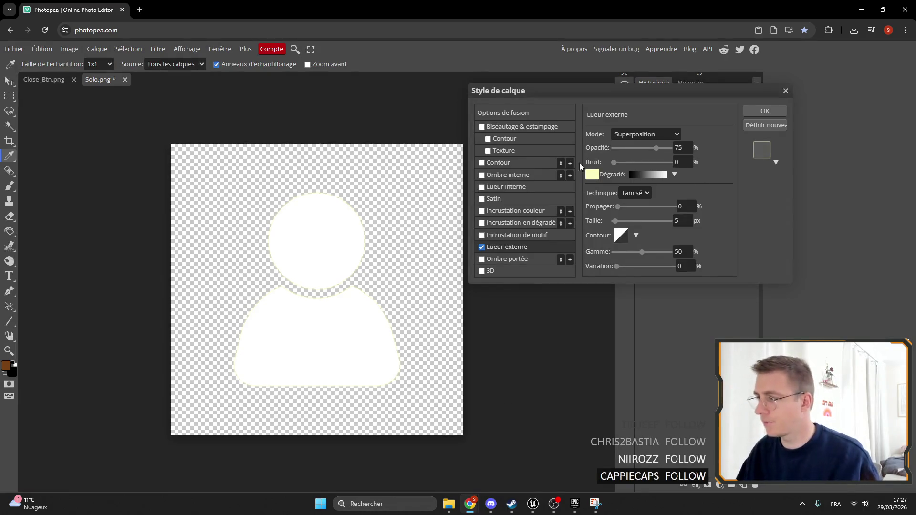
pyautogui.click(592, 174)
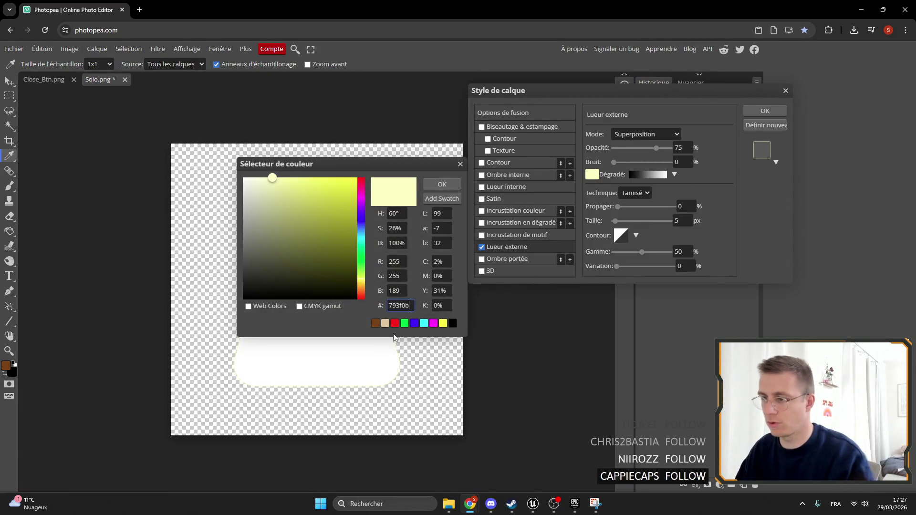
pyautogui.press('Return')
pyautogui.click(442, 185)
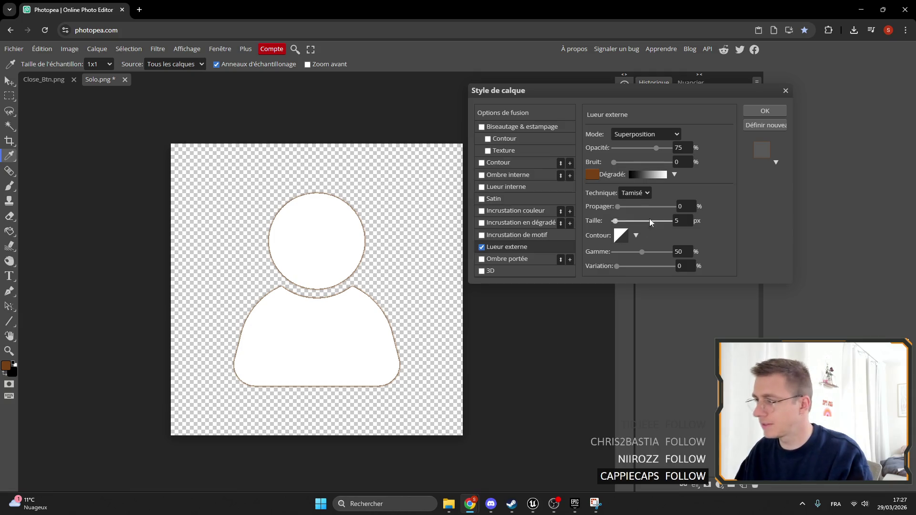
# Make the glow a solid thin outline: Spread 100%, Opacity 100%, Size about 14 px, then apply.
pyautogui.moveTo(618, 221); pyautogui.dragTo(732, 211)
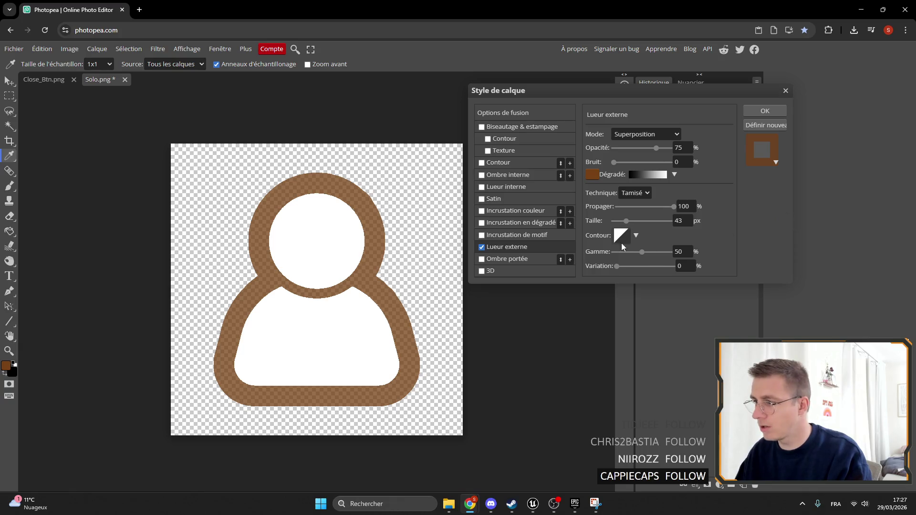
pyautogui.moveTo(617, 165); pyautogui.dragTo(782, 155)
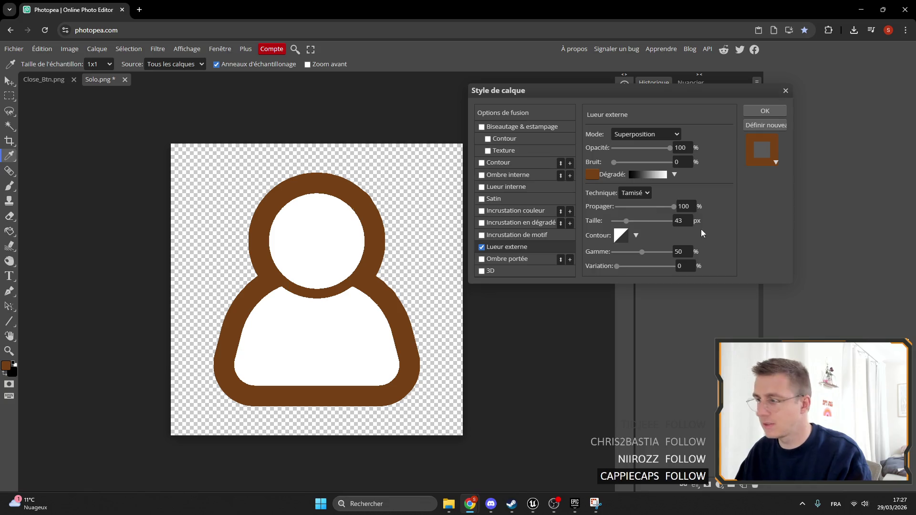
pyautogui.moveTo(633, 219); pyautogui.dragTo(621, 224)
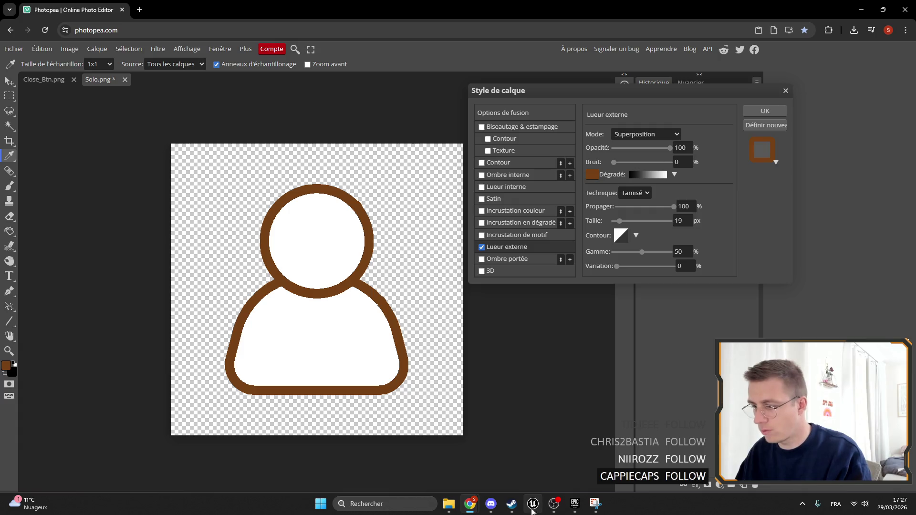
pyautogui.click(535, 508)
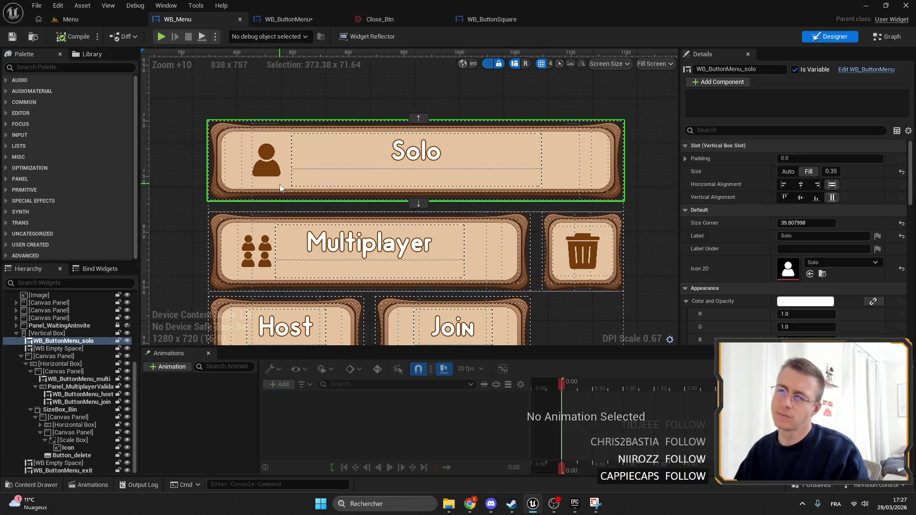
pyautogui.click(525, 504)
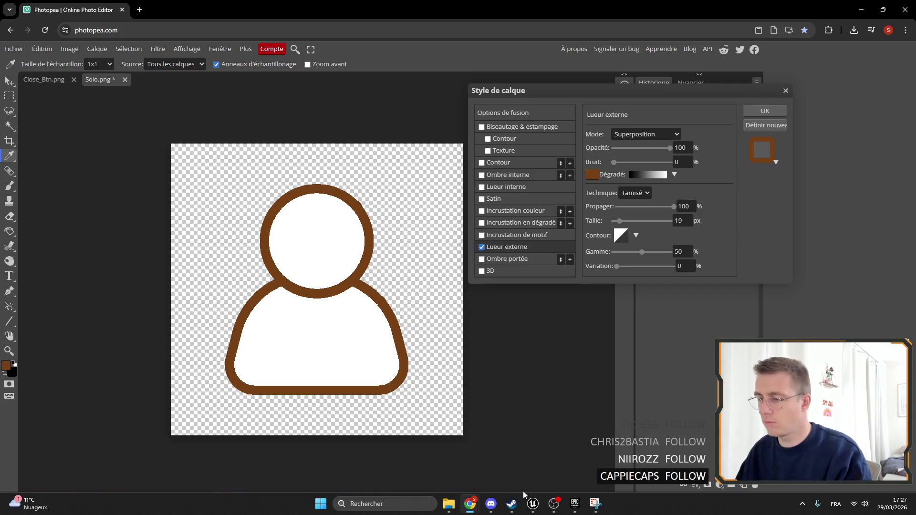
pyautogui.moveTo(619, 221); pyautogui.dragTo(620, 227)
pyautogui.click(759, 111)
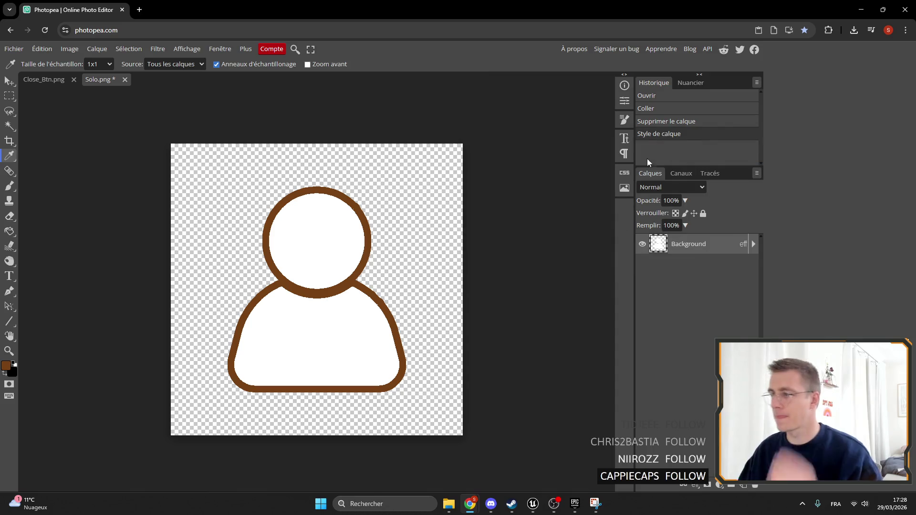
# Export the brown-outlined person icon as a PNG named Solo_Outline, then return to Unreal.
pyautogui.click(14, 49)
pyautogui.moveTo(48, 189)
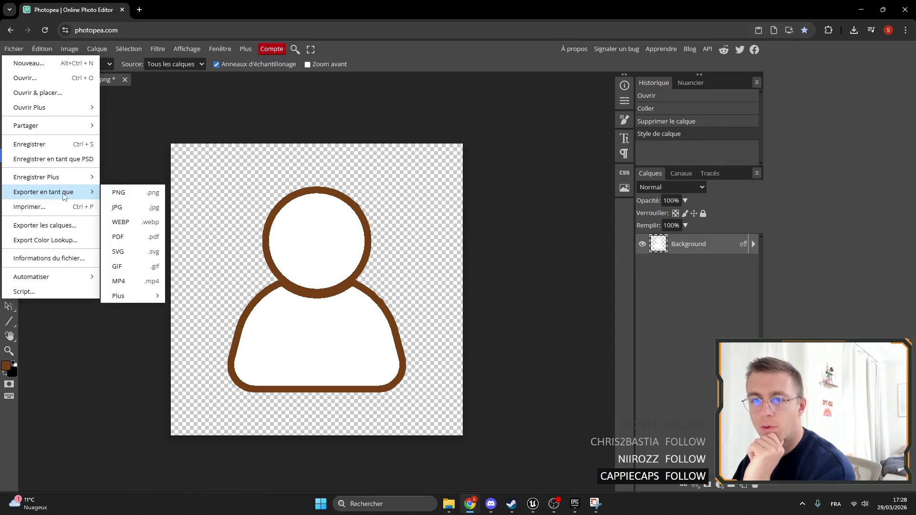
pyautogui.click(117, 190)
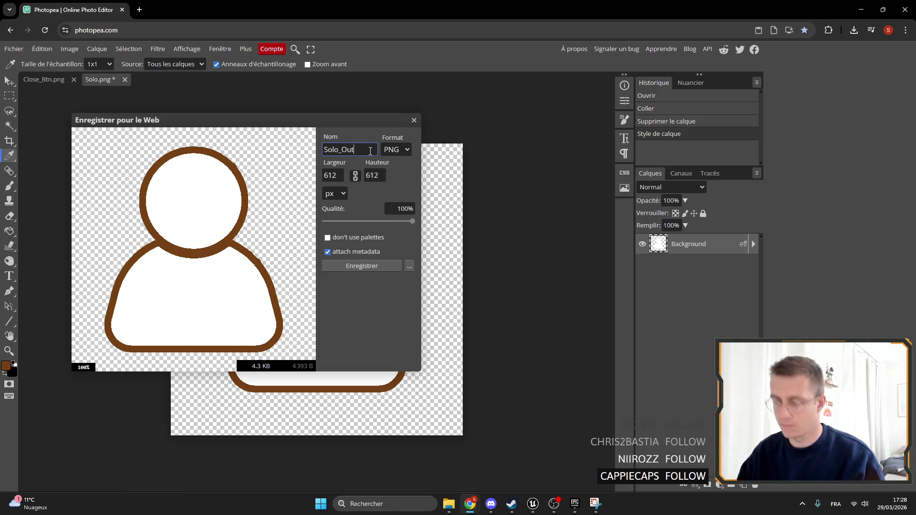
pyautogui.click(349, 265)
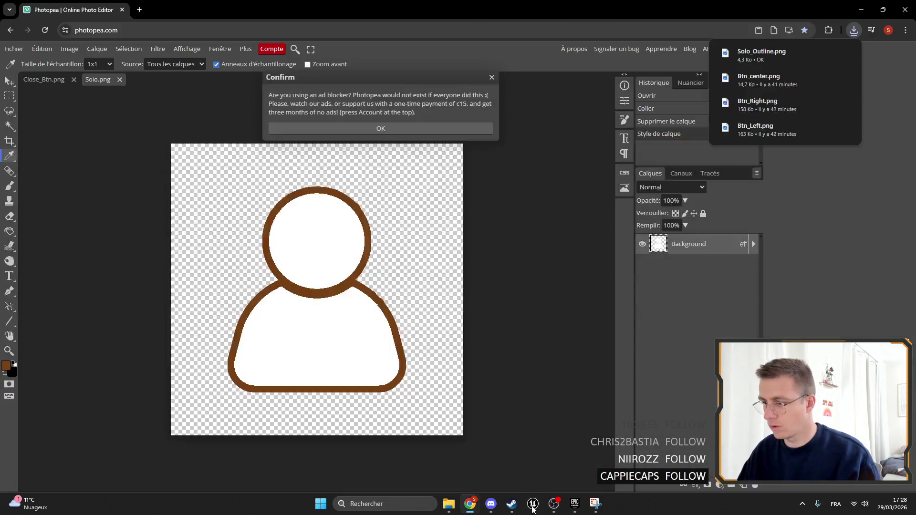
pyautogui.click(533, 505)
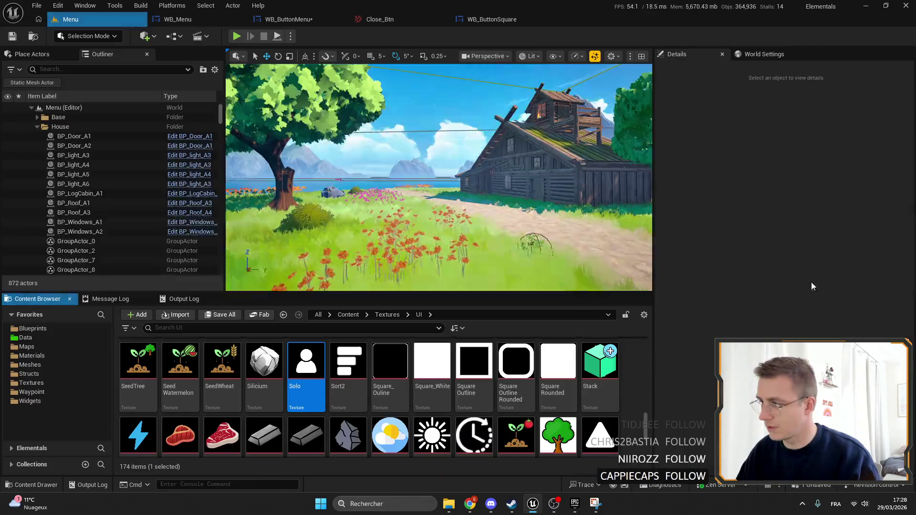
# In WB_Menu, set the Solo button's icon texture to Solo_Outline and save all assets.
pyautogui.scroll(-10, 488, 430)
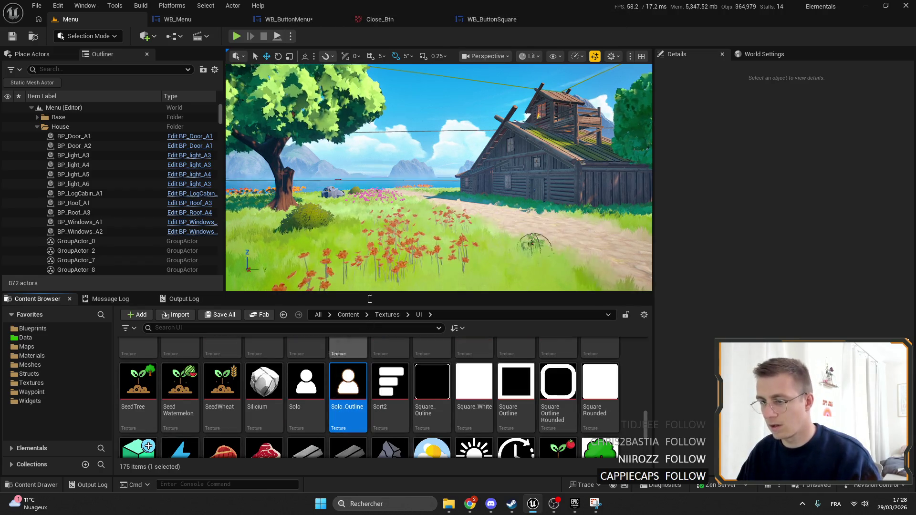
pyautogui.click(208, 18)
pyautogui.click(830, 264)
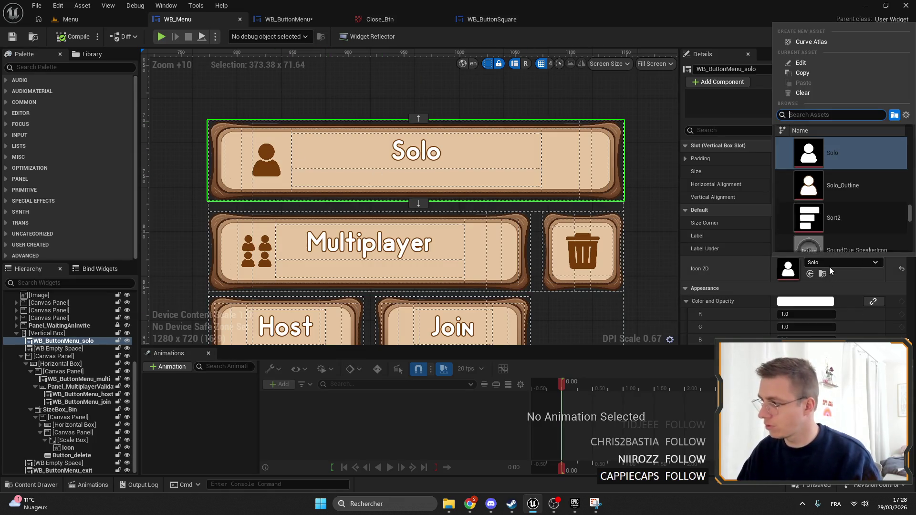
pyautogui.write('s')
pyautogui.click(841, 180)
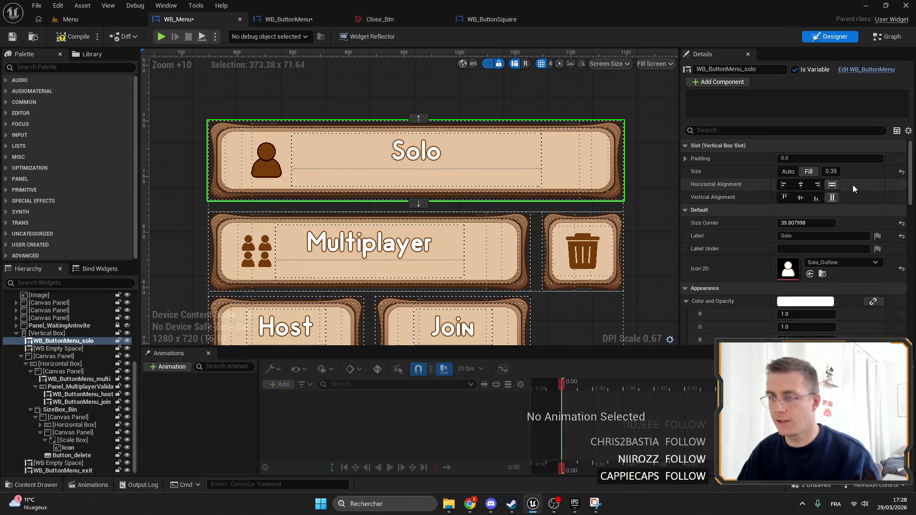
pyautogui.hotkey('ctrl', 'shift', 's')
# Reset the WB_ButtonMenu icon colour to white, then compile and save the widget.
pyautogui.click(291, 19)
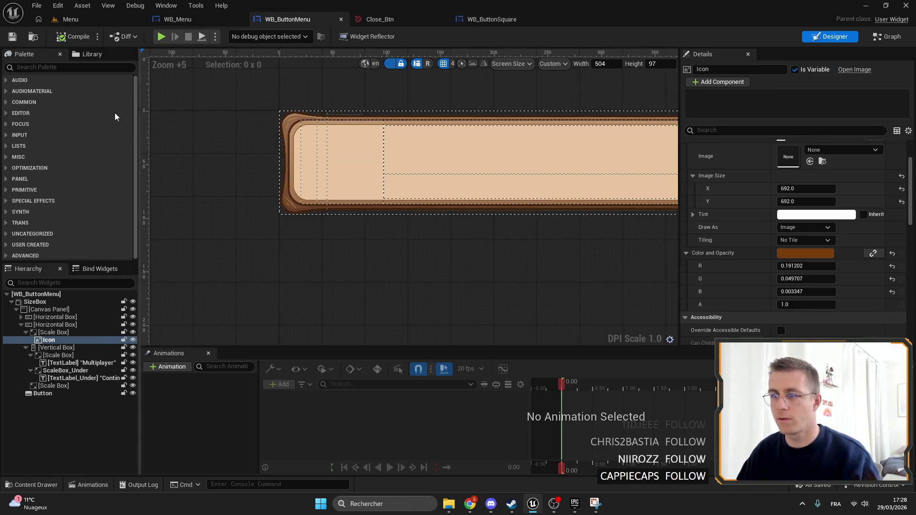
pyautogui.click(892, 253)
pyautogui.click(90, 54)
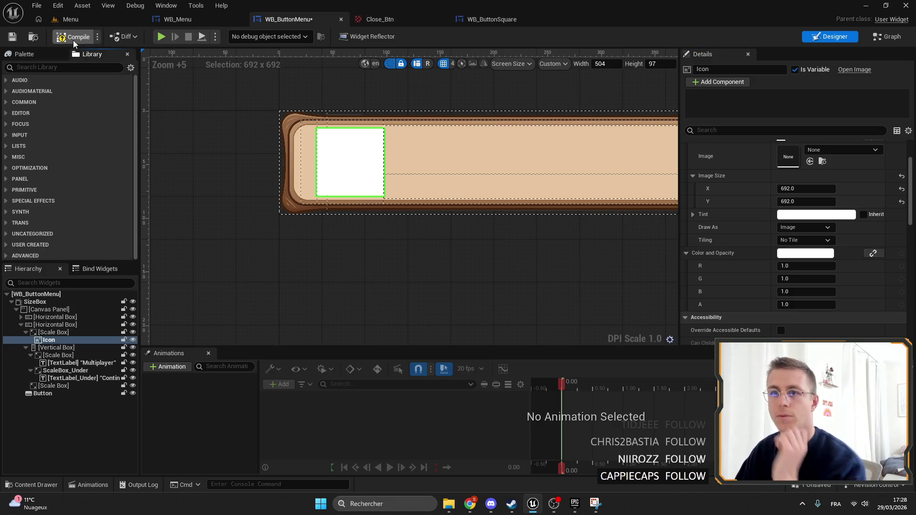
pyautogui.click(13, 37)
# Review the white button icons in WB_Menu, then return to the Menu level.
pyautogui.click(177, 19)
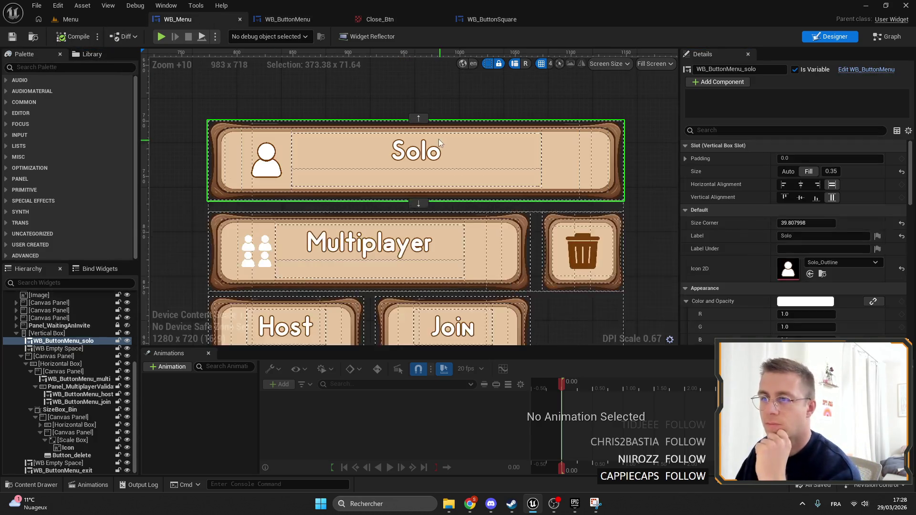
pyautogui.scroll(-5, 439, 139)
pyautogui.scroll(5, 370, 174)
pyautogui.scroll(3, 370, 174)
pyautogui.scroll(-6, 264, 156)
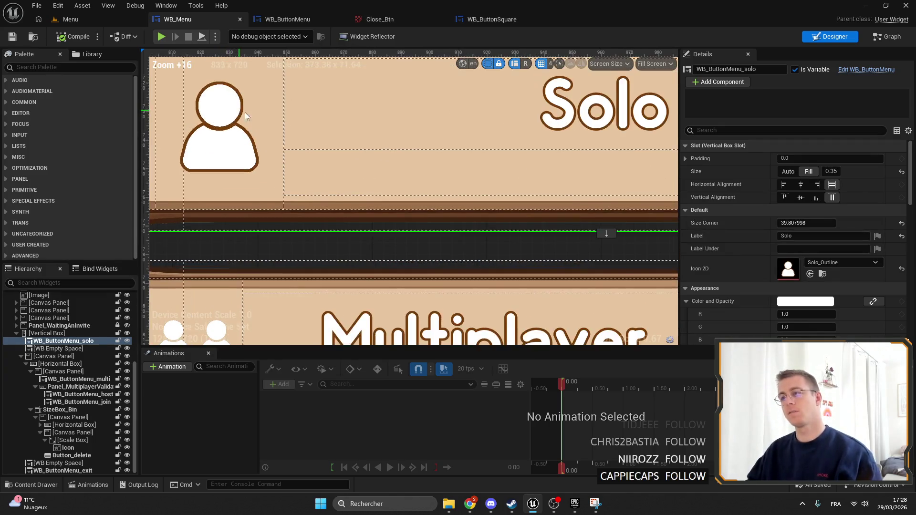
pyautogui.scroll(-3, 281, 138)
pyautogui.scroll(3, 281, 138)
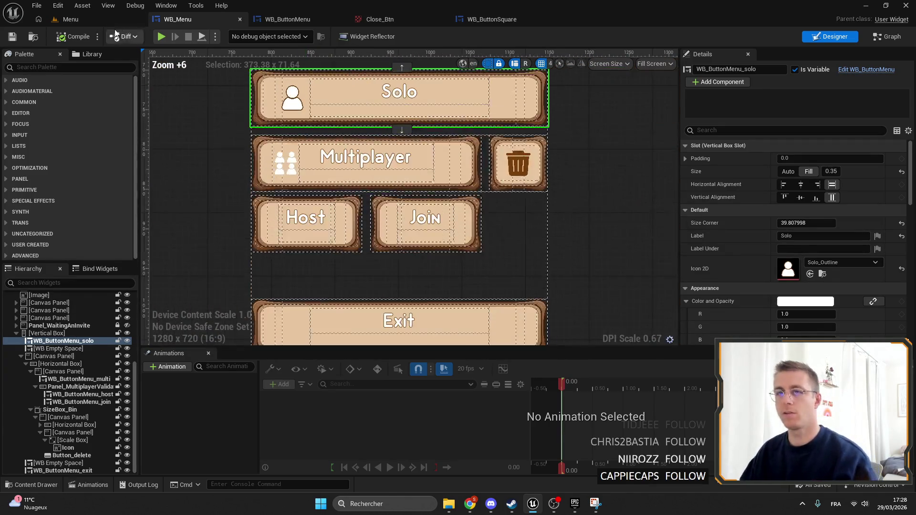
pyautogui.click(70, 19)
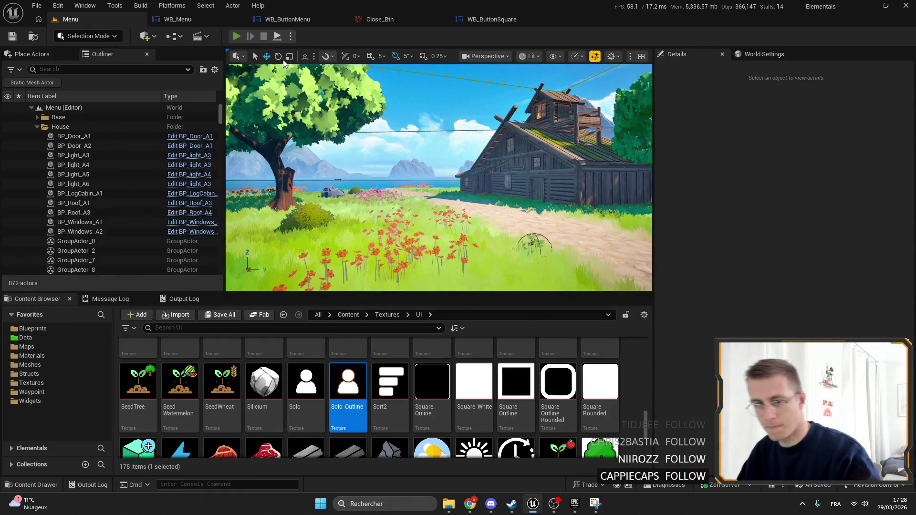
# Play the Menu level to view the outlined icons, then stop and reopen WB_Menu.
pyautogui.press('F11')
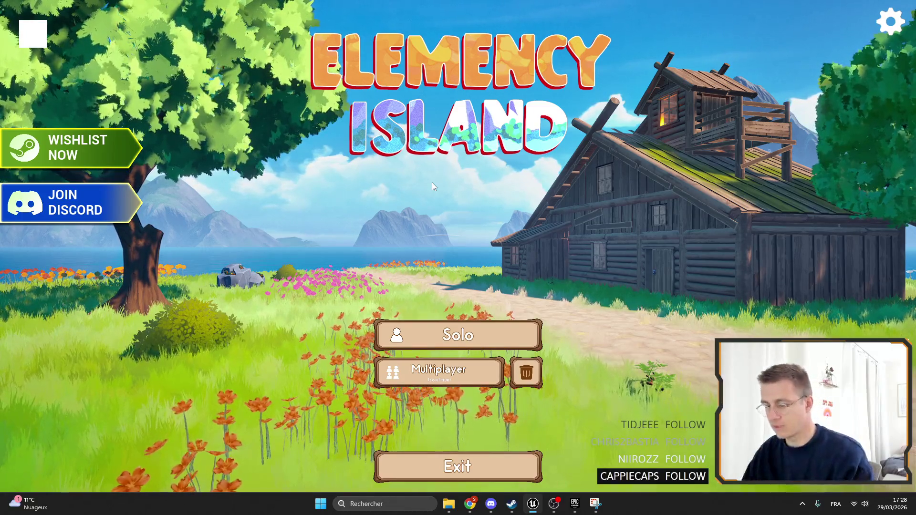
pyautogui.press('Escape')
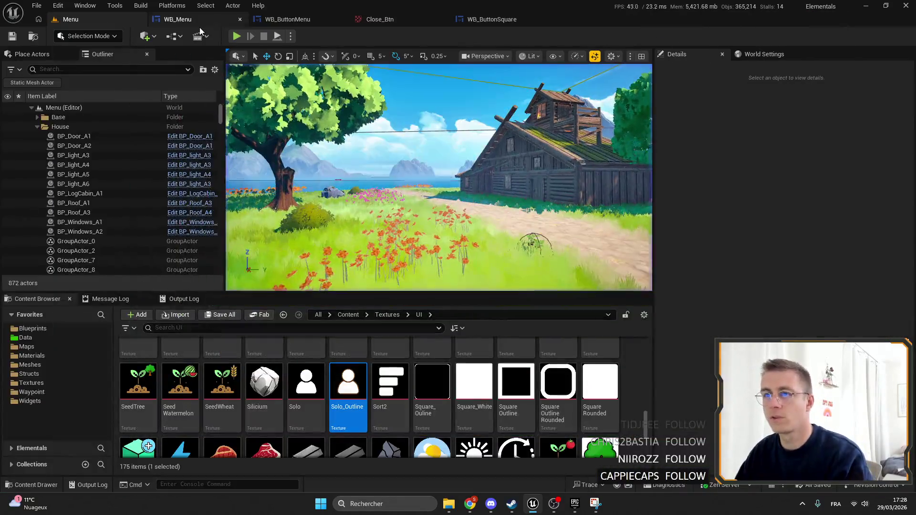
pyautogui.click(202, 22)
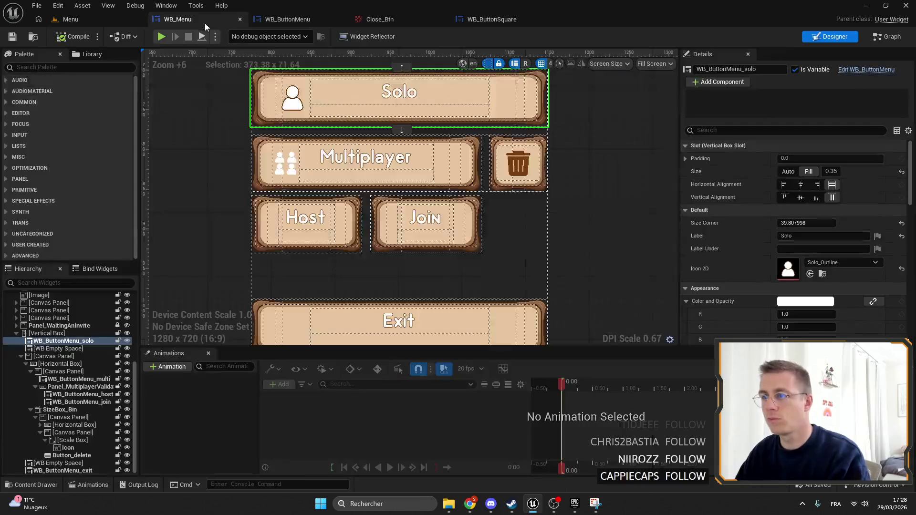
# Set the font outline size of both WB_ButtonMenu text labels to 2, then view it in WB_Menu.
pyautogui.click(282, 19)
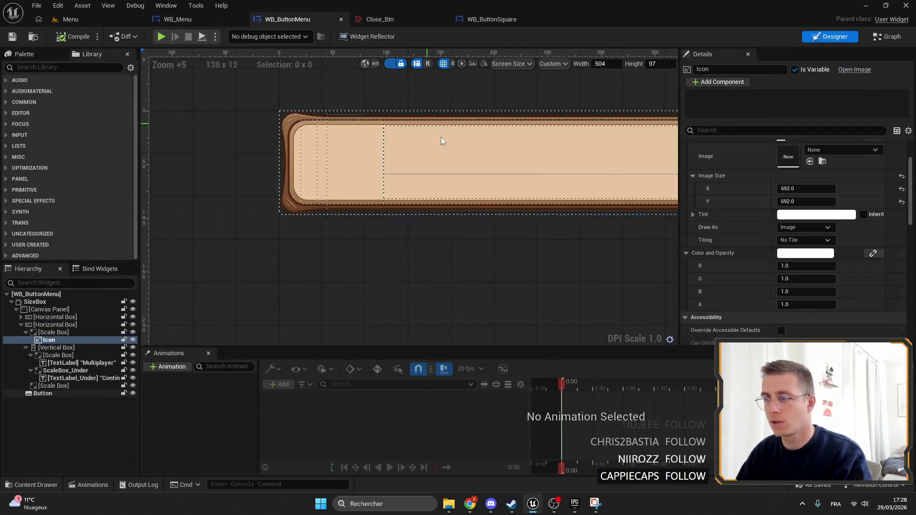
pyautogui.click(76, 362)
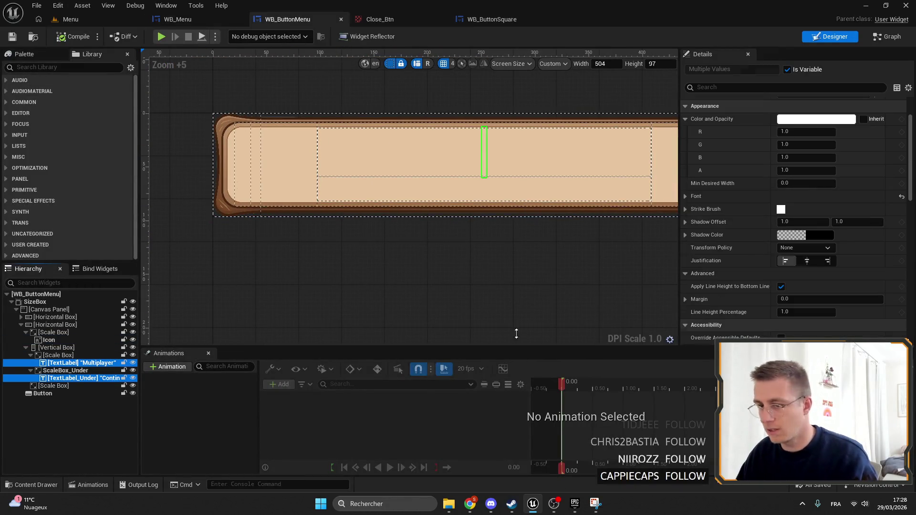
pyautogui.scroll(-1, 798, 219)
pyautogui.scroll(3, 693, 237)
pyautogui.click(687, 258)
pyautogui.scroll(-2, 754, 277)
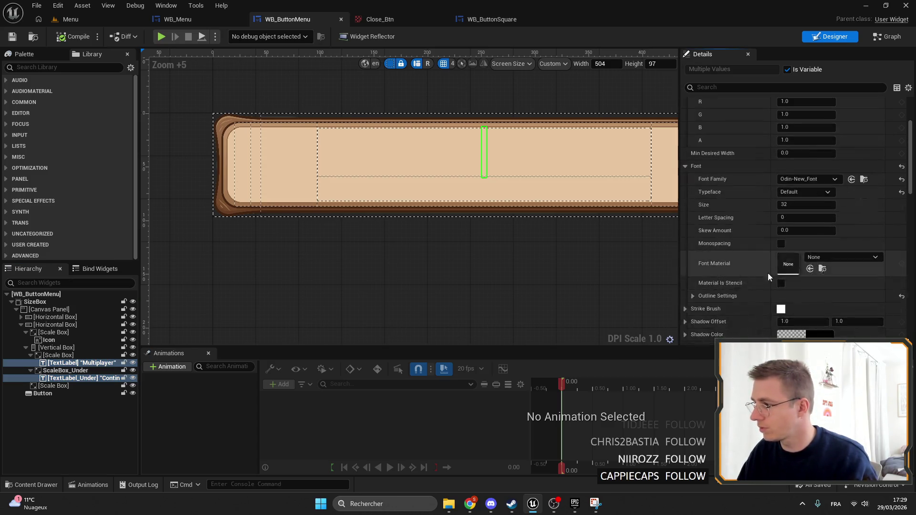
pyautogui.click(693, 295)
pyautogui.scroll(-1, 699, 297)
pyautogui.click(806, 247)
pyautogui.write('1')
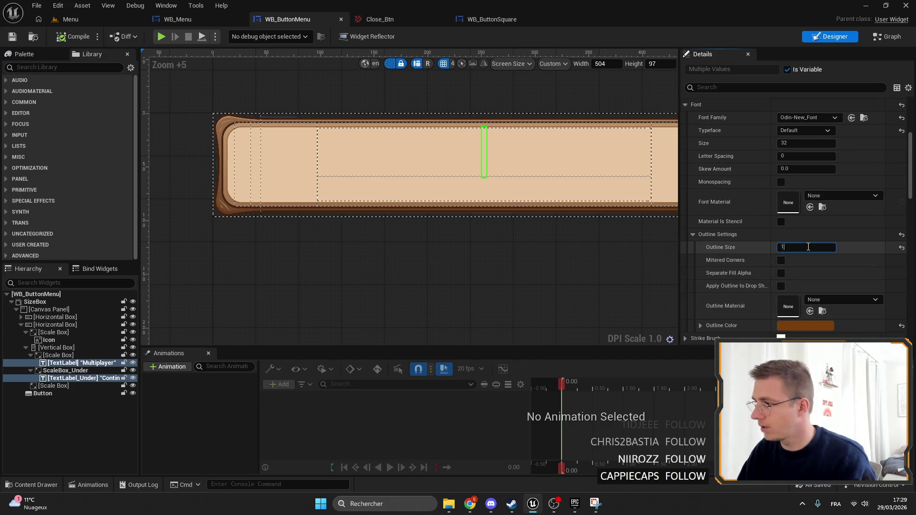
pyautogui.press('Return')
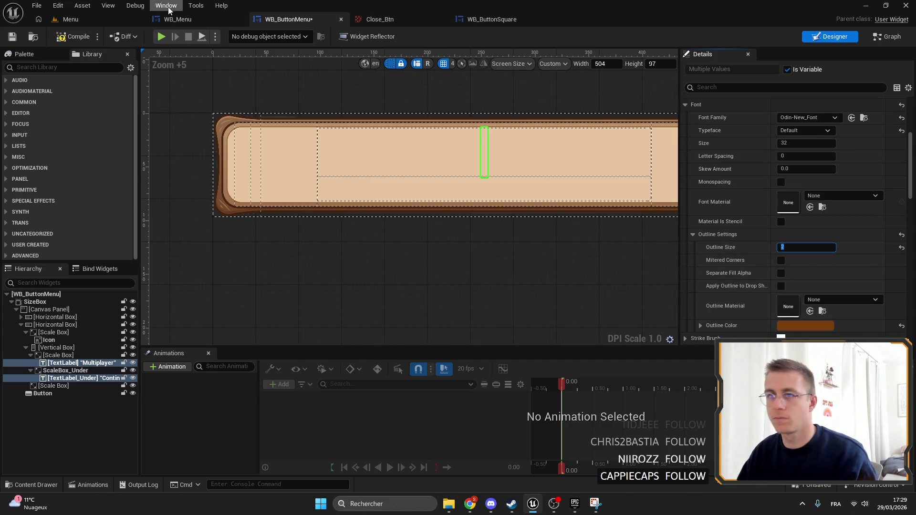
pyautogui.click(164, 19)
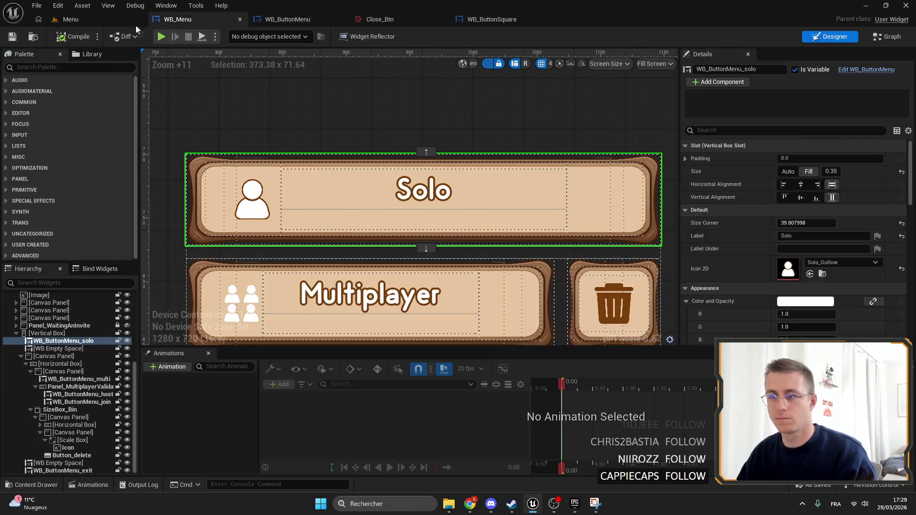
pyautogui.scroll(-8, 284, 84)
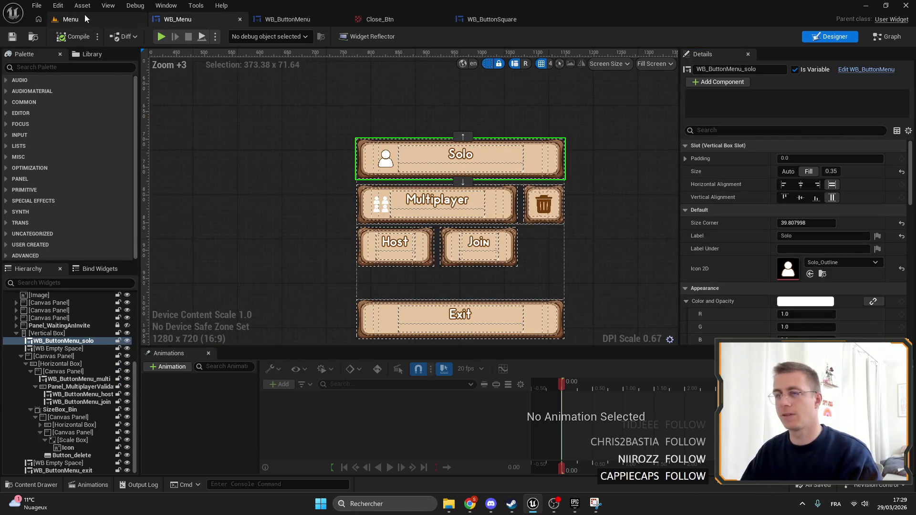
# Play-test the Menu level fullscreen with the outlined text, then bring Photopea forward.
pyautogui.click(85, 16)
pyautogui.hotkey('alt', 'p')
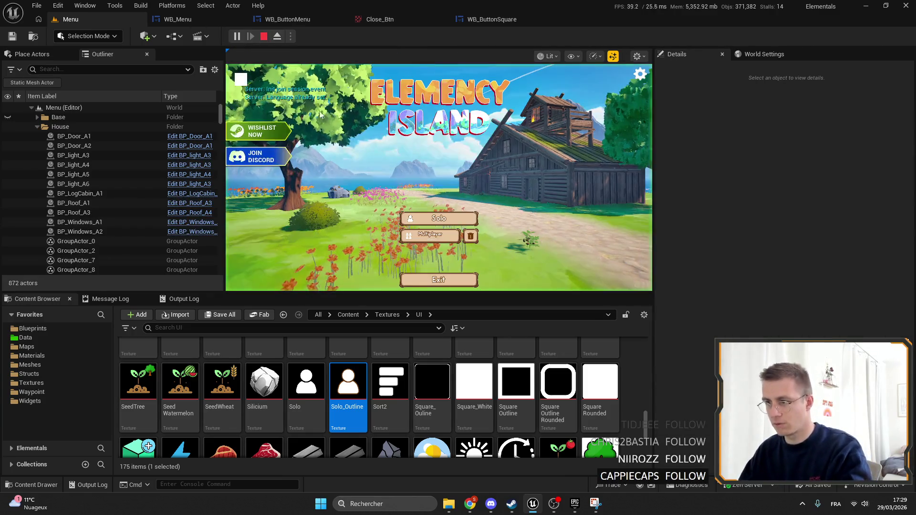
pyautogui.press('F11')
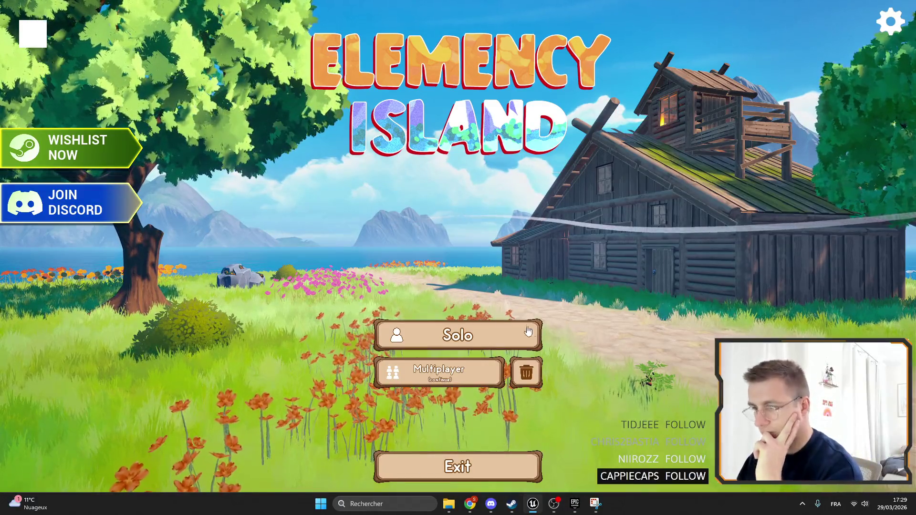
pyautogui.press('F11')
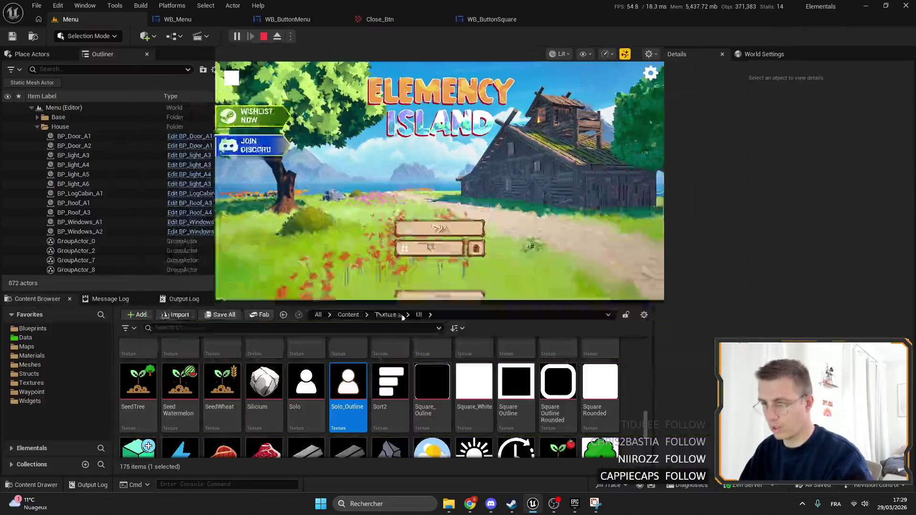
pyautogui.moveTo(470, 502)
pyautogui.click(506, 455)
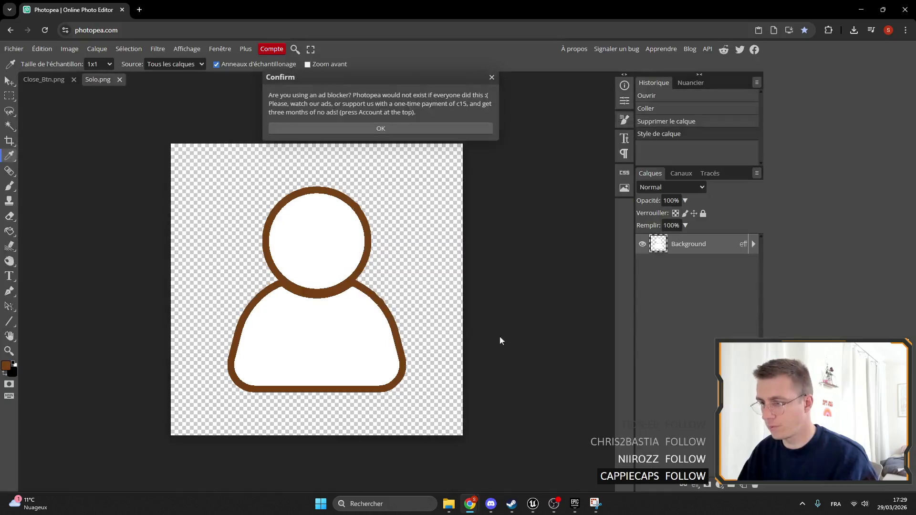
# Increase the Solo layer's outer glow size to 31 px for a thicker brown outline.
pyautogui.click(491, 79)
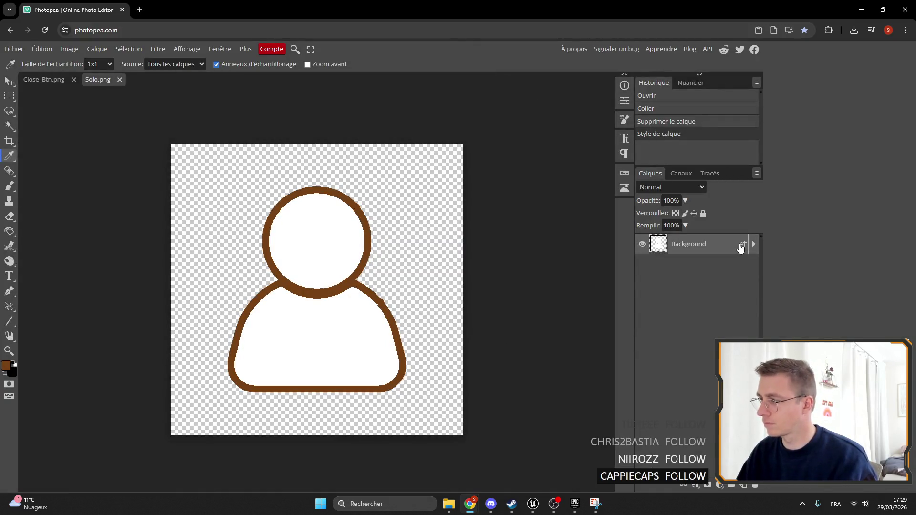
pyautogui.doubleClick(742, 244)
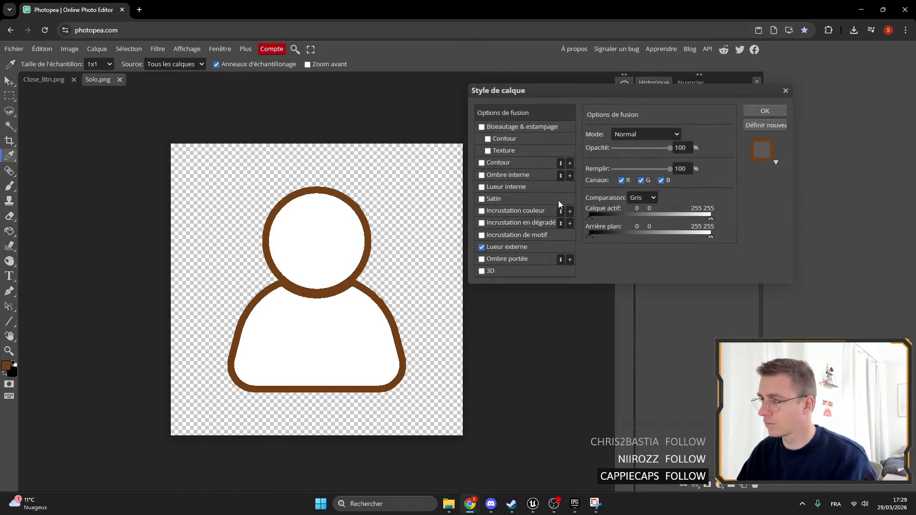
pyautogui.click(524, 244)
pyautogui.moveTo(621, 226); pyautogui.dragTo(625, 226)
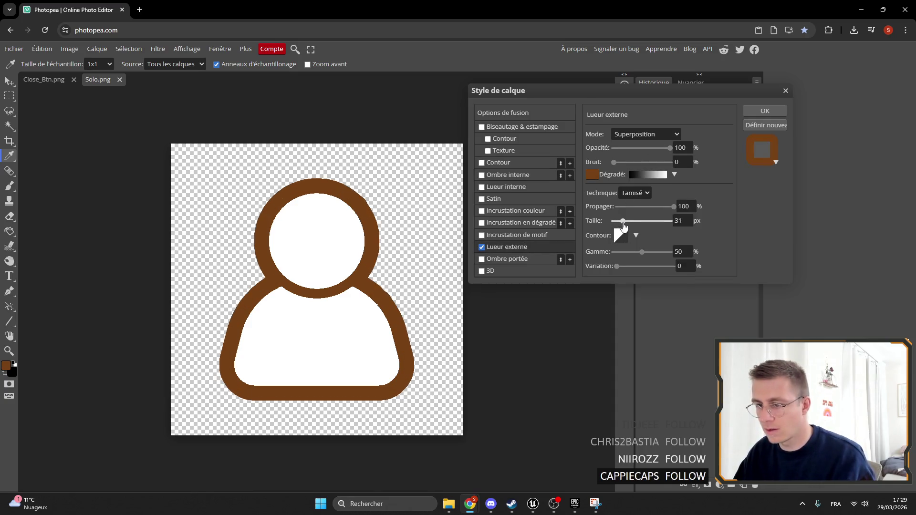
pyautogui.click(765, 110)
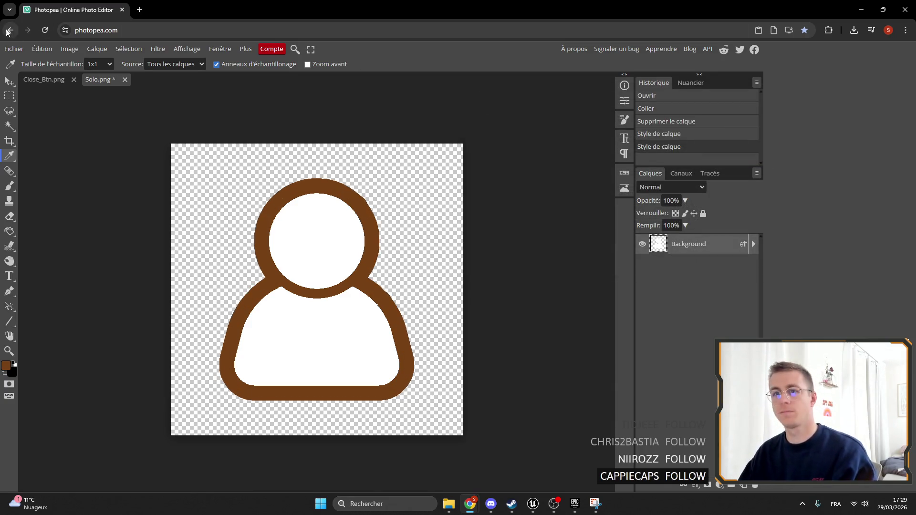
# Export the image as a Solo_Outline PNG and return to Unreal.
pyautogui.click(19, 50)
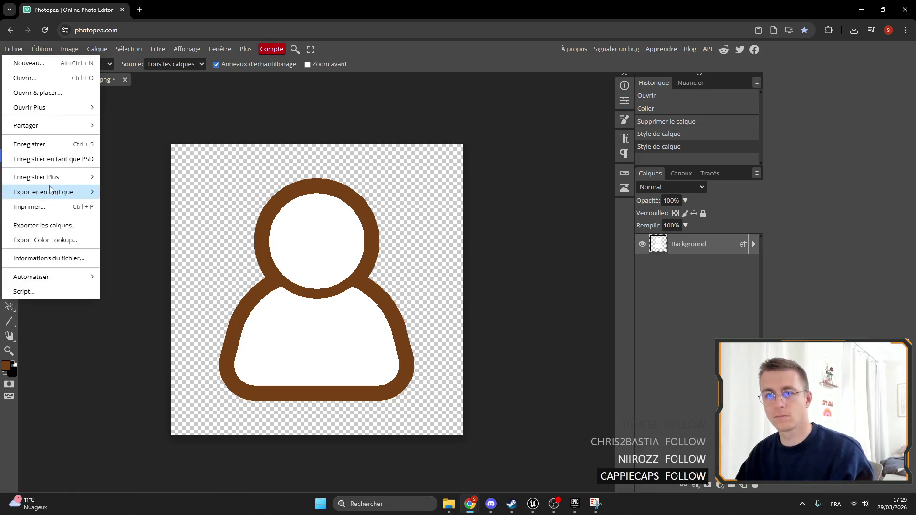
pyautogui.moveTo(52, 193)
pyautogui.click(121, 193)
pyautogui.write('Solo_Outline')
pyautogui.click(356, 151)
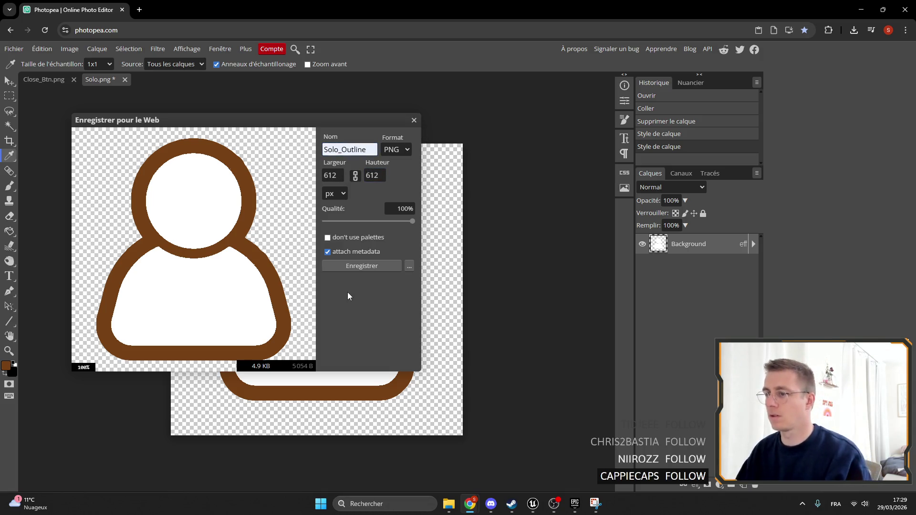
pyautogui.click(390, 266)
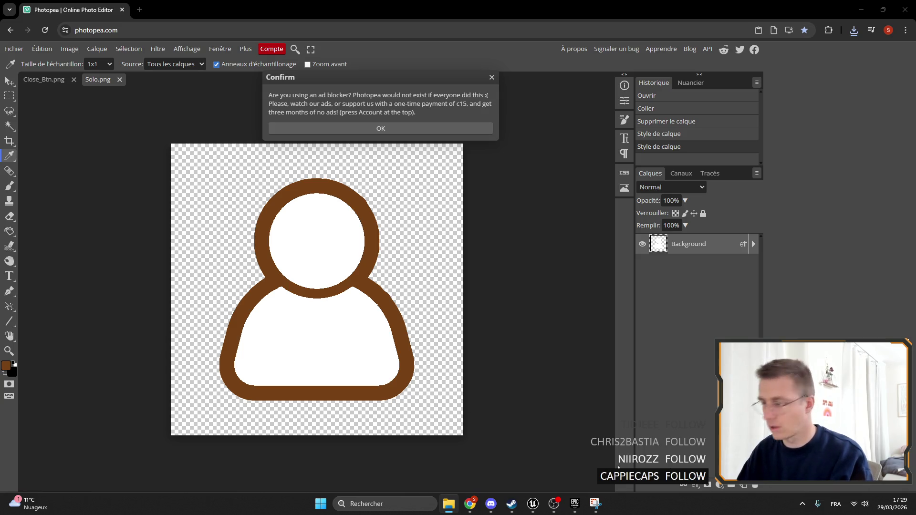
pyautogui.click(533, 505)
pyautogui.scroll(-5, 368, 396)
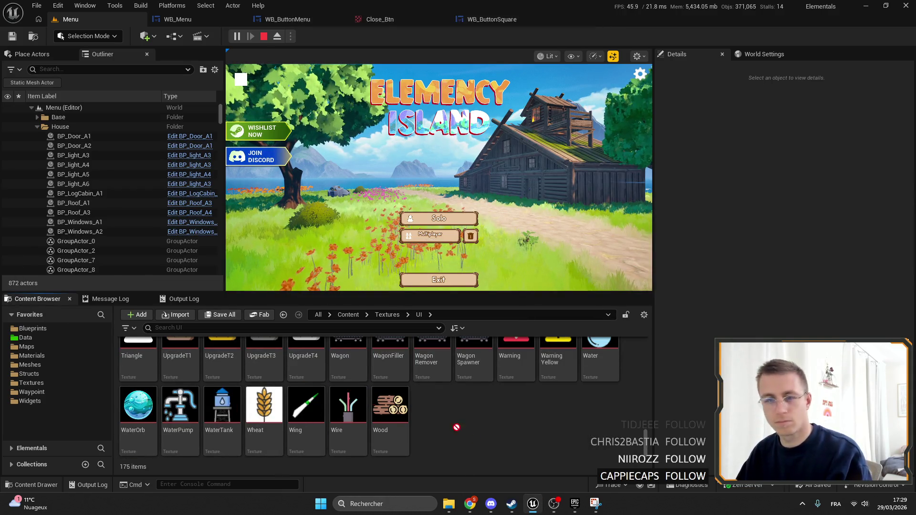
# In WB_Menu, locate the Solo button's icon texture in the Content Browser.
pyautogui.scroll(10, 458, 420)
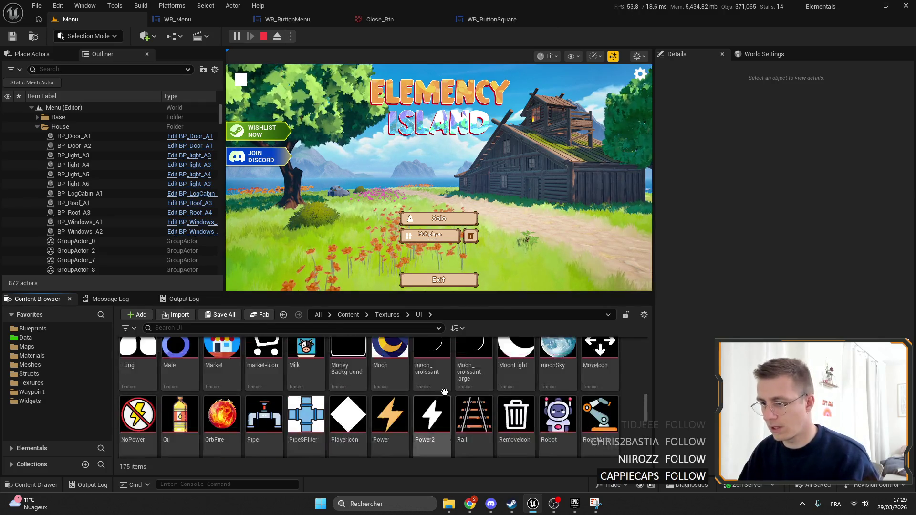
pyautogui.click(177, 19)
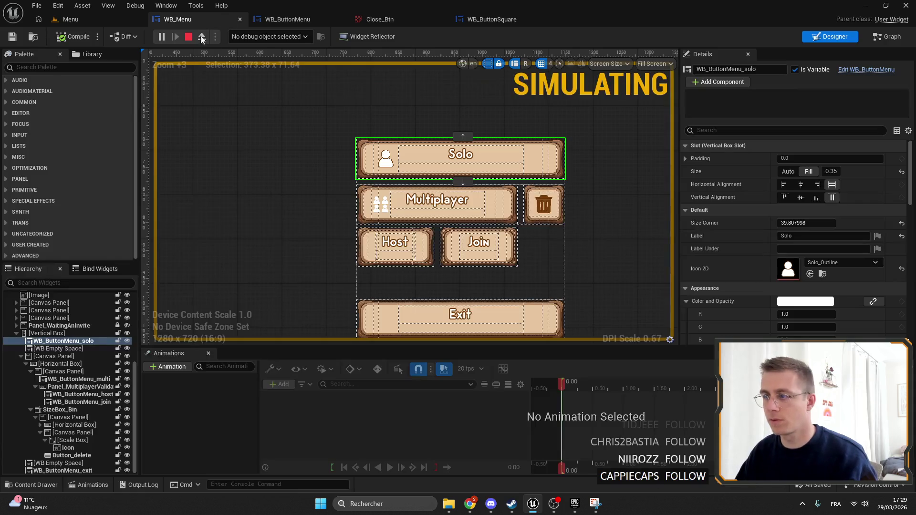
pyautogui.scroll(8, 330, 138)
pyautogui.scroll(-5, 346, 140)
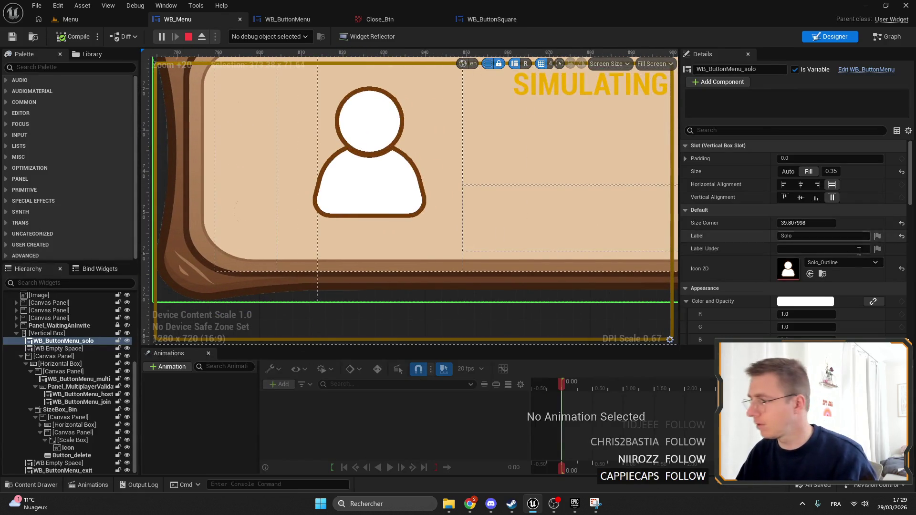
pyautogui.click(822, 274)
pyautogui.scroll(-2, 415, 401)
pyautogui.scroll(1, 415, 401)
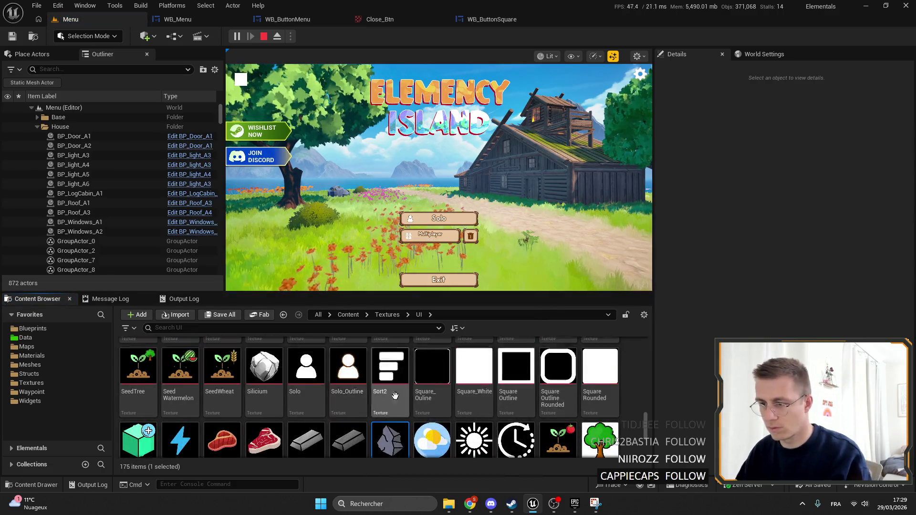
pyautogui.moveTo(390, 439)
pyautogui.mouseDown()
pyautogui.moveTo(457, 391)
pyautogui.moveTo(432, 382)
pyautogui.mouseUp()
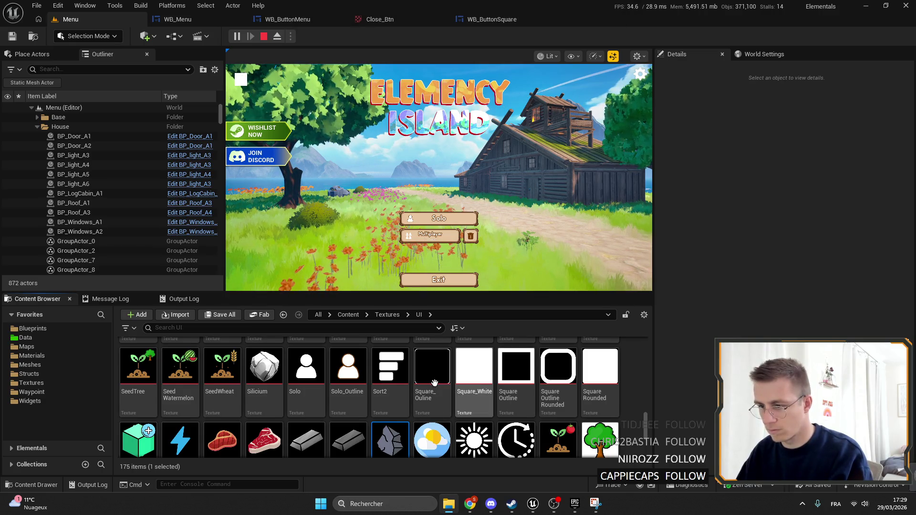
pyautogui.scroll(-3, 432, 382)
pyautogui.scroll(8, 398, 393)
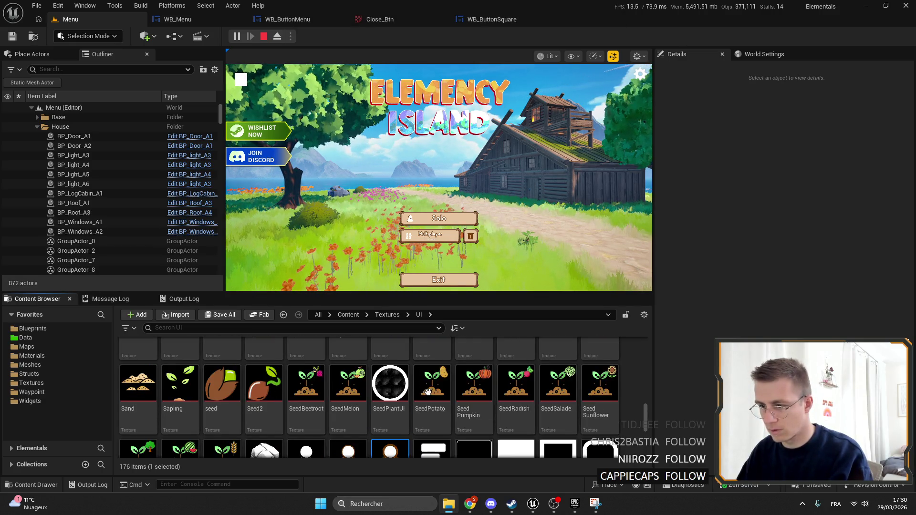
pyautogui.scroll(10, 399, 411)
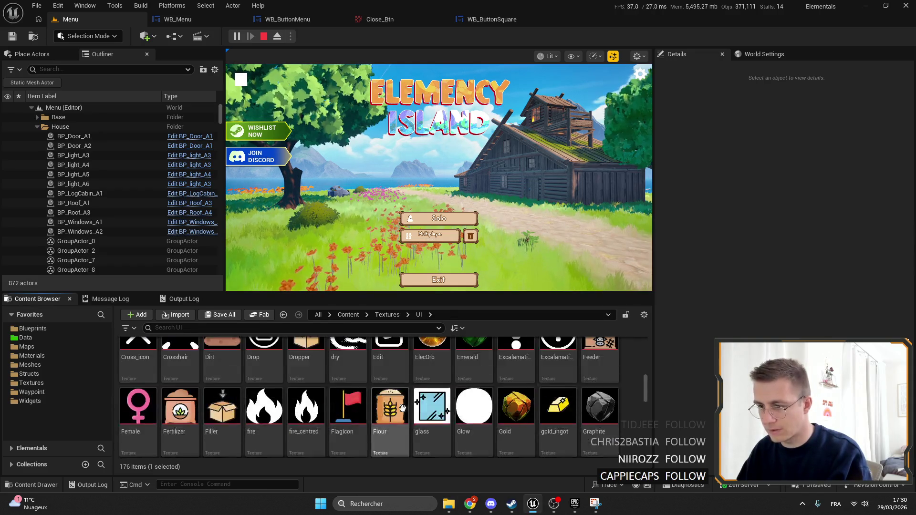
pyautogui.scroll(5, 443, 408)
# Search the UI textures for 'solo' and compare the duplicate Solo_Outline_ with the original Solo_Outline.
pyautogui.click(257, 332)
pyautogui.write('solo')
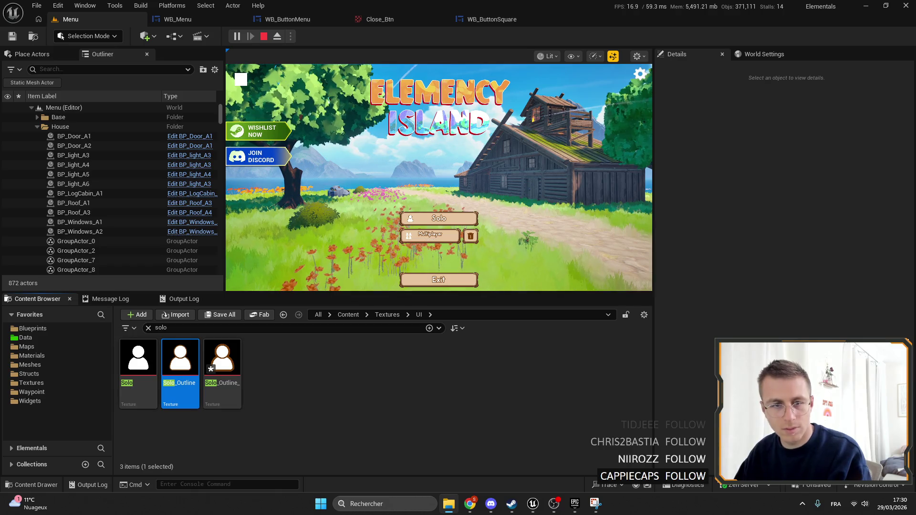
pyautogui.click(212, 353)
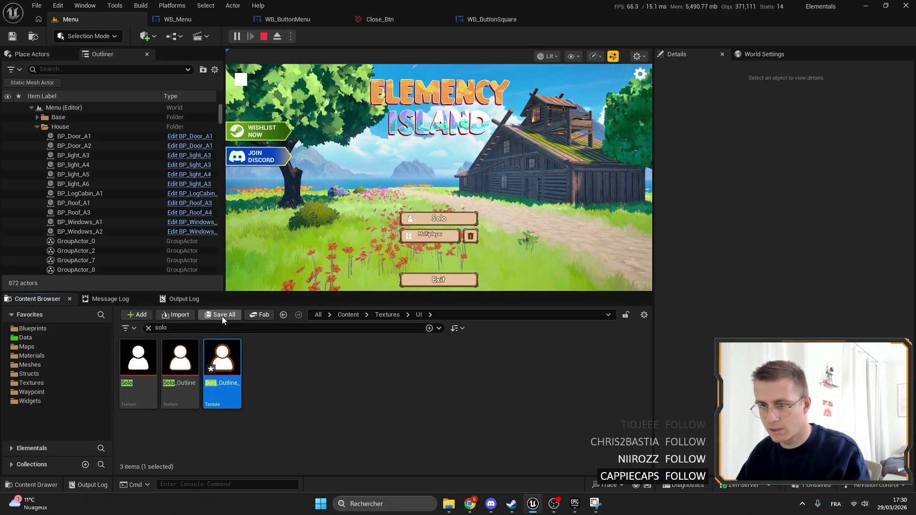
pyautogui.rightClick(218, 363)
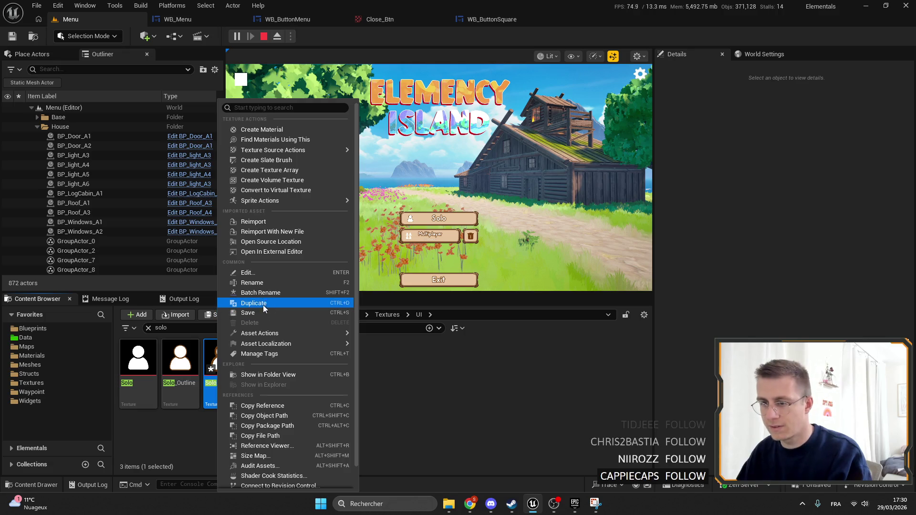
pyautogui.moveTo(270, 325)
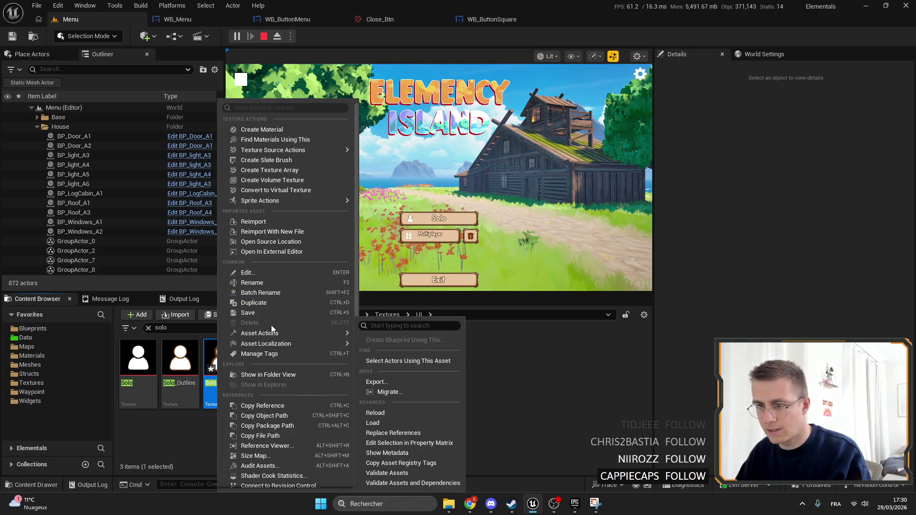
pyautogui.click(250, 381)
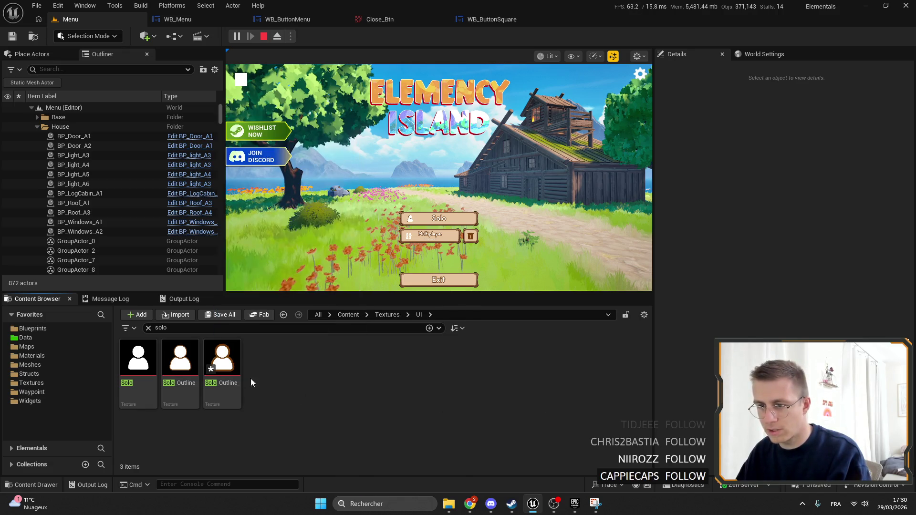
pyautogui.click(148, 328)
pyautogui.scroll(-3, 443, 384)
pyautogui.scroll(-10, 442, 384)
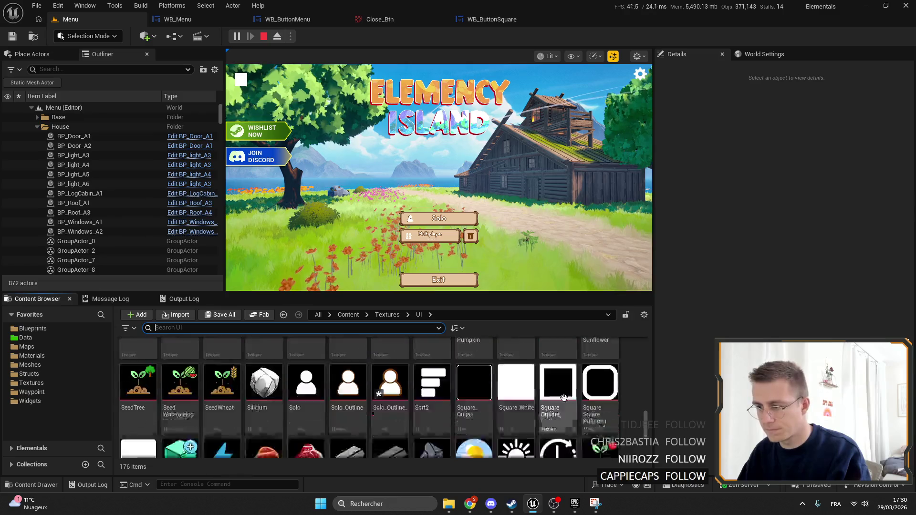
pyautogui.click(377, 397)
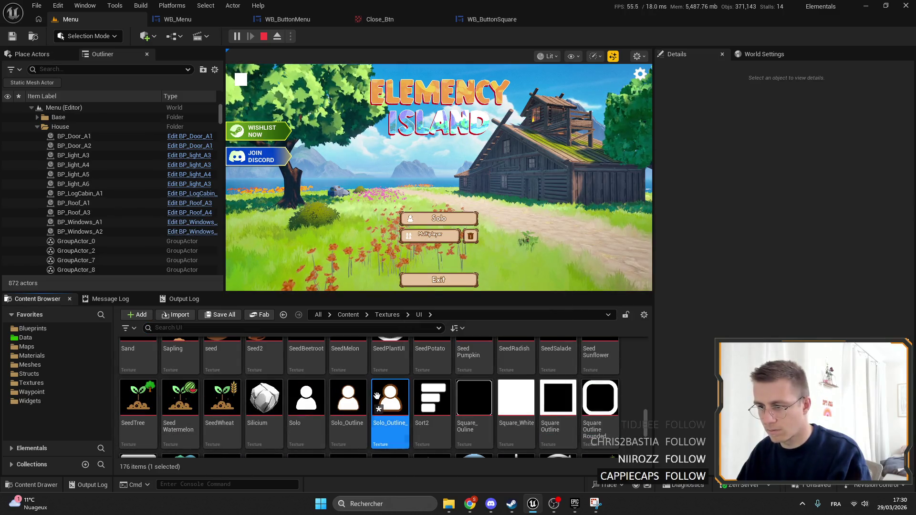
pyautogui.click(353, 395)
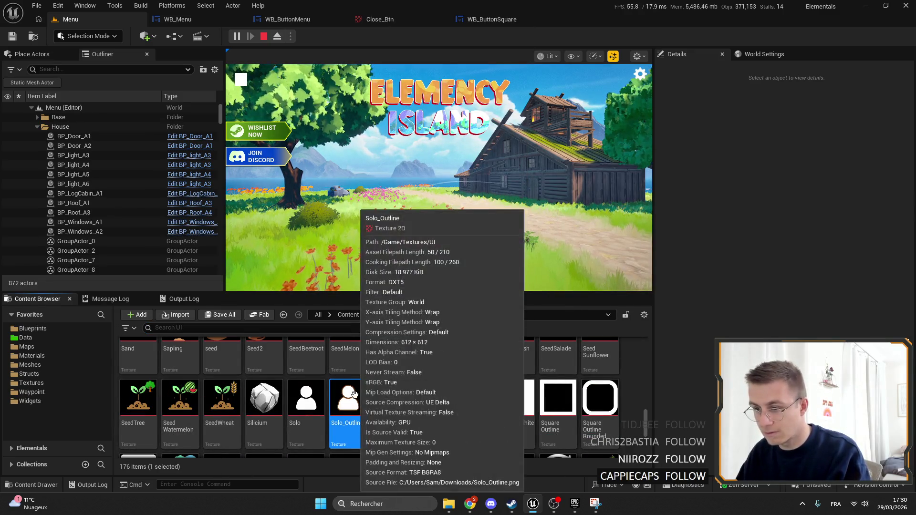
pyautogui.click(389, 396)
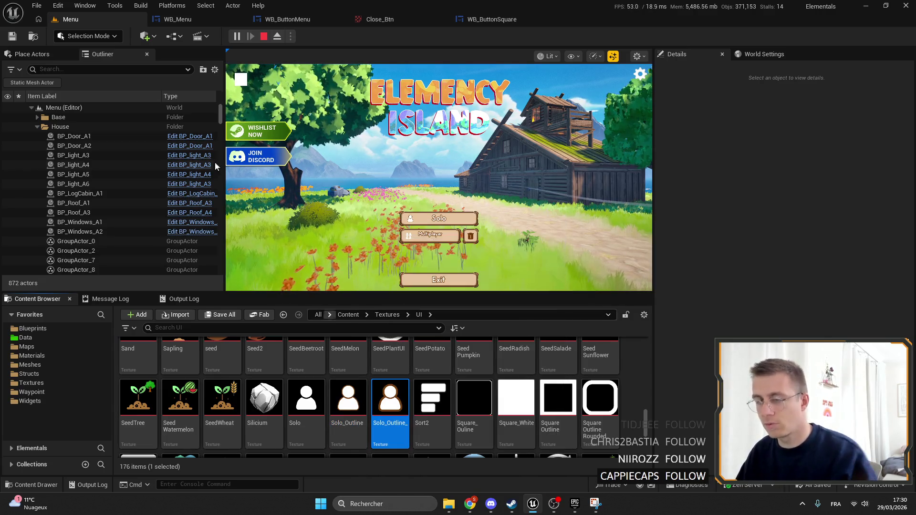
# Delete the duplicate Solo_Outline_ texture, reimport the new PNG over Solo_Outline, and view WB_Menu.
pyautogui.click(267, 39)
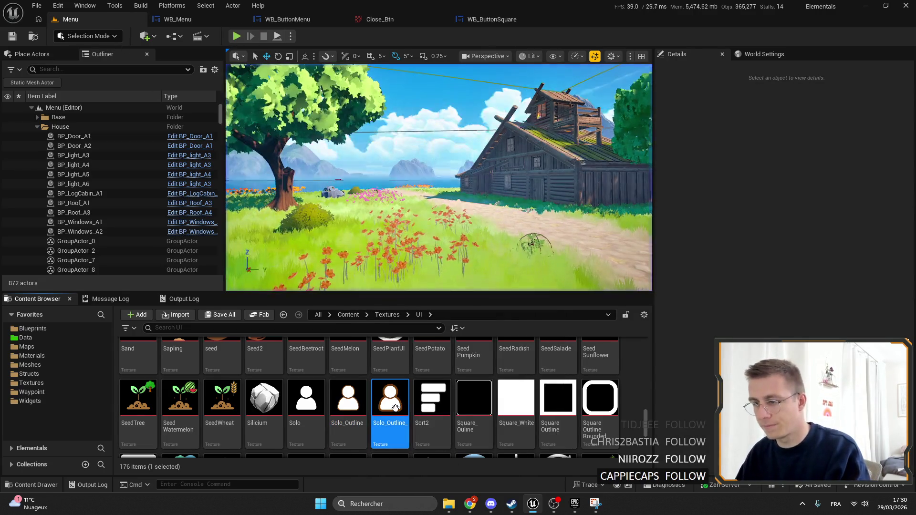
pyautogui.press('Delete')
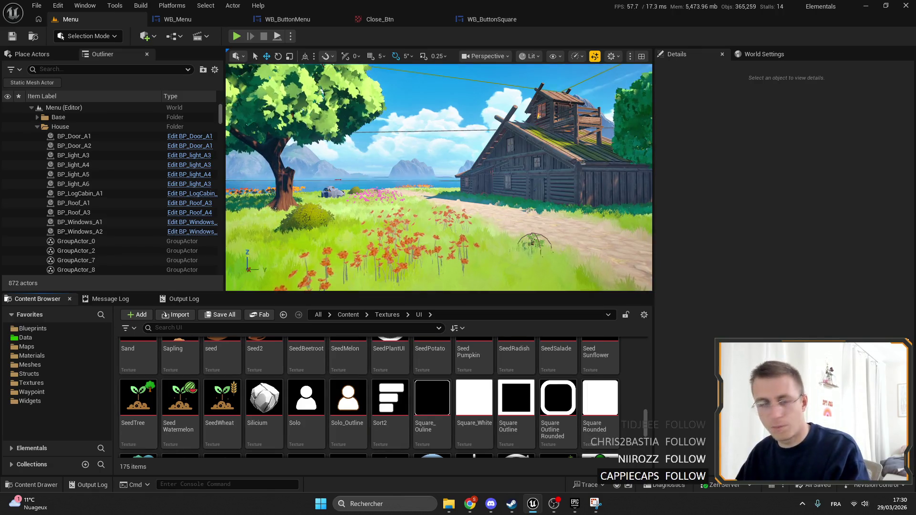
pyautogui.moveTo(370, 382); pyautogui.dragTo(371, 383)
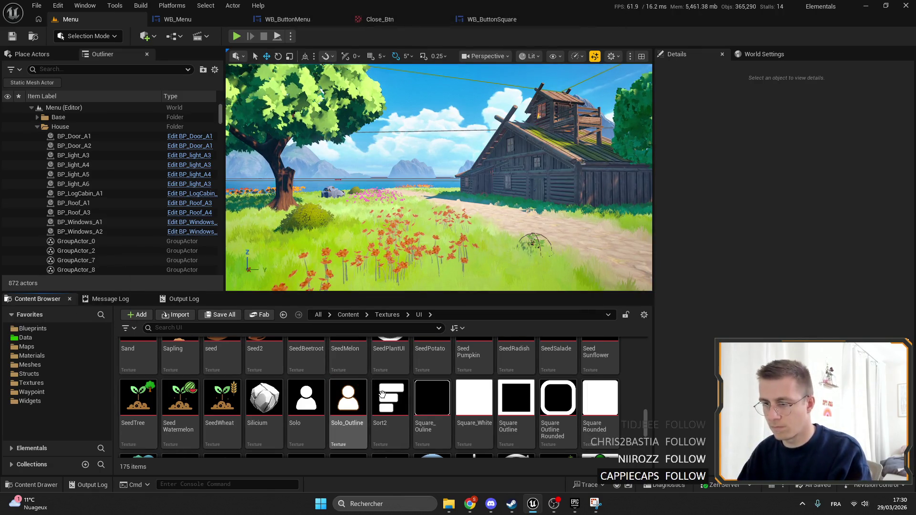
pyautogui.press('Delete')
pyautogui.click(451, 405)
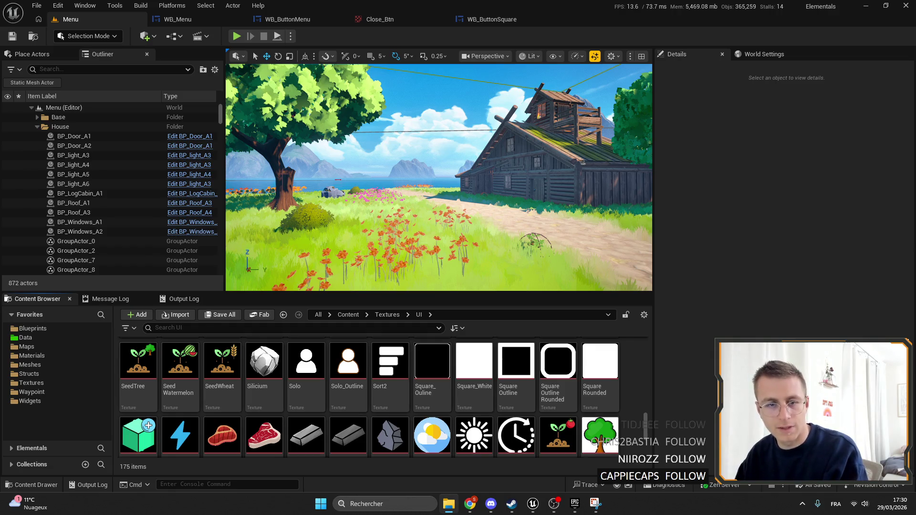
pyautogui.moveTo(422, 360); pyautogui.dragTo(412, 356)
pyautogui.click(349, 363)
pyautogui.click(173, 19)
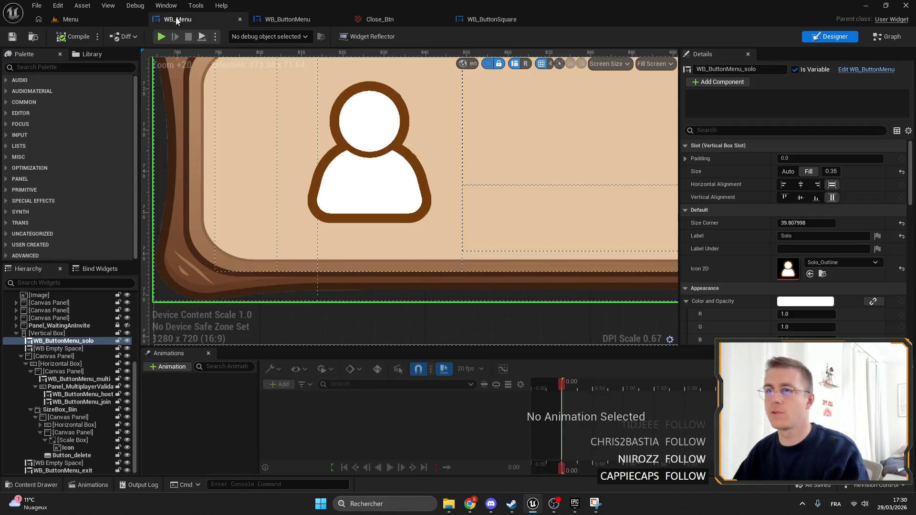
# Play the menu in a new window, then in the viewport, toggling F11 fullscreen on and off.
pyautogui.scroll(-10, 266, 149)
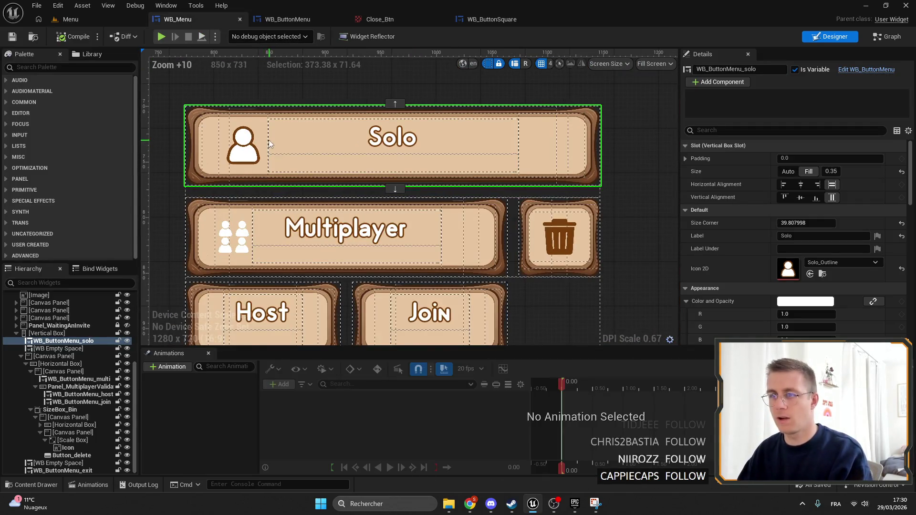
pyautogui.scroll(5, 270, 141)
pyautogui.scroll(-3, 270, 140)
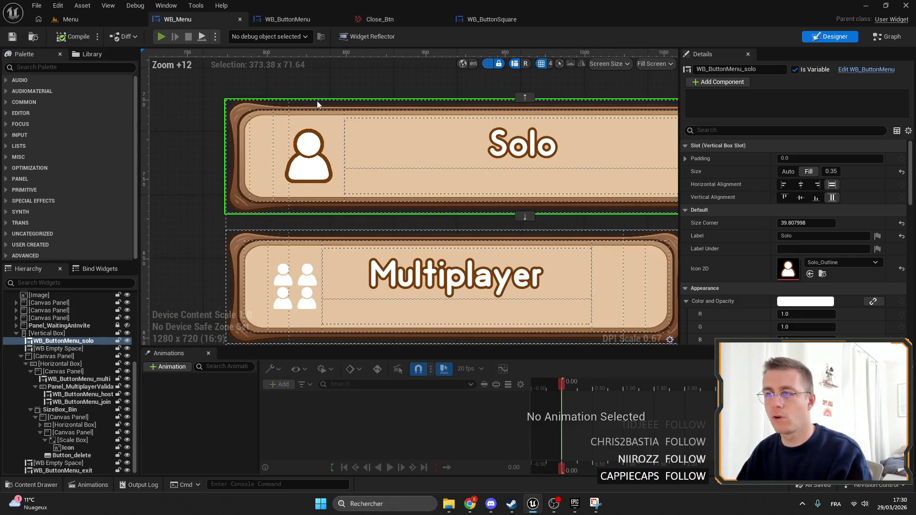
pyautogui.hotkey('alt', 'p')
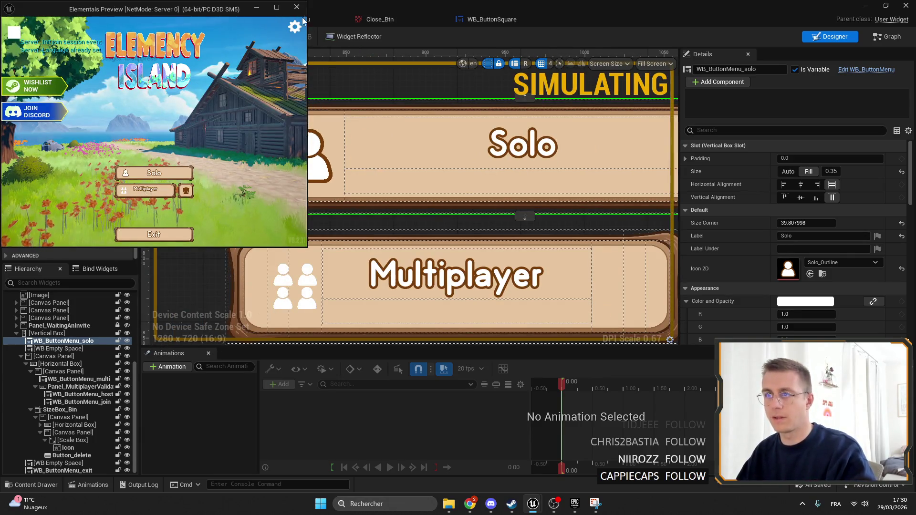
pyautogui.click(297, 7)
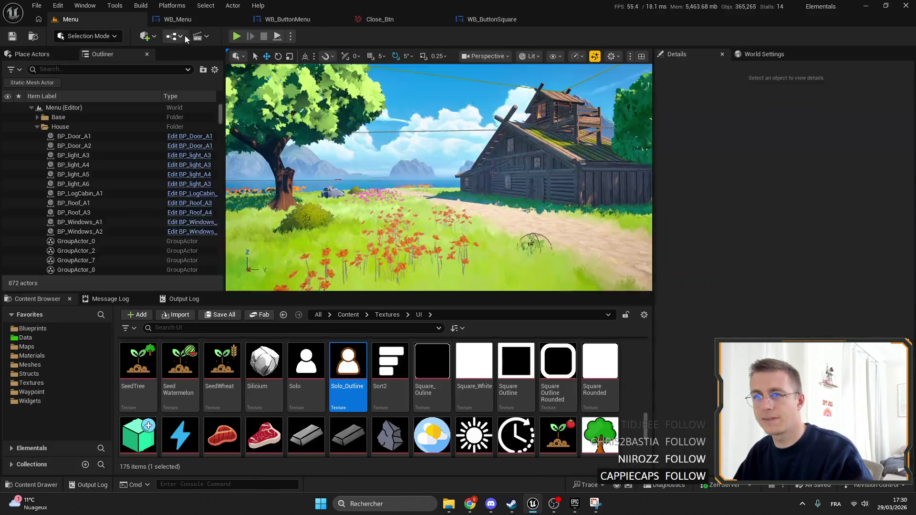
pyautogui.hotkey('alt', 'p')
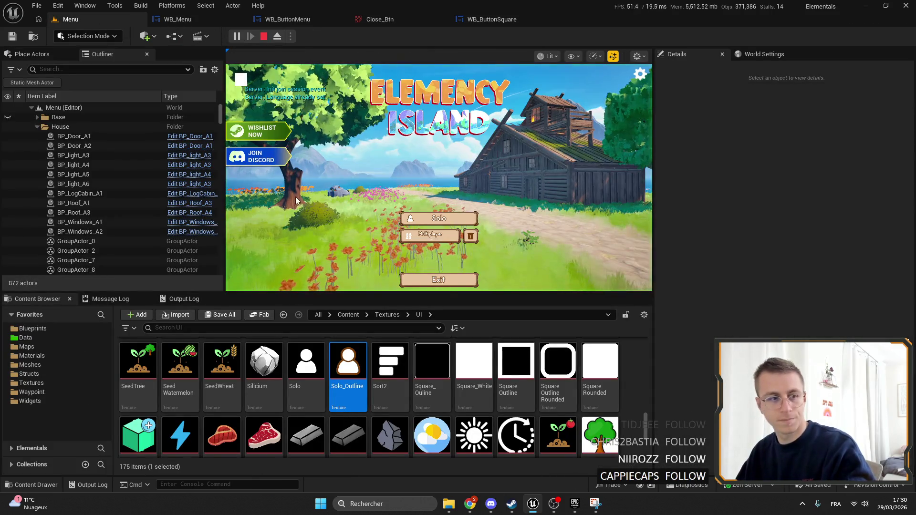
pyautogui.press('F11')
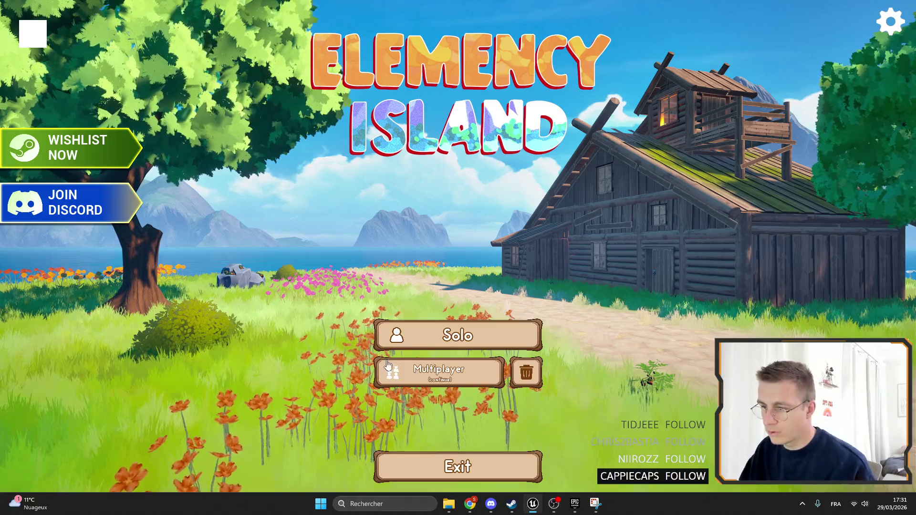
pyautogui.press('F11')
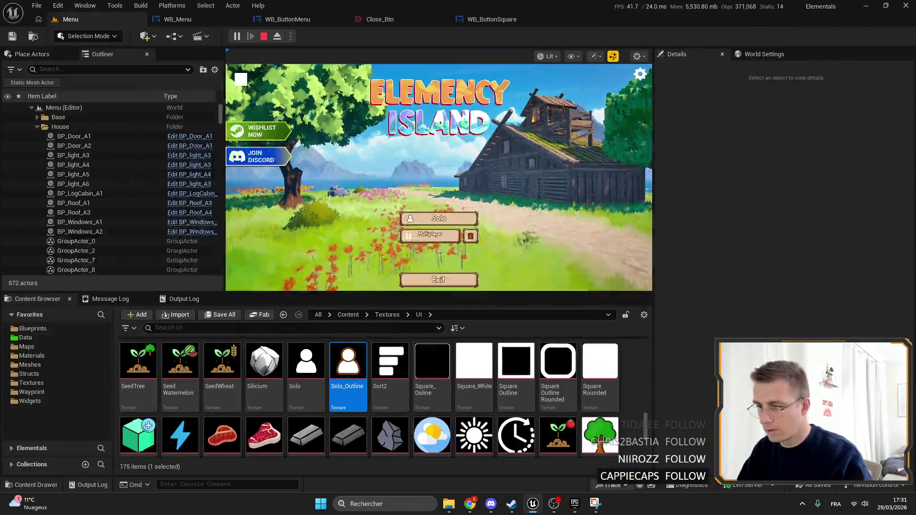
# Select the Multiplayer button in the WB_Menu layout.
pyautogui.moveTo(472, 506)
pyautogui.click(518, 453)
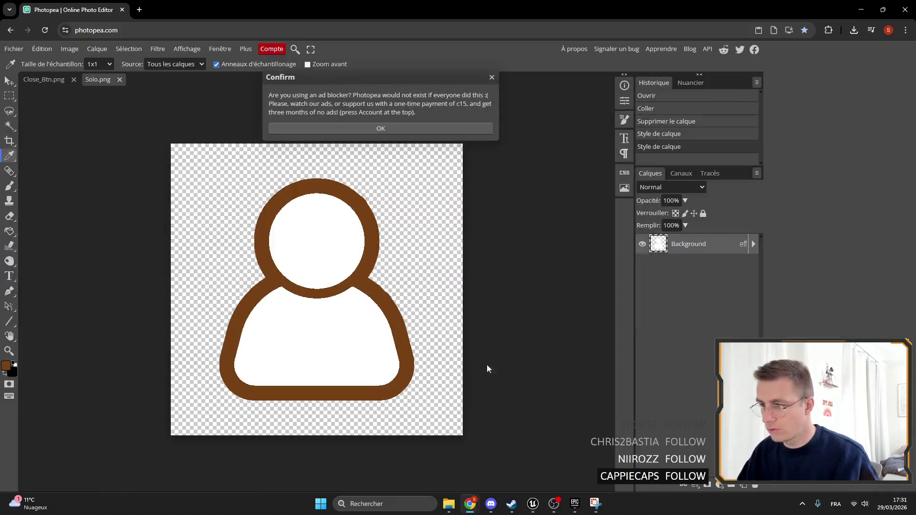
pyautogui.click(533, 504)
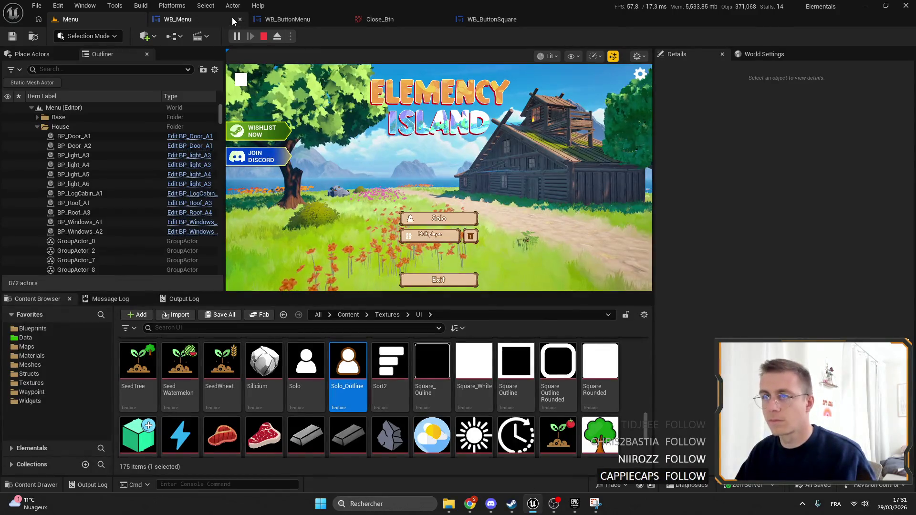
pyautogui.click(194, 20)
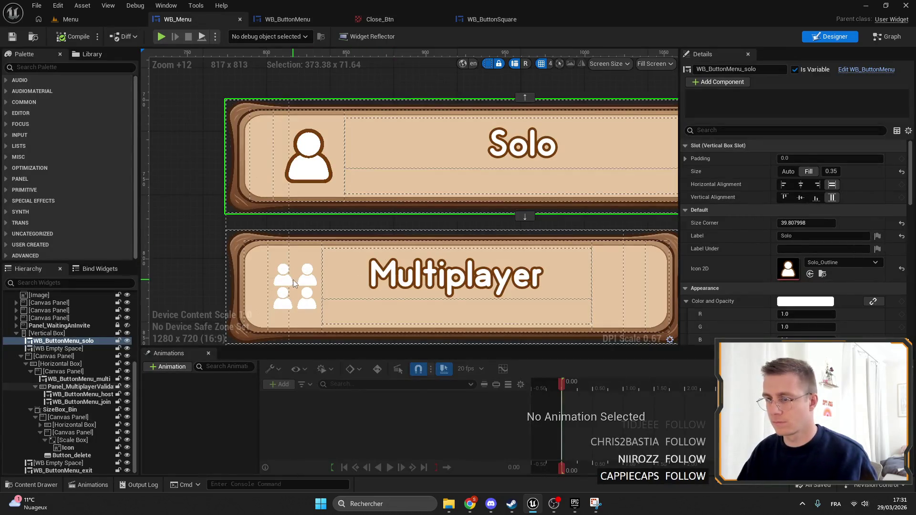
pyautogui.click(293, 279)
pyautogui.scroll(-7, 293, 280)
pyautogui.click(61, 379)
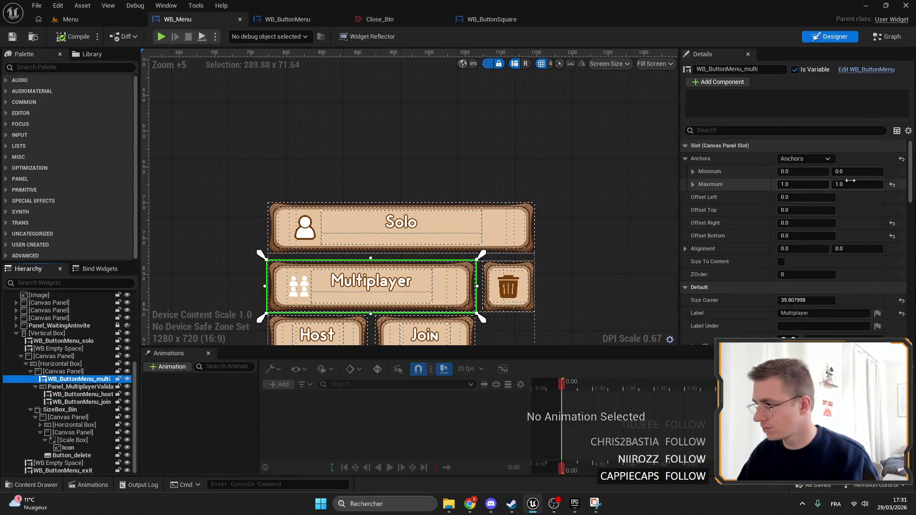
# Export the 4p texture as a PNG into Downloads, then switch to Photopea.
pyautogui.click(70, 19)
pyautogui.scroll(3, 252, 417)
pyautogui.click(138, 382)
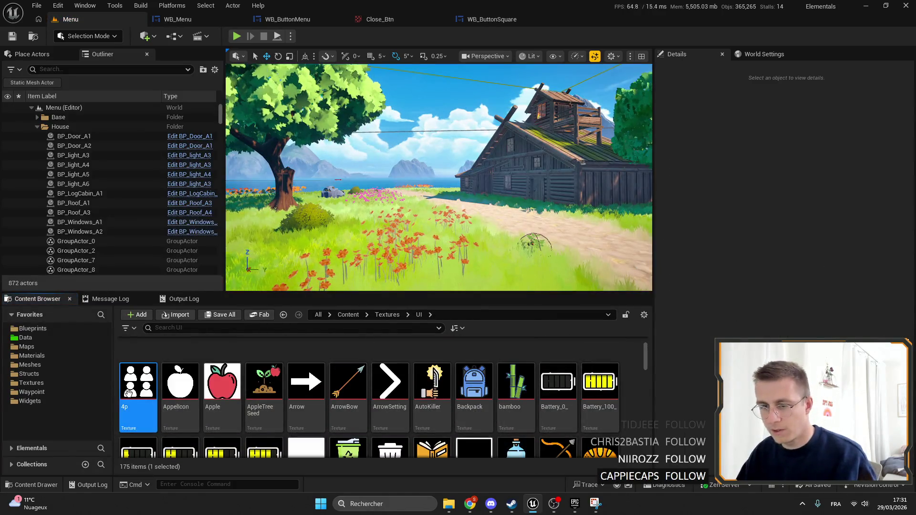
pyautogui.rightClick(136, 382)
pyautogui.moveTo(238, 236)
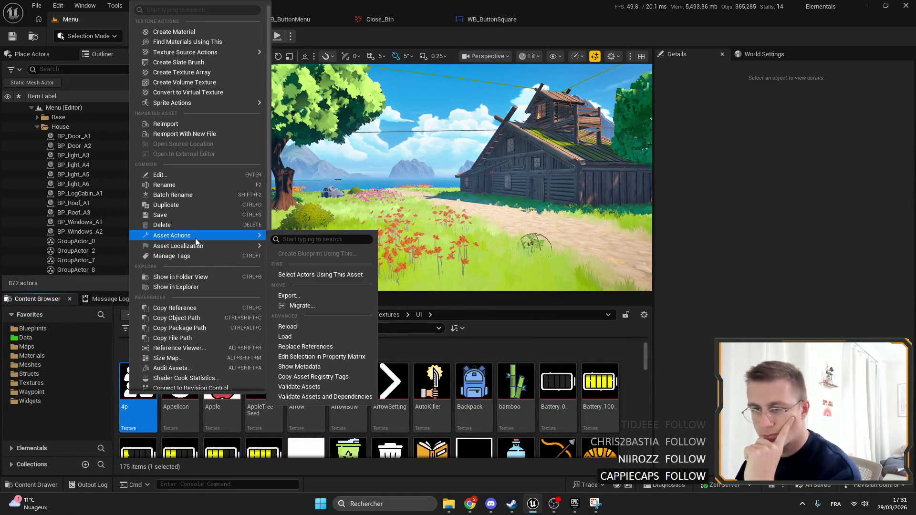
pyautogui.click(289, 295)
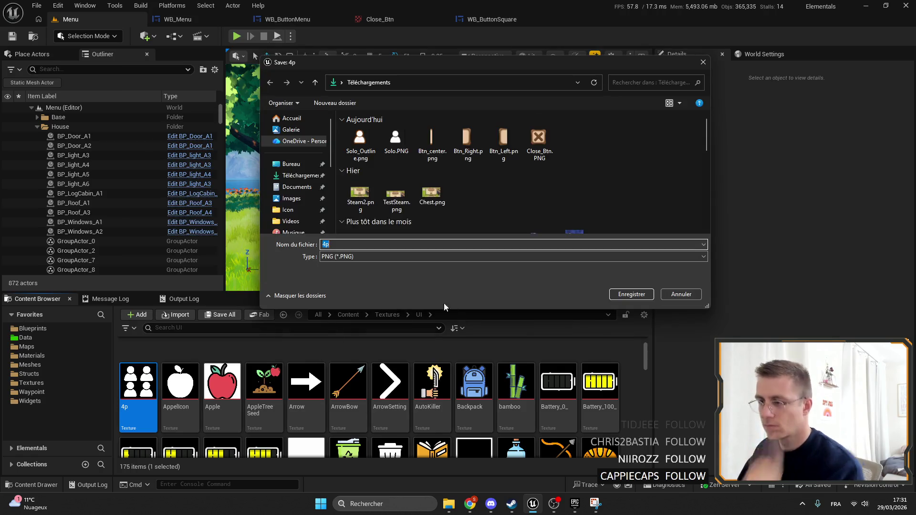
pyautogui.click(639, 293)
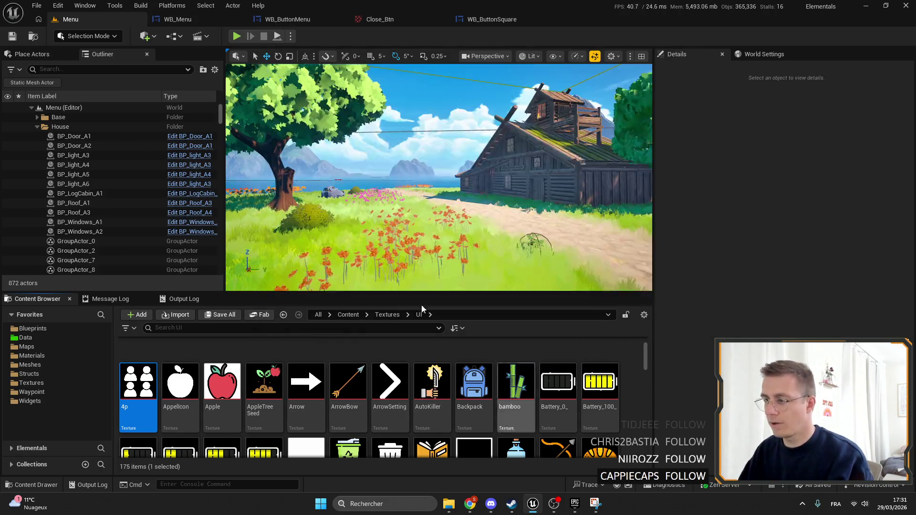
pyautogui.click(470, 504)
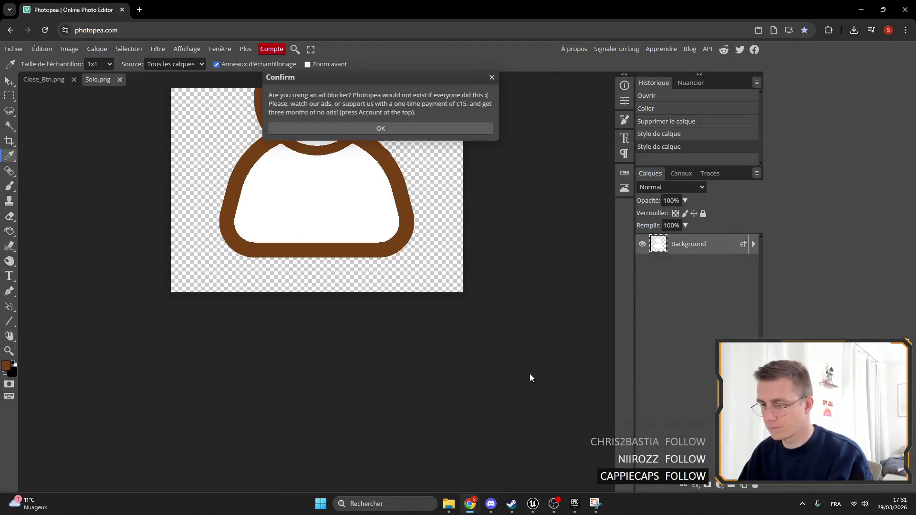
# Place the exported 4p image into the document as a layer below the solo icon.
pyautogui.click(489, 76)
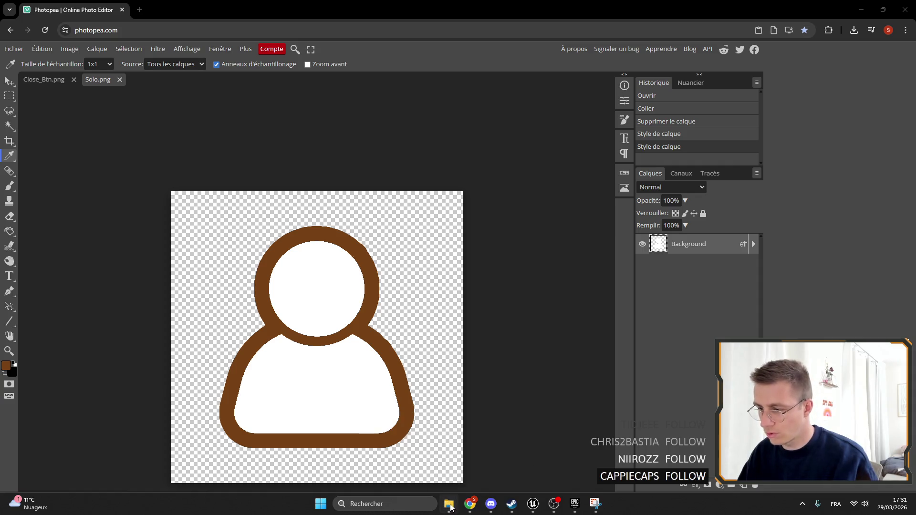
pyautogui.moveTo(535, 197); pyautogui.dragTo(668, 277)
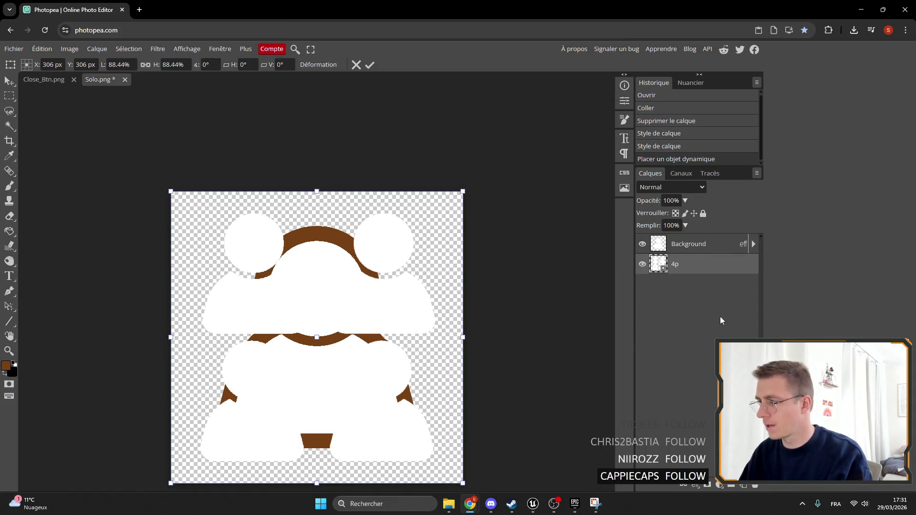
pyautogui.moveTo(740, 247); pyautogui.dragTo(740, 275)
pyautogui.moveTo(702, 244); pyautogui.dragTo(703, 271)
# Hide the solo layer and give the 4p layer the same brown outer glow.
pyautogui.doubleClick(744, 245)
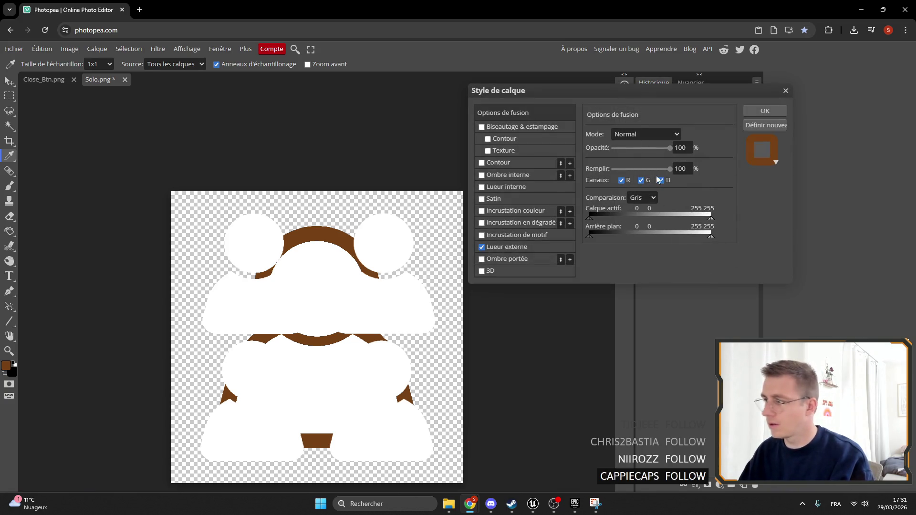
pyautogui.click(500, 249)
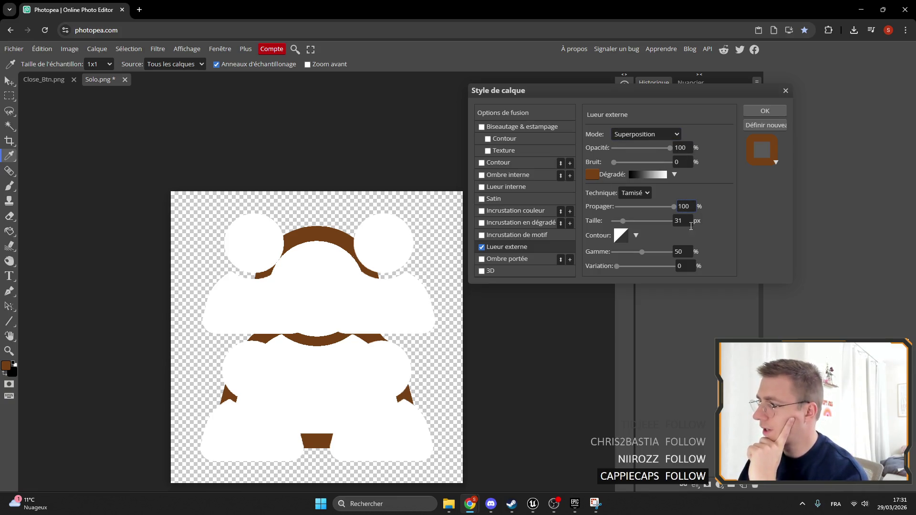
pyautogui.click(786, 91)
pyautogui.click(642, 244)
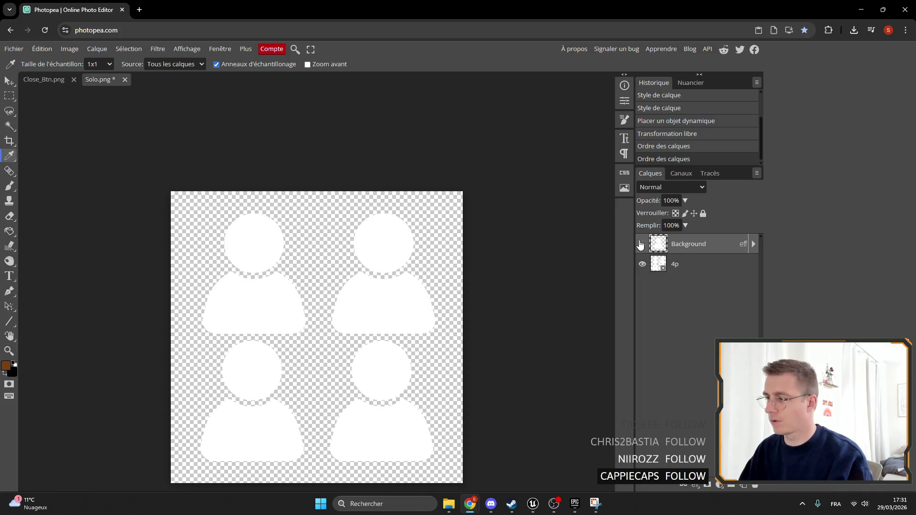
pyautogui.click(697, 271)
pyautogui.click(695, 485)
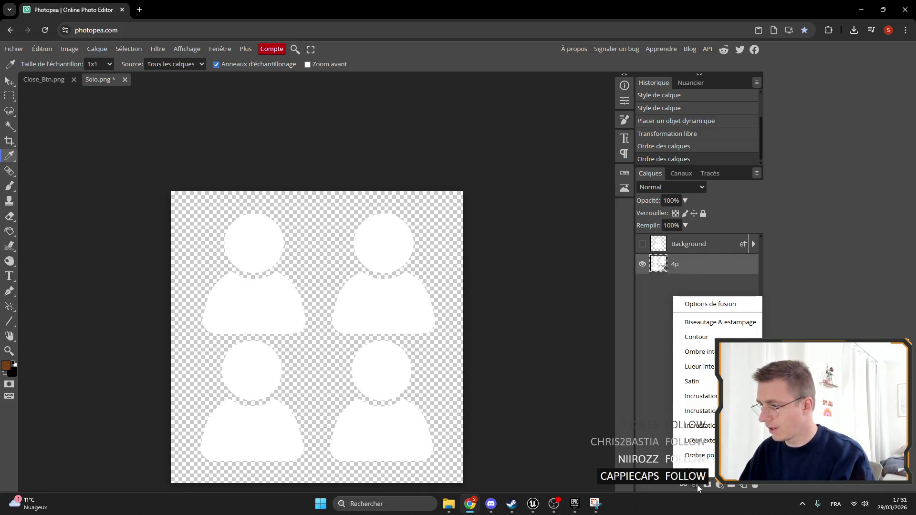
pyautogui.click(701, 441)
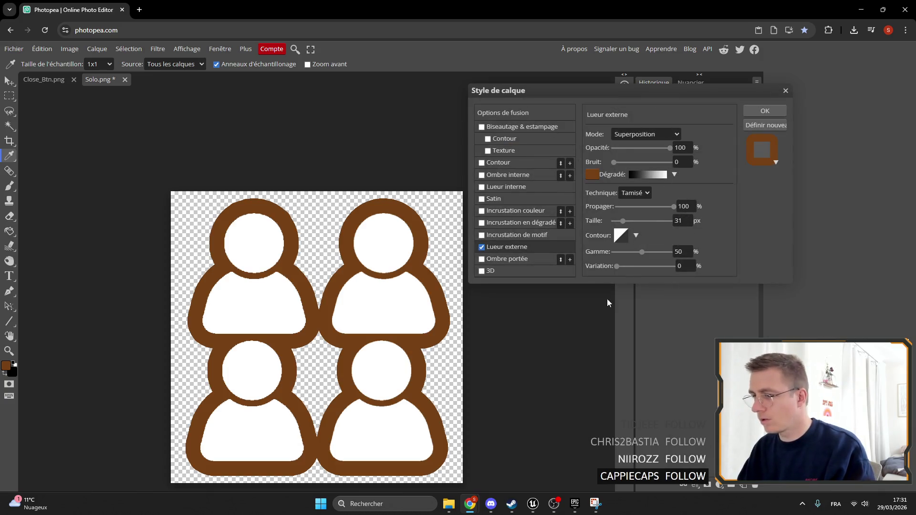
pyautogui.click(764, 112)
# Export the outlined image as 4p_Ouline.png and return to Unreal Engine.
pyautogui.click(13, 49)
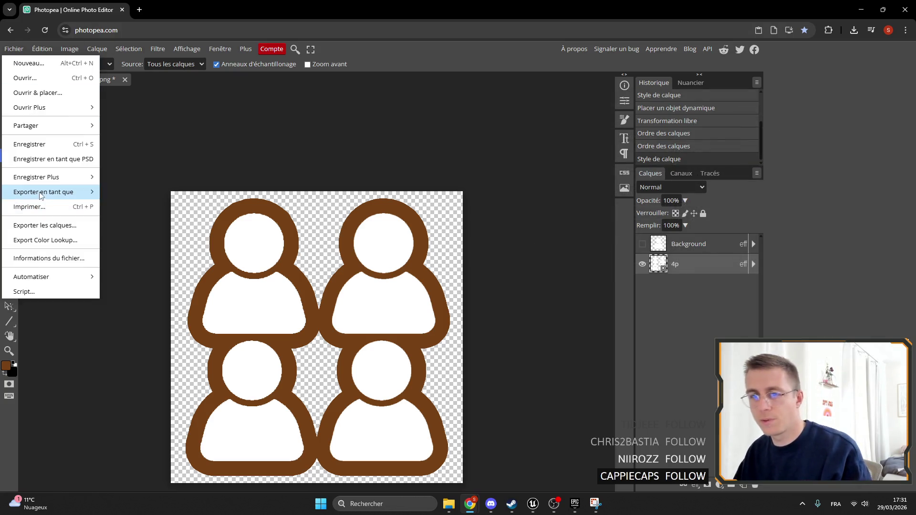
pyautogui.moveTo(48, 189)
pyautogui.click(119, 190)
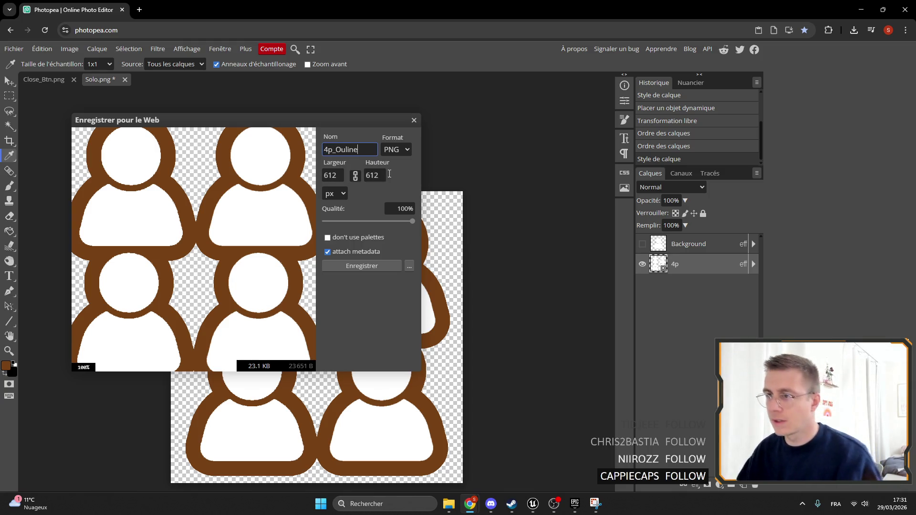
pyautogui.click(356, 268)
pyautogui.click(530, 505)
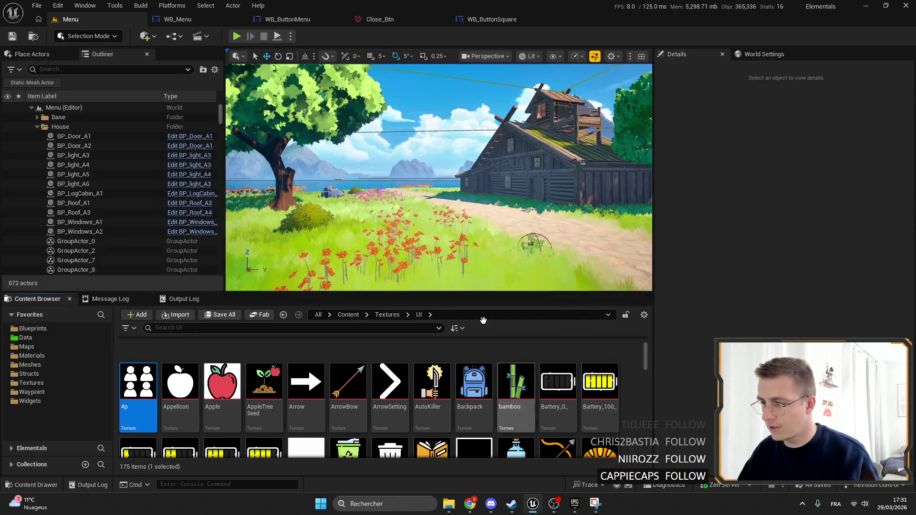
# Select the delete button's Icon in WB_Menu and locate its BinMenu texture in the assets.
pyautogui.click(188, 18)
pyautogui.click(497, 221)
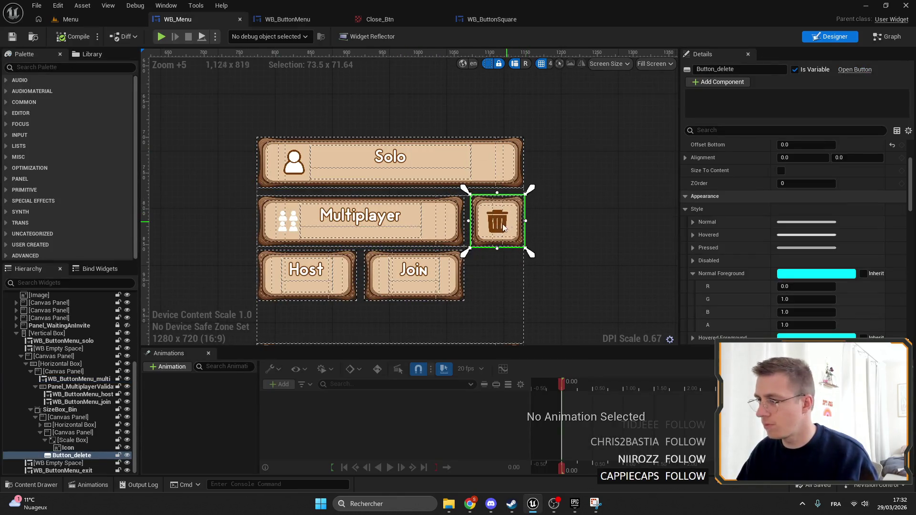
pyautogui.click(62, 448)
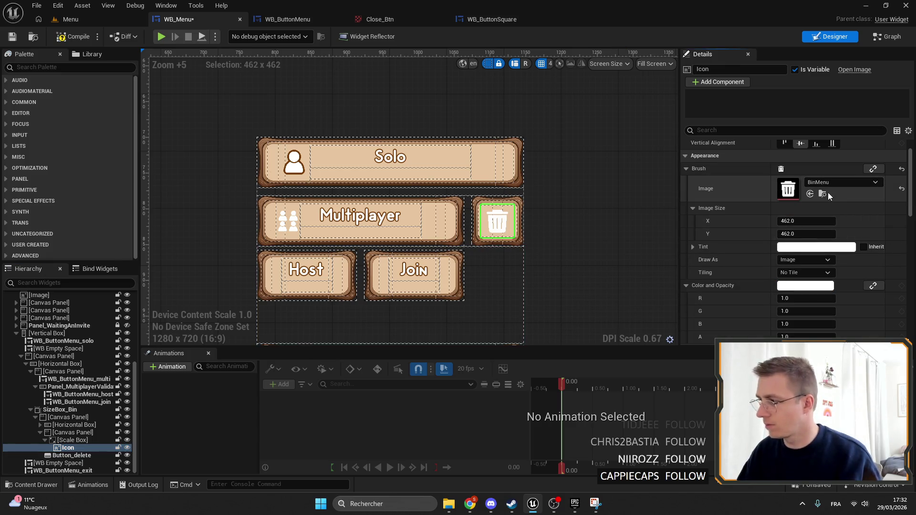
pyautogui.click(823, 194)
# Export the BinMenu texture as a PNG into Downloads.
pyautogui.rightClick(392, 391)
pyautogui.rightClick(385, 367)
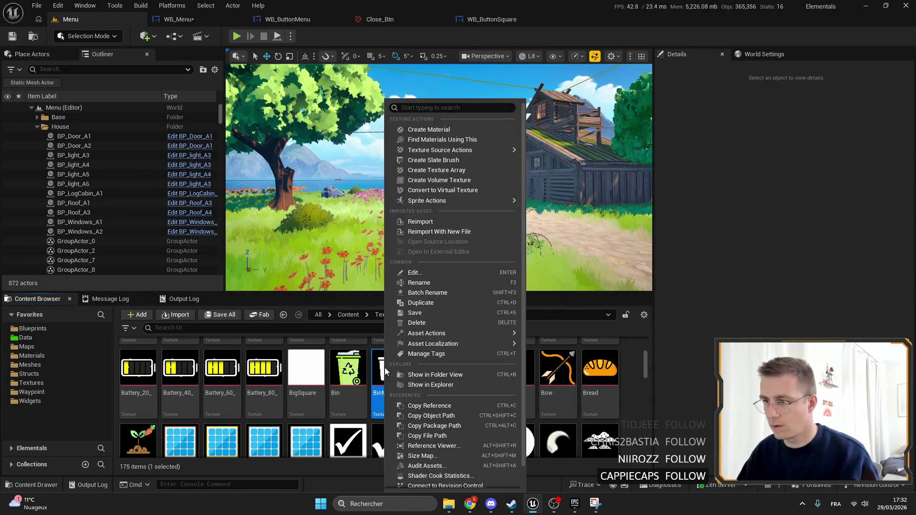
pyautogui.moveTo(459, 333)
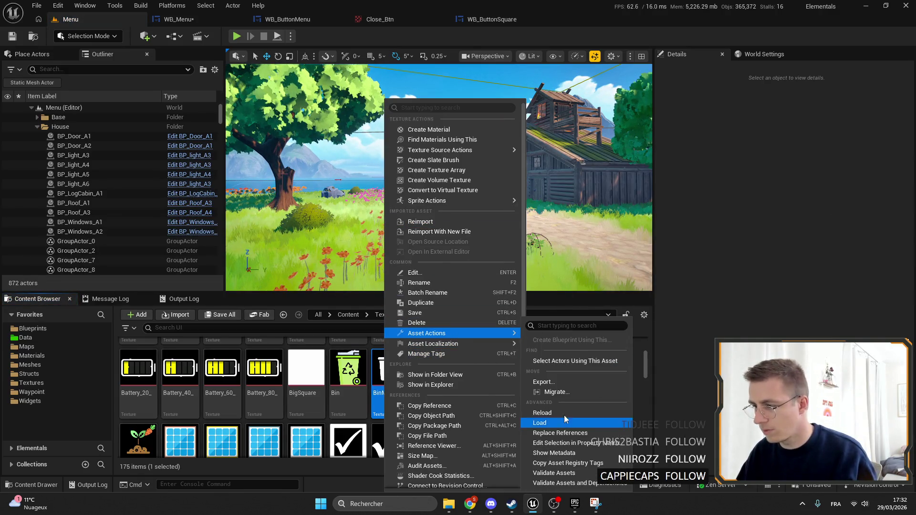
pyautogui.click(544, 382)
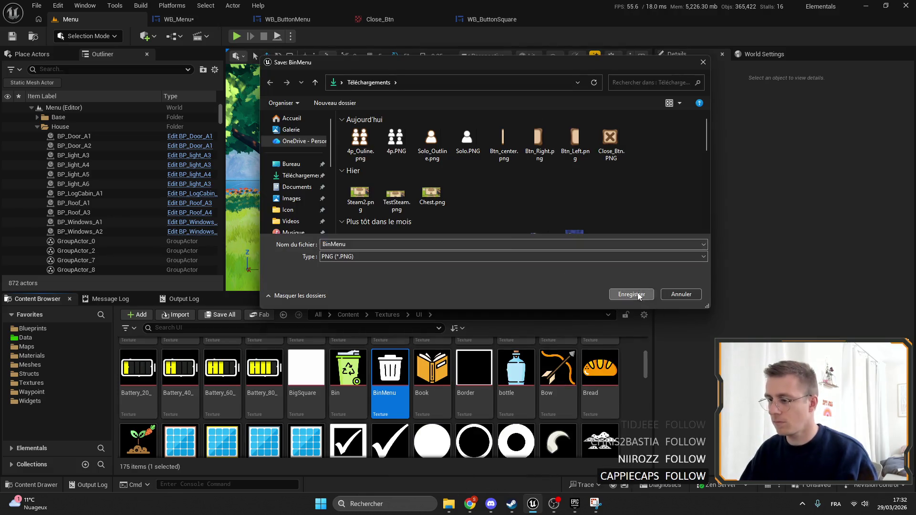
pyautogui.click(638, 293)
pyautogui.click(471, 504)
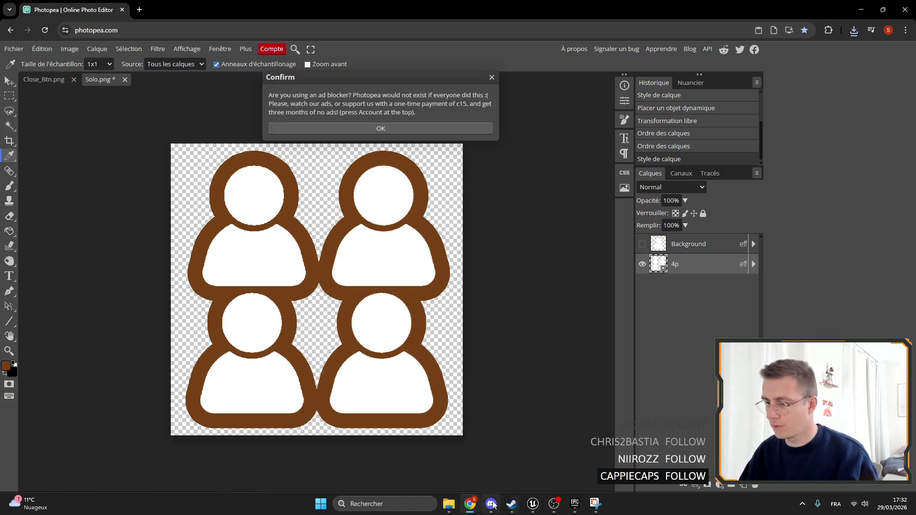
# Place the BinMenu image, hide the people layer and give the bin a brown outer-glow outline.
pyautogui.moveTo(772, 362)
pyautogui.mouseDown()
pyautogui.moveTo(639, 267)
pyautogui.moveTo(649, 298)
pyautogui.mouseUp()
pyautogui.click(642, 264)
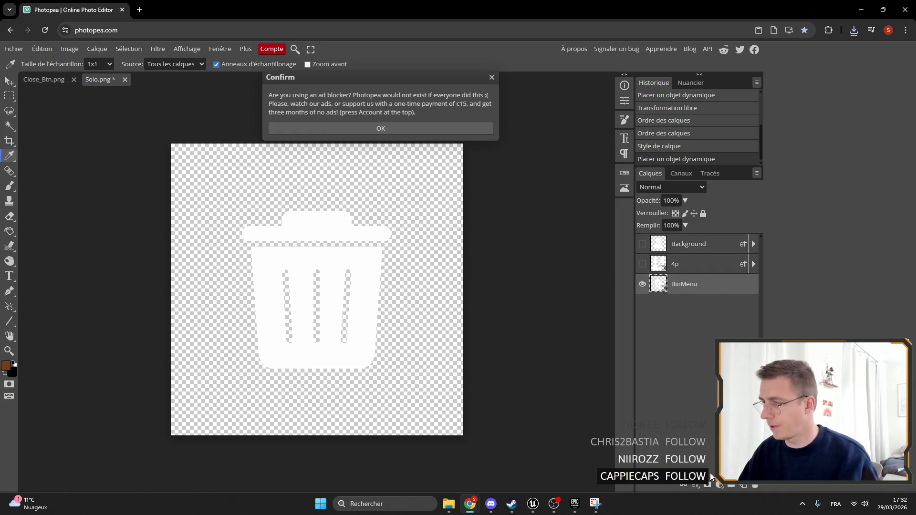
pyautogui.click(693, 486)
pyautogui.click(690, 440)
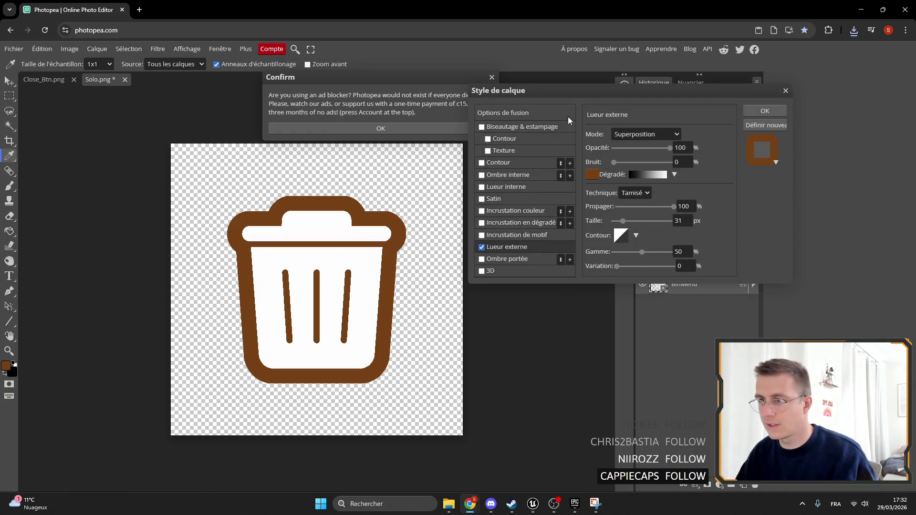
pyautogui.click(772, 109)
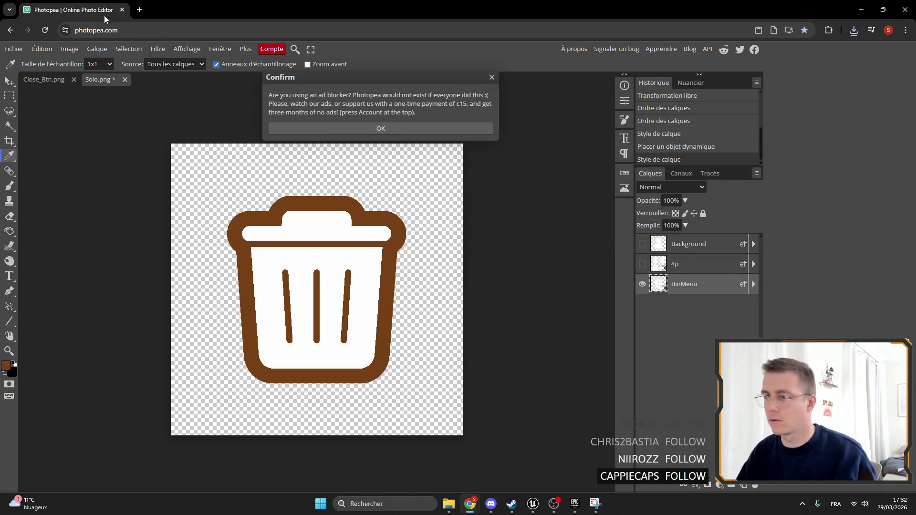
# Export the outlined bin as Bin_Outline.png.
pyautogui.click(13, 49)
pyautogui.moveTo(71, 192)
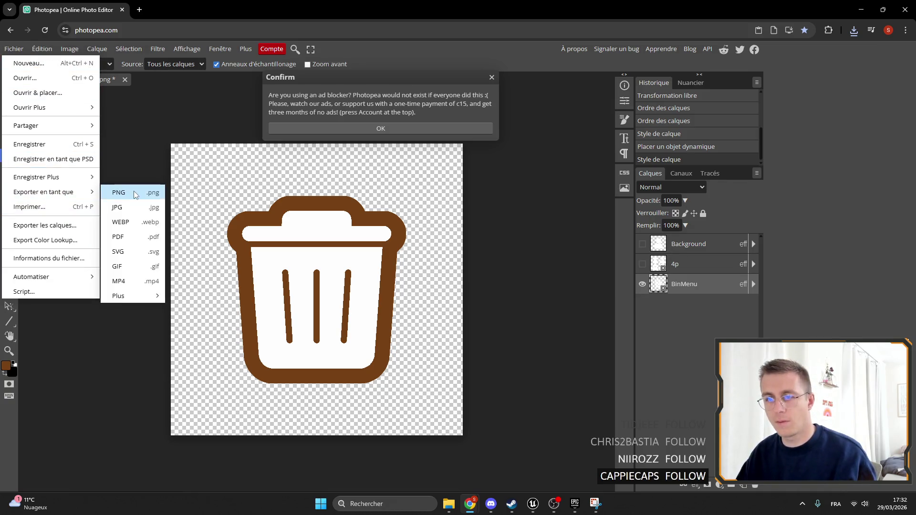
pyautogui.click(134, 191)
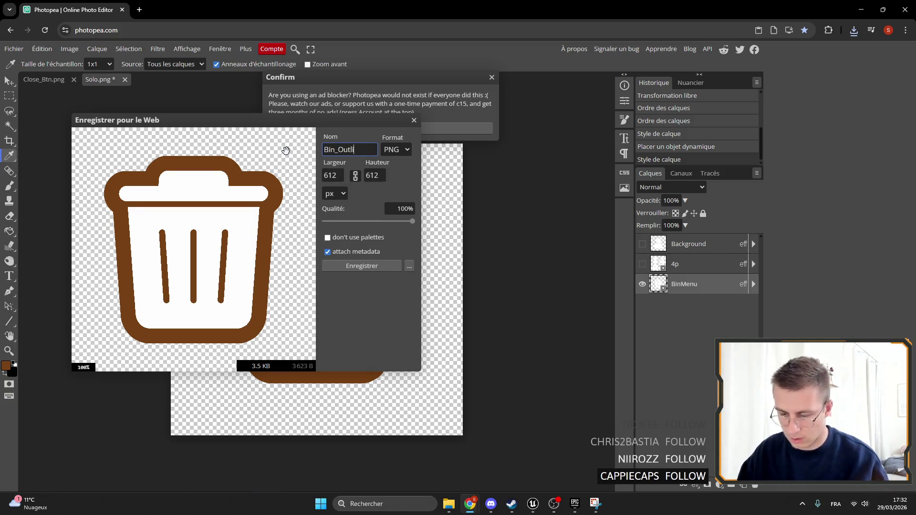
pyautogui.click(384, 267)
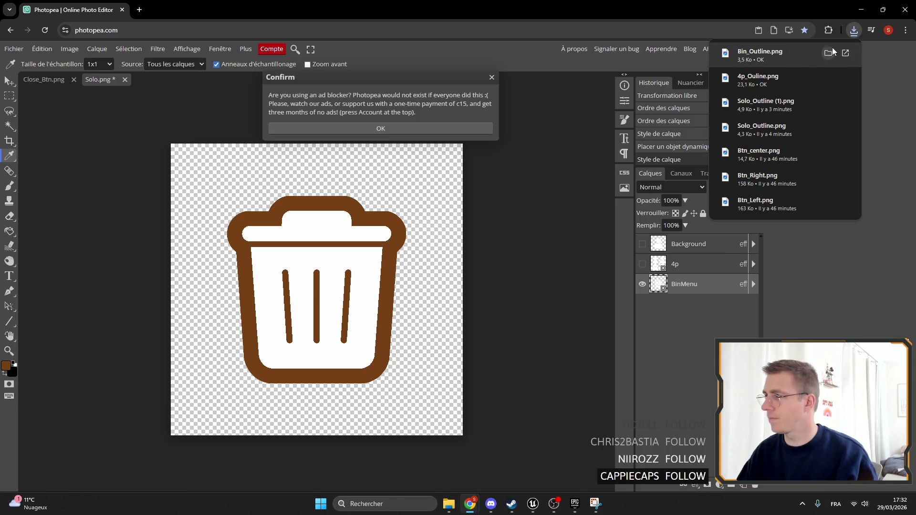
pyautogui.click(533, 504)
pyautogui.scroll(-10, 464, 439)
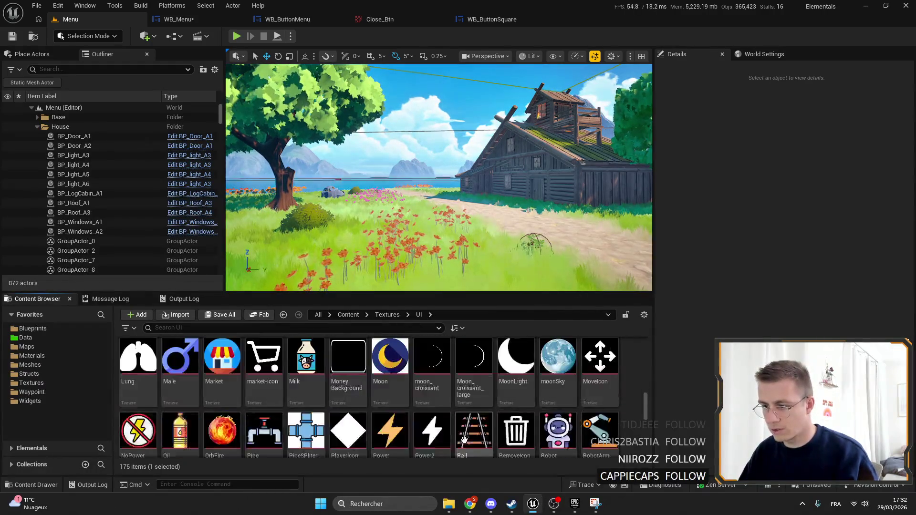
# Set the bin Icon's Brush Image in WB_Menu to Bin_Outline.
pyautogui.scroll(-5, 464, 439)
pyautogui.click(463, 430)
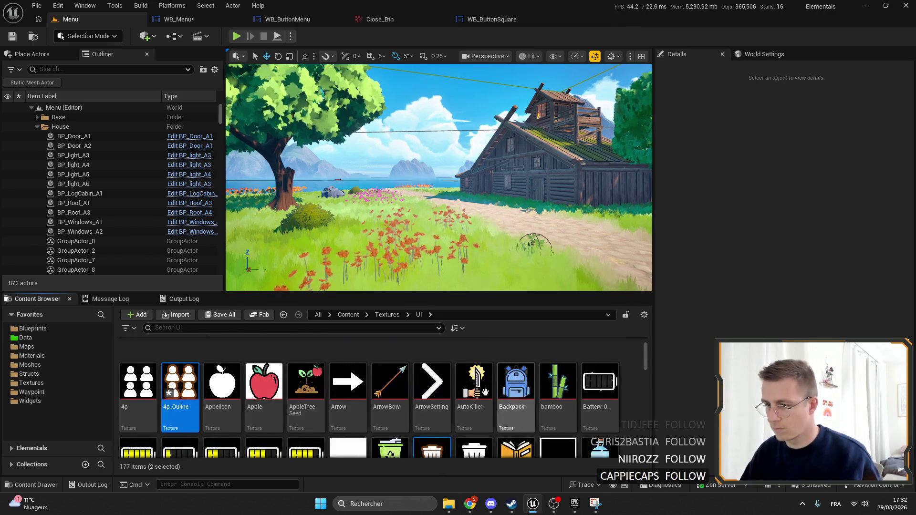
pyautogui.click(178, 19)
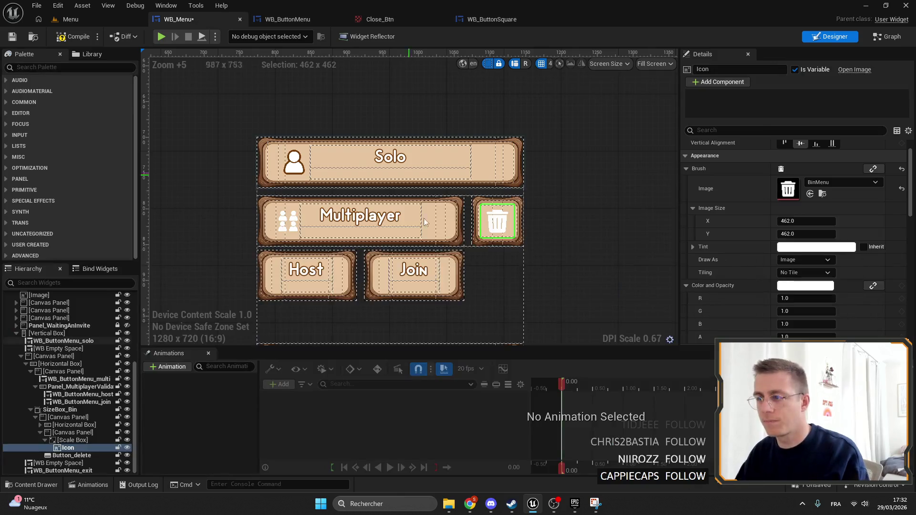
pyautogui.click(828, 184)
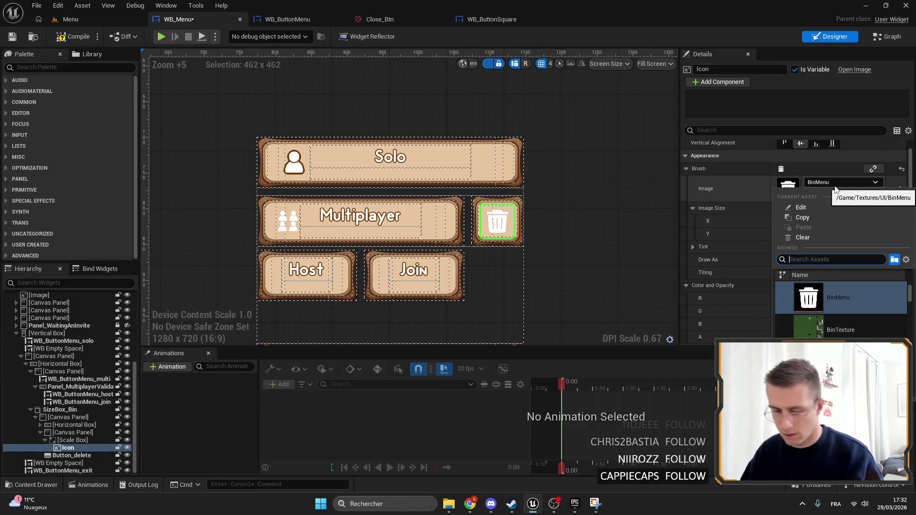
pyautogui.write('binou')
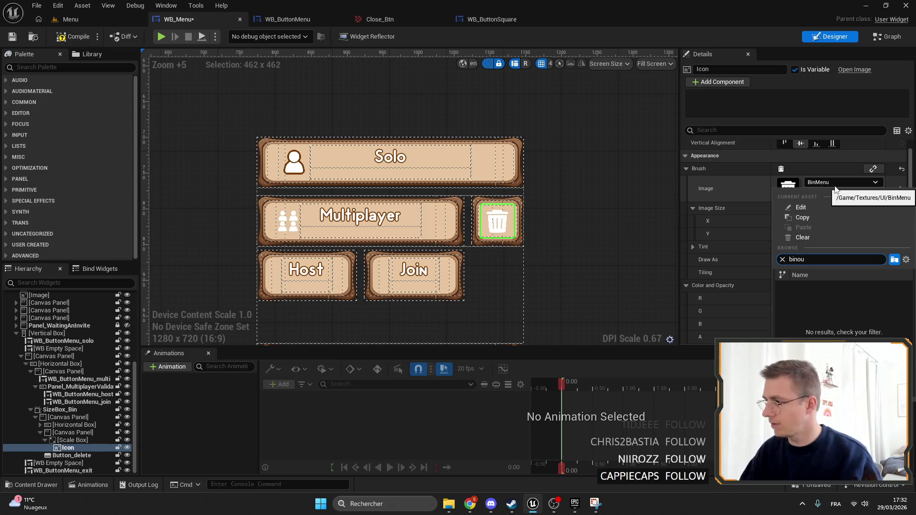
pyautogui.write('t')
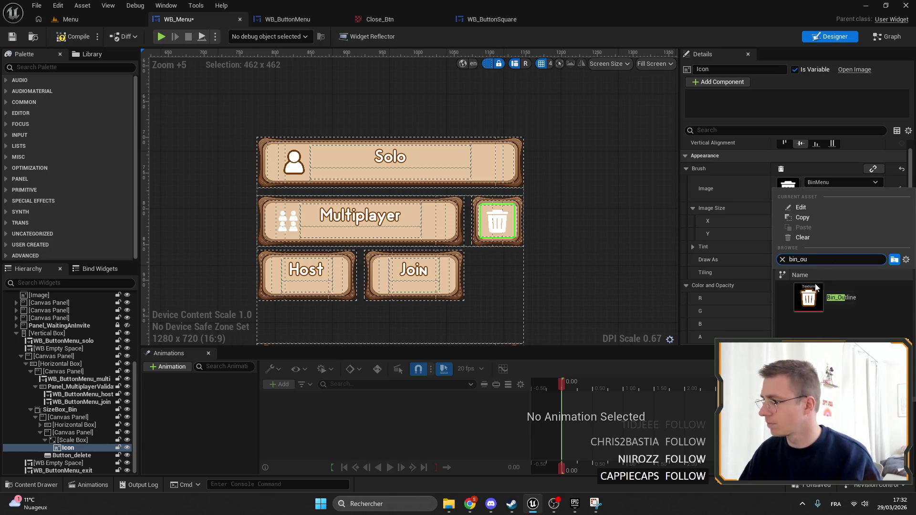
pyautogui.click(809, 298)
# Set the Multiplayer button's icon to 4p_Ouline and save WB_Menu.
pyautogui.scroll(3, 227, 230)
pyautogui.scroll(3, 228, 230)
pyautogui.click(266, 231)
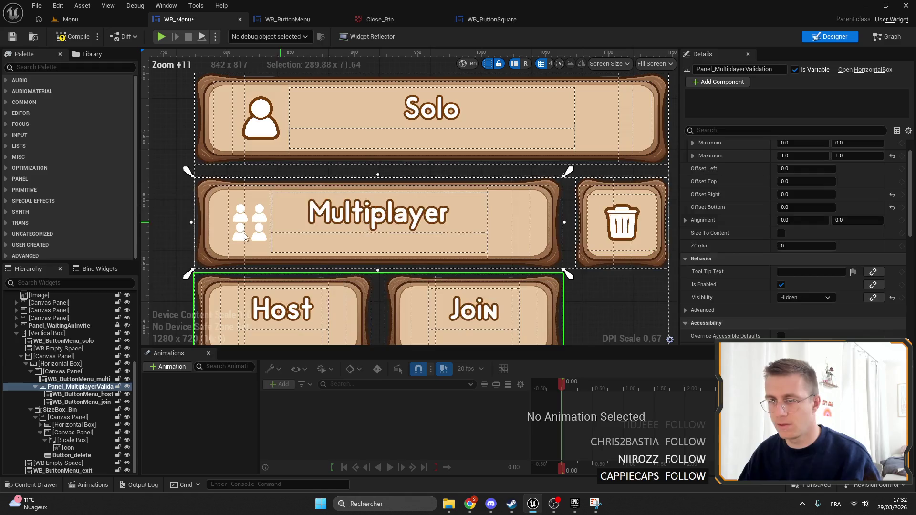
pyautogui.click(72, 379)
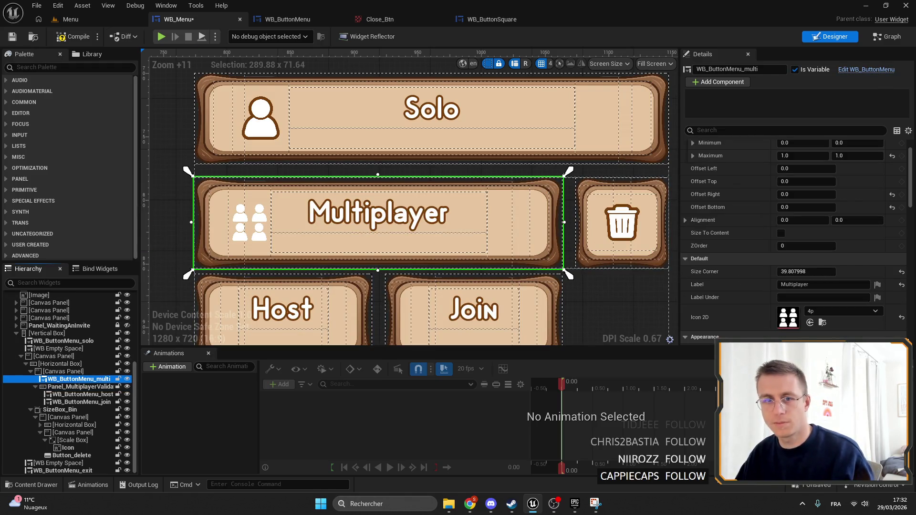
pyautogui.click(843, 312)
pyautogui.click(859, 233)
pyautogui.scroll(-6, 273, 180)
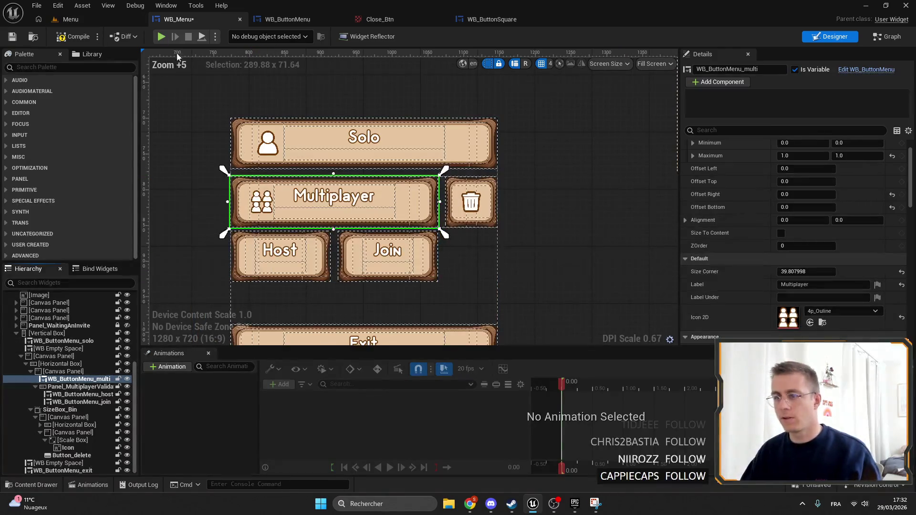
pyautogui.click(13, 36)
pyautogui.click(76, 19)
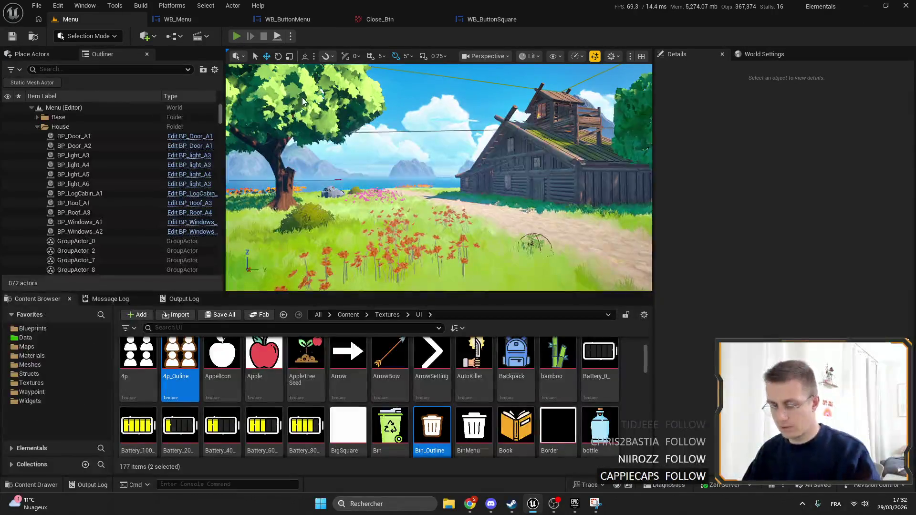
# Play-test the outlined Multiplayer and bin icons in fullscreen, then stop and reopen WB_Menu.
pyautogui.hotkey('alt', 'p')
pyautogui.press('F11')
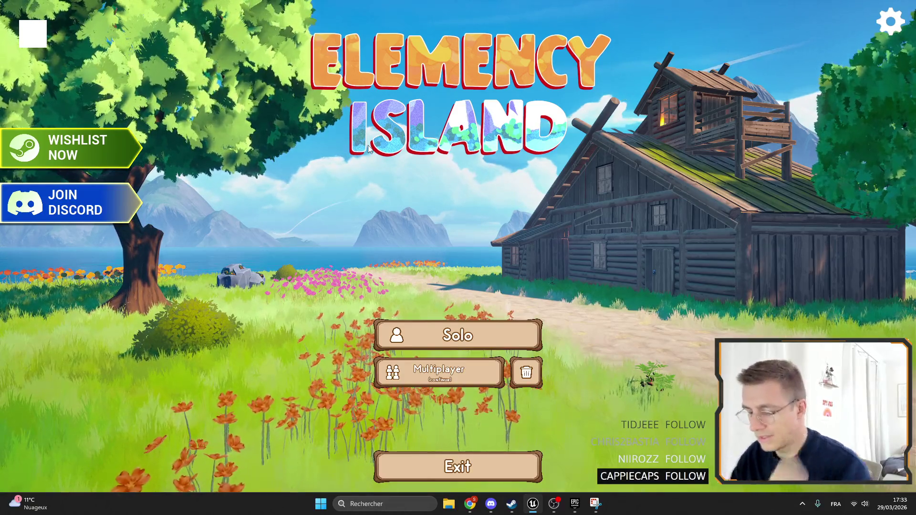
pyautogui.press('F11')
pyautogui.press('F11')
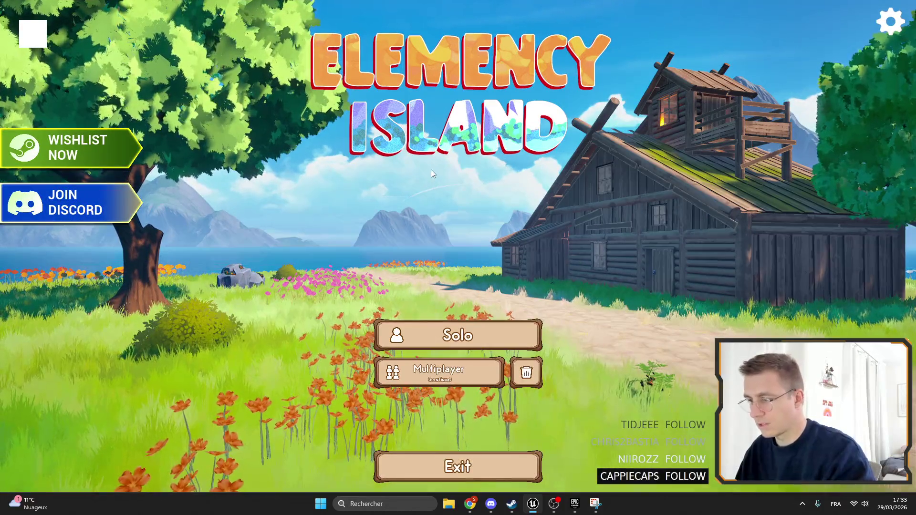
pyautogui.press('F11')
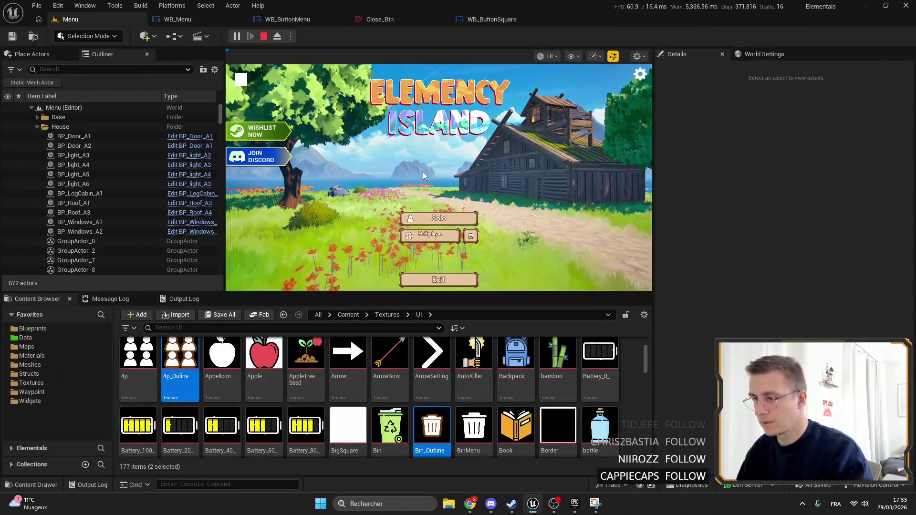
pyautogui.press('F11')
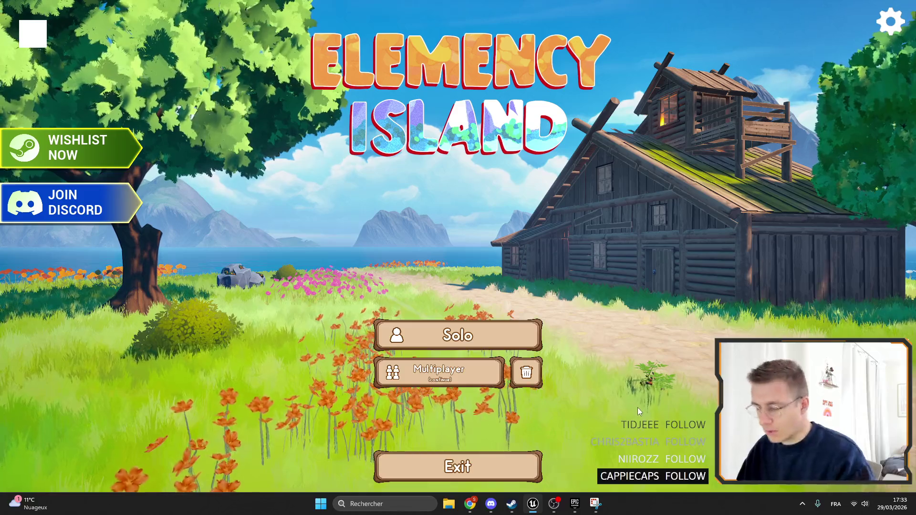
pyautogui.press('F11')
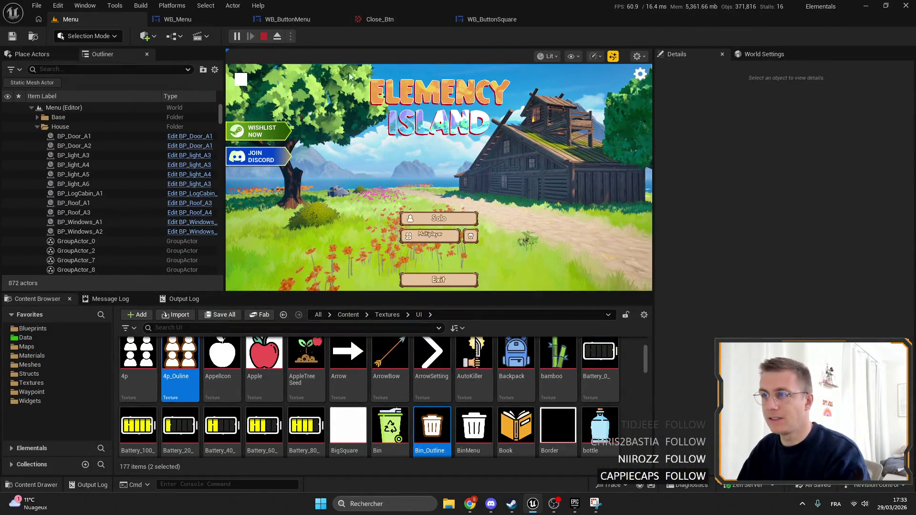
pyautogui.press('Escape')
pyautogui.click(178, 19)
pyautogui.scroll(4, 561, 236)
pyautogui.scroll(-15, 507, 244)
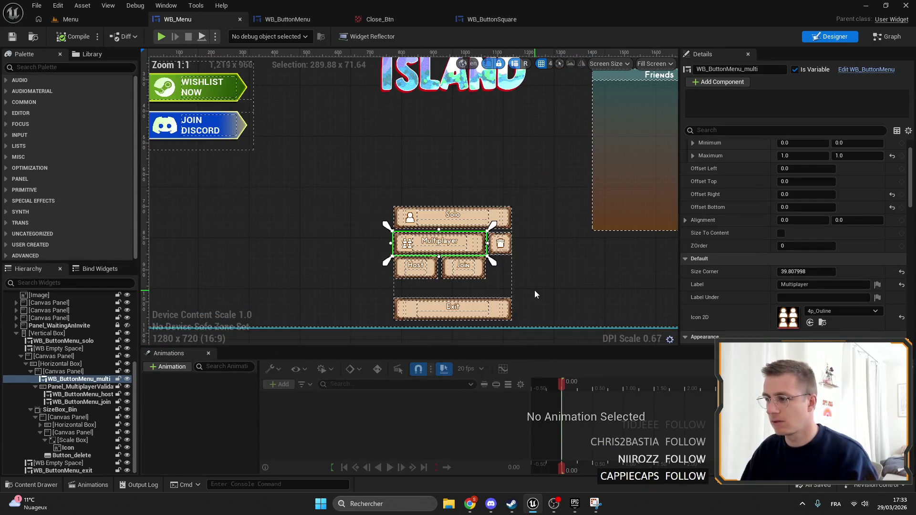
# Select Button_delete's Icon image and find its texture in the Content Browser.
pyautogui.scroll(14, 515, 269)
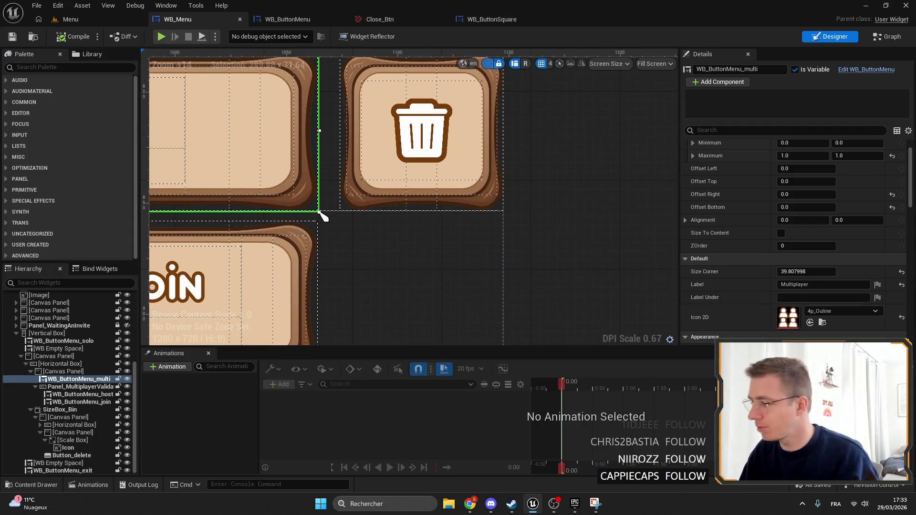
pyautogui.click(72, 456)
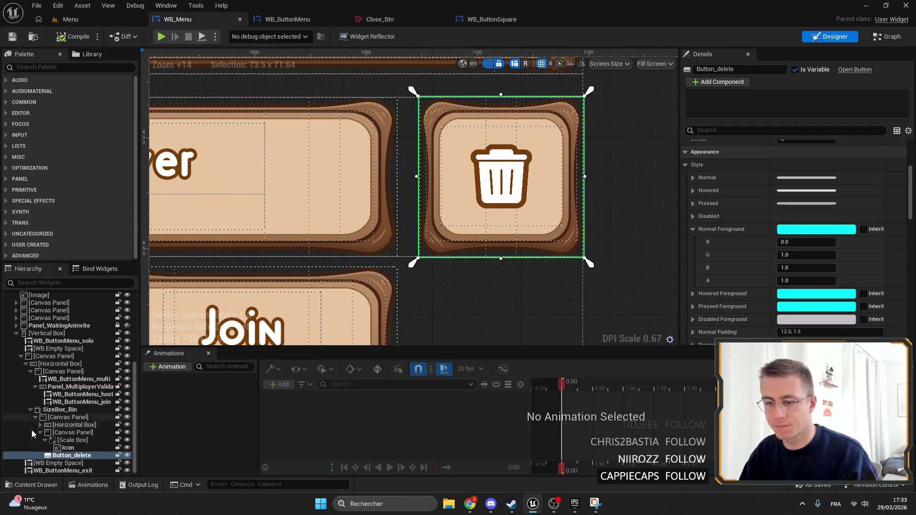
pyautogui.click(68, 447)
pyautogui.scroll(-10, 821, 280)
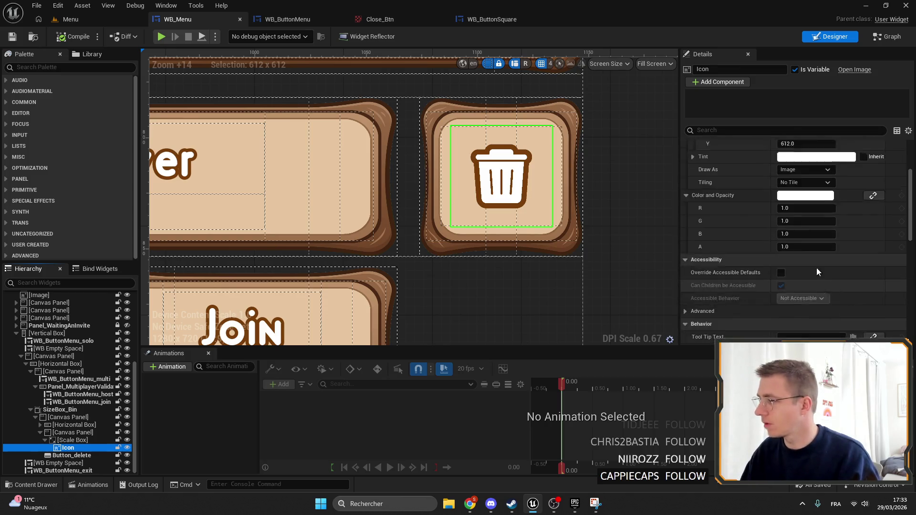
pyautogui.scroll(5, 821, 273)
pyautogui.click(823, 212)
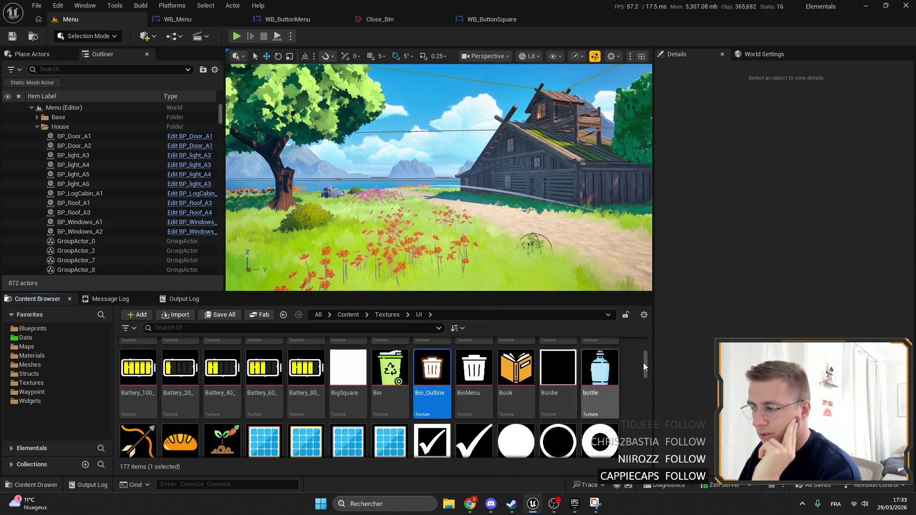
# Open Bin_Outline and zoom its preview to inspect the edges.
pyautogui.doubleClick(432, 362)
pyautogui.scroll(2, 336, 268)
pyautogui.scroll(3, 305, 268)
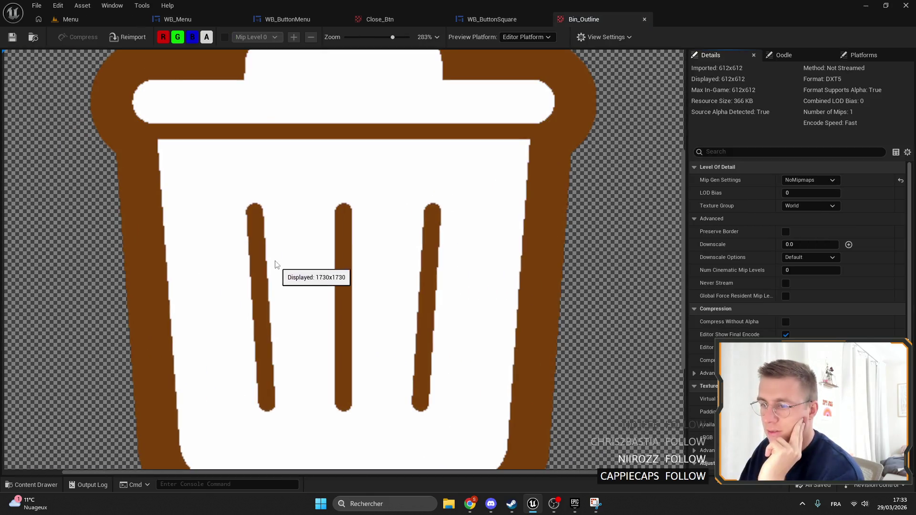
pyautogui.scroll(-4, 229, 253)
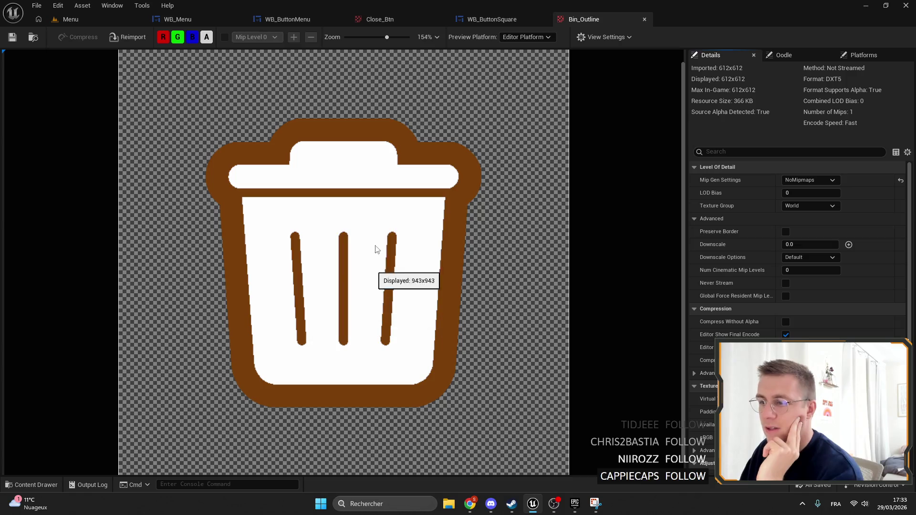
pyautogui.click(865, 5)
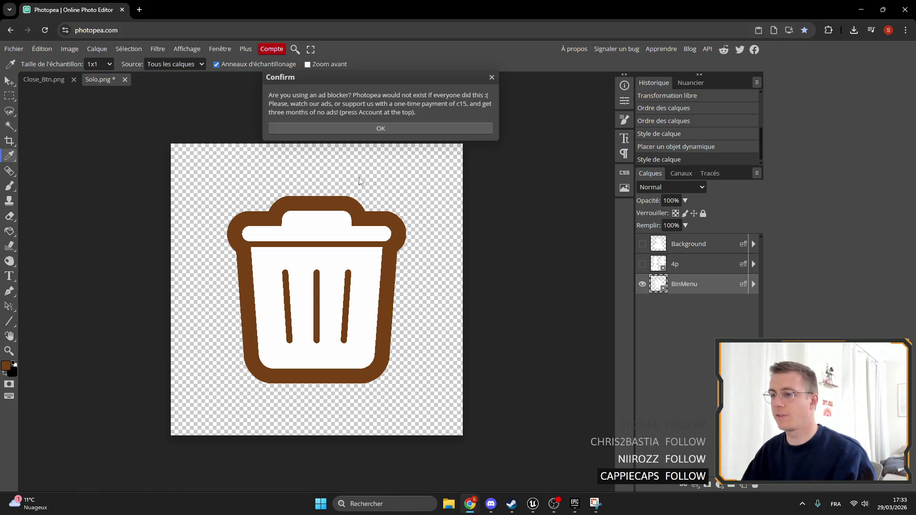
# Search Google for 'vectorize image' in a new tab.
pyautogui.press('Return')
pyautogui.hotkey('ctrl', 't')
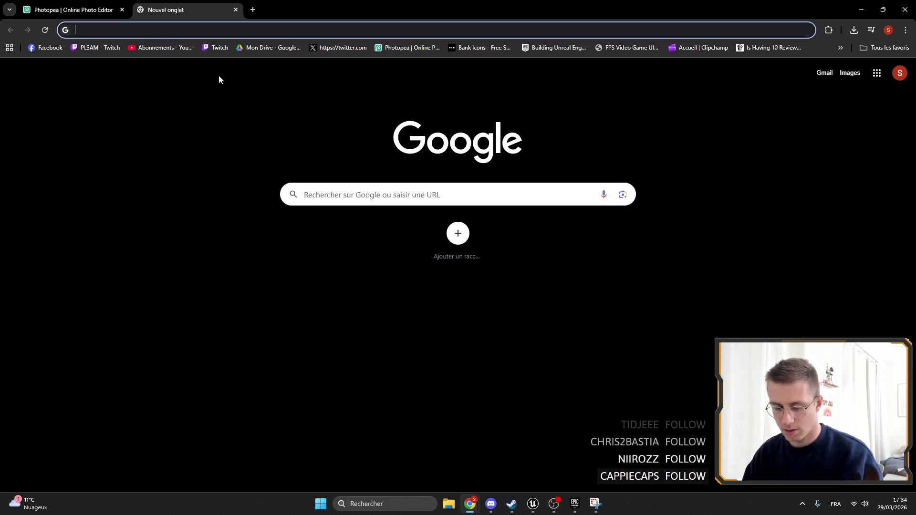
pyautogui.write('vect')
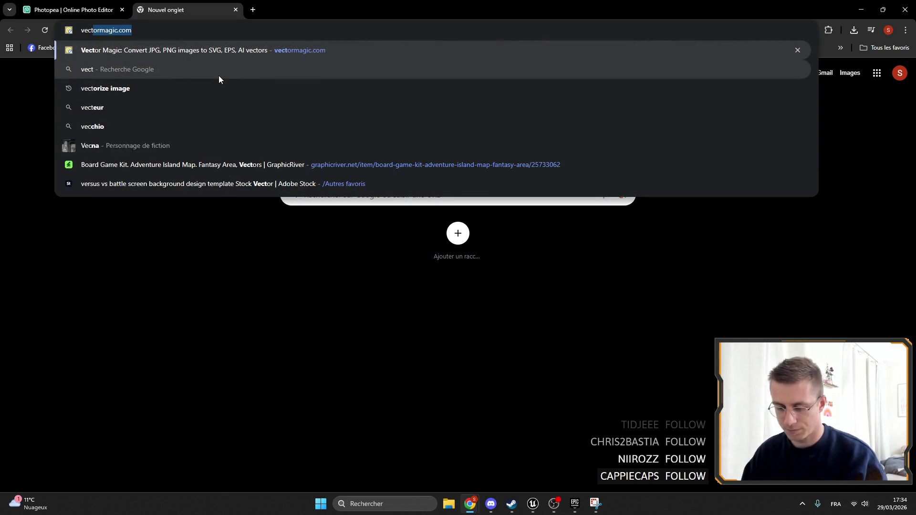
pyautogui.write('oriser une image')
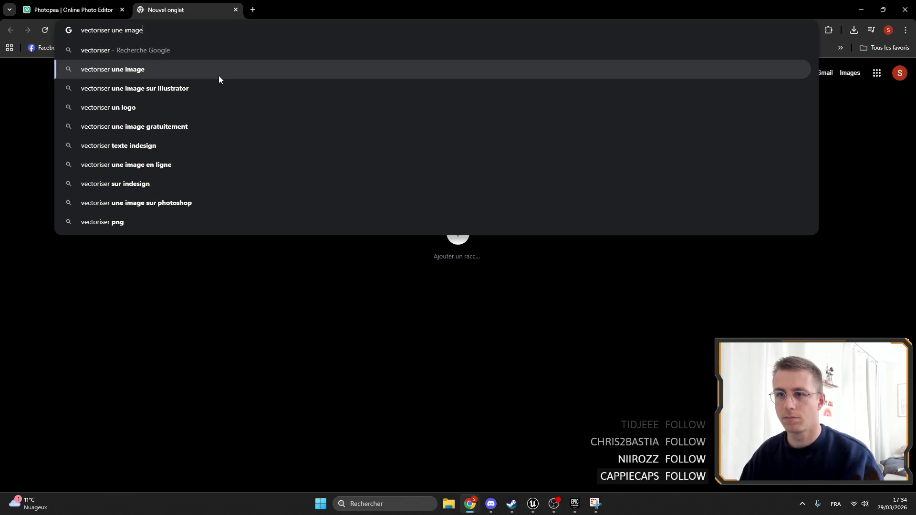
pyautogui.press('BackSpace')
pyautogui.press('BackSpace')
pyautogui.press('BackSpace')
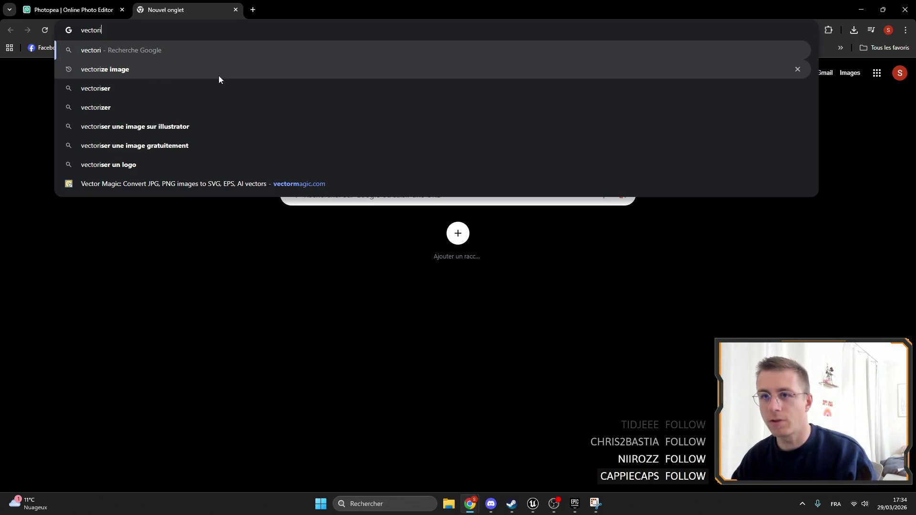
pyautogui.write('ze')
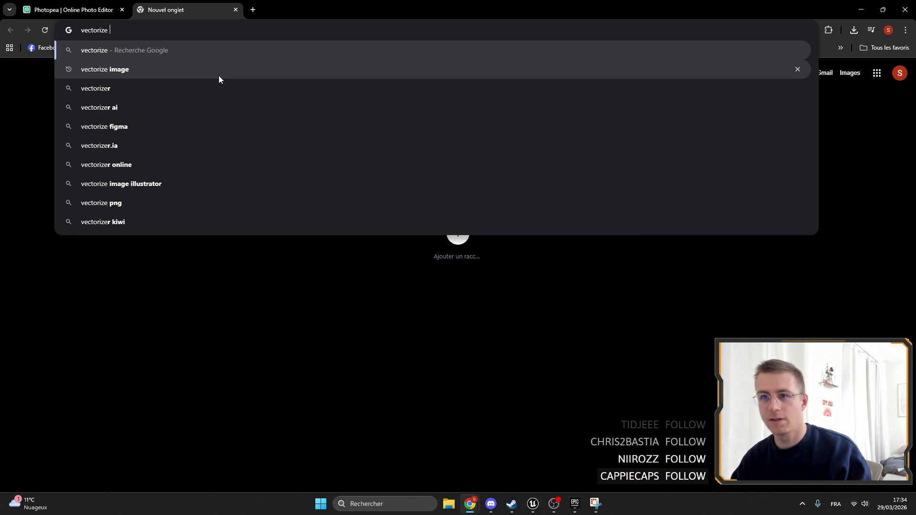
pyautogui.click(219, 75)
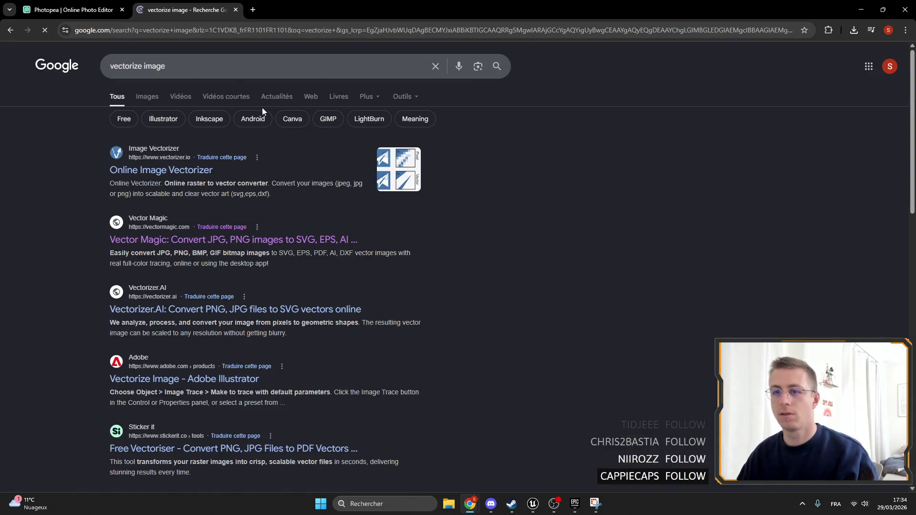
# Upload Bin_Outline from Downloads to the Vectorizer.io online image vectorizer.
pyautogui.click(177, 172)
pyautogui.click(328, 231)
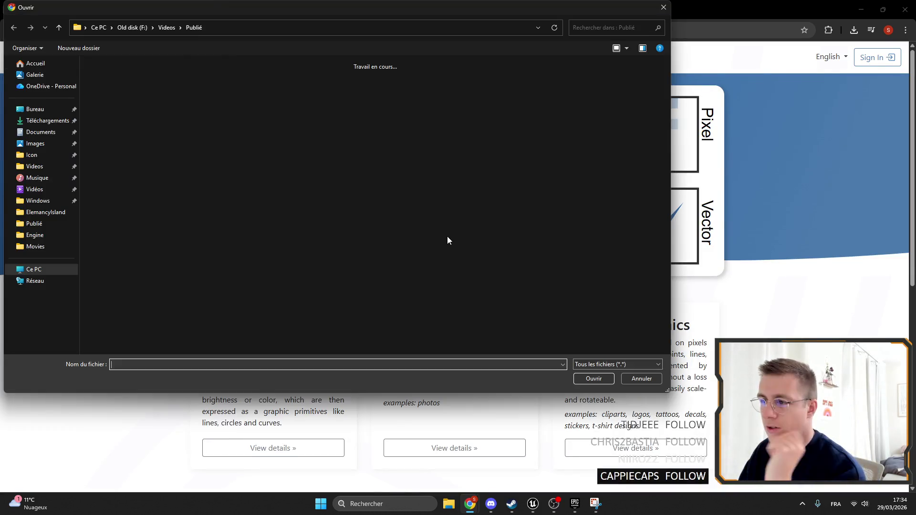
pyautogui.click(35, 110)
pyautogui.click(38, 120)
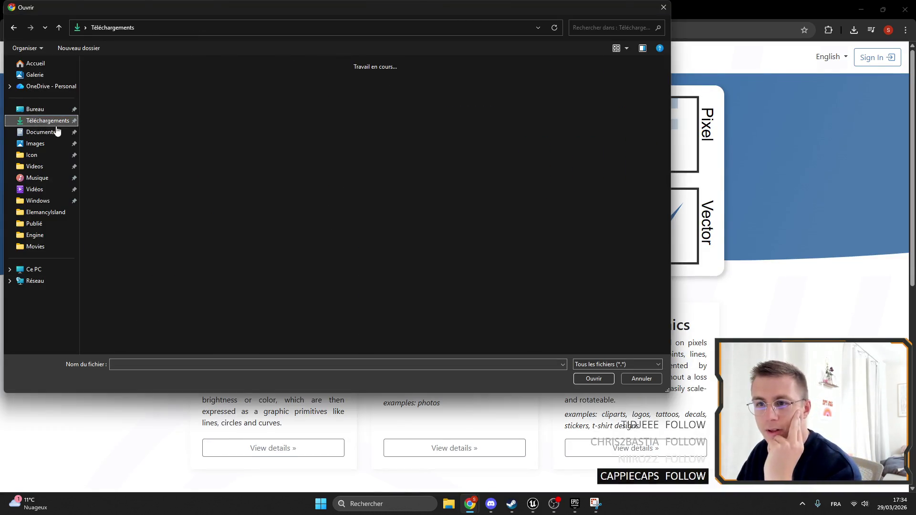
pyautogui.doubleClick(121, 92)
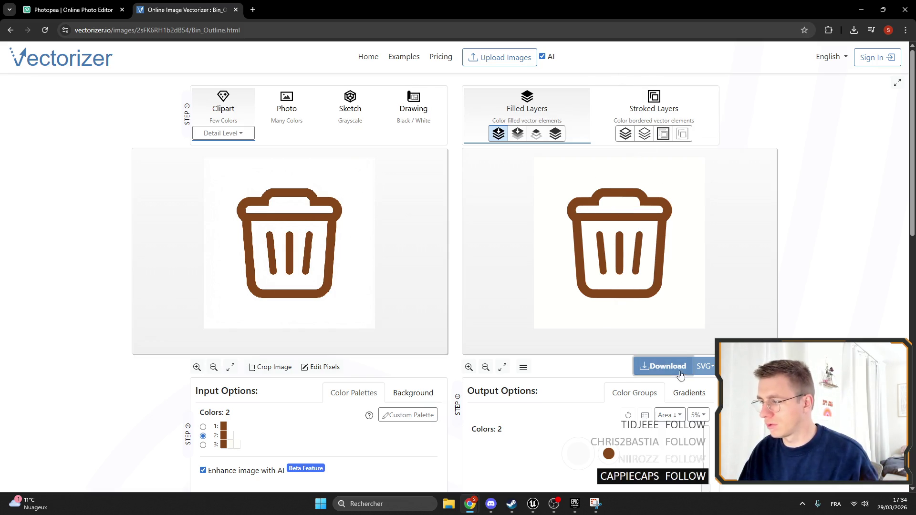
# Download the vectorized bin as an SVG and preview it.
pyautogui.click(664, 366)
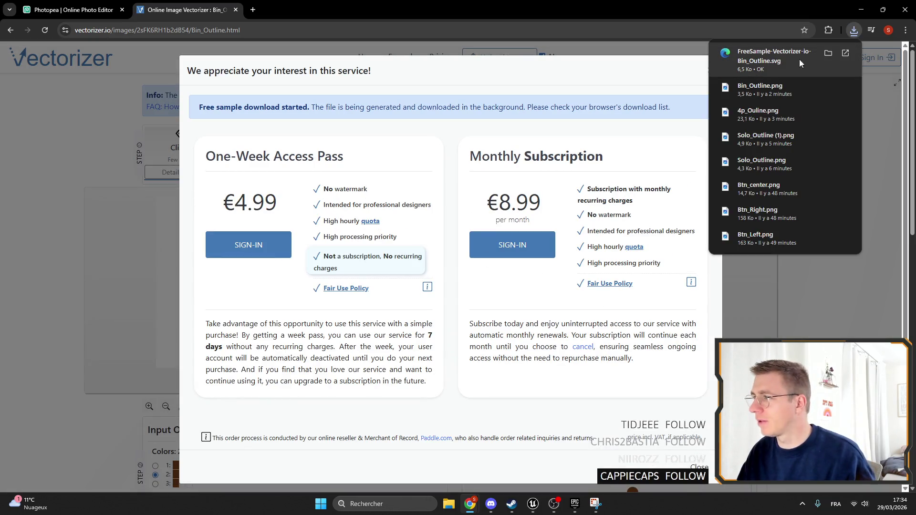
pyautogui.click(783, 61)
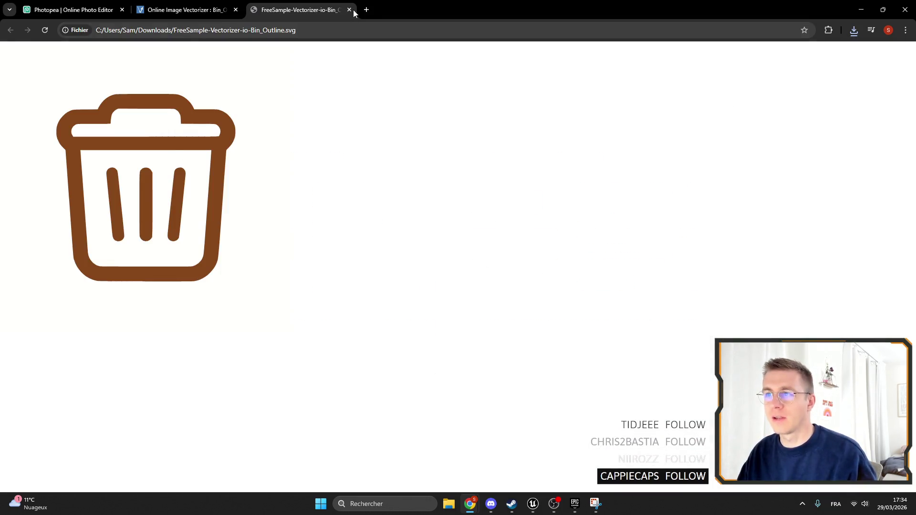
pyautogui.click(349, 10)
pyautogui.click(72, 9)
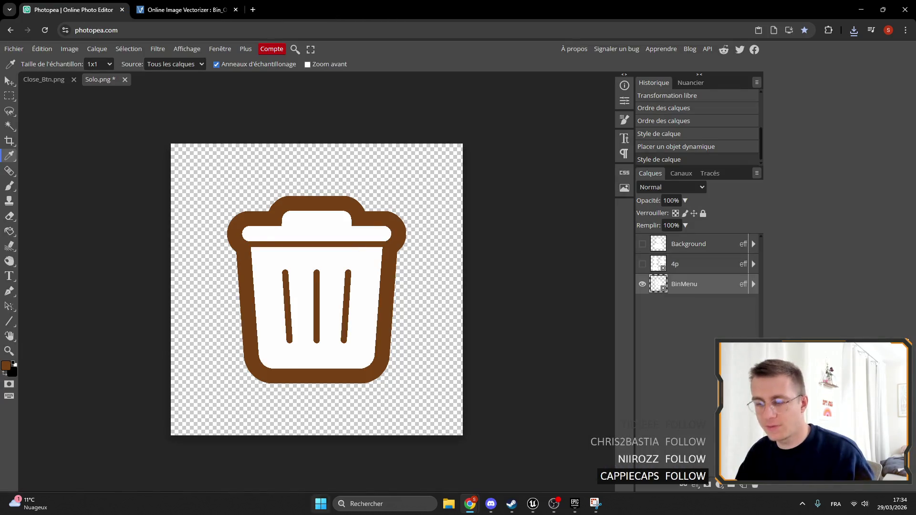
# Open the vectorized bin SVG in Photopea and try magic-wand selections on the bin.
pyautogui.click(452, 507)
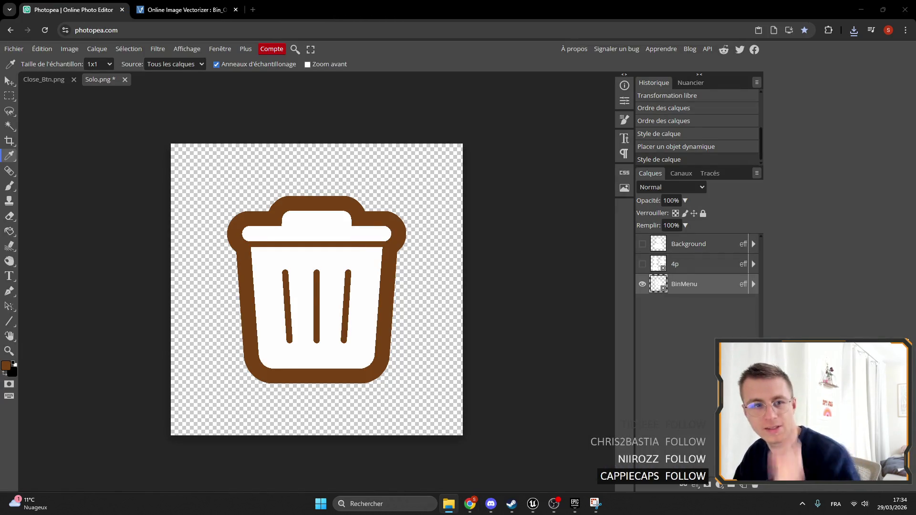
pyautogui.moveTo(0, 95)
pyautogui.mouseDown()
pyautogui.moveTo(168, 78)
pyautogui.moveTo(185, 151)
pyautogui.mouseUp()
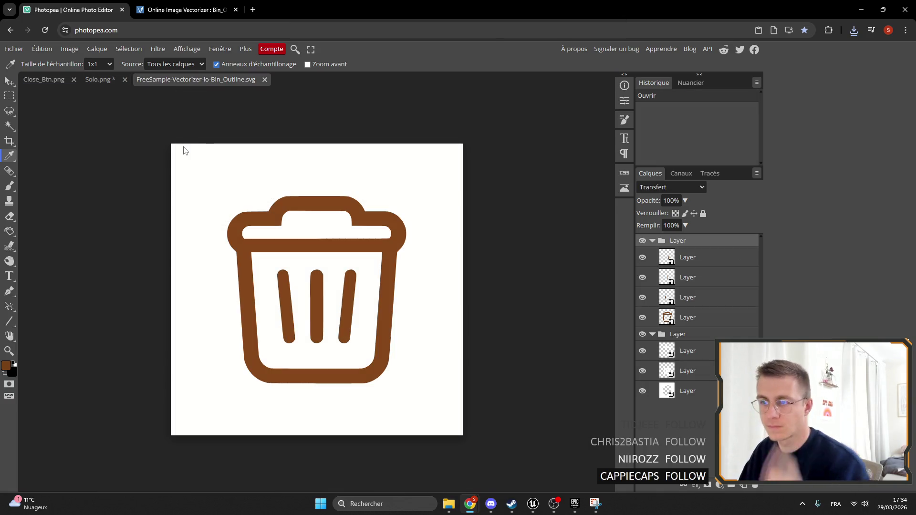
pyautogui.click(9, 126)
pyautogui.click(271, 193)
pyautogui.press('Delete')
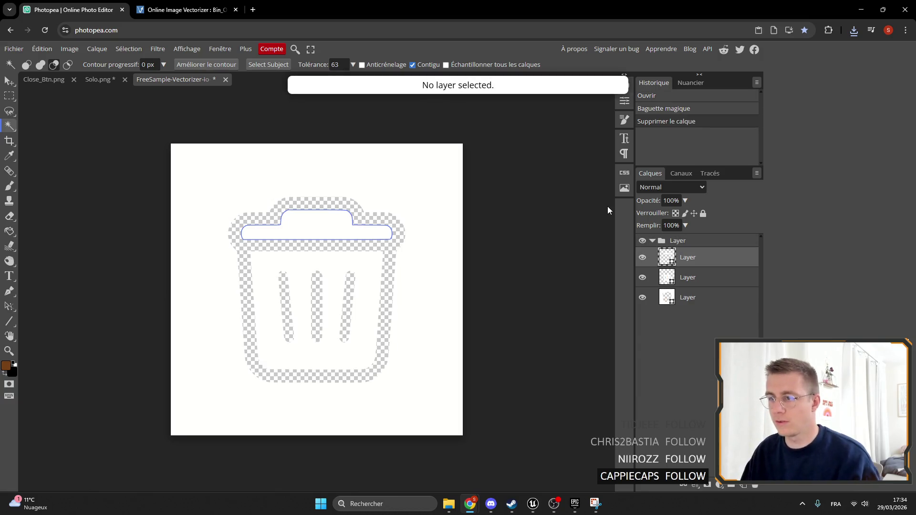
pyautogui.hotkey('ctrl', 'z')
pyautogui.doubleClick(396, 182)
pyautogui.click(427, 192)
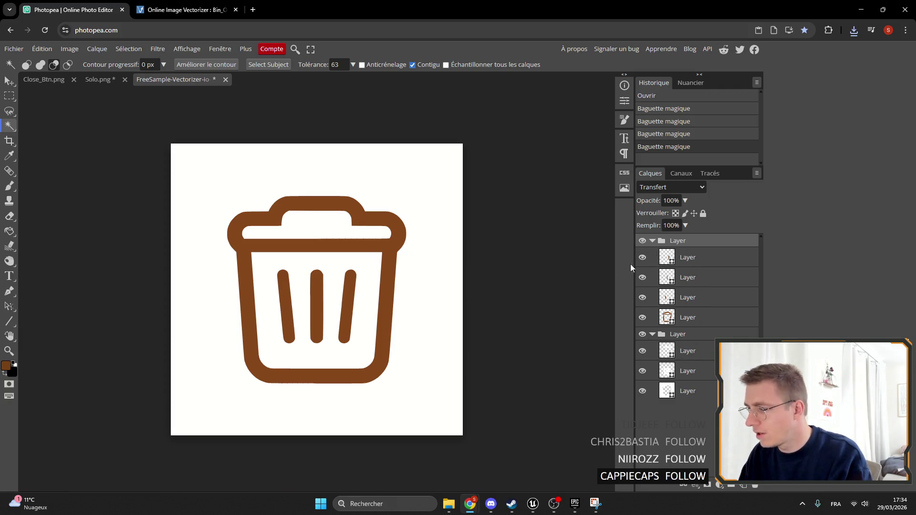
# Hide the white background group and compare against the Solo.png document.
pyautogui.click(689, 258)
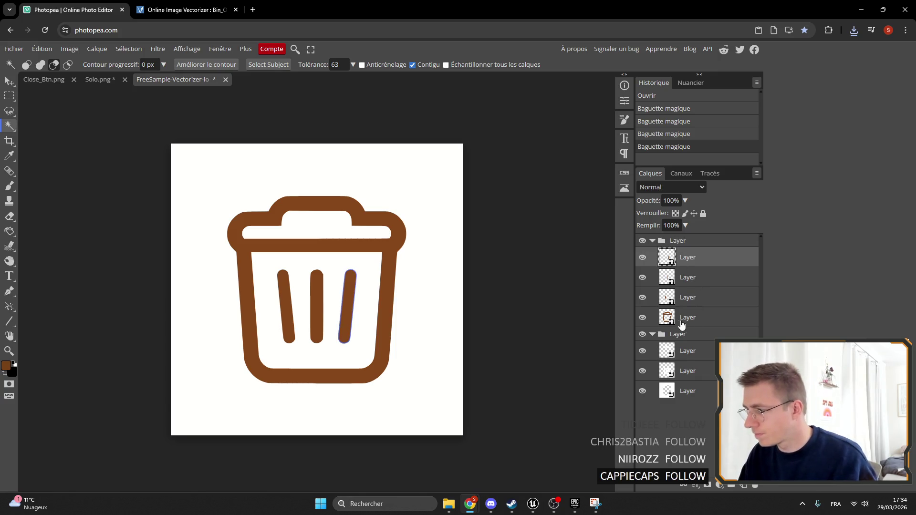
pyautogui.click(643, 335)
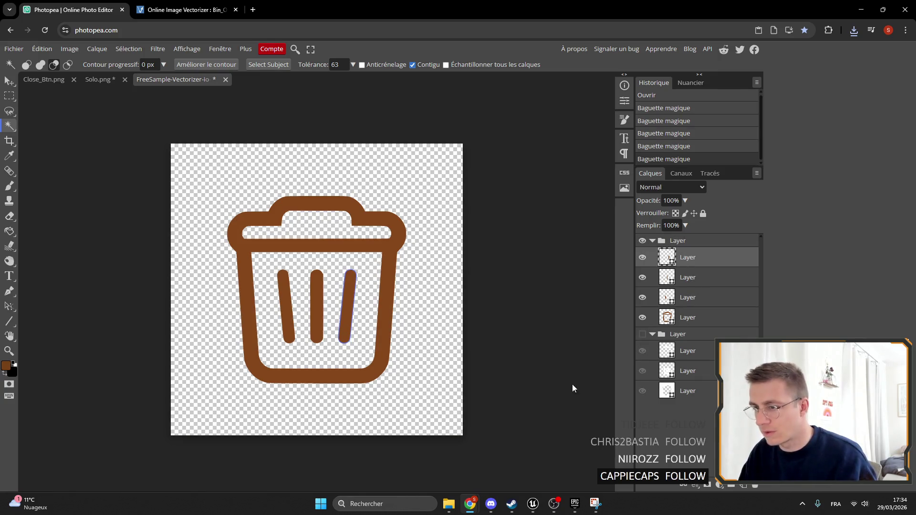
pyautogui.hotkey('ctrl', 'a')
pyautogui.click(678, 334)
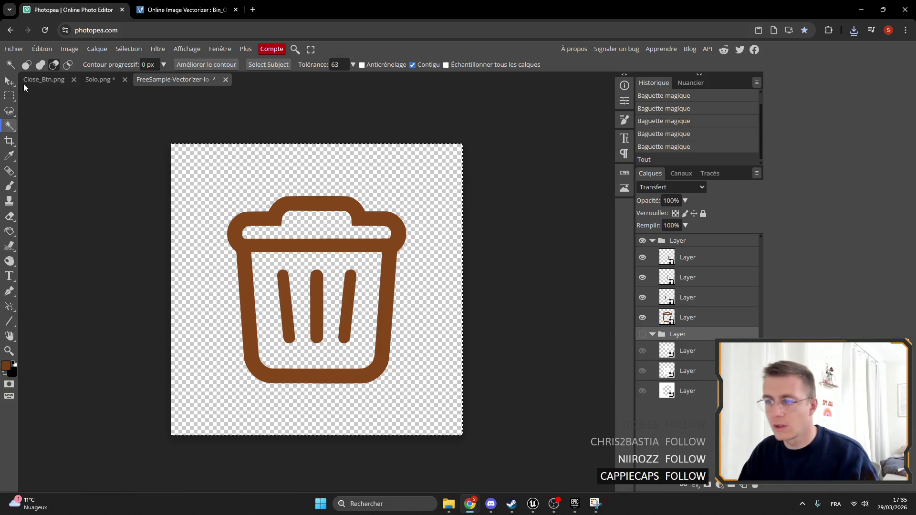
pyautogui.click(15, 50)
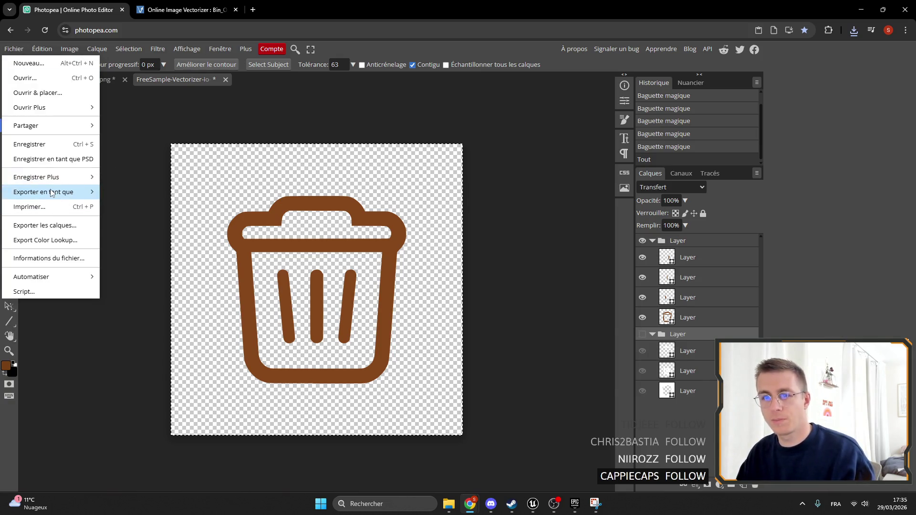
pyautogui.click(89, 3)
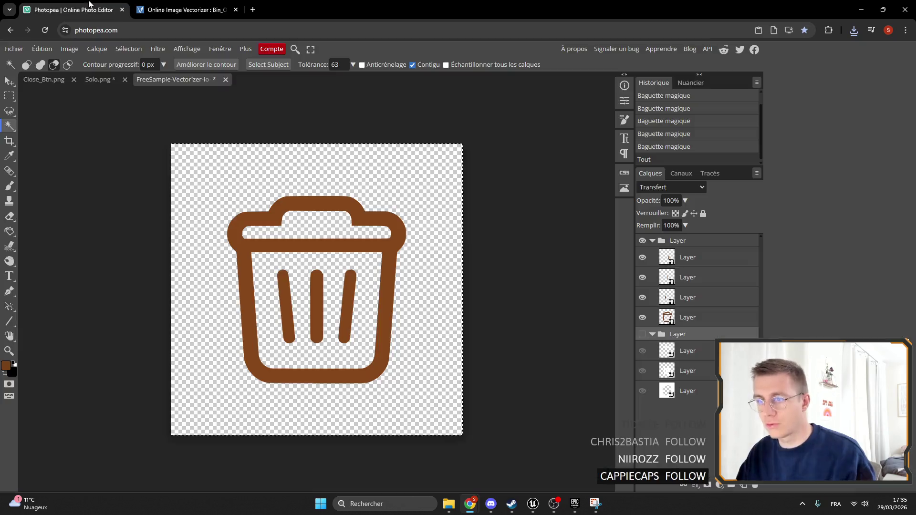
pyautogui.click(98, 79)
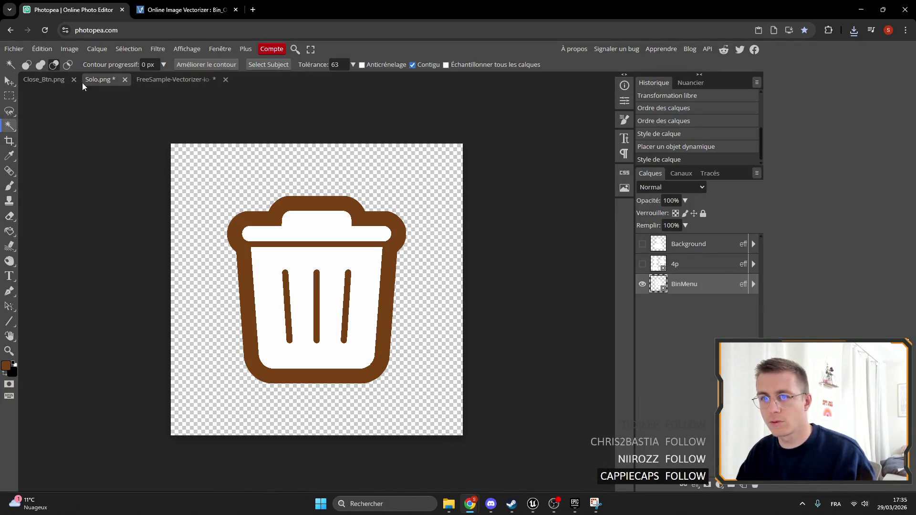
pyautogui.click(173, 81)
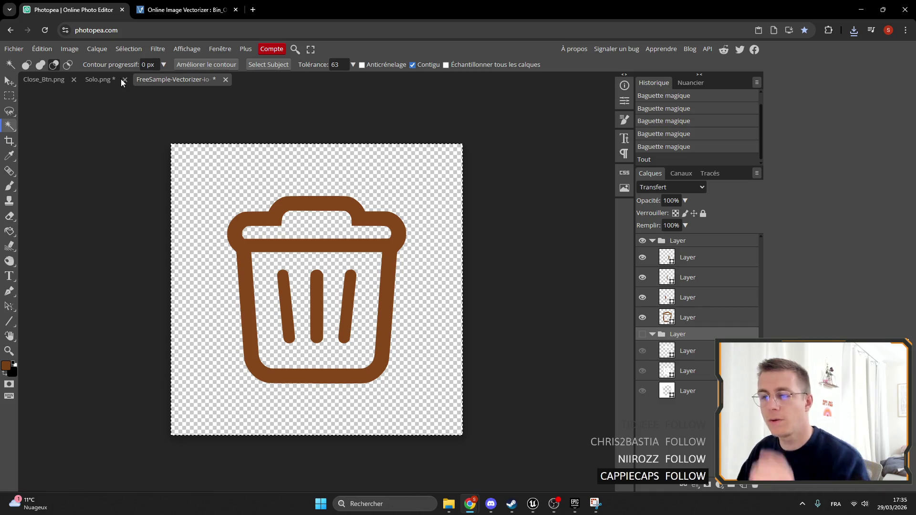
# Restore the white lid and middle fill layers while hiding the white background layer.
pyautogui.click(642, 335)
pyautogui.click(643, 351)
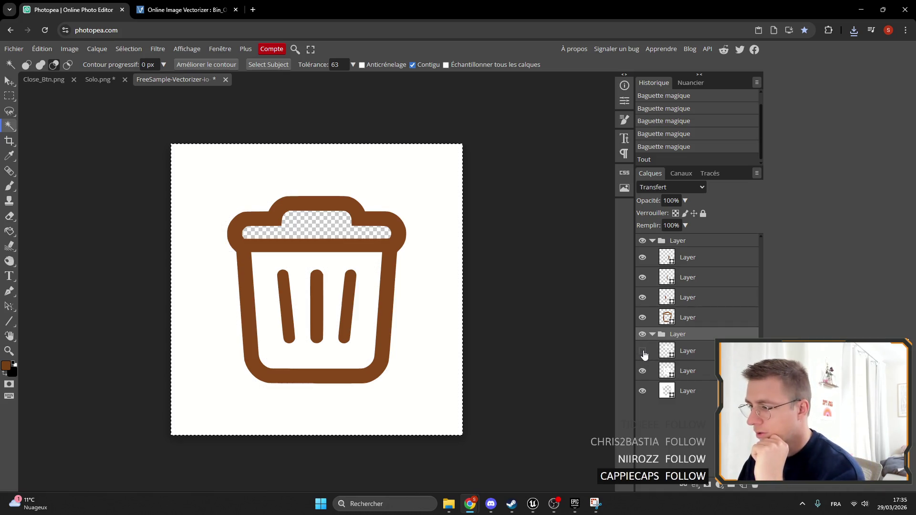
pyautogui.click(643, 372)
pyautogui.click(643, 372)
pyautogui.click(643, 352)
pyautogui.click(644, 391)
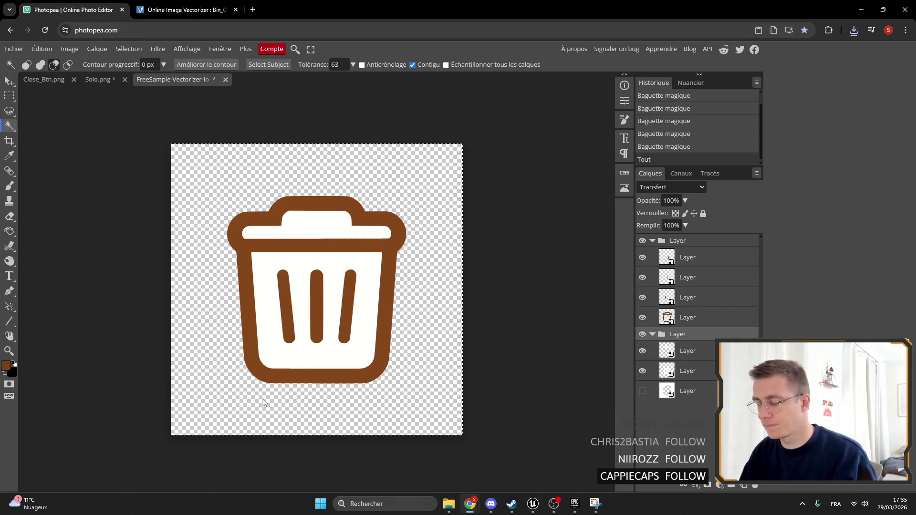
# Check the Menu level in Unreal, deselecting the Wood texture, then return to Photopea.
pyautogui.click(534, 509)
pyautogui.click(71, 19)
pyautogui.scroll(-10, 466, 390)
pyautogui.click(560, 421)
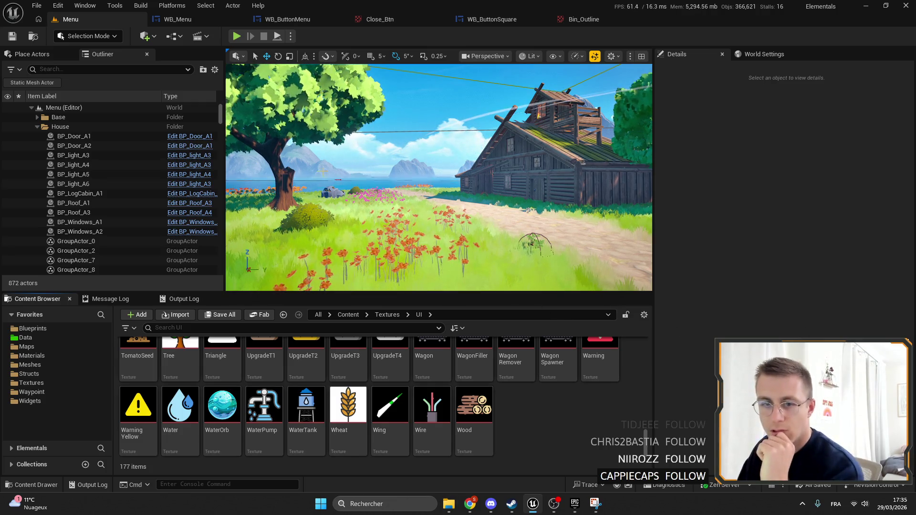
pyautogui.moveTo(471, 504)
pyautogui.click(500, 478)
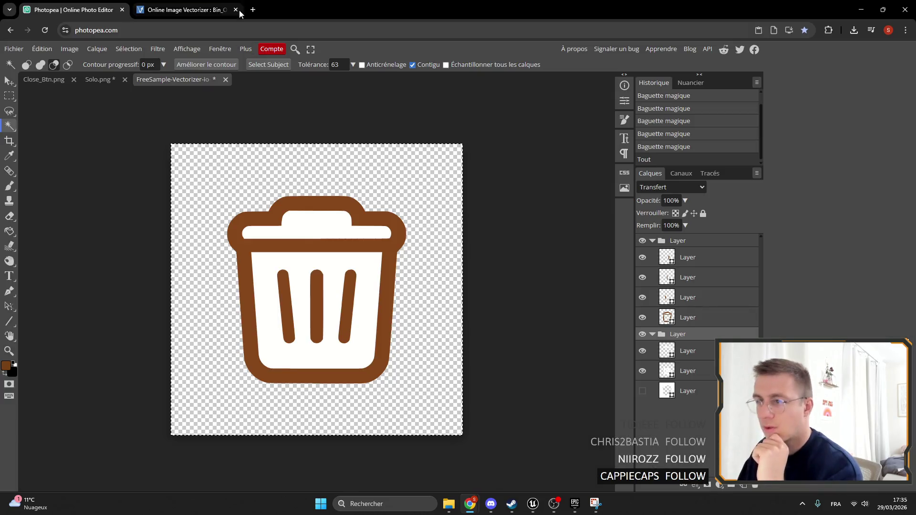
# Export the vectorized bin as a 612×612 PNG named BinOutline.
pyautogui.click(32, 49)
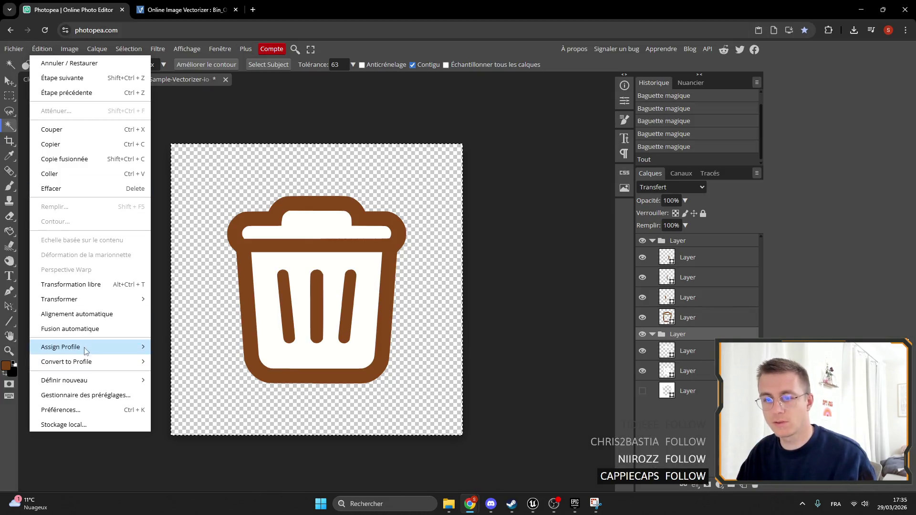
pyautogui.click(21, 50)
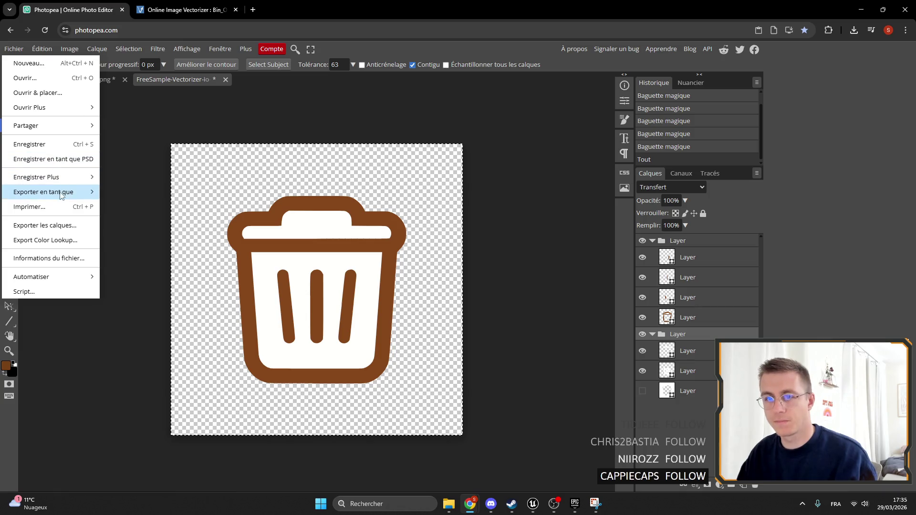
pyautogui.moveTo(60, 192)
pyautogui.click(131, 193)
pyautogui.tripleClick(328, 150)
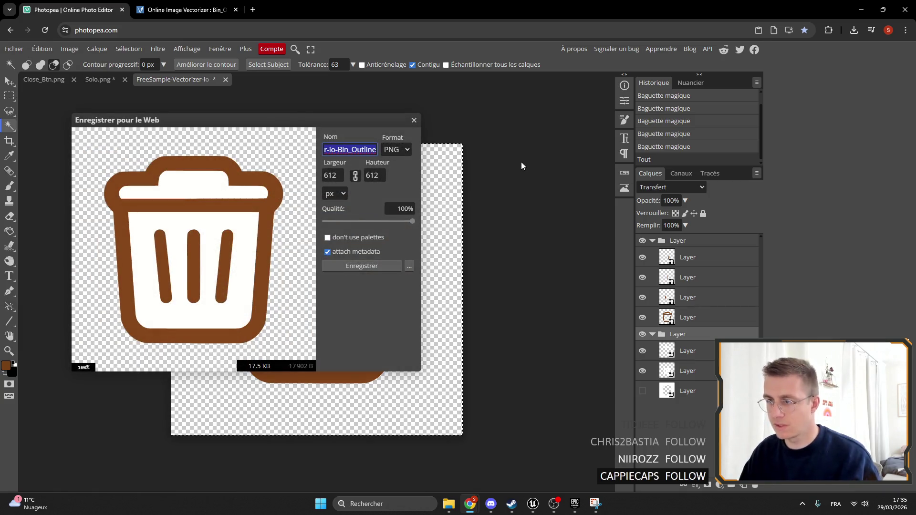
pyautogui.write('BinOu')
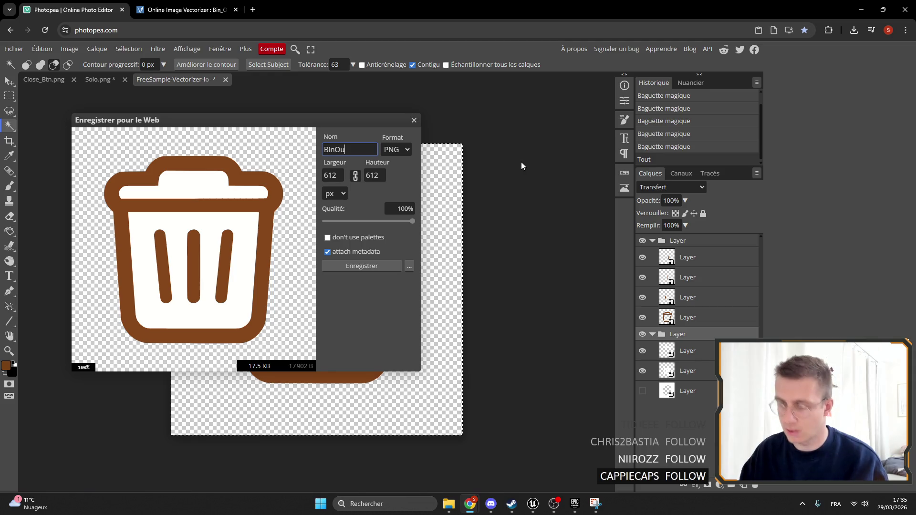
pyautogui.write('tline')
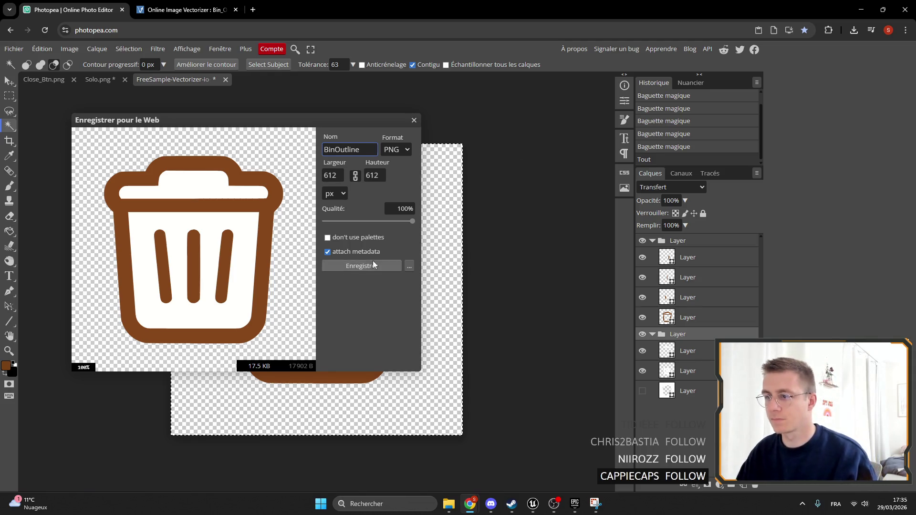
pyautogui.click(373, 264)
pyautogui.click(833, 56)
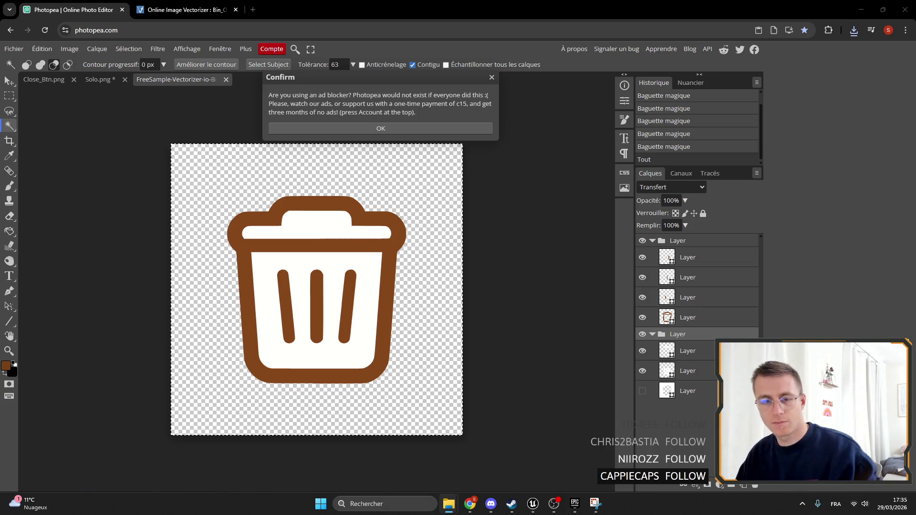
# Play-test the Menu level in fullscreen to check the new bin button, then stop.
pyautogui.click(533, 502)
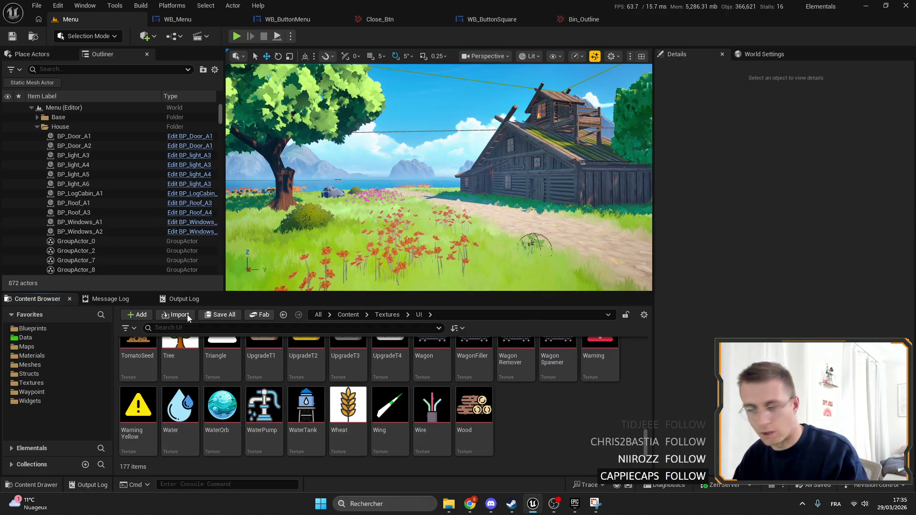
pyautogui.scroll(3, 489, 416)
pyautogui.scroll(10, 489, 415)
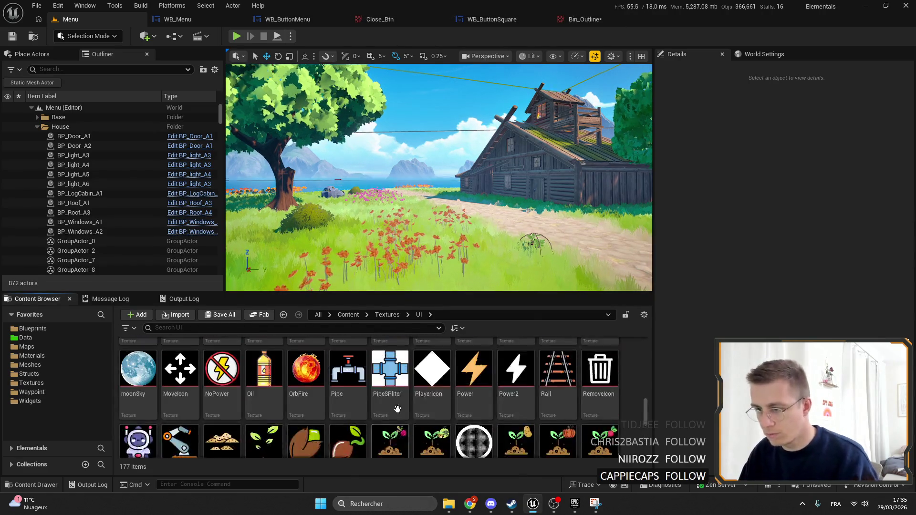
pyautogui.click(182, 17)
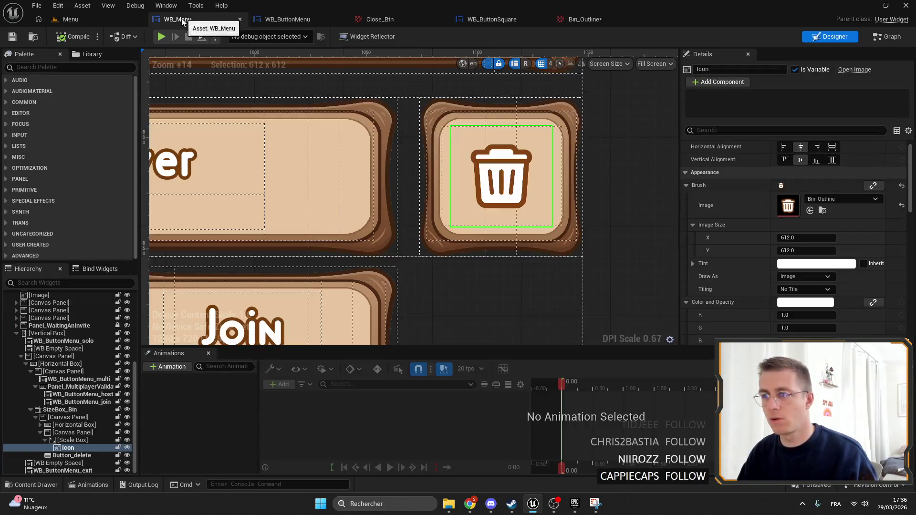
pyautogui.click(92, 18)
pyautogui.click(237, 37)
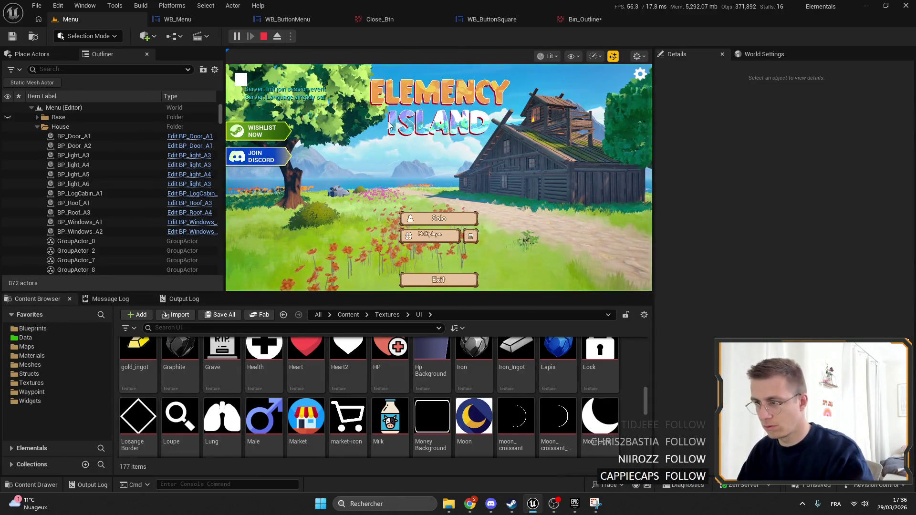
pyautogui.press('F11')
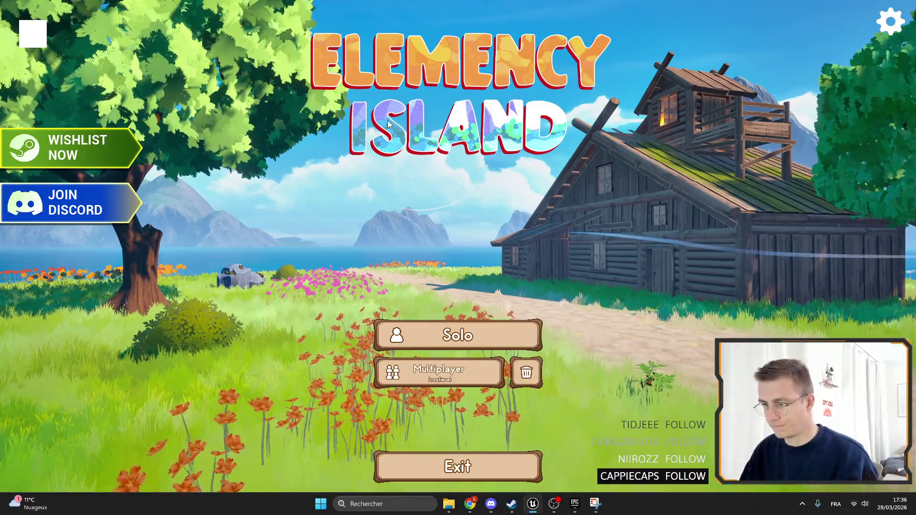
pyautogui.press('F11')
pyautogui.press('Escape')
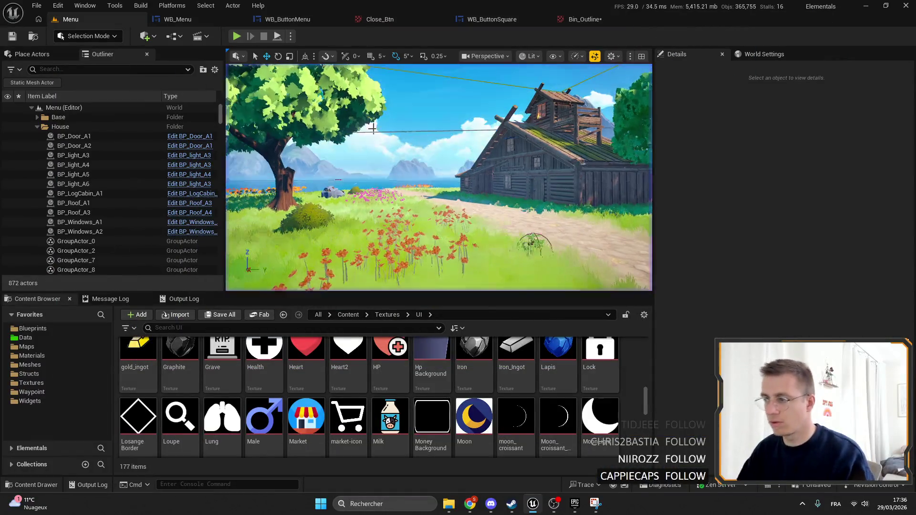
pyautogui.click(177, 19)
# Zoom over the bin icon in WB_Menu, then save the Bin_Outline texture.
pyautogui.scroll(10, 484, 202)
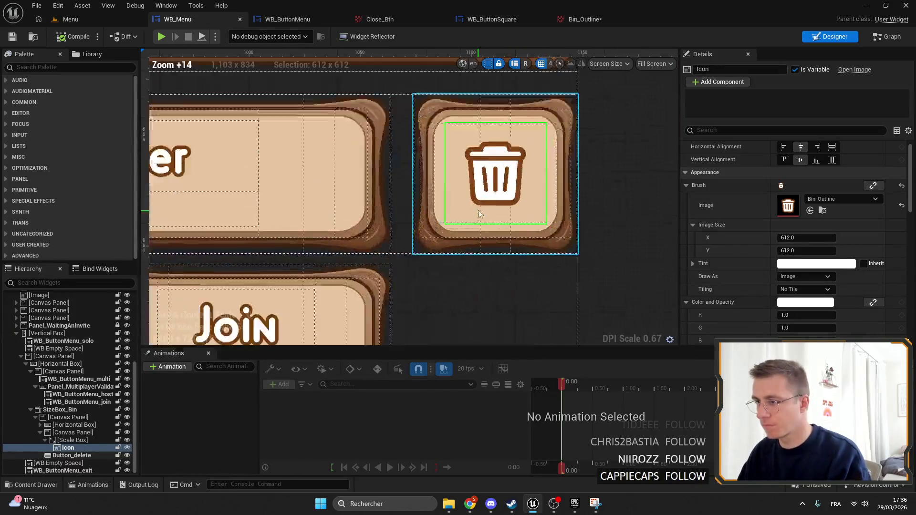
pyautogui.scroll(-12, 427, 231)
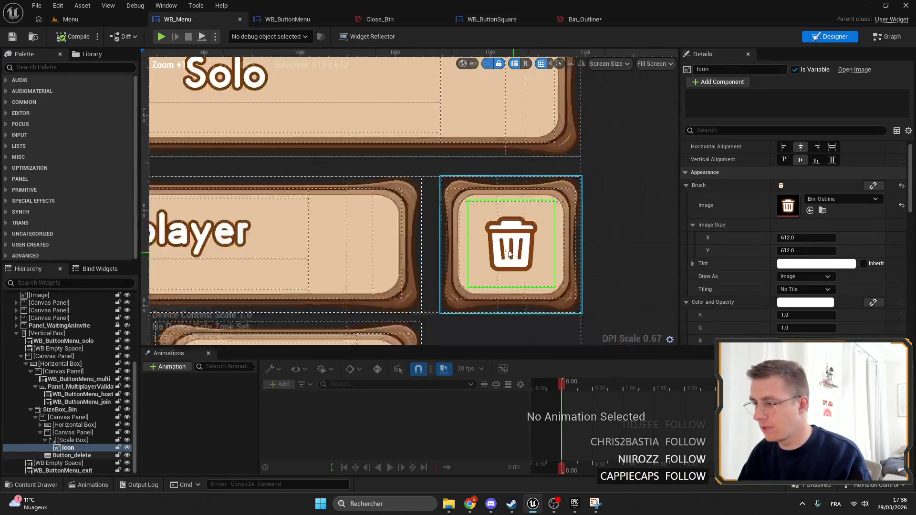
pyautogui.scroll(10, 530, 148)
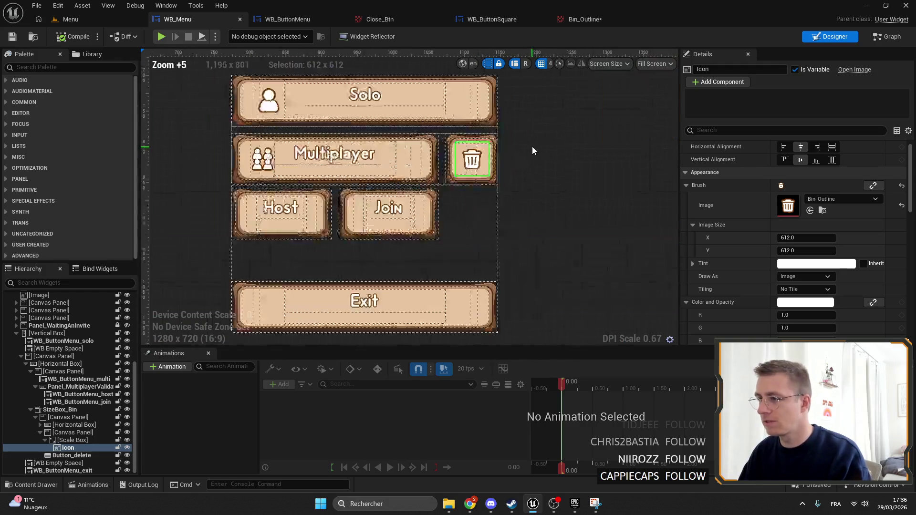
pyautogui.scroll(-11, 525, 152)
pyautogui.scroll(1, 520, 154)
pyautogui.scroll(12, 460, 238)
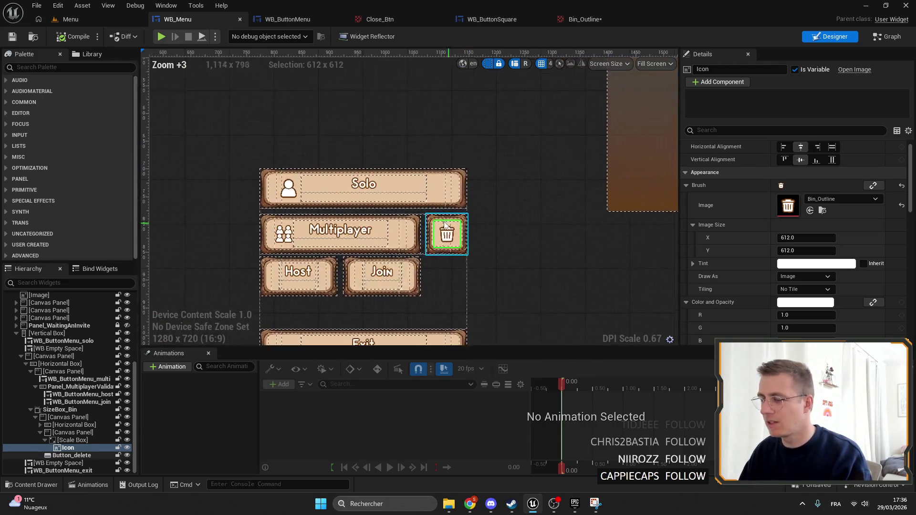
pyautogui.scroll(-1, 509, 246)
pyautogui.scroll(-7, 509, 246)
pyautogui.scroll(7, 512, 265)
pyautogui.click(824, 212)
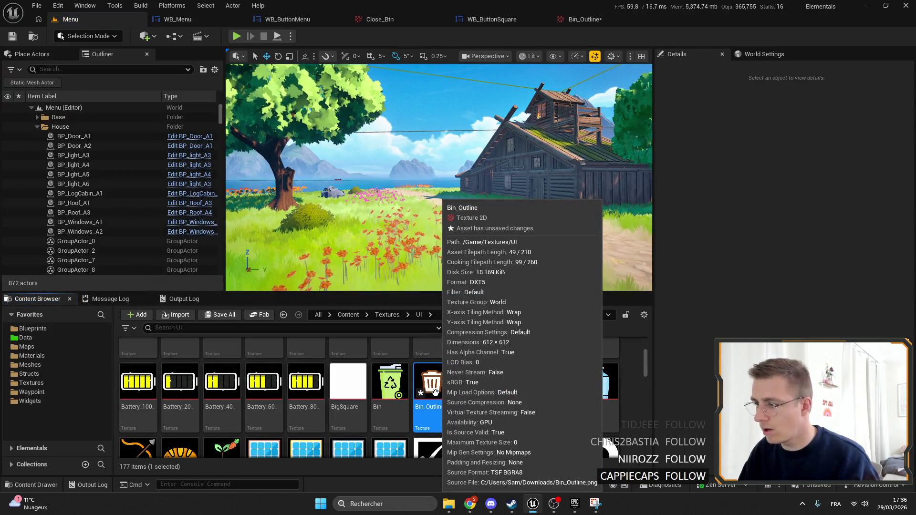
pyautogui.hotkey('ctrl', 's')
# Bring up the bin image in Photopea, dismiss the ad-blocker notice, and select the bottom layer.
pyautogui.moveTo(474, 509)
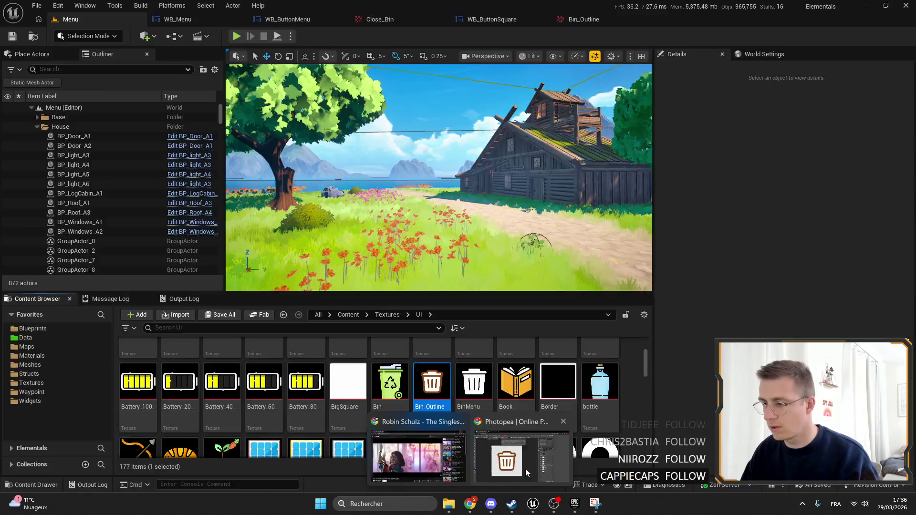
pyautogui.click(508, 461)
pyautogui.click(487, 80)
pyautogui.scroll(-5, 396, 162)
pyautogui.click(395, 164)
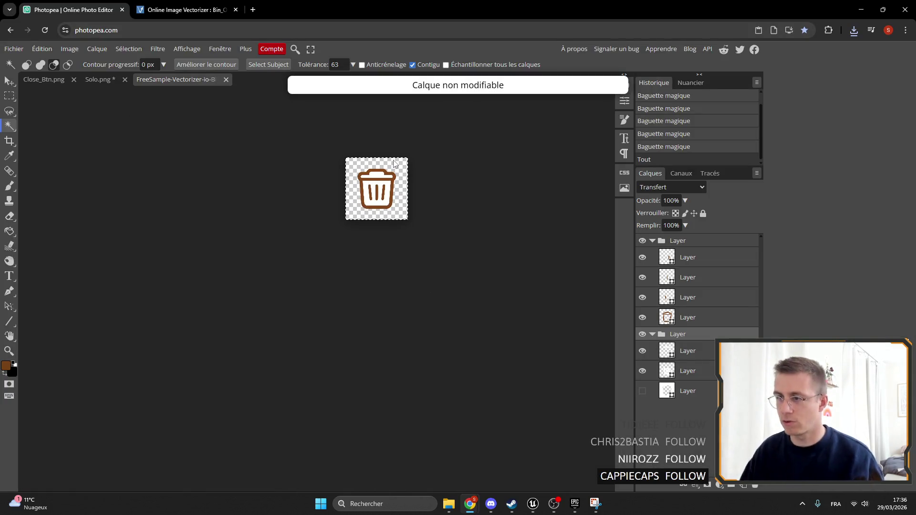
pyautogui.click(705, 395)
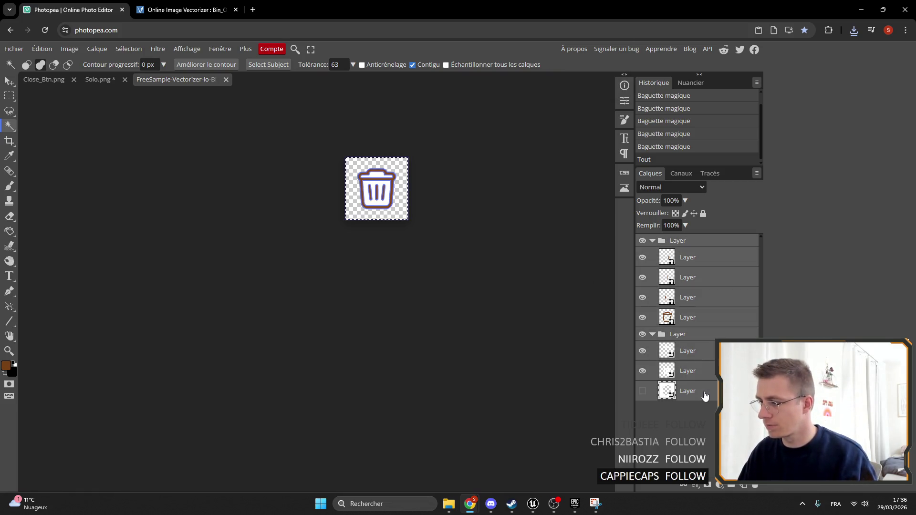
# Select all the bin layers, from the bottom layer up to the top layer.
pyautogui.click(425, 220)
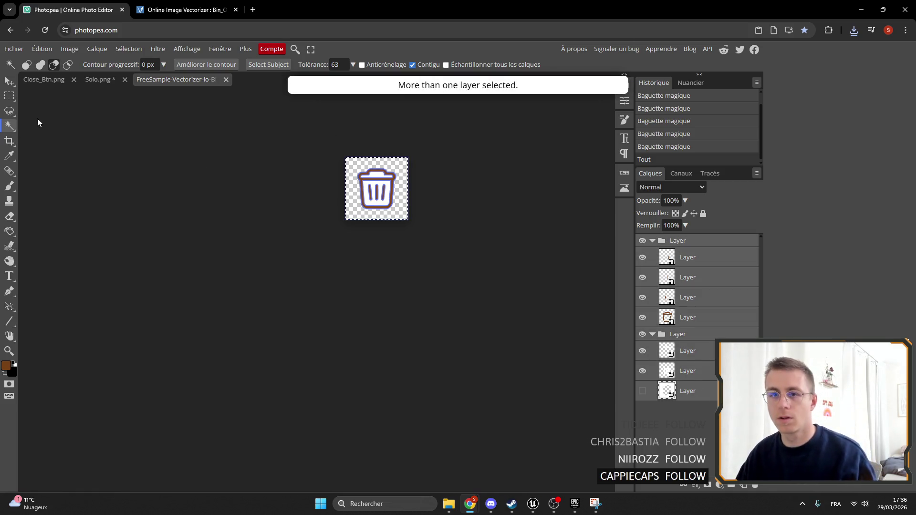
pyautogui.click(477, 259)
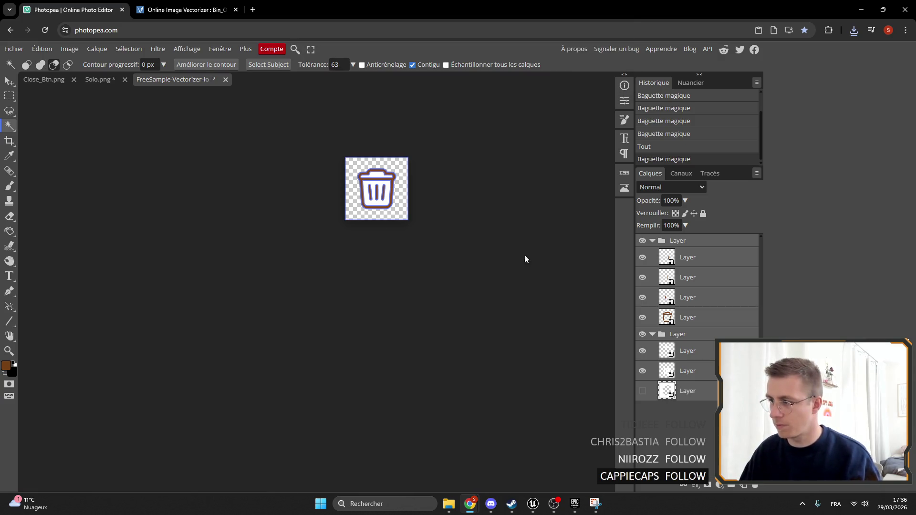
pyautogui.click(704, 248)
pyautogui.keyDown('shift'); pyautogui.click(695, 324); pyautogui.keyUp('shift')
pyautogui.keyDown('shift'); pyautogui.click(697, 358); pyautogui.keyUp('shift')
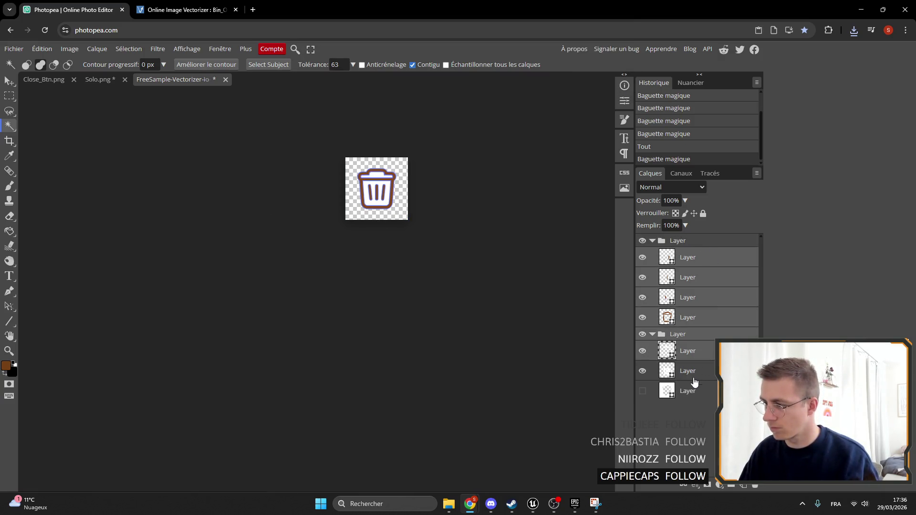
pyautogui.click(694, 394)
pyautogui.keyDown('ctrl'); pyautogui.click(693, 318); pyautogui.keyUp('ctrl')
pyautogui.keyDown('ctrl'); pyautogui.click(696, 298); pyautogui.keyUp('ctrl')
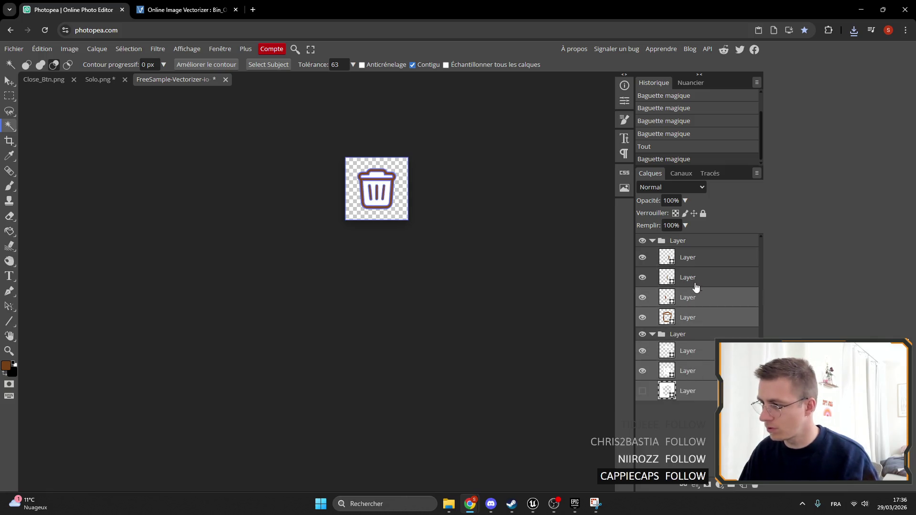
pyautogui.keyDown('ctrl'); pyautogui.click(698, 278); pyautogui.keyUp('ctrl')
pyautogui.keyDown('ctrl'); pyautogui.click(699, 264); pyautogui.keyUp('ctrl')
# Scale the selected bin layers up to over twice their size.
pyautogui.hotkey('ctrl', 't')
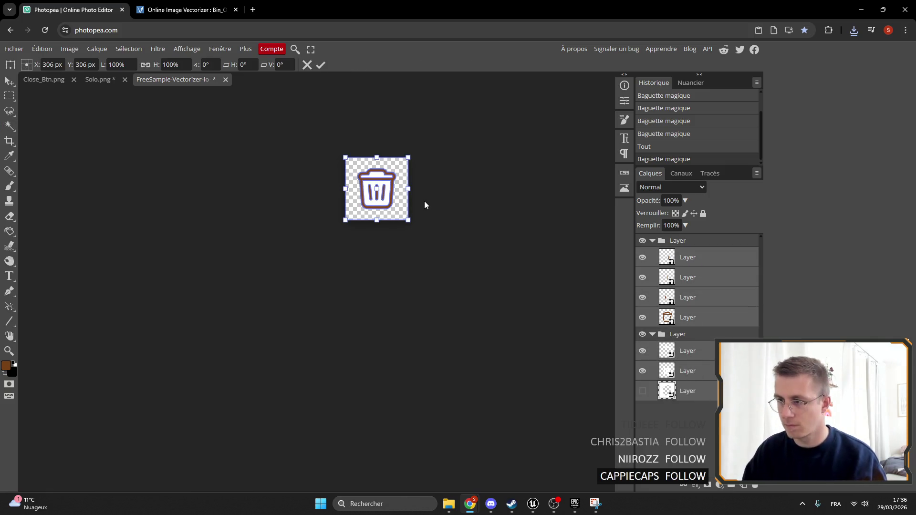
pyautogui.moveTo(408, 220)
pyautogui.mouseDown()
pyautogui.moveTo(465, 298)
pyautogui.moveTo(511, 337)
pyautogui.moveTo(491, 322)
pyautogui.mouseUp()
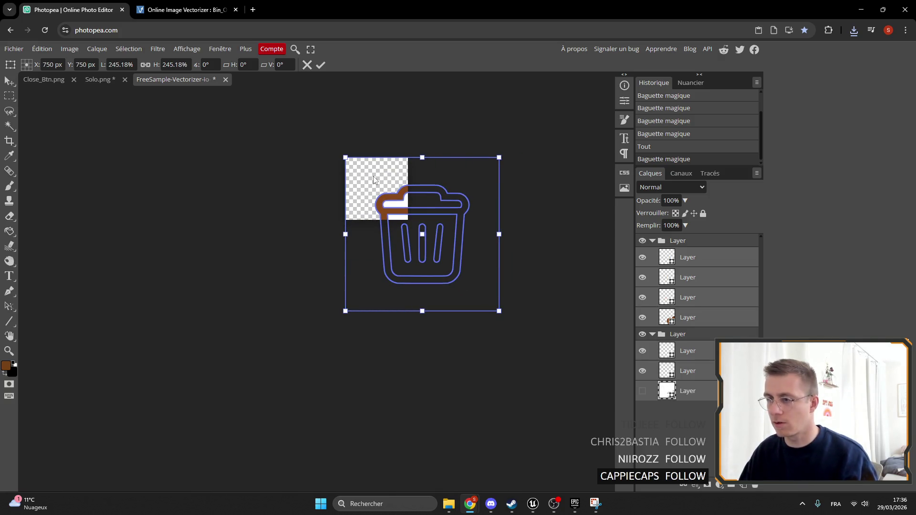
pyautogui.click(321, 66)
# Crop the canvas so the whole enlarged bin fills the frame.
pyautogui.click(9, 141)
pyautogui.moveTo(408, 221)
pyautogui.mouseDown()
pyautogui.moveTo(506, 302)
pyautogui.moveTo(502, 311)
pyautogui.mouseUp()
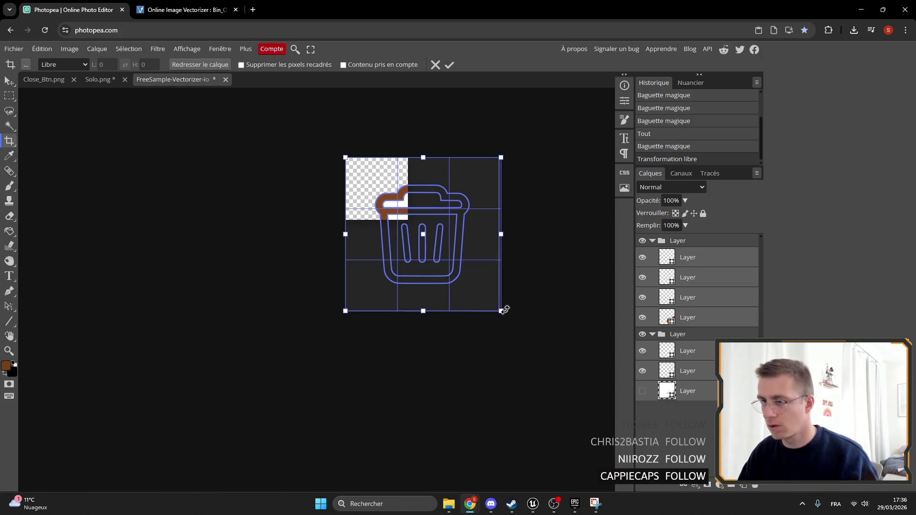
pyautogui.press('Escape')
pyautogui.moveTo(409, 220)
pyautogui.mouseDown()
pyautogui.moveTo(503, 301)
pyautogui.moveTo(491, 304)
pyautogui.moveTo(496, 315)
pyautogui.mouseUp()
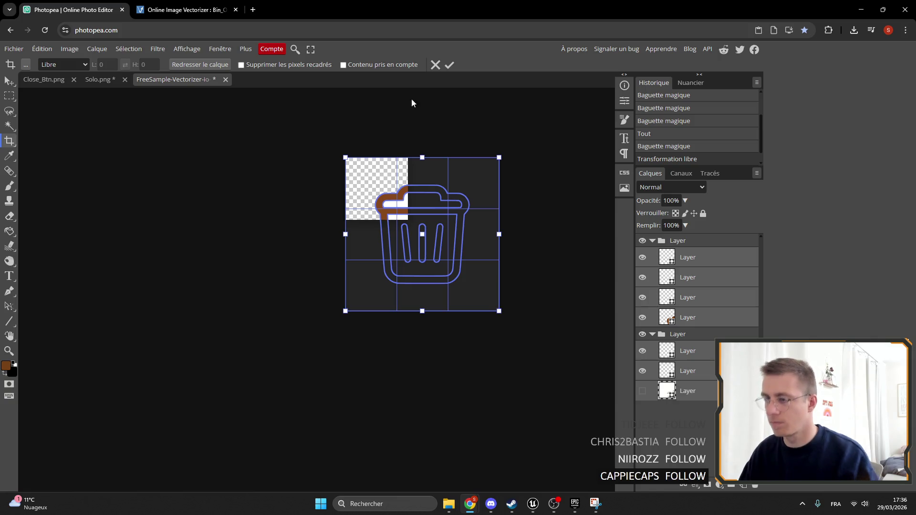
pyautogui.click(444, 67)
pyautogui.hotkey('ctrl', 'a')
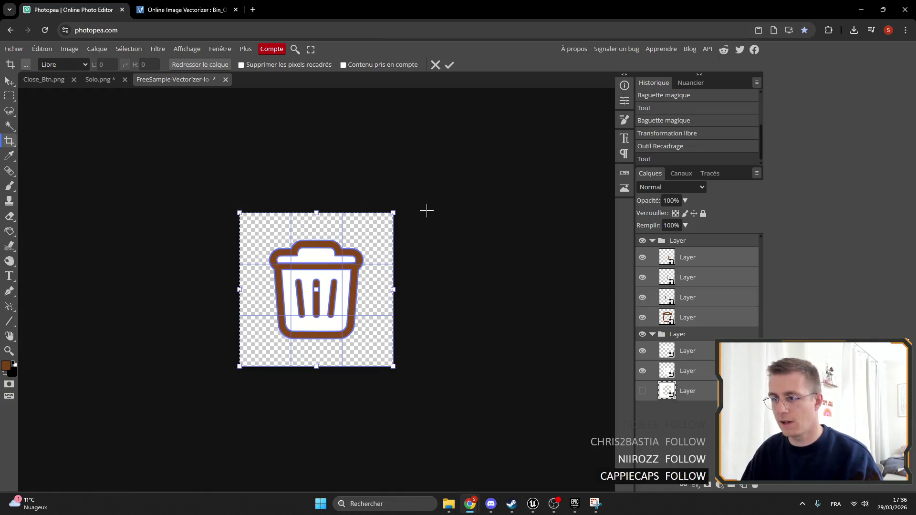
pyautogui.click(435, 64)
pyautogui.moveTo(424, 205); pyautogui.dragTo(332, 174)
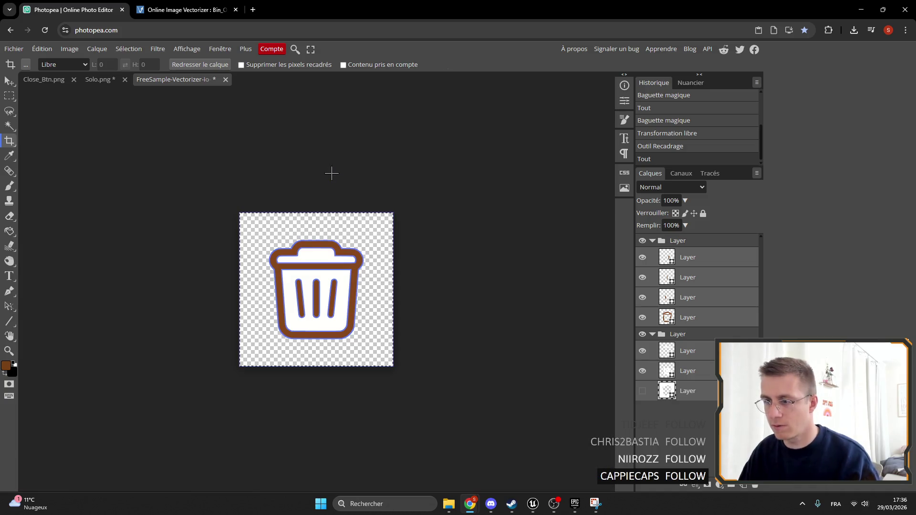
pyautogui.click(10, 82)
# Select only the bin icon layer and zoom in to look it over.
pyautogui.click(347, 273)
pyautogui.click(668, 315)
pyautogui.scroll(1, 285, 293)
pyautogui.scroll(1, 285, 293)
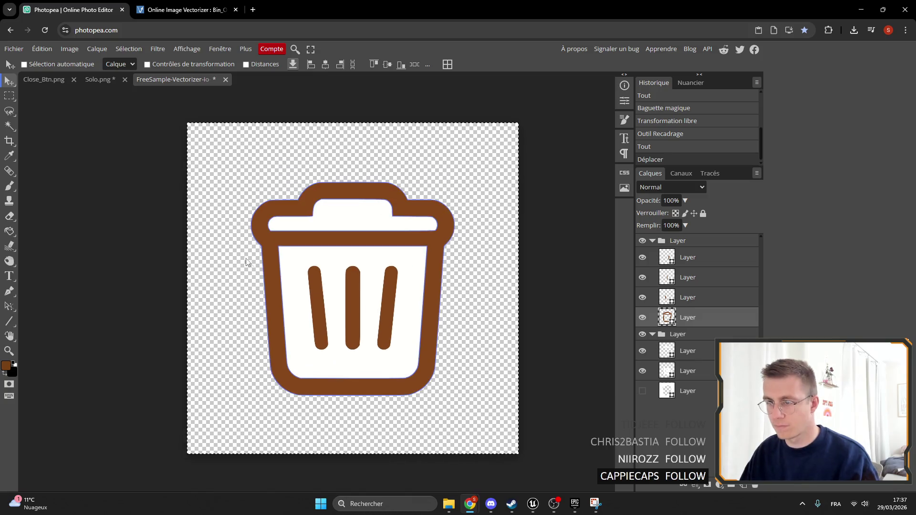
pyautogui.scroll(3, 309, 205)
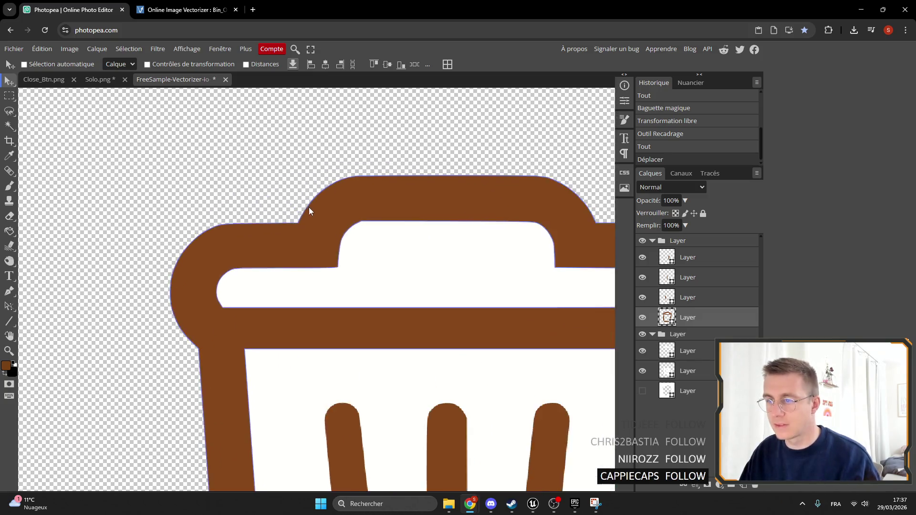
pyautogui.scroll(2, 305, 210)
pyautogui.scroll(-1, 313, 229)
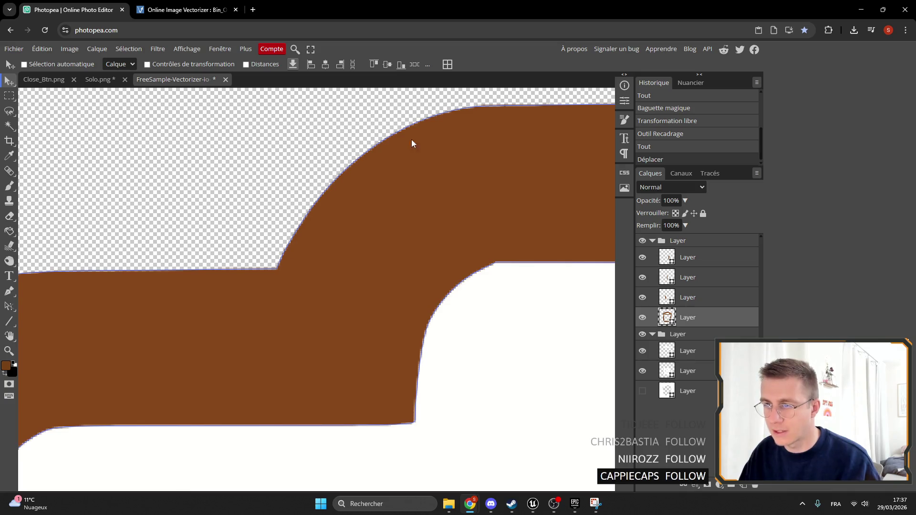
pyautogui.scroll(-5, 212, 285)
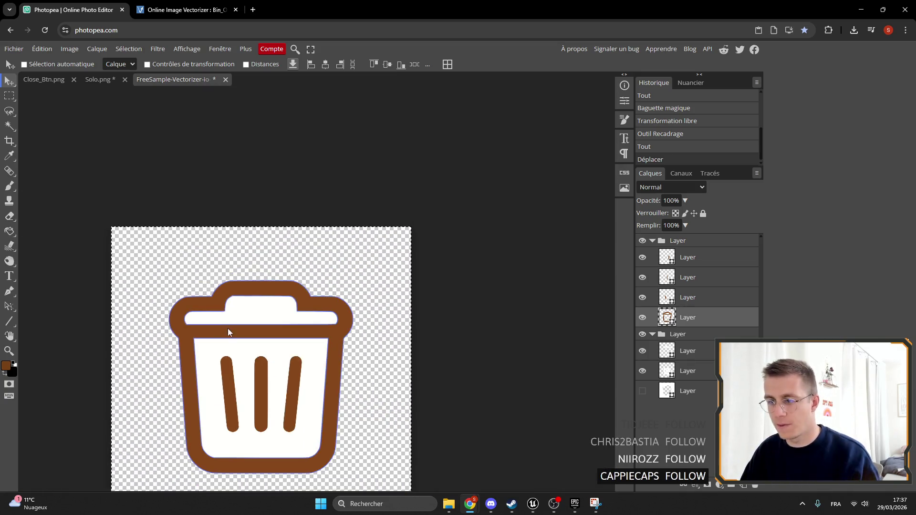
# Export the bin as a PNG named BinOutline, then return to Unreal Engine.
pyautogui.click(13, 48)
pyautogui.moveTo(67, 190)
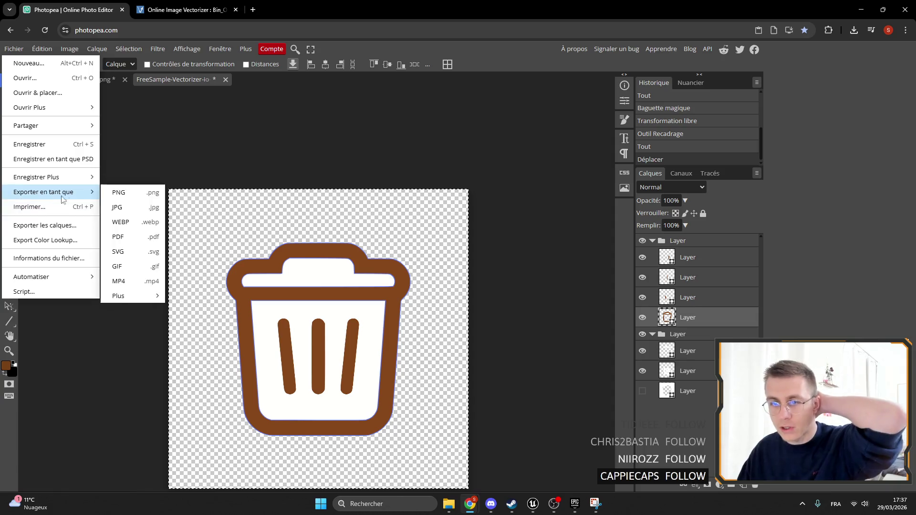
pyautogui.click(119, 189)
pyautogui.tripleClick(324, 149)
pyautogui.write('BinOutline')
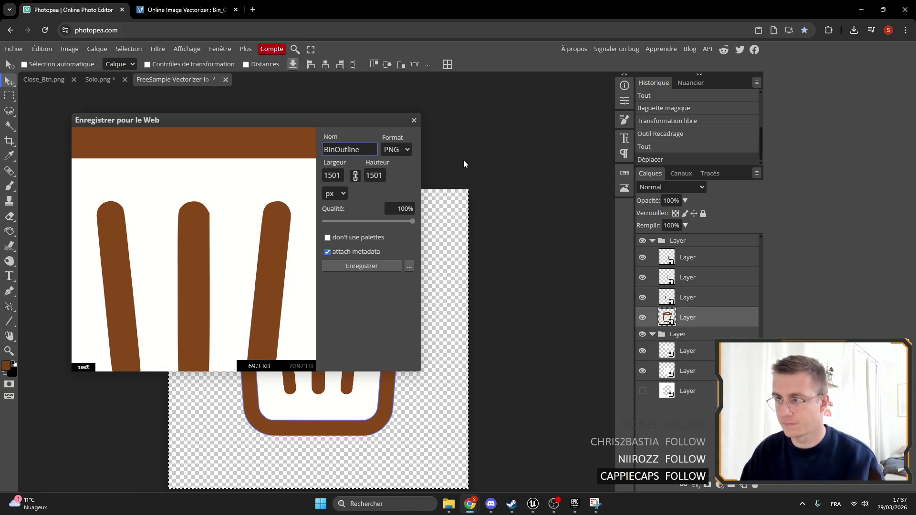
pyautogui.click(362, 266)
pyautogui.moveTo(470, 504)
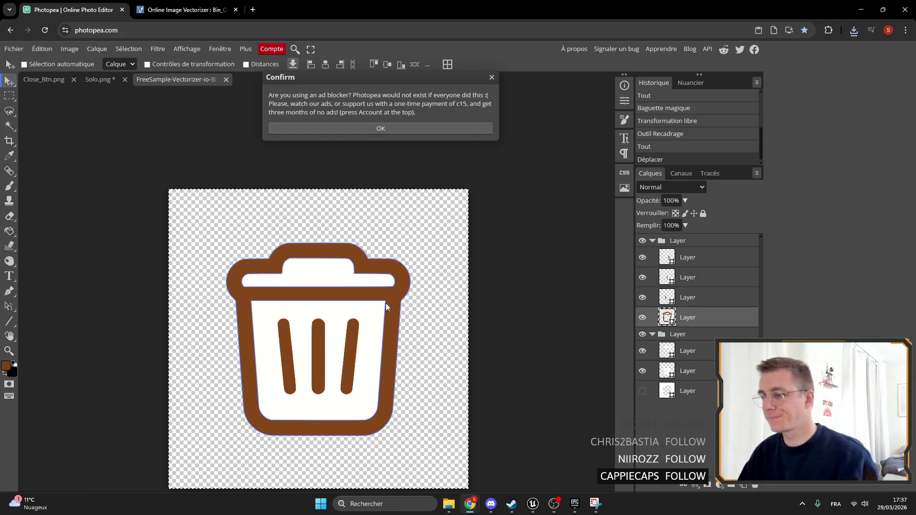
pyautogui.click(533, 504)
# Search 'bin' in the Content Browser and save the Bin_Outline texture.
pyautogui.scroll(-10, 529, 445)
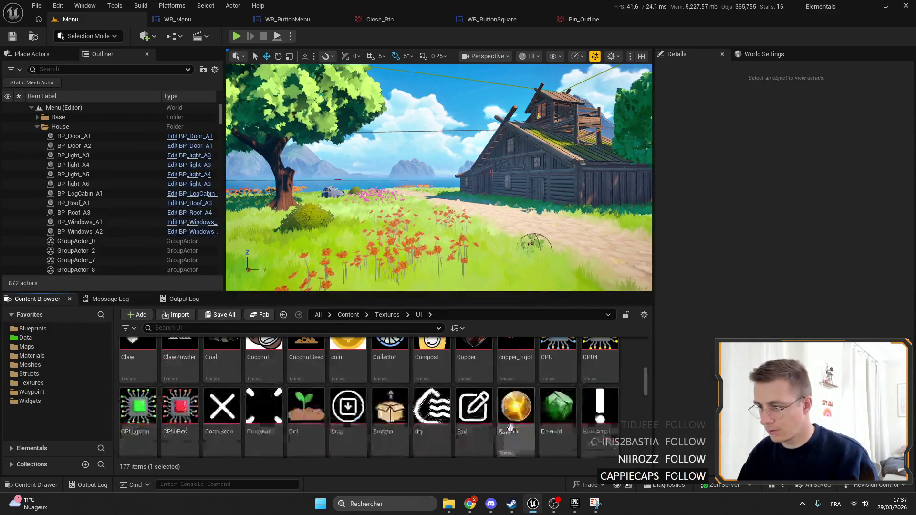
pyautogui.scroll(-15, 525, 440)
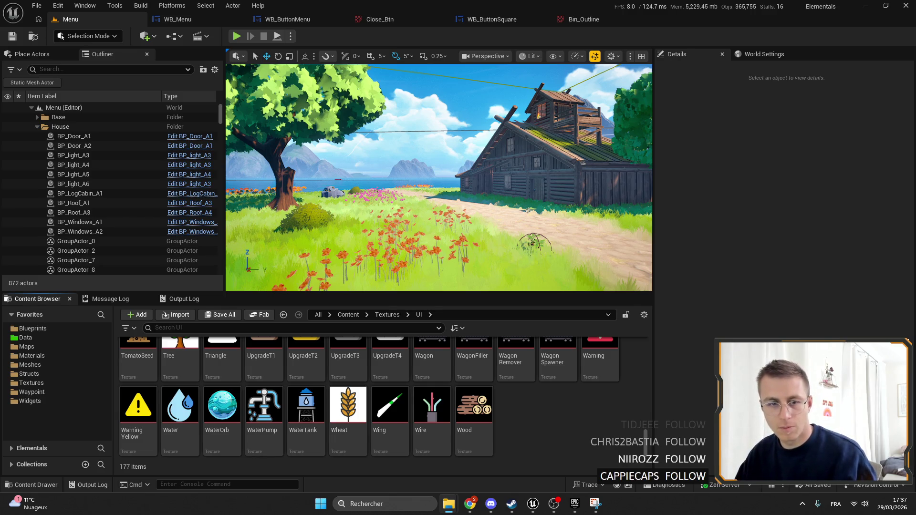
pyautogui.scroll(2, 534, 444)
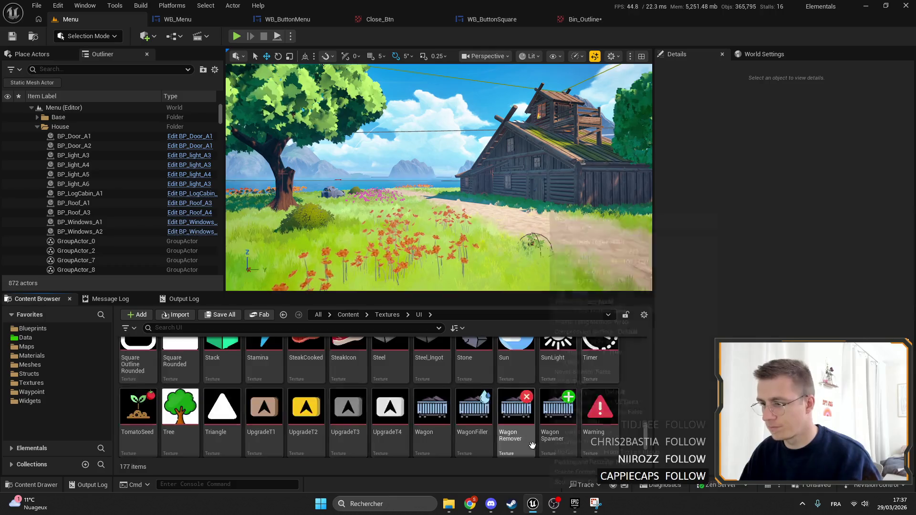
pyautogui.scroll(3, 533, 444)
pyautogui.scroll(-2, 358, 434)
pyautogui.scroll(10, 358, 433)
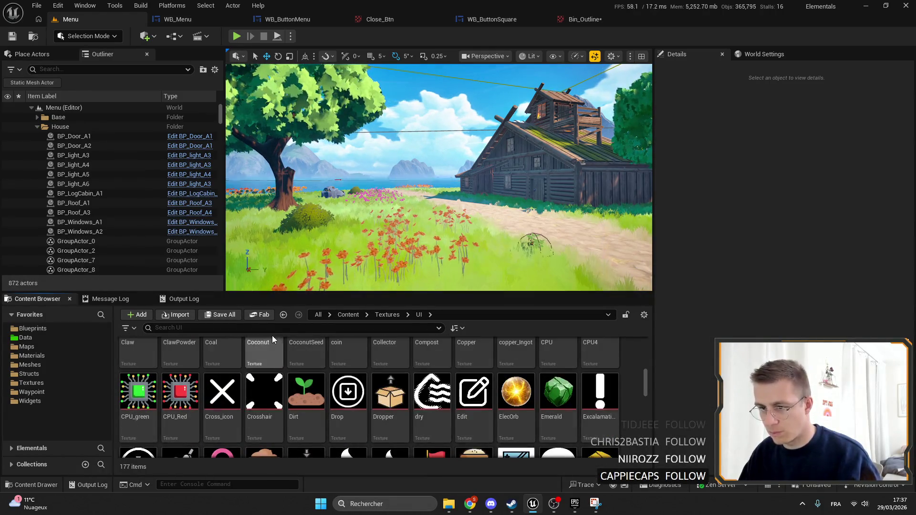
pyautogui.click(246, 328)
pyautogui.write('bi')
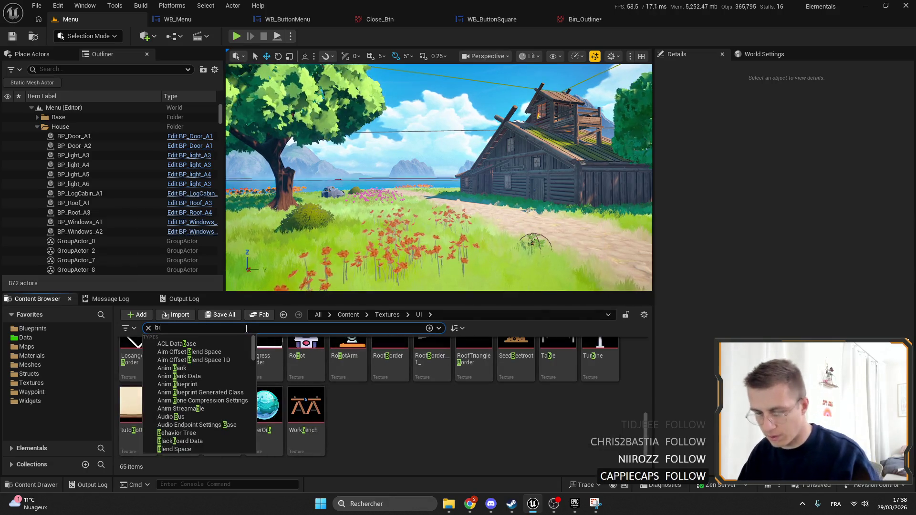
pyautogui.write('n')
pyautogui.click(179, 362)
pyautogui.hotkey('ctrl', 's')
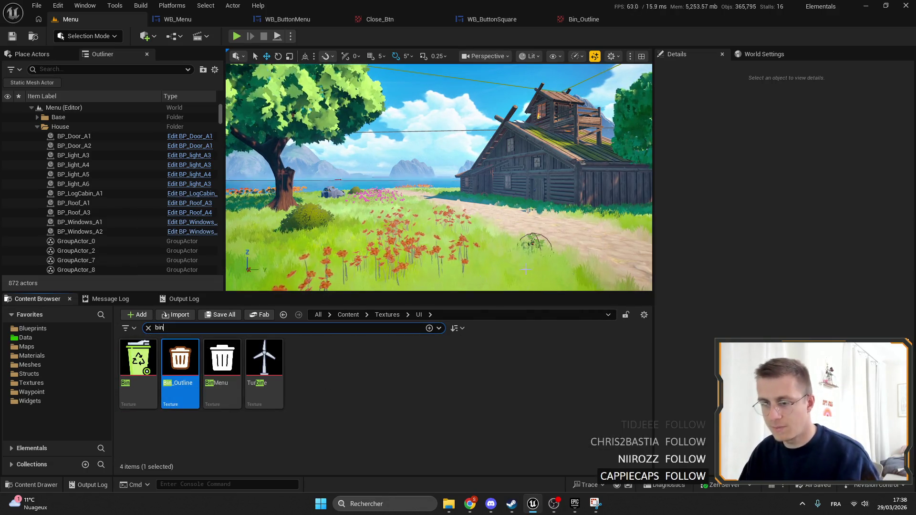
# Open Bin_Outline to check the 1501×1501 import, then return to the Menu level.
pyautogui.click(176, 367)
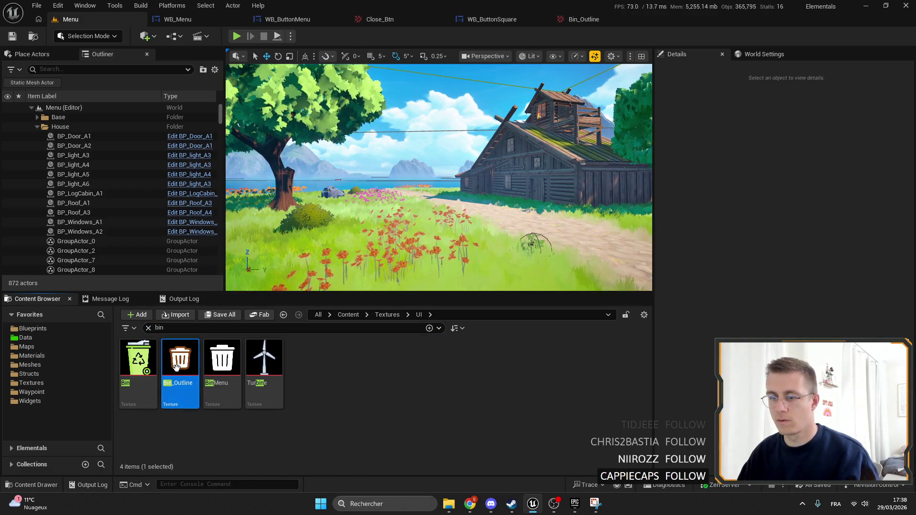
pyautogui.doubleClick(176, 367)
pyautogui.scroll(-10, 396, 196)
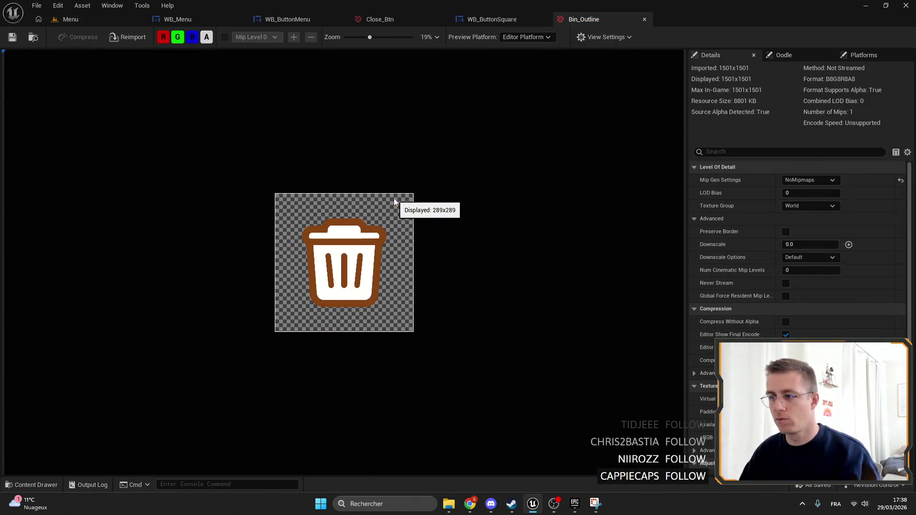
pyautogui.click(130, 17)
# Play-test the main menu fullscreen with F11, then stop the session.
pyautogui.click(237, 37)
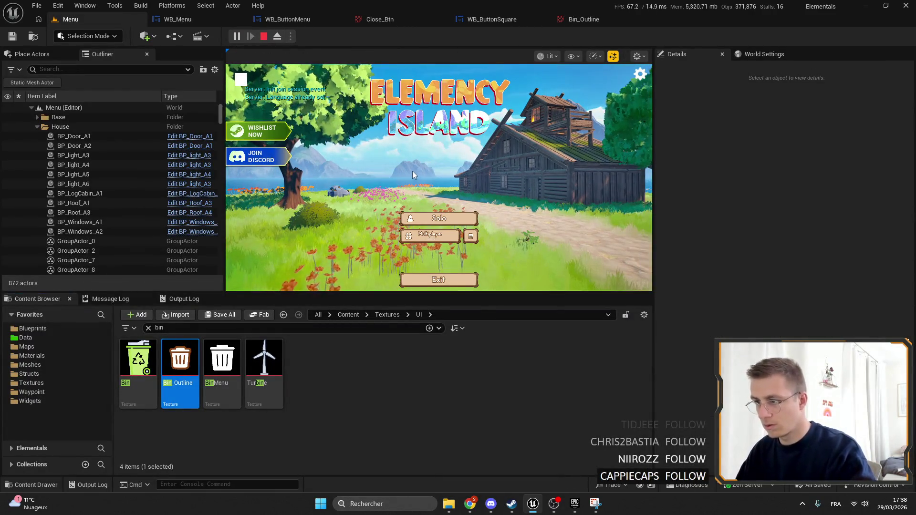
pyautogui.press('F11')
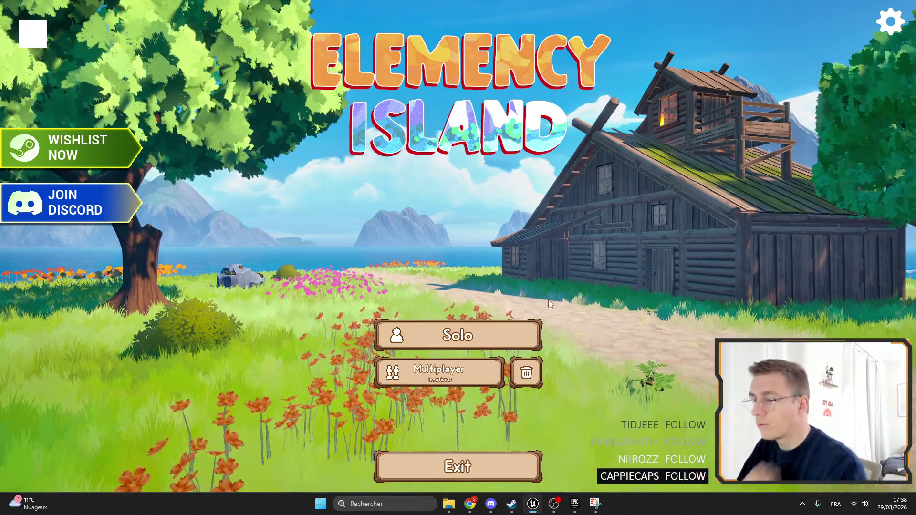
pyautogui.press('F11')
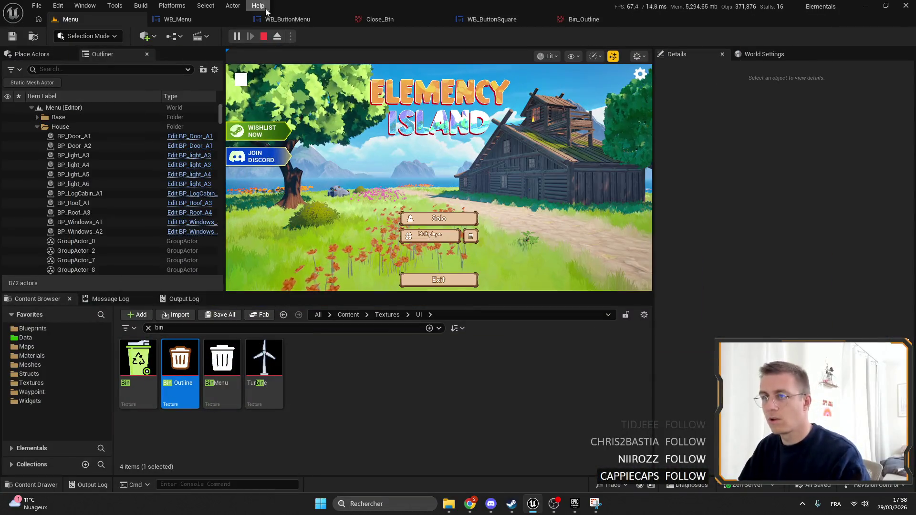
pyautogui.press('Escape')
# Launch the Ship build profile from the Project Launcher.
pyautogui.click(168, 6)
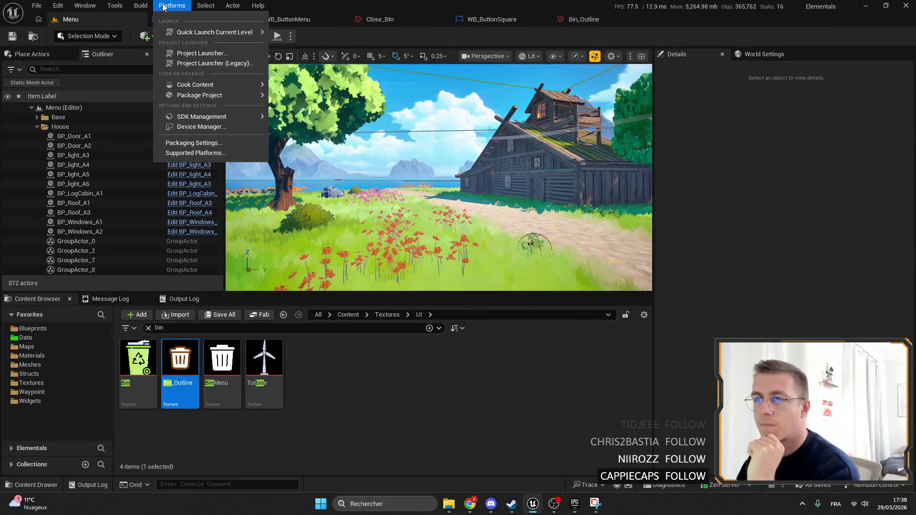
pyautogui.click(200, 53)
pyautogui.click(314, 210)
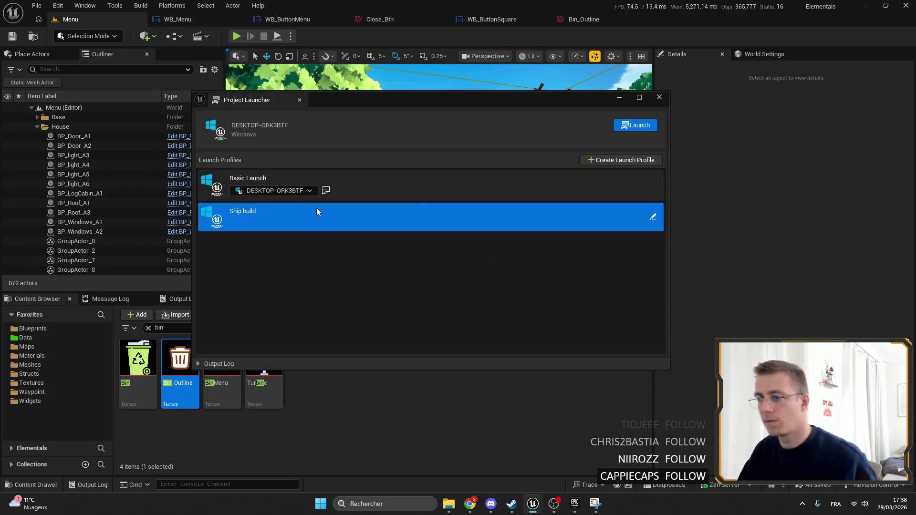
pyautogui.click(634, 126)
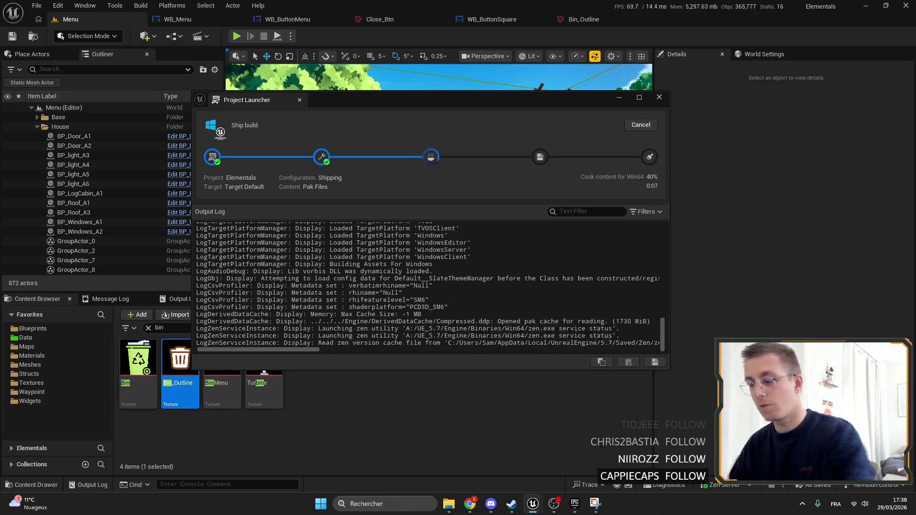
# Bring Photopea forward and zoom around the cleaned bin icon.
pyautogui.moveTo(470, 504)
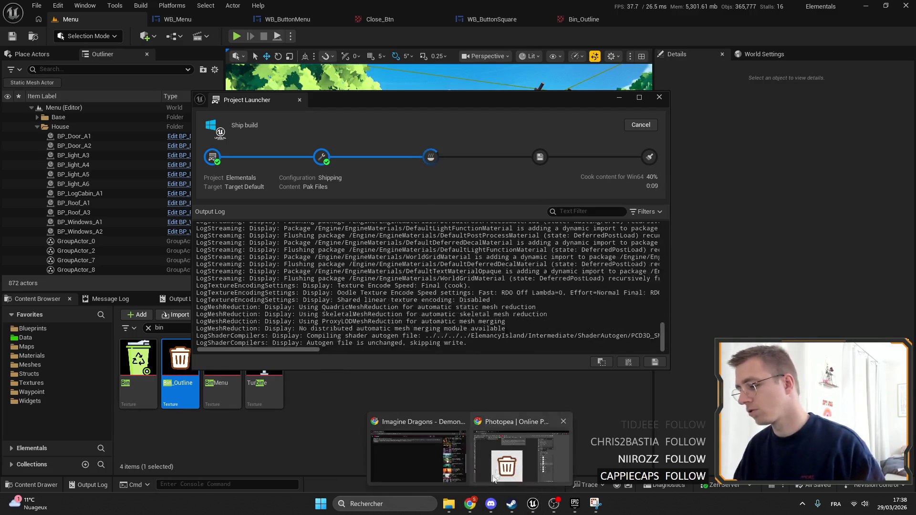
pyautogui.click(490, 480)
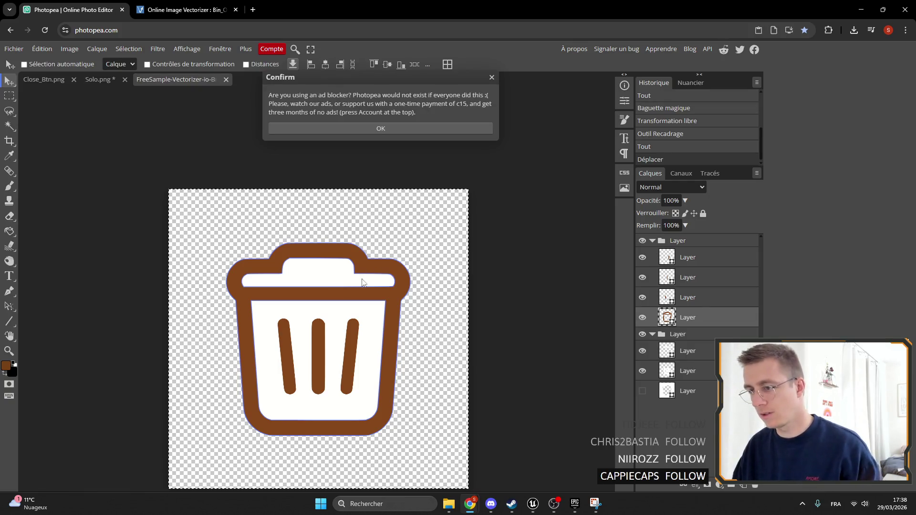
pyautogui.scroll(3, 310, 293)
pyautogui.scroll(-3, 311, 293)
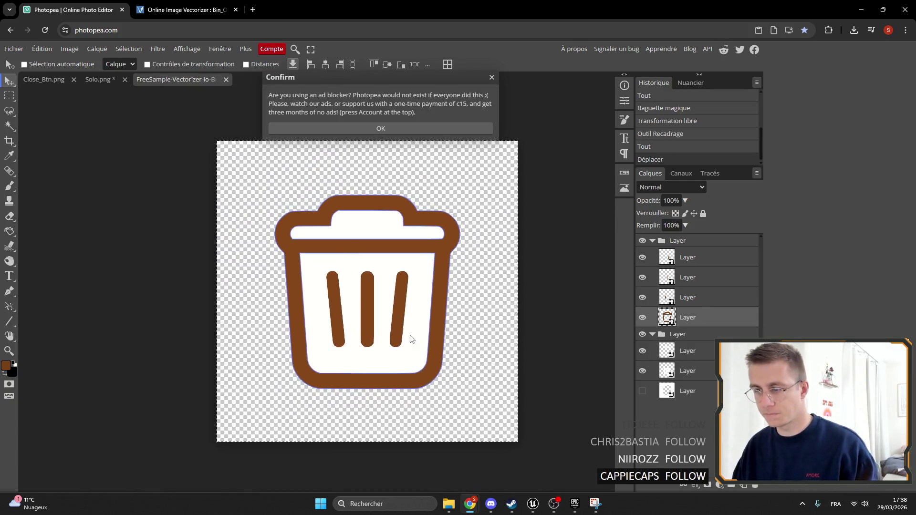
pyautogui.scroll(4, 300, 333)
pyautogui.scroll(-2, 300, 333)
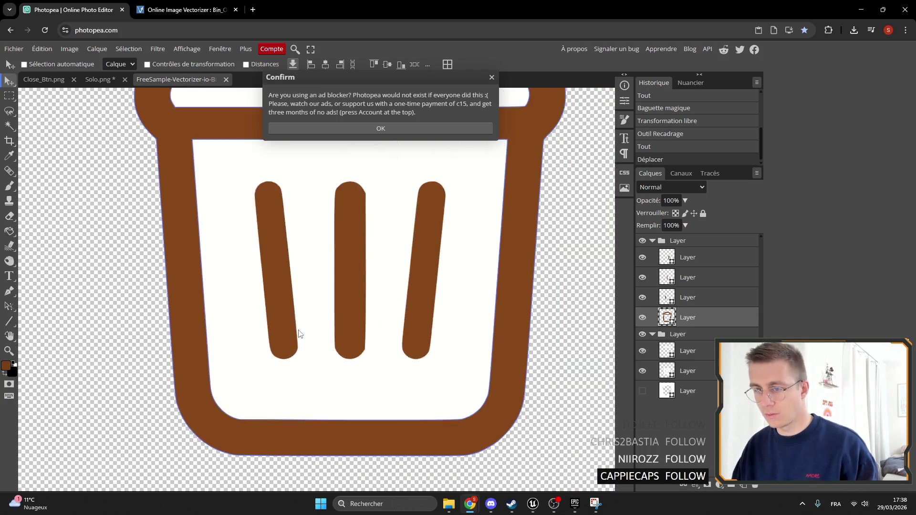
pyautogui.scroll(-2, 300, 333)
pyautogui.scroll(-1, 403, 407)
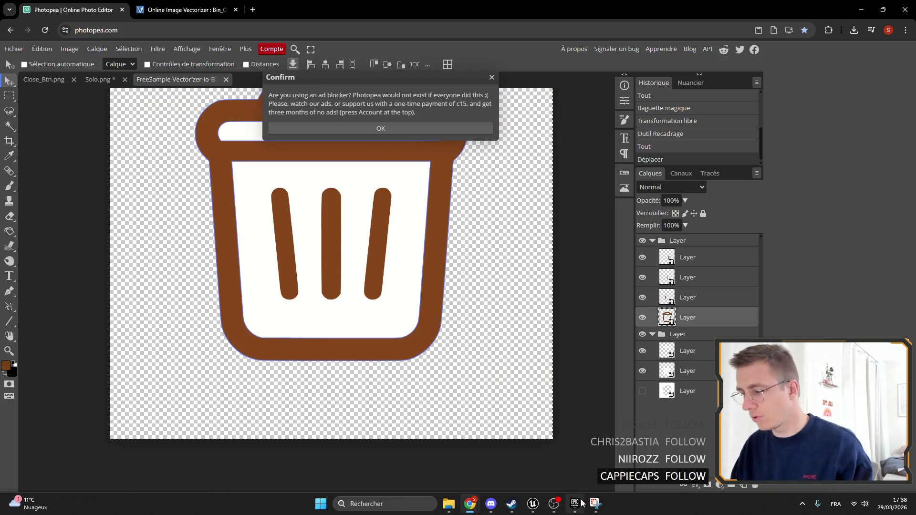
# Dismiss Photopea's ad-blocker notice and return to the Unreal editor.
pyautogui.click(578, 504)
pyautogui.click(576, 506)
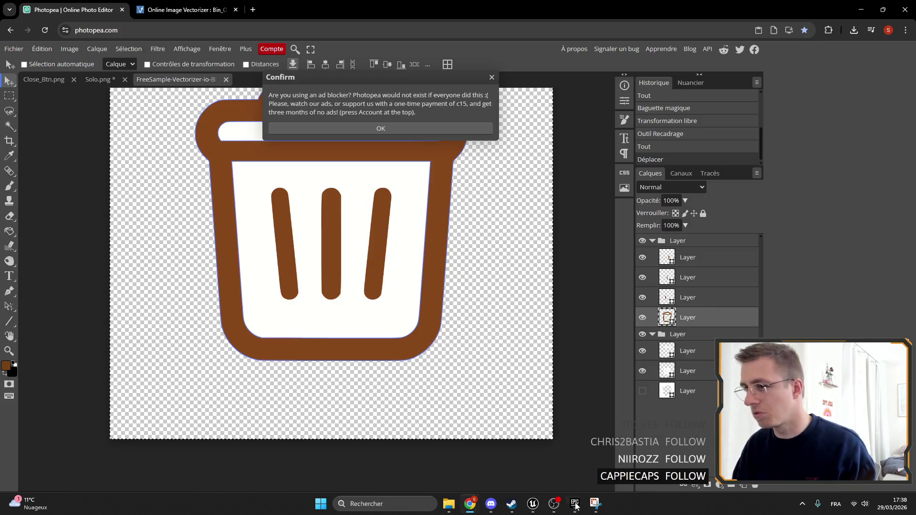
pyautogui.click(491, 78)
pyautogui.moveTo(533, 505)
pyautogui.click(574, 462)
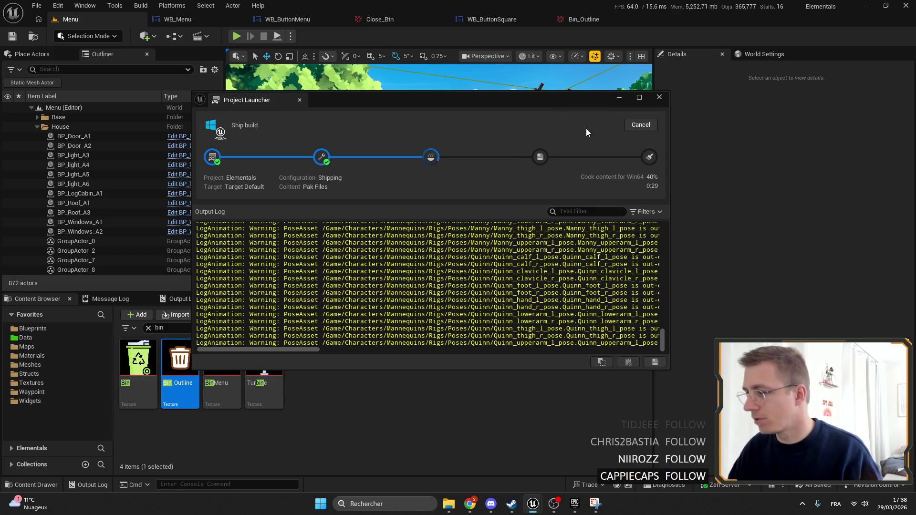
# Open WB_Menu, move the launch window aside, and select the bin button's background image.
pyautogui.click(182, 22)
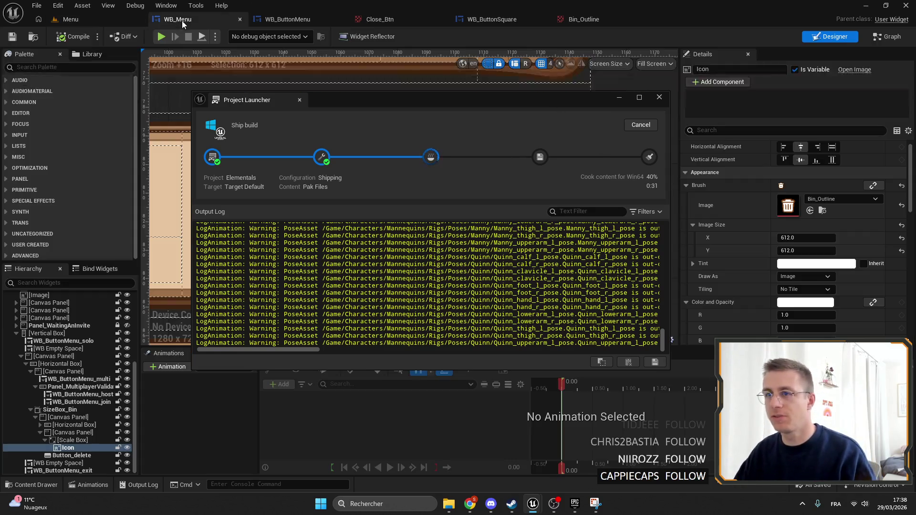
pyautogui.moveTo(439, 101)
pyautogui.mouseDown()
pyautogui.moveTo(485, 323)
pyautogui.moveTo(456, 404)
pyautogui.mouseUp()
pyautogui.scroll(-13, 572, 300)
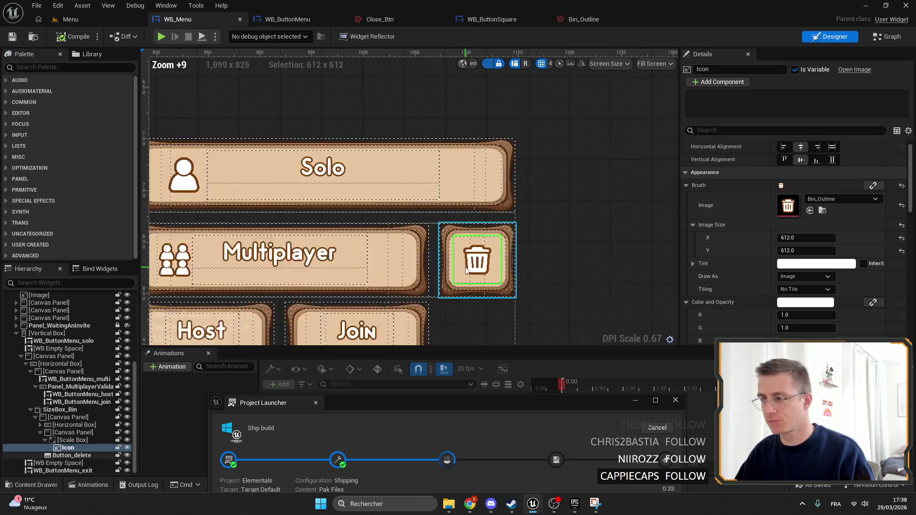
pyautogui.click(572, 300)
pyautogui.scroll(-6, 519, 280)
pyautogui.scroll(3, 522, 288)
pyautogui.scroll(-1, 502, 270)
pyautogui.scroll(-3, 504, 269)
# Clear the selection, centre the menu layout, and bring the launch progress window back.
pyautogui.click(655, 294)
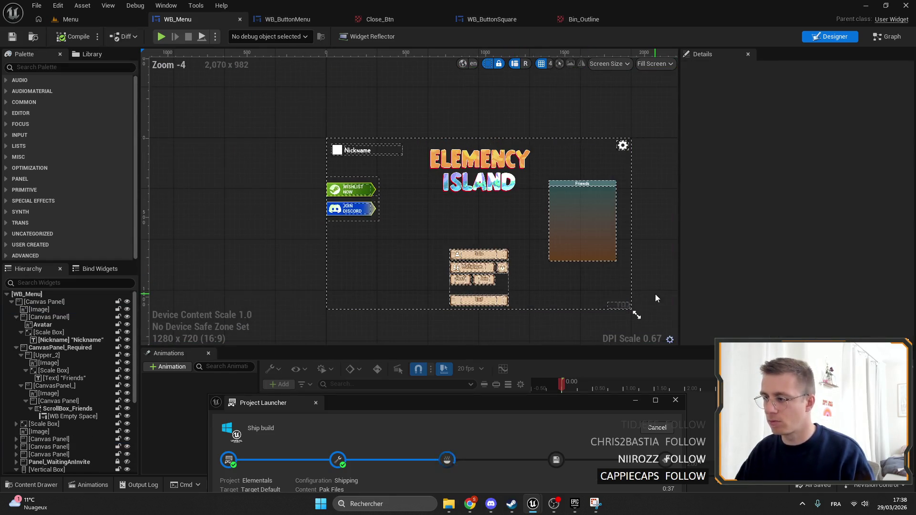
pyautogui.scroll(-6, 641, 293)
pyautogui.moveTo(641, 293)
pyautogui.mouseDown()
pyautogui.moveTo(460, 188)
pyautogui.moveTo(447, 189)
pyautogui.moveTo(491, 207)
pyautogui.mouseUp()
pyautogui.scroll(10, 448, 179)
pyautogui.scroll(15, 448, 179)
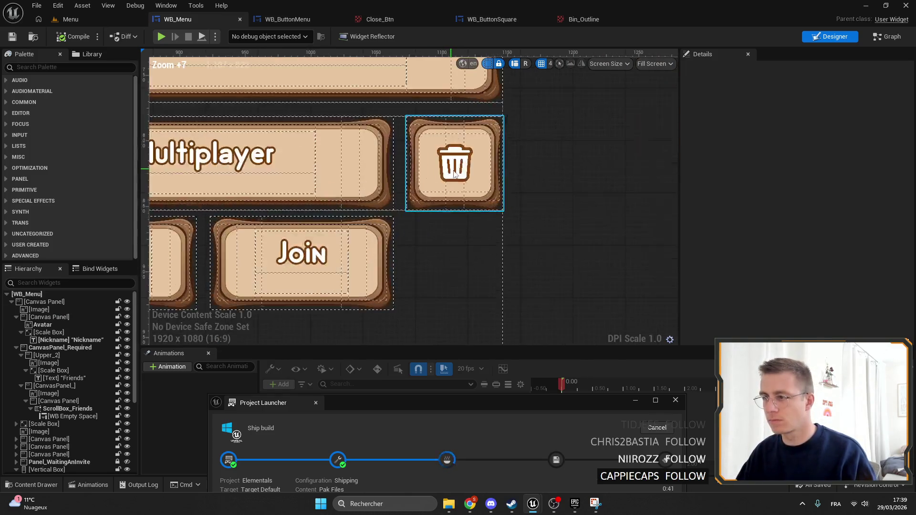
pyautogui.scroll(-15, 448, 242)
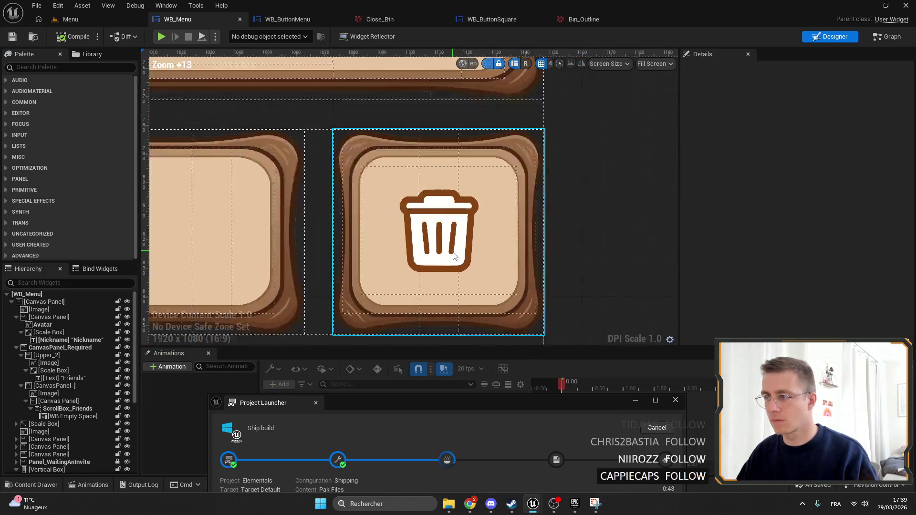
pyautogui.moveTo(467, 406)
pyautogui.mouseDown()
pyautogui.moveTo(468, 187)
pyautogui.moveTo(491, 109)
pyautogui.mouseUp()
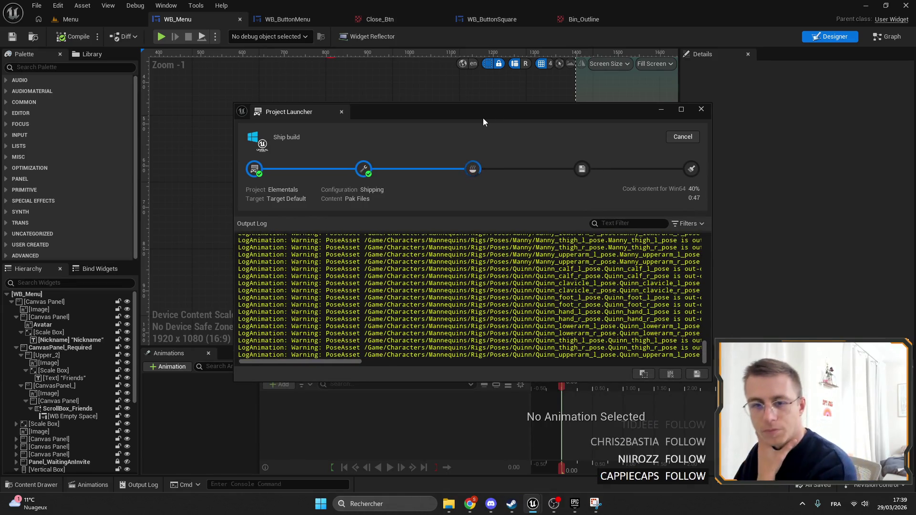
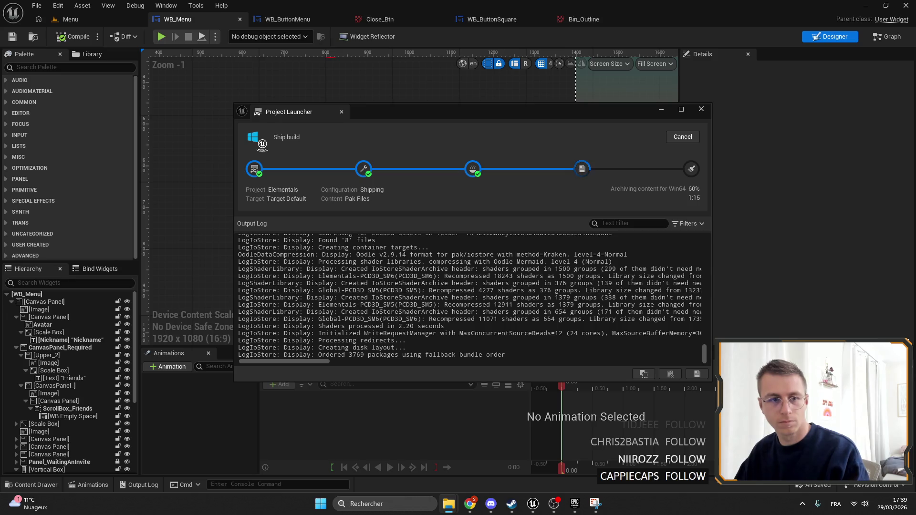
# Open the ElemancyIsland > Windows build folder in File Explorer and run Elementals.exe.
pyautogui.press('super+e')
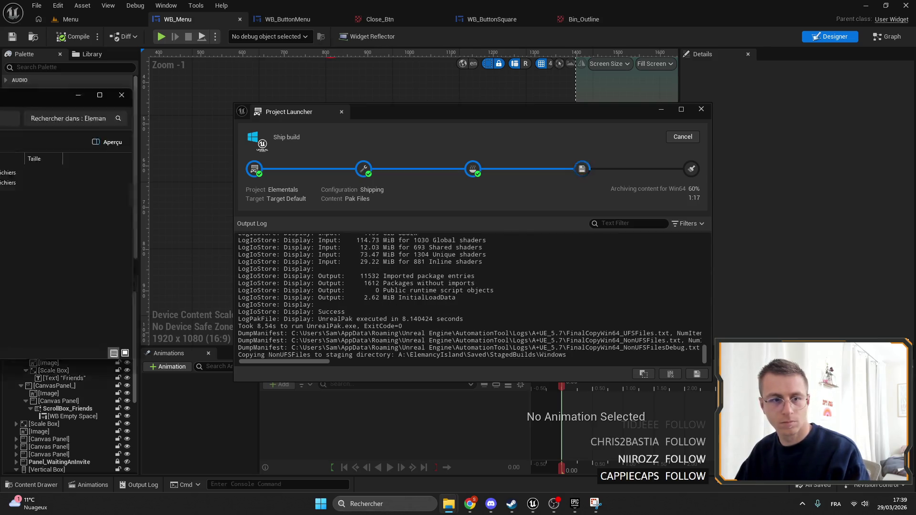
pyautogui.moveTo(569, 112); pyautogui.dragTo(689, 116)
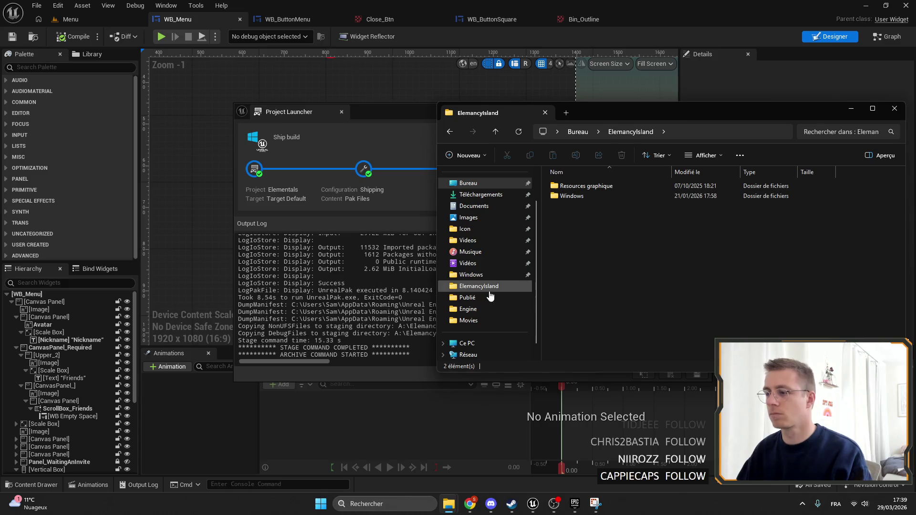
pyautogui.scroll(-1, 491, 295)
pyautogui.click(473, 251)
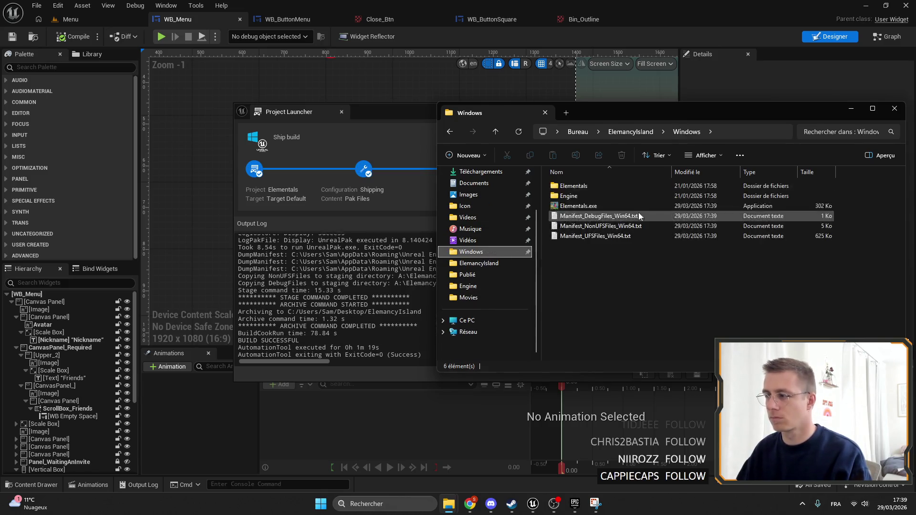
pyautogui.moveTo(666, 117)
pyautogui.mouseDown()
pyautogui.moveTo(534, 254)
pyautogui.moveTo(562, 139)
pyautogui.mouseUp()
pyautogui.click(478, 232)
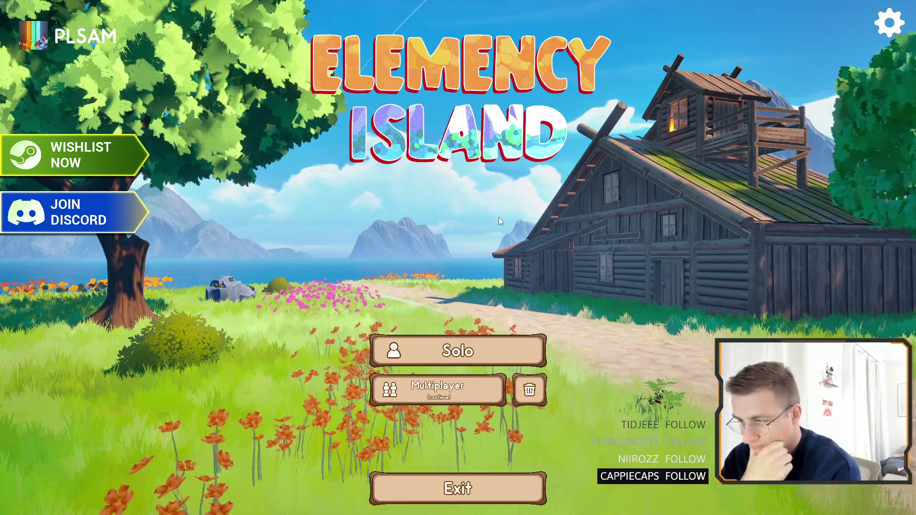
# Window and quit the running game with Alt+F4, then close the Explorer and launcher windows.
pyautogui.hotkey('alt', 'Return')
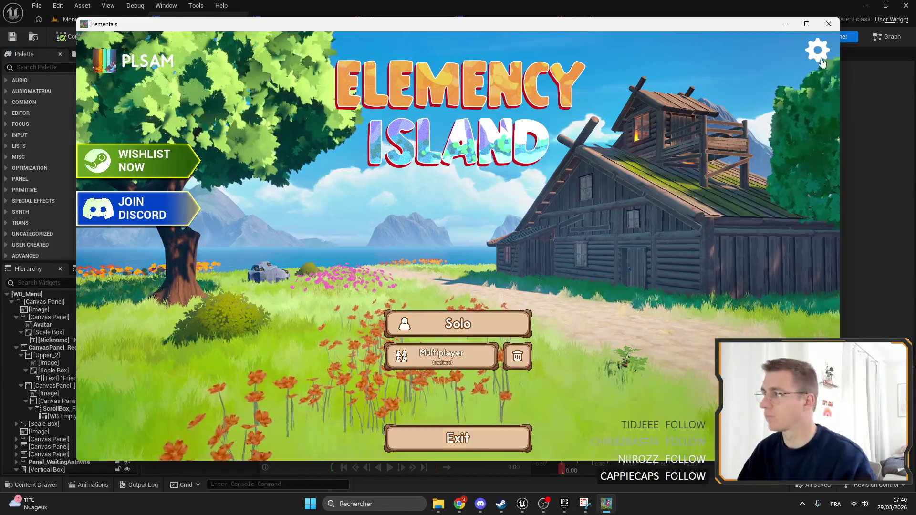
pyautogui.hotkey('alt', 'F4')
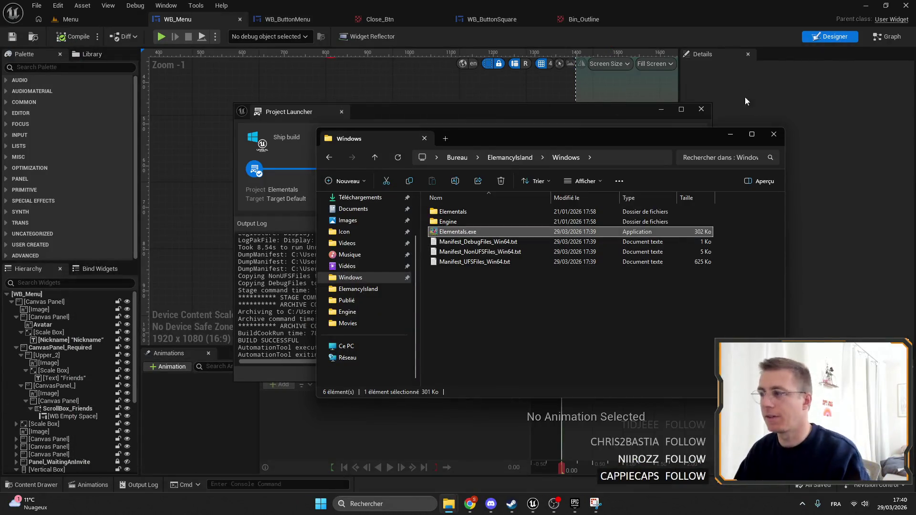
pyautogui.click(747, 100)
pyautogui.click(701, 109)
pyautogui.scroll(-5, 292, 133)
pyautogui.rightClick(272, 125)
pyautogui.press('Escape')
pyautogui.scroll(-2, 441, 214)
pyautogui.scroll(6, 437, 200)
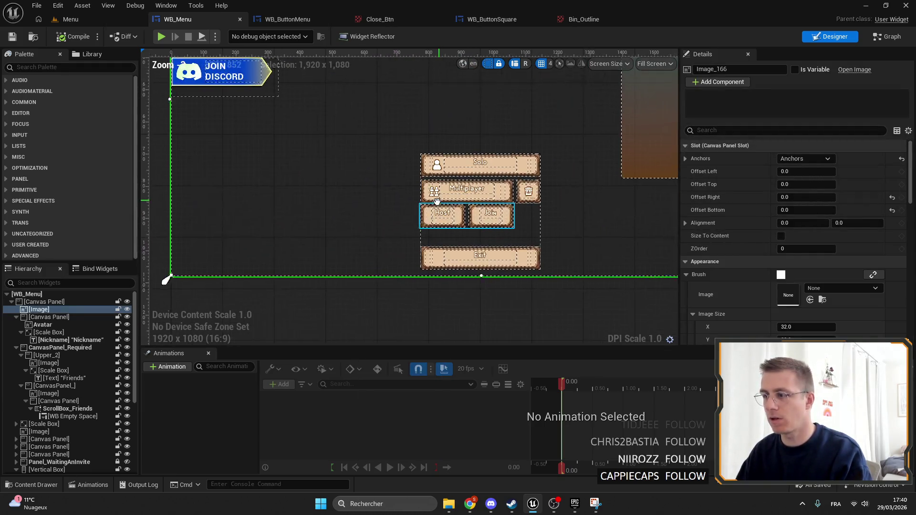
# Paste a copy of the bin Icon onto the root Canvas Panel and enlarge it to about 441x383.
pyautogui.click(527, 197)
pyautogui.click(76, 447)
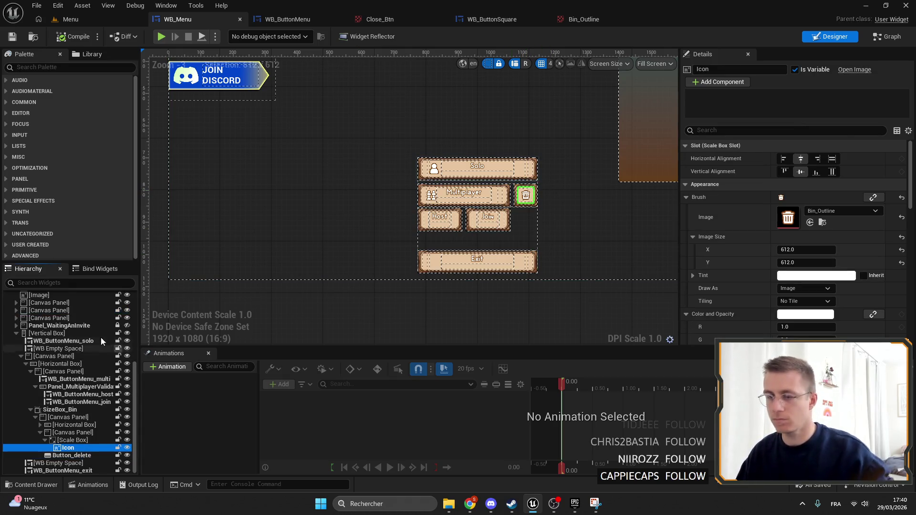
pyautogui.scroll(6, 48, 342)
pyautogui.click(47, 303)
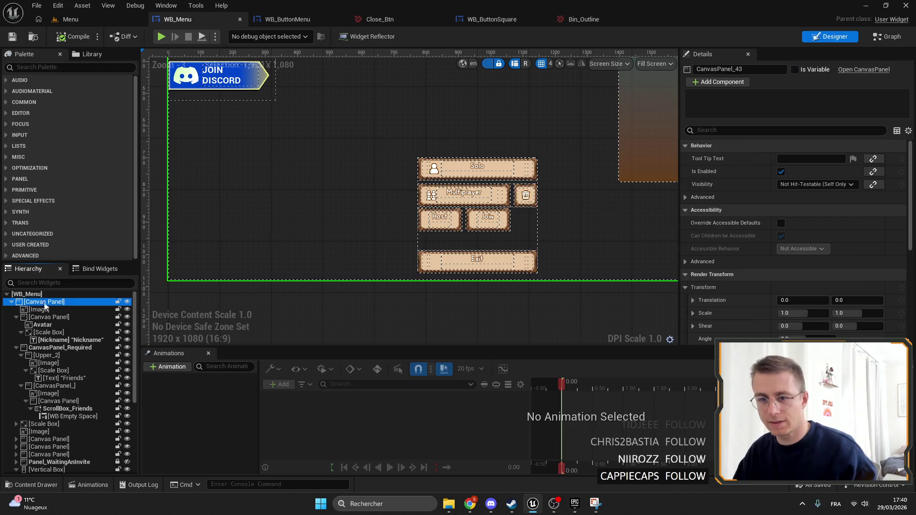
pyautogui.hotkey('ctrl', 'v')
pyautogui.scroll(2, 354, 85)
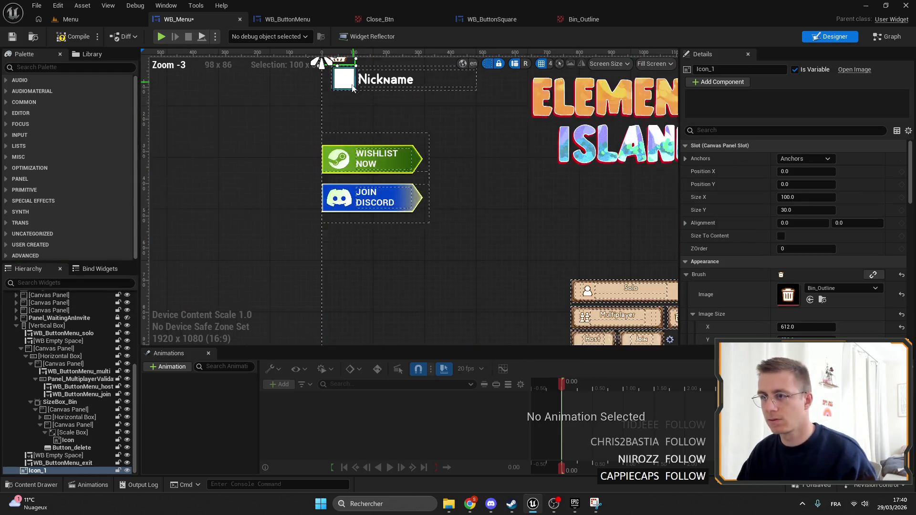
pyautogui.moveTo(345, 119)
pyautogui.mouseDown()
pyautogui.moveTo(468, 238)
pyautogui.moveTo(432, 196)
pyautogui.moveTo(415, 195)
pyautogui.moveTo(366, 286)
pyautogui.moveTo(472, 231)
pyautogui.moveTo(448, 205)
pyautogui.moveTo(439, 204)
pyautogui.moveTo(435, 245)
pyautogui.mouseUp()
# Duplicate the bin image four times, repositioning the copies side by side.
pyautogui.hotkey('ctrl', 'd')
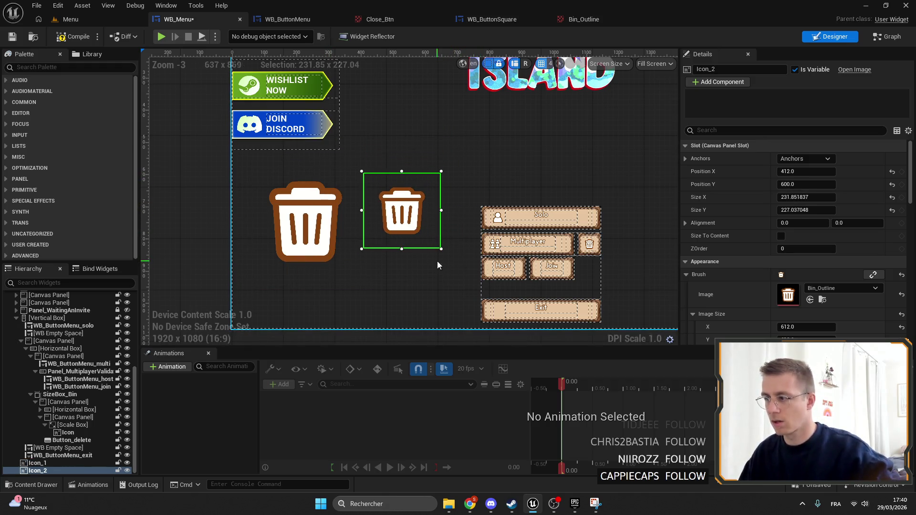
pyautogui.hotkey('ctrl', 'd')
pyautogui.moveTo(443, 241)
pyautogui.mouseDown()
pyautogui.moveTo(499, 224)
pyautogui.moveTo(482, 199)
pyautogui.moveTo(447, 206)
pyautogui.moveTo(406, 273)
pyautogui.mouseUp()
pyautogui.hotkey('ctrl', 'd')
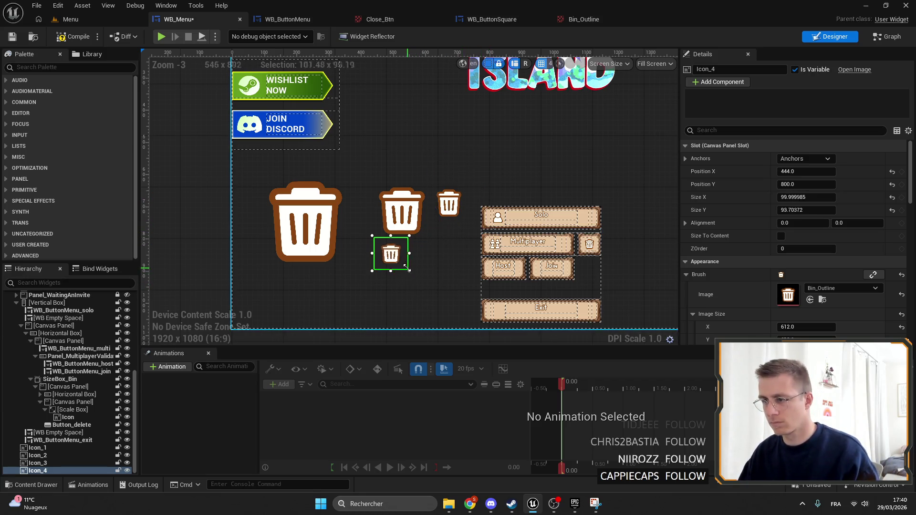
pyautogui.hotkey('ctrl', 'd')
pyautogui.moveTo(392, 258); pyautogui.dragTo(441, 249)
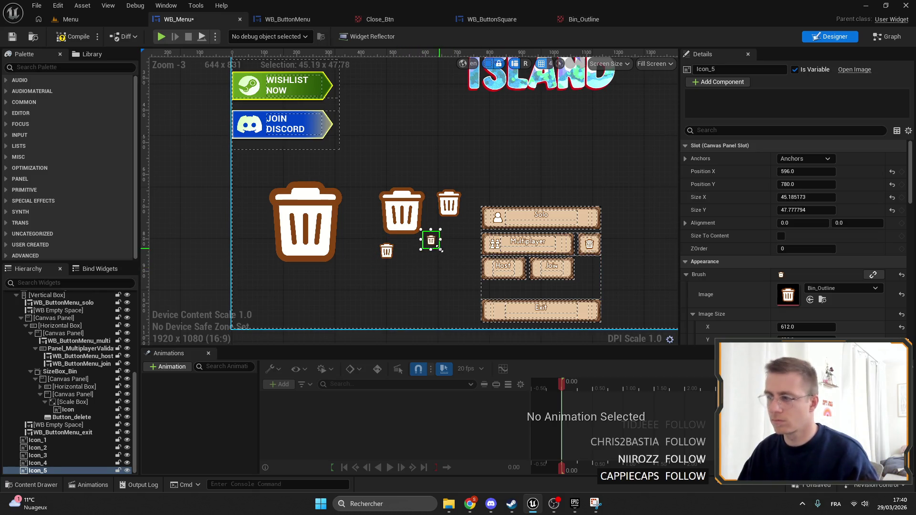
# Compile and save WB_Menu, then play the Menu level.
pyautogui.scroll(8, 424, 258)
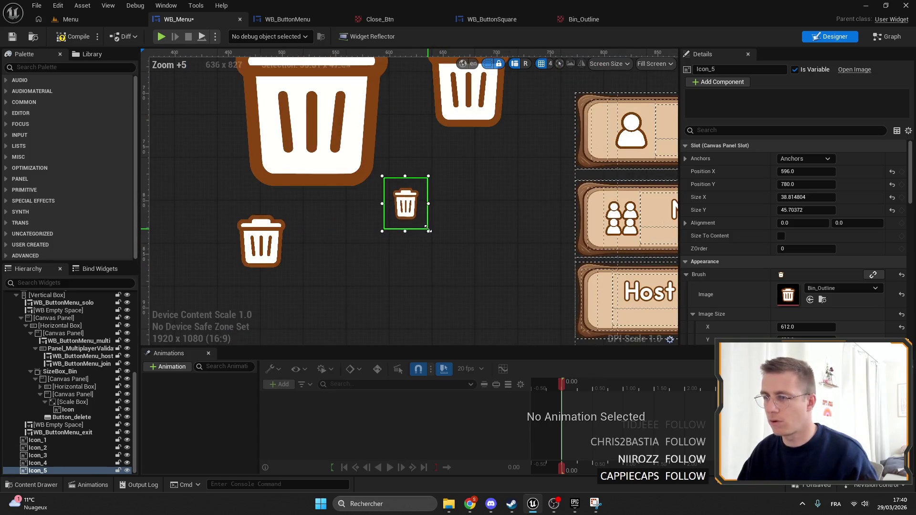
pyautogui.click(11, 36)
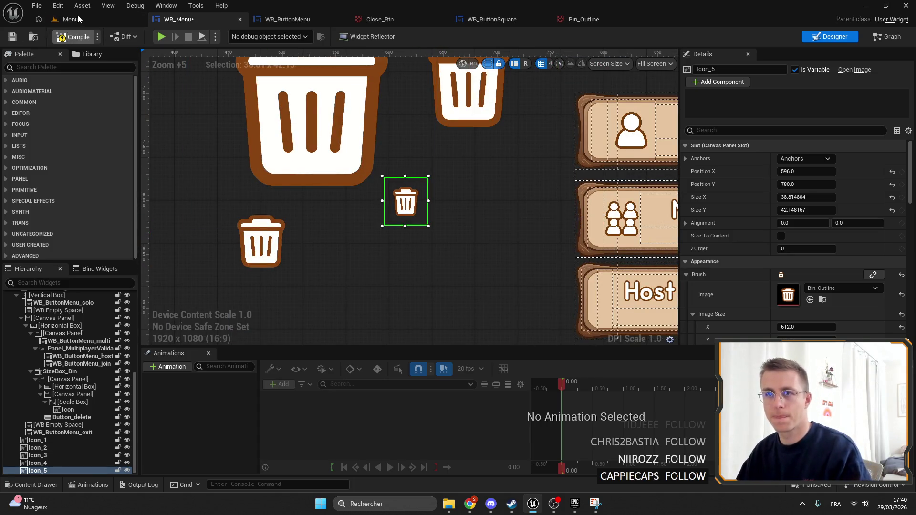
pyautogui.click(70, 19)
pyautogui.click(236, 36)
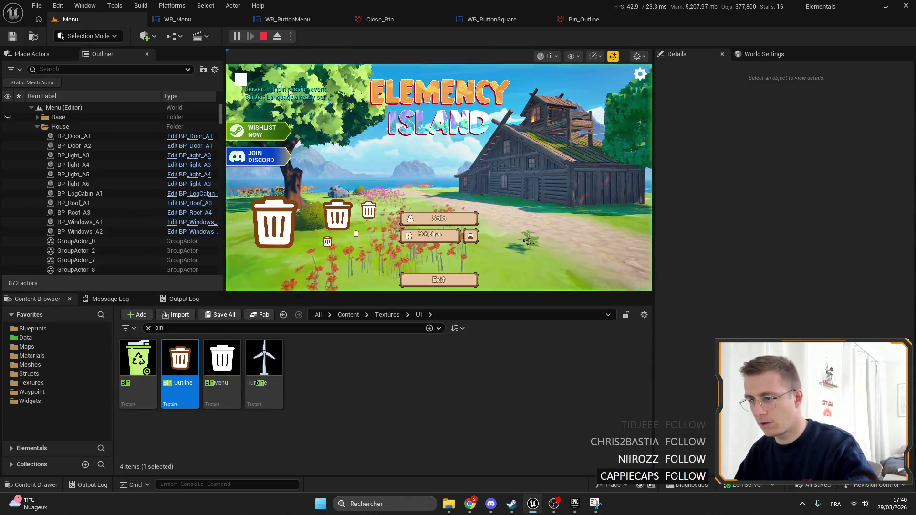
# Toggle the play view fullscreen with F11 to compare bins, then stop and reopen WB_Menu.
pyautogui.press('F11')
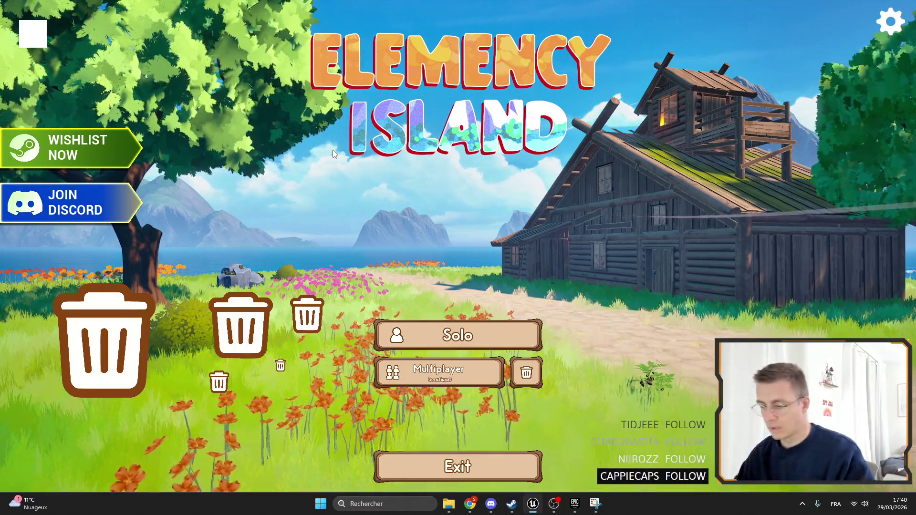
pyautogui.press('F11')
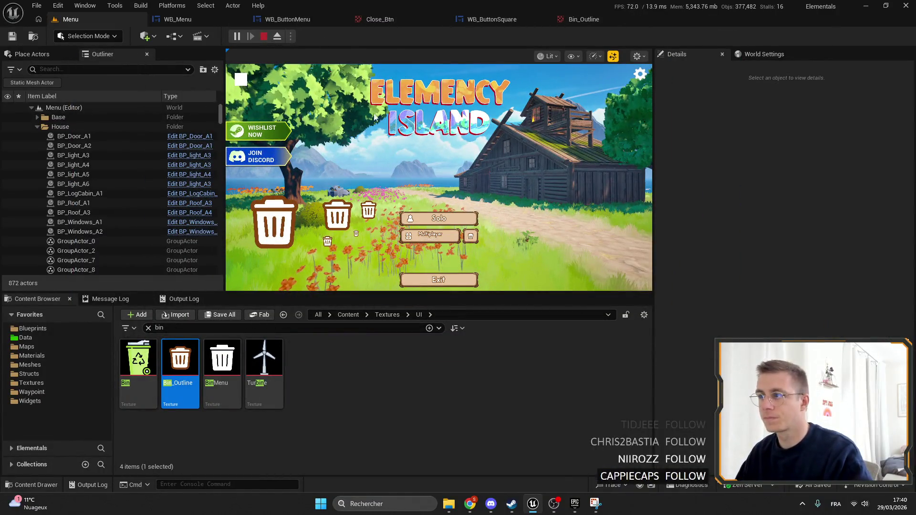
pyautogui.press('Escape')
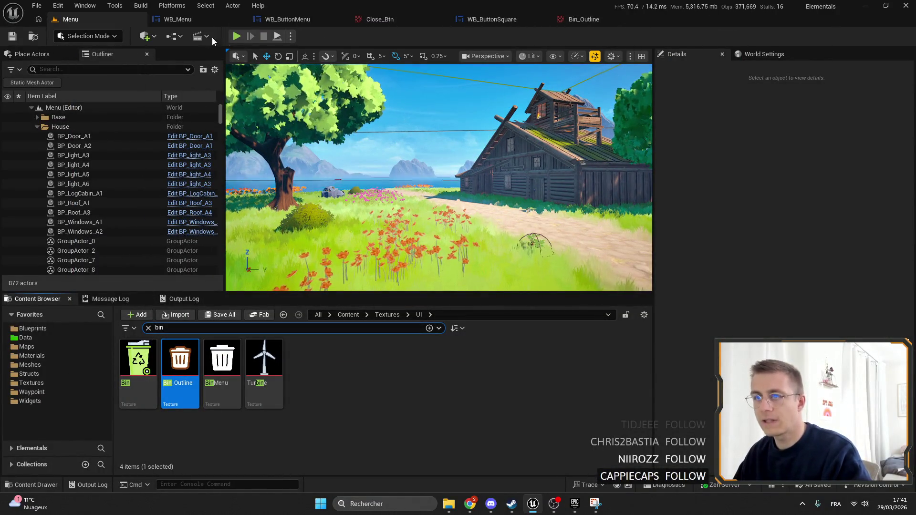
pyautogui.click(177, 19)
pyautogui.scroll(-6, 368, 249)
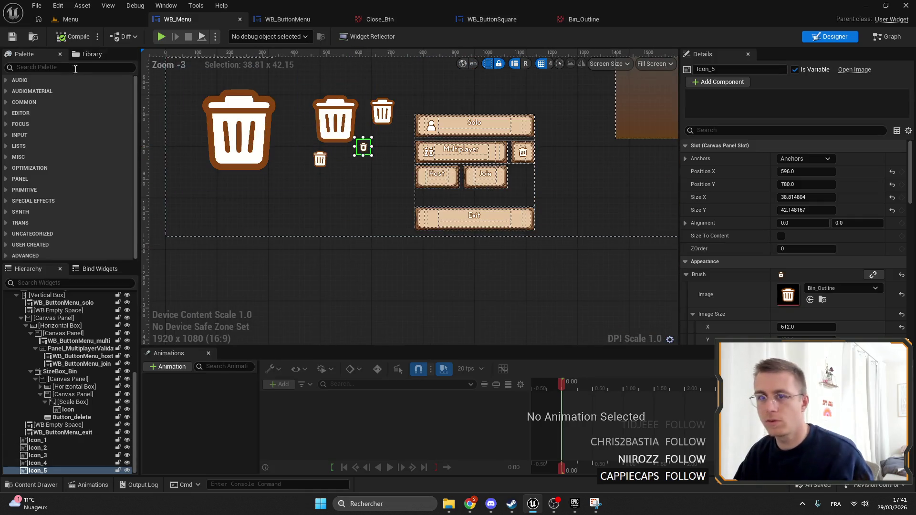
# Search the widget Palette for 'close'.
pyautogui.click(61, 69)
pyautogui.write('ci')
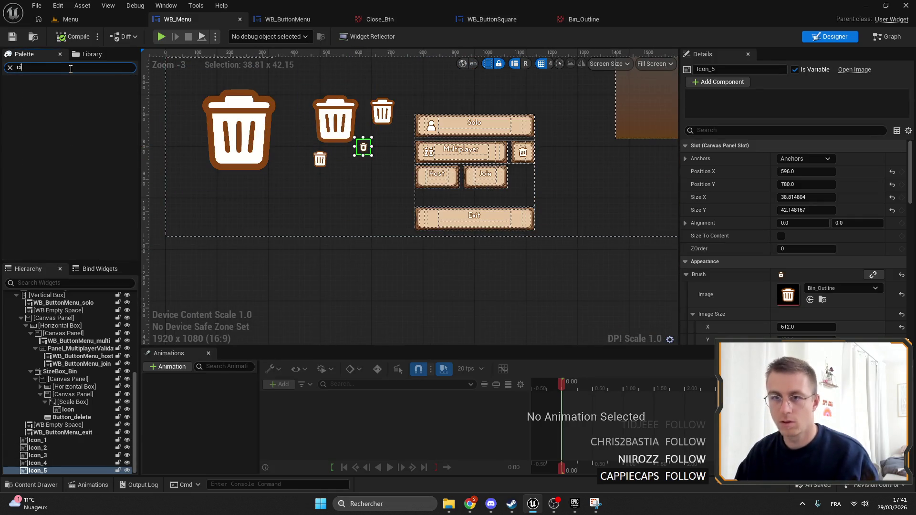
pyautogui.press('BackSpace')
pyautogui.write('o')
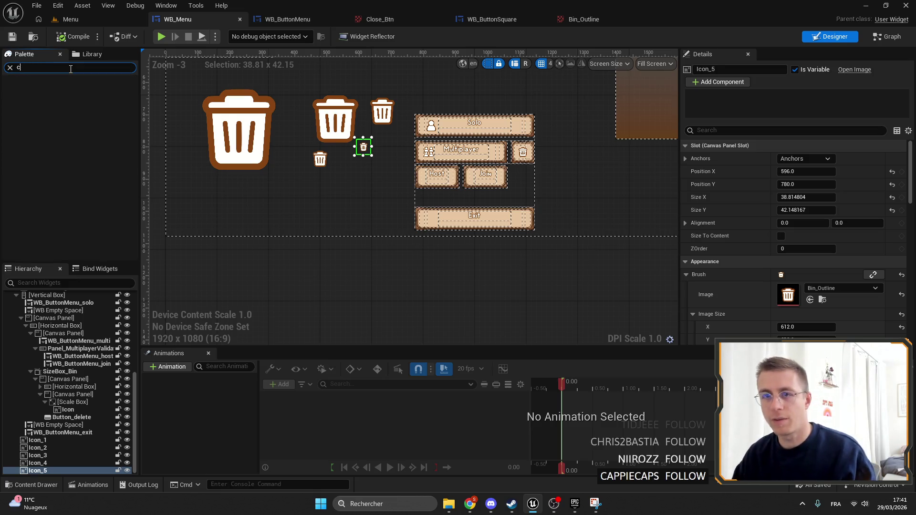
pyautogui.press('BackSpace')
pyautogui.write('lose')
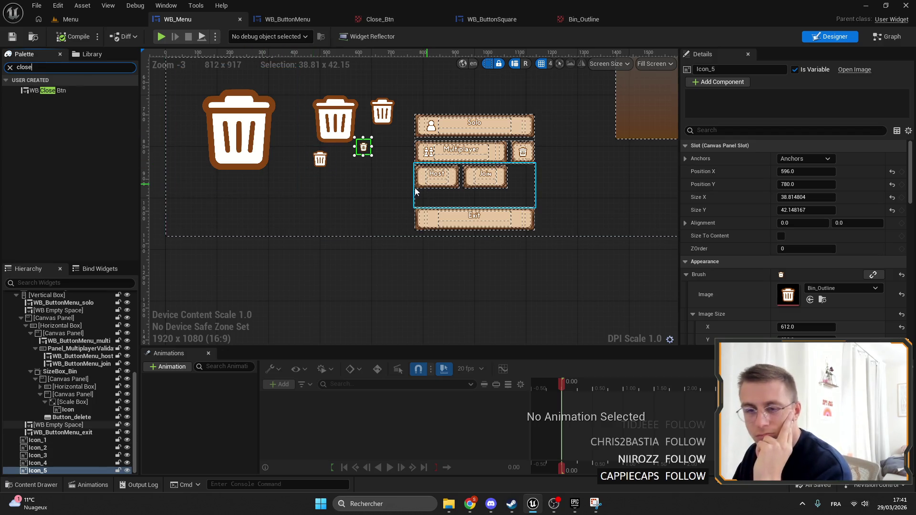
# Drag WB_Close_Btn onto the canvas beside the small bin icons, sized 84 by 100.8.
pyautogui.scroll(10, 474, 157)
pyautogui.hscroll(-5, 312, 146)
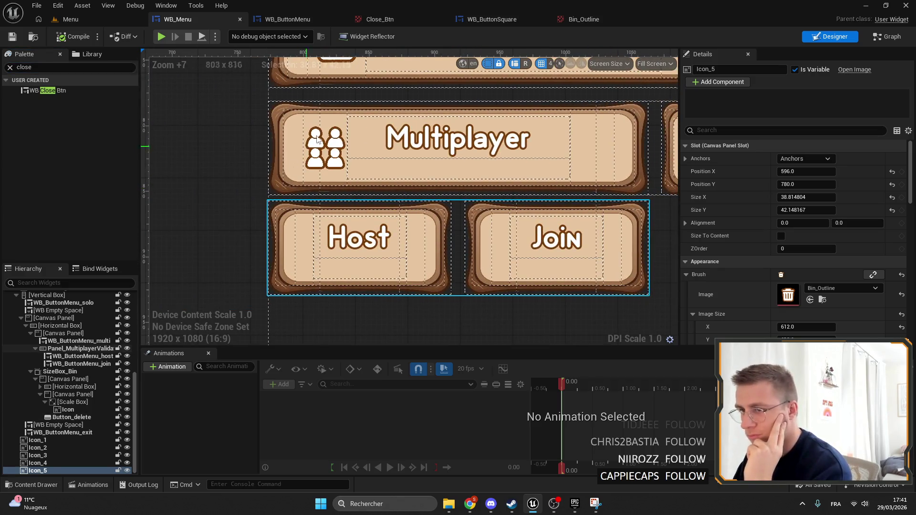
pyautogui.scroll(3, 309, 175)
pyautogui.hscroll(3, 309, 175)
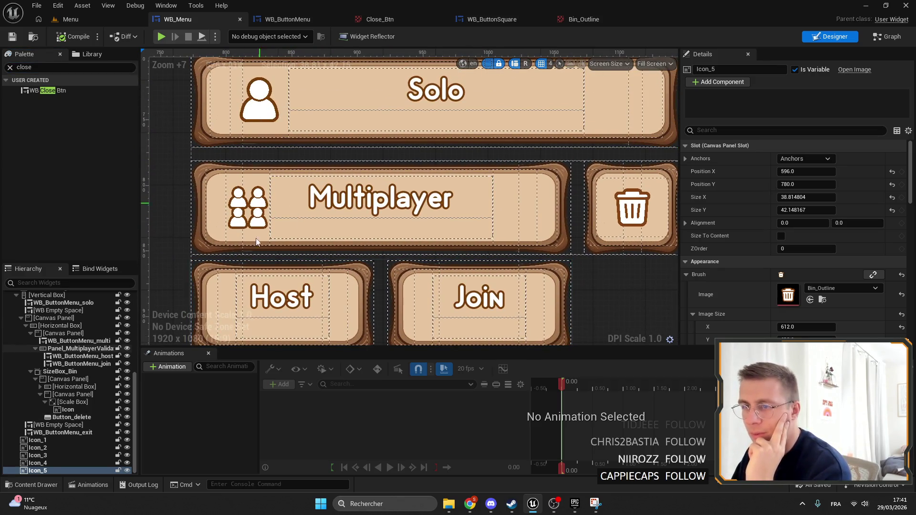
pyautogui.scroll(-6, 640, 229)
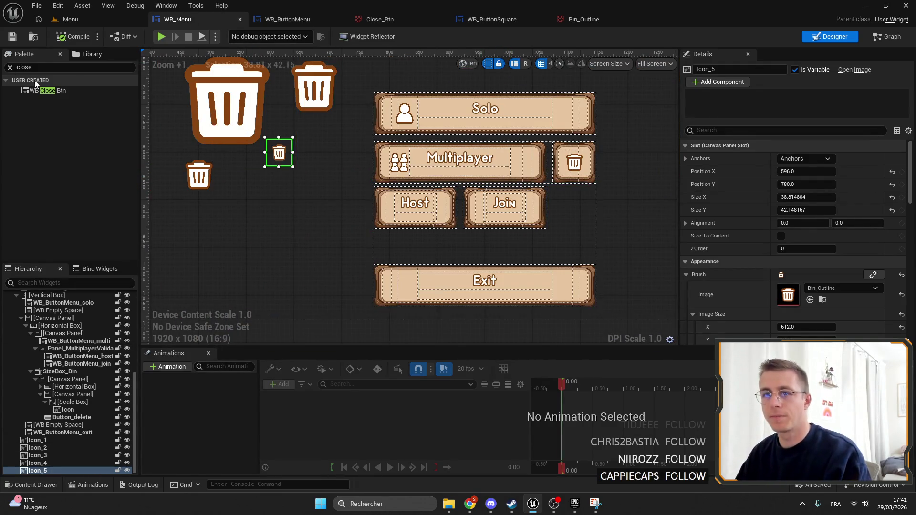
pyautogui.moveTo(253, 243)
pyautogui.mouseDown()
pyautogui.moveTo(297, 262)
pyautogui.moveTo(335, 148)
pyautogui.mouseUp()
pyautogui.scroll(10, 308, 124)
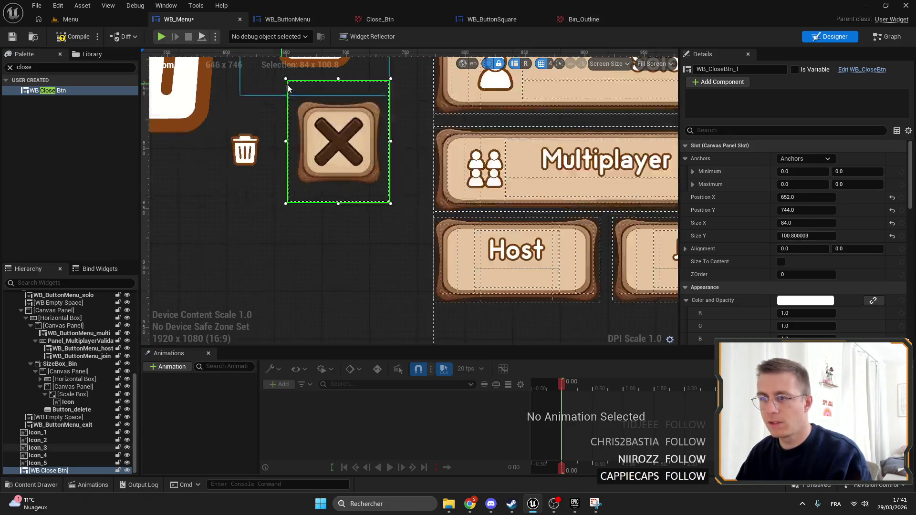
pyautogui.scroll(-7, 308, 123)
pyautogui.click(77, 20)
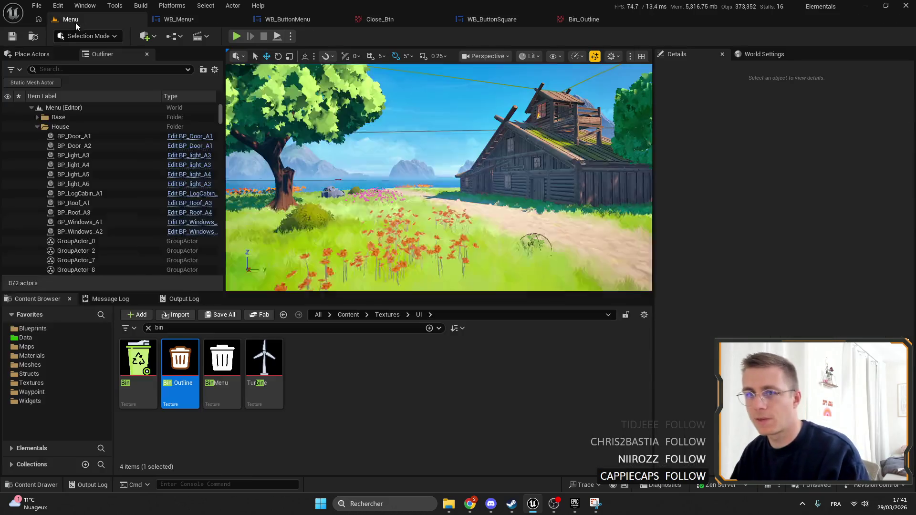
# Save WB_Menu, then play the Menu level and view the bins fullscreen with F11.
pyautogui.click(190, 21)
pyautogui.click(14, 37)
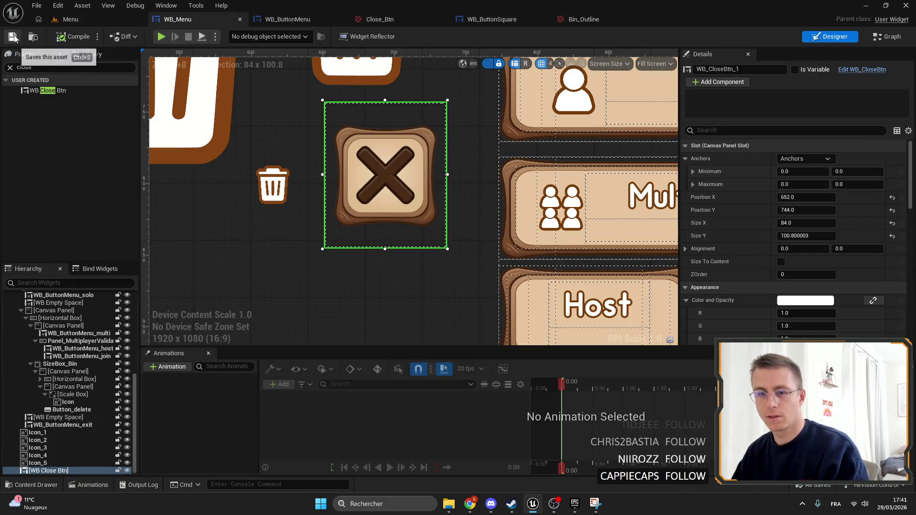
pyautogui.click(87, 22)
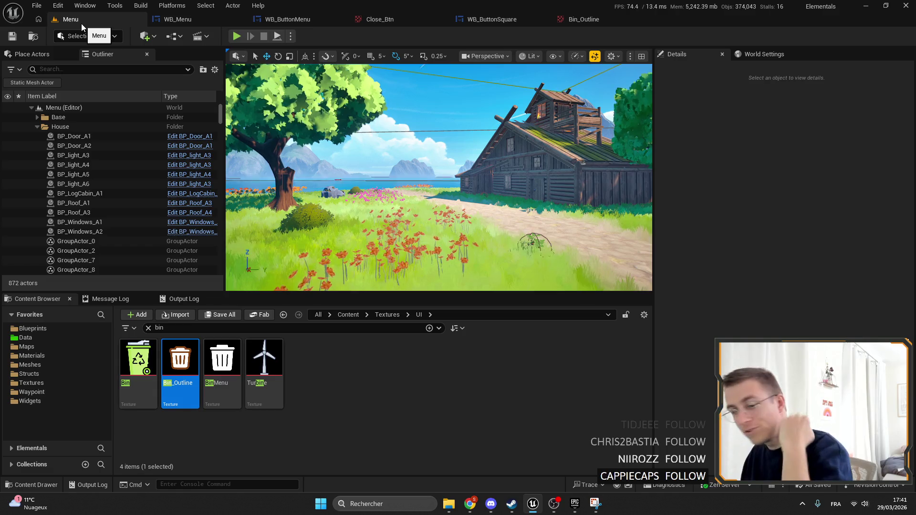
pyautogui.click(237, 39)
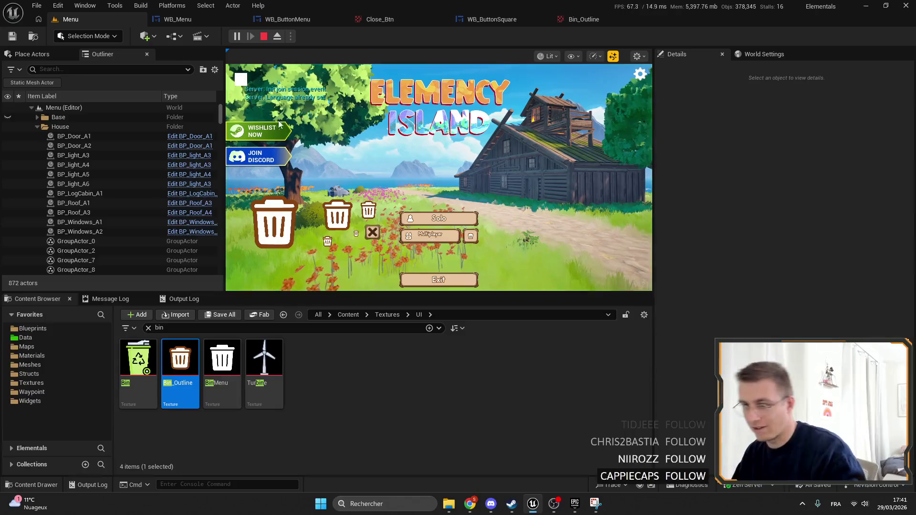
pyautogui.press('F11')
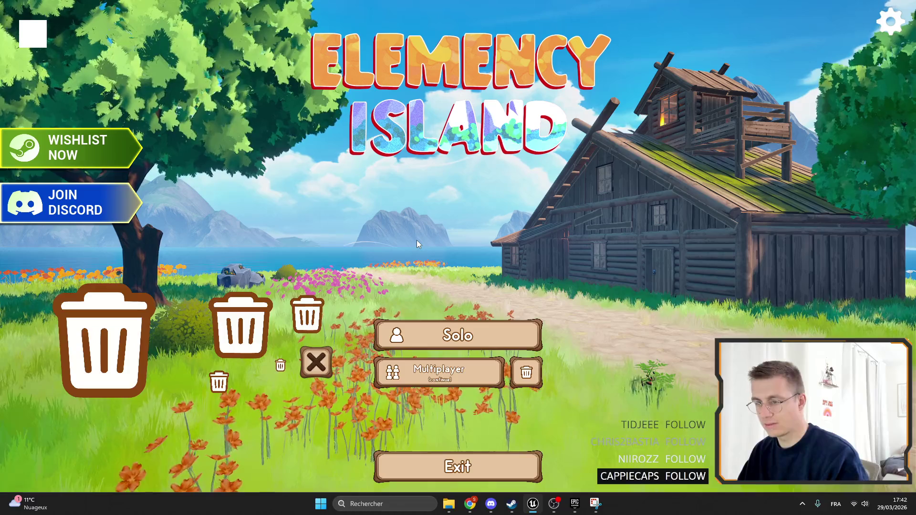
pyautogui.press('F11')
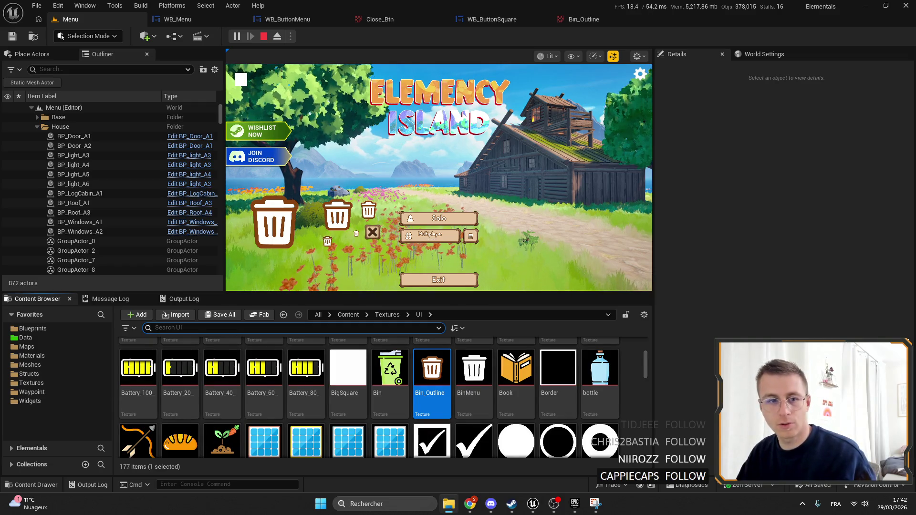
# Find the Close_Btn texture in the Panel folder and copy its name.
pyautogui.moveTo(421, 370); pyautogui.dragTo(419, 372)
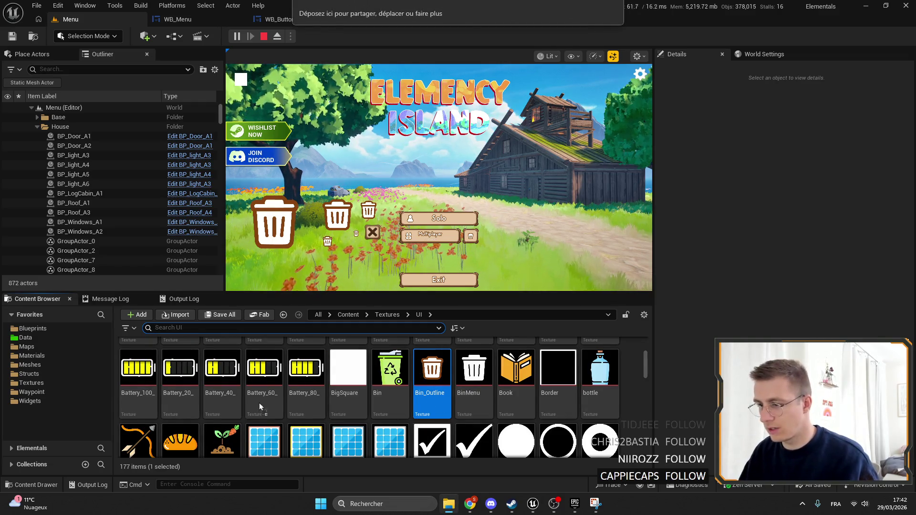
pyautogui.scroll(-2, 321, 413)
pyautogui.scroll(-2, 323, 392)
pyautogui.scroll(5, 323, 392)
pyautogui.scroll(2, 323, 392)
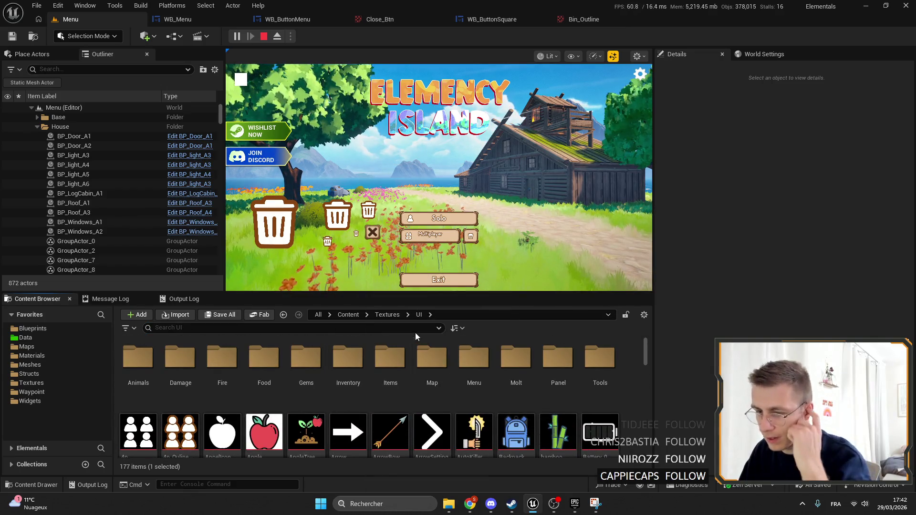
pyautogui.click(554, 346)
pyautogui.doubleClick(554, 346)
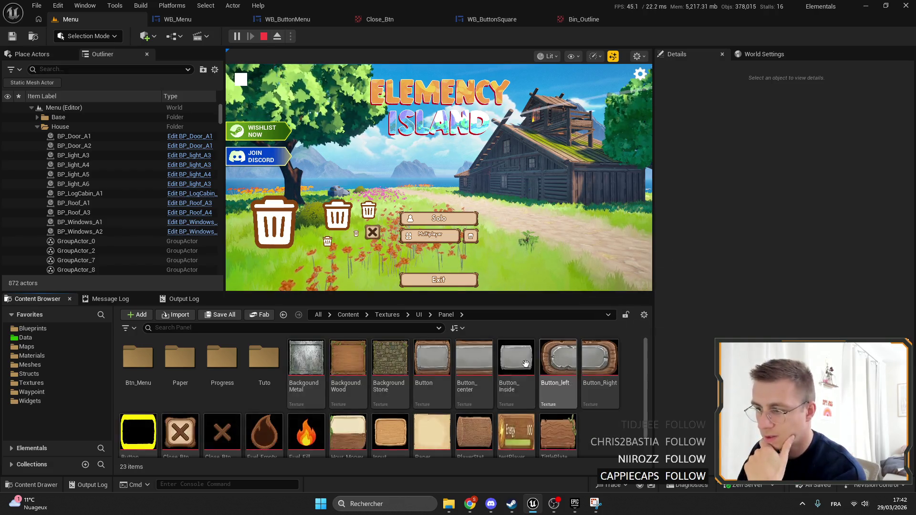
pyautogui.click(184, 429)
pyautogui.press('F2')
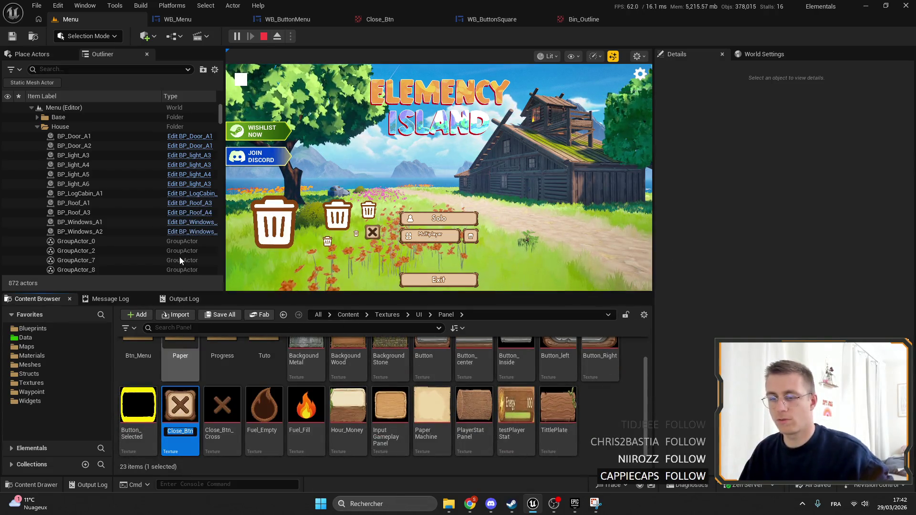
# Set the small bin icon's image to Close_Btn, then resize to about 94x90 and move it up-left.
pyautogui.click(195, 15)
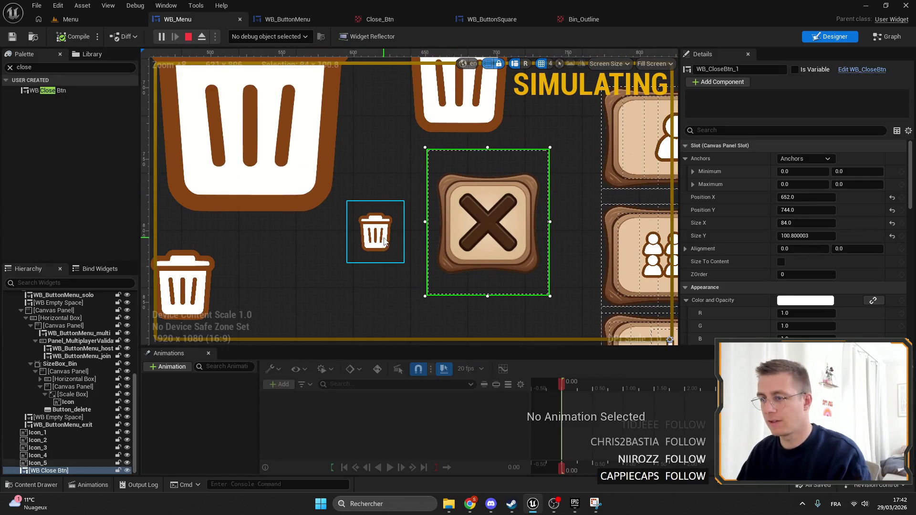
pyautogui.click(385, 241)
pyautogui.click(840, 314)
pyautogui.hotkey('ctrl', 'v')
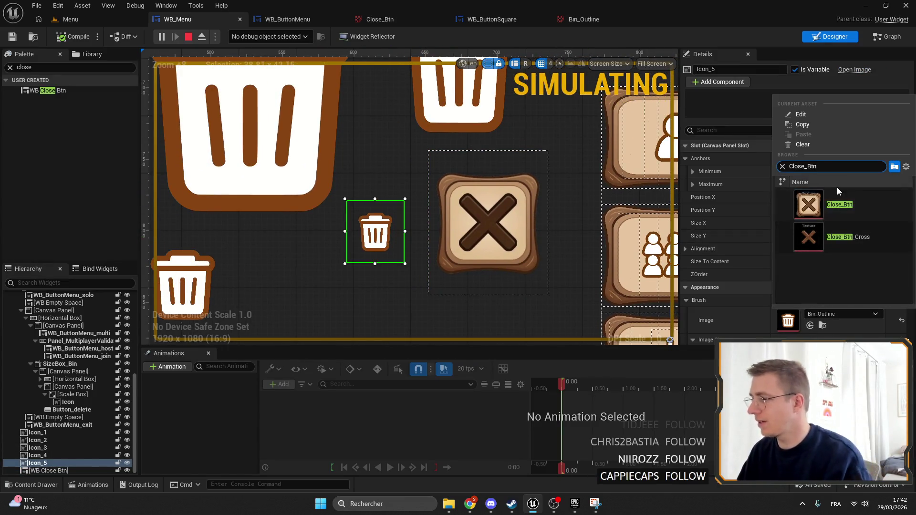
pyautogui.click(831, 203)
pyautogui.moveTo(423, 291); pyautogui.dragTo(472, 337)
pyautogui.moveTo(431, 308); pyautogui.dragTo(393, 264)
pyautogui.moveTo(305, 153)
pyautogui.mouseDown()
pyautogui.moveTo(292, 157)
pyautogui.moveTo(305, 171)
pyautogui.mouseUp()
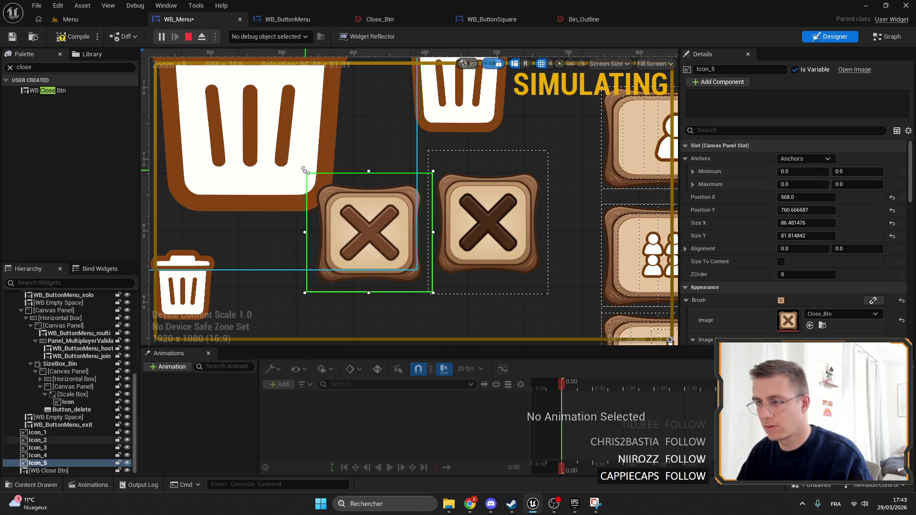
# Delete the other bin icons including the big bin, then view the Menu level fullscreen.
pyautogui.click(275, 136)
pyautogui.scroll(-6, 276, 136)
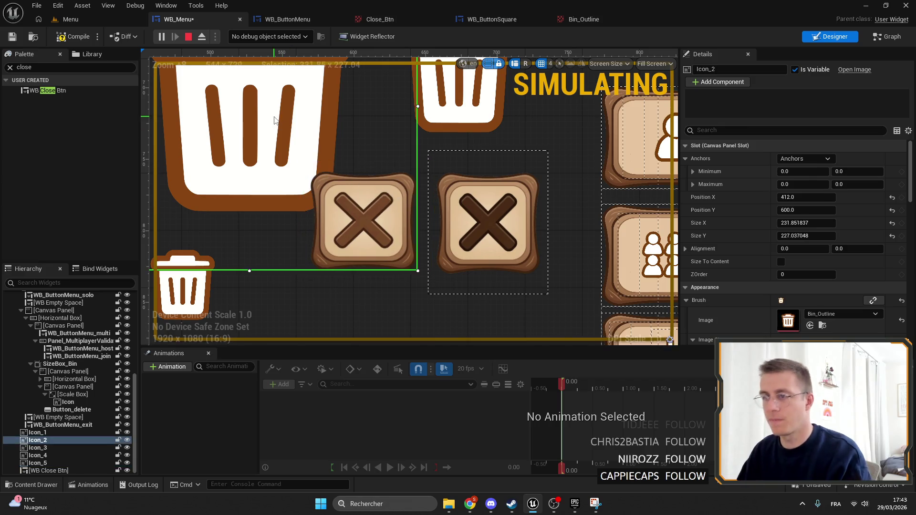
pyautogui.press('Delete')
pyautogui.click(233, 210)
pyautogui.press('Delete')
pyautogui.click(372, 103)
pyautogui.press('Delete')
pyautogui.scroll(-4, 340, 169)
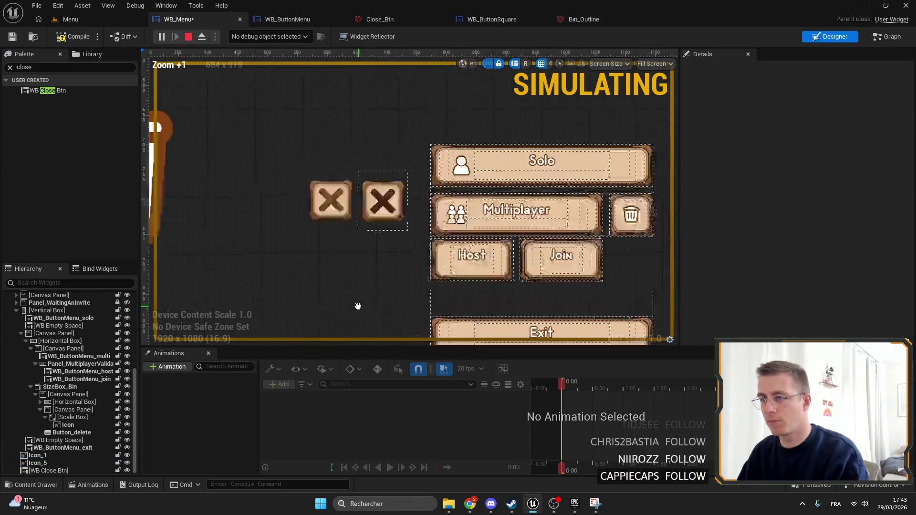
pyautogui.scroll(1, 340, 169)
pyautogui.click(334, 225)
pyautogui.press('Delete')
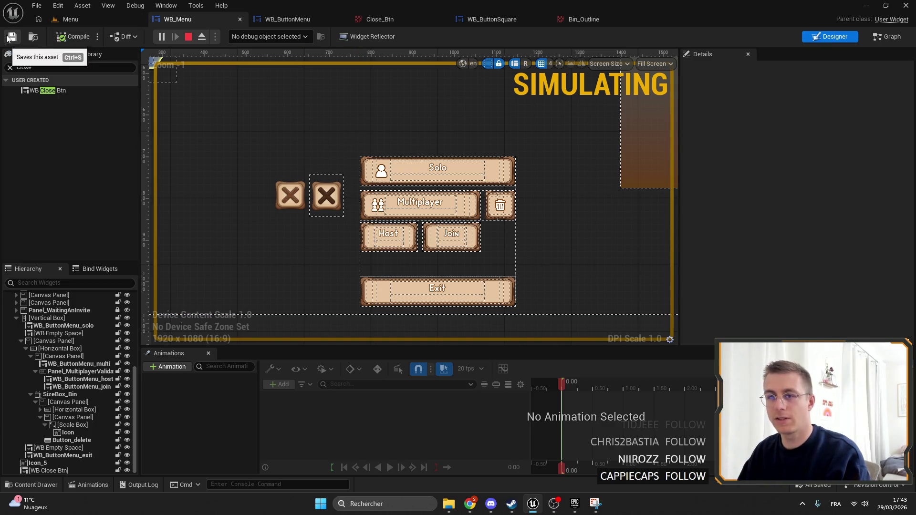
pyautogui.click(71, 19)
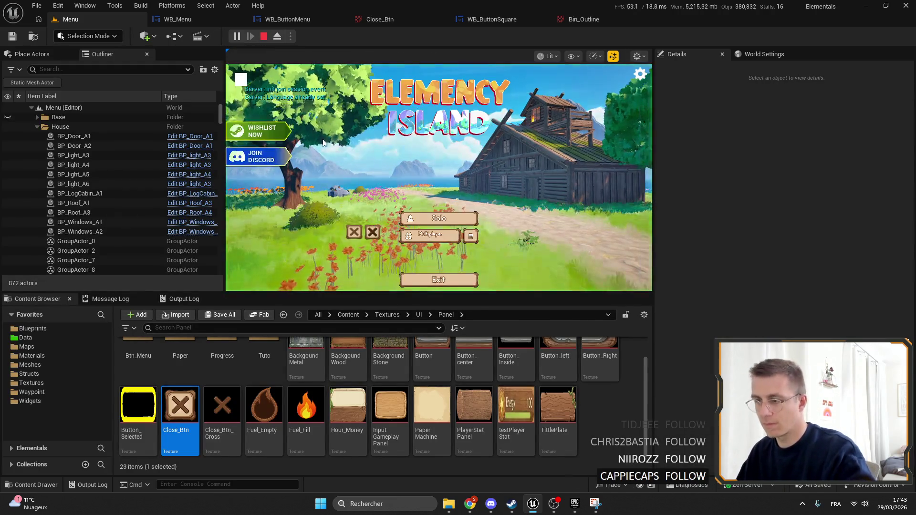
pyautogui.press('F11')
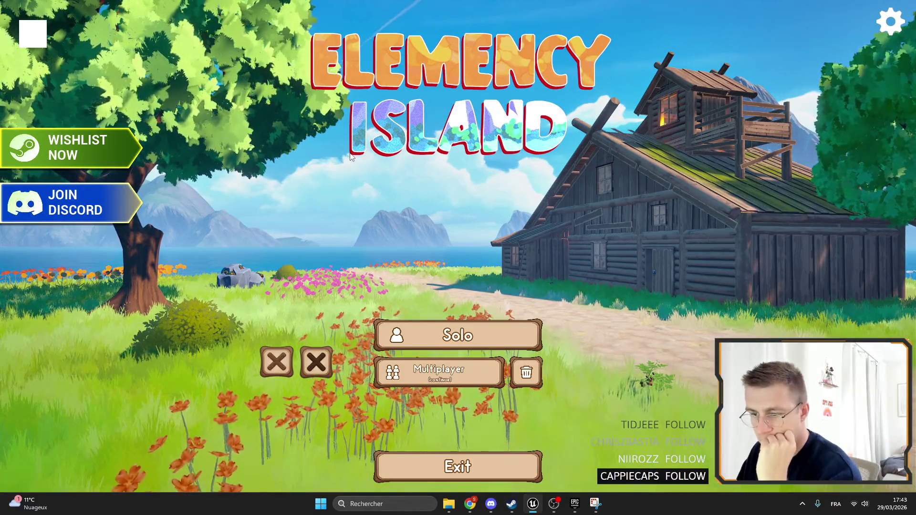
# Stop play and view the Bin_Outline texture, zooming into its preview.
pyautogui.press('Escape')
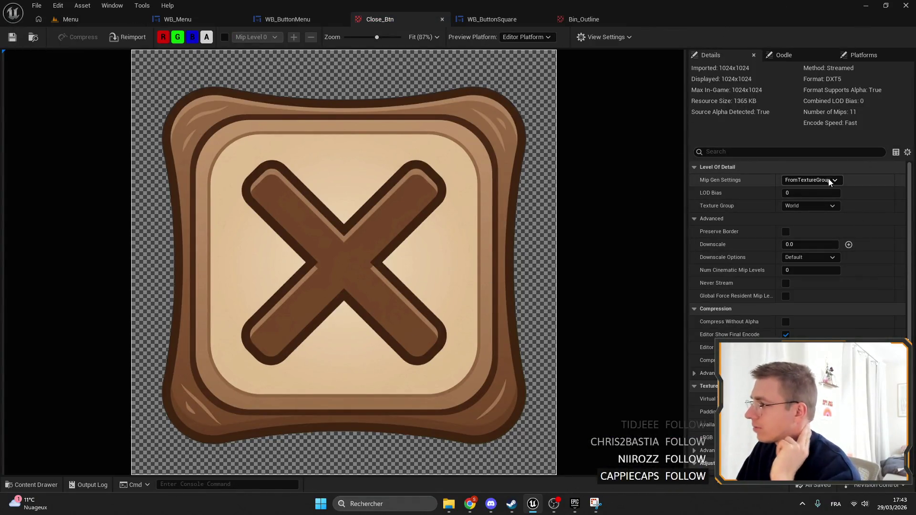
pyautogui.scroll(-3, 850, 255)
pyautogui.scroll(3, 849, 254)
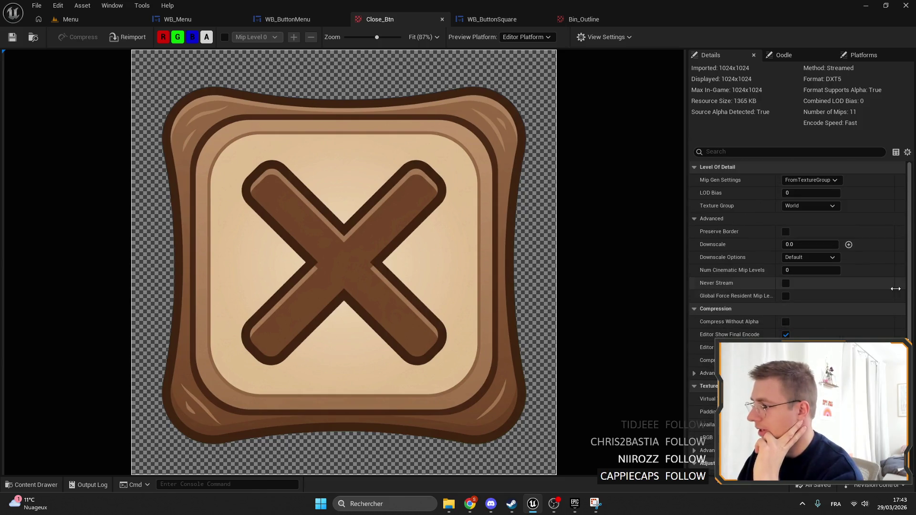
pyautogui.scroll(-7, 827, 274)
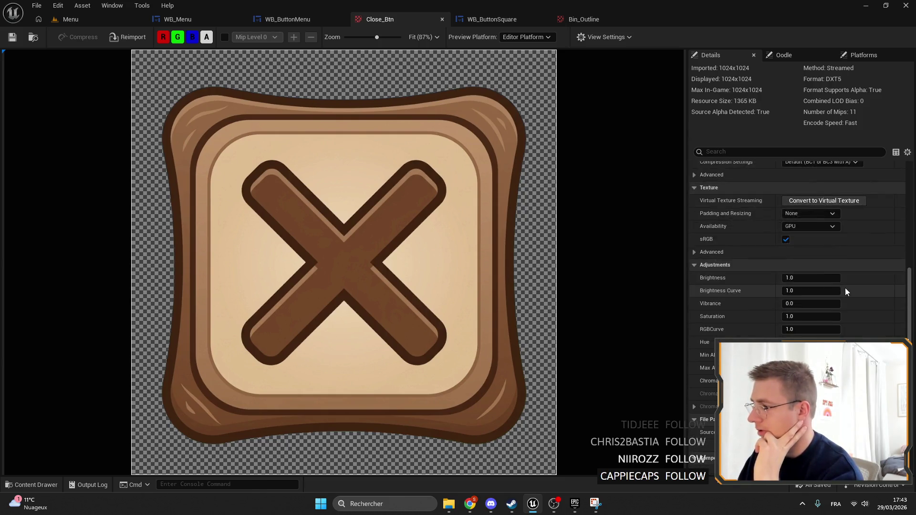
pyautogui.scroll(3, 845, 290)
pyautogui.scroll(5, 874, 324)
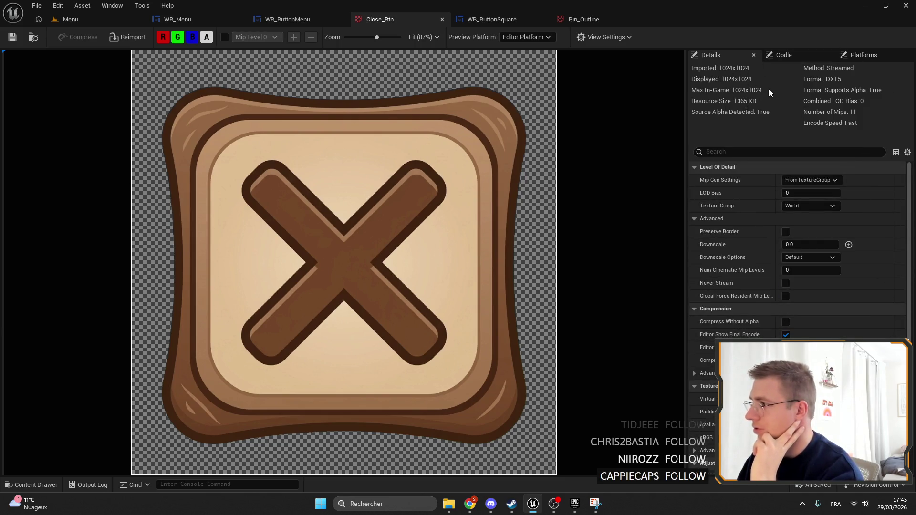
pyautogui.click(583, 19)
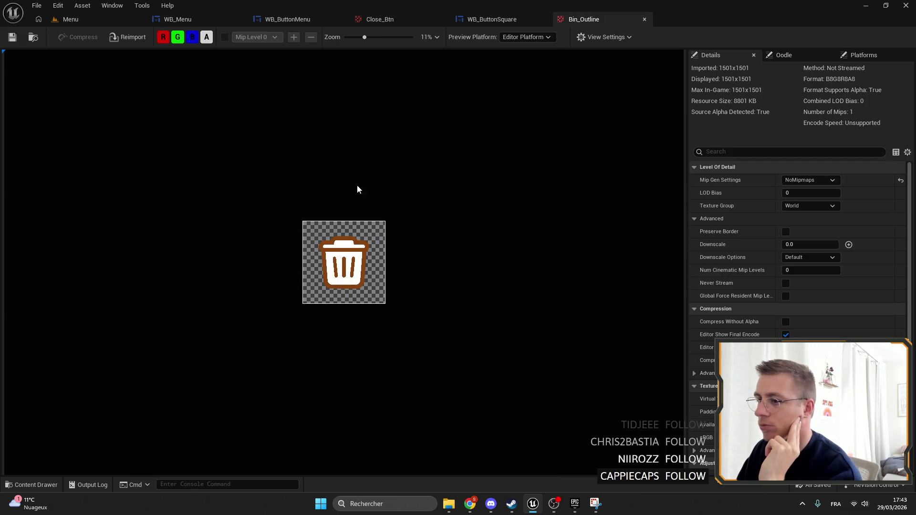
pyautogui.scroll(3, 356, 187)
pyautogui.scroll(2, 357, 235)
pyautogui.scroll(-3, 360, 229)
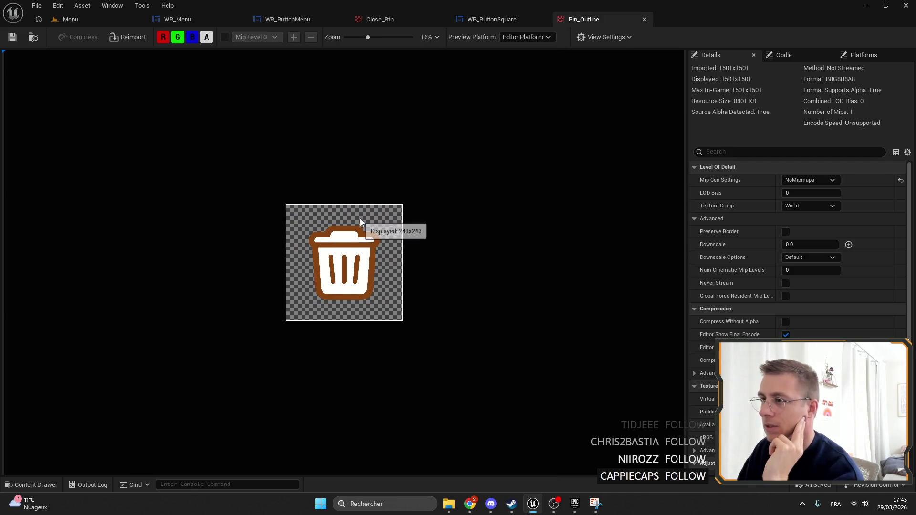
pyautogui.moveTo(350, 37); pyautogui.dragTo(521, 19)
# Compare the Close_Btn and Bin_Outline texture settings side by side.
pyautogui.click(510, 21)
pyautogui.click(600, 23)
pyautogui.click(535, 19)
pyautogui.click(595, 20)
pyautogui.click(542, 19)
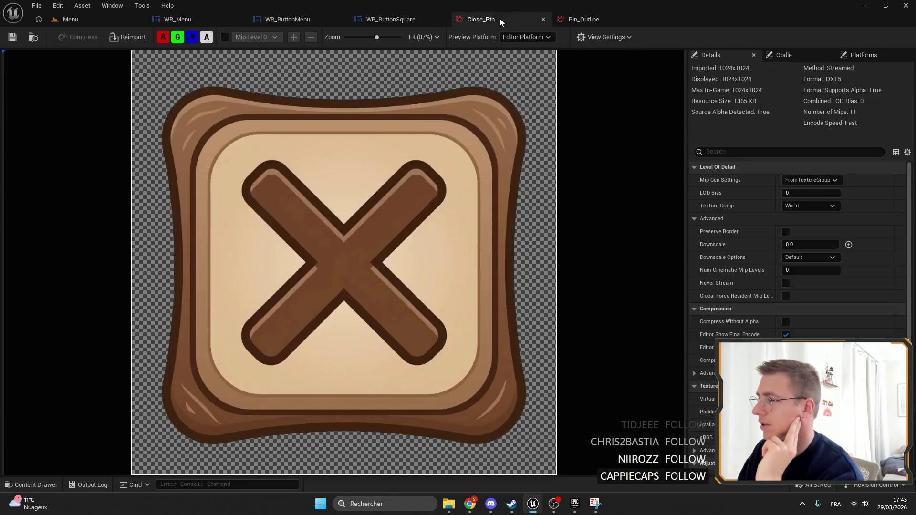
pyautogui.click(597, 19)
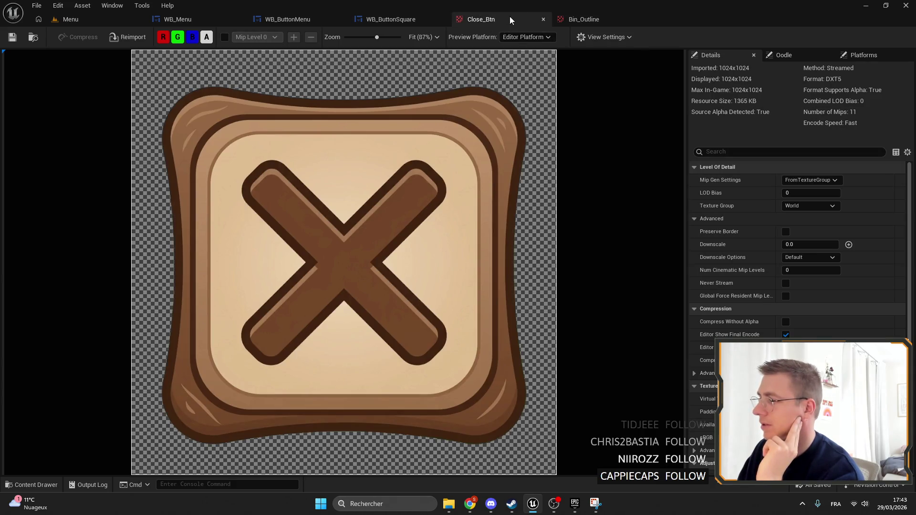
pyautogui.click(568, 19)
pyautogui.click(496, 18)
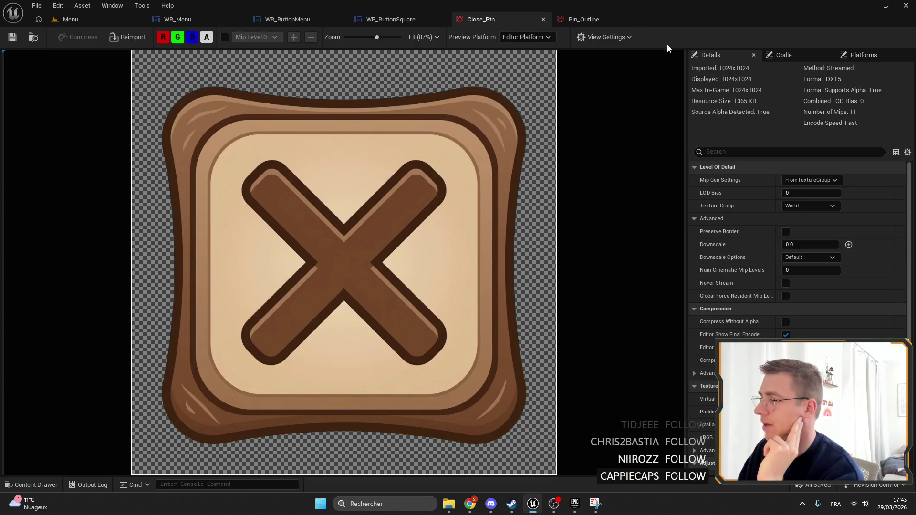
pyautogui.click(568, 18)
pyautogui.click(517, 17)
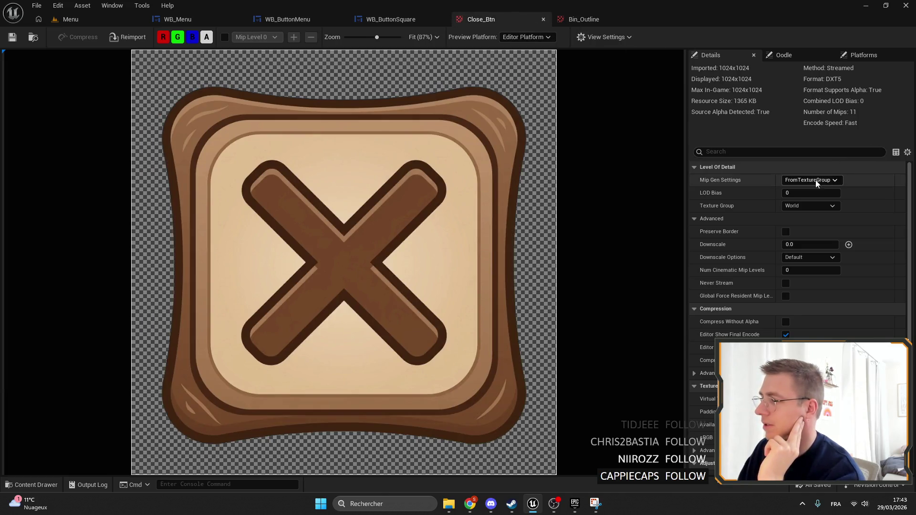
# Copy Close_Btn's Mip Gen Settings and apply FromTextureGroup to Bin_Outline.
pyautogui.rightClick(757, 178)
pyautogui.press('Escape')
pyautogui.click(589, 19)
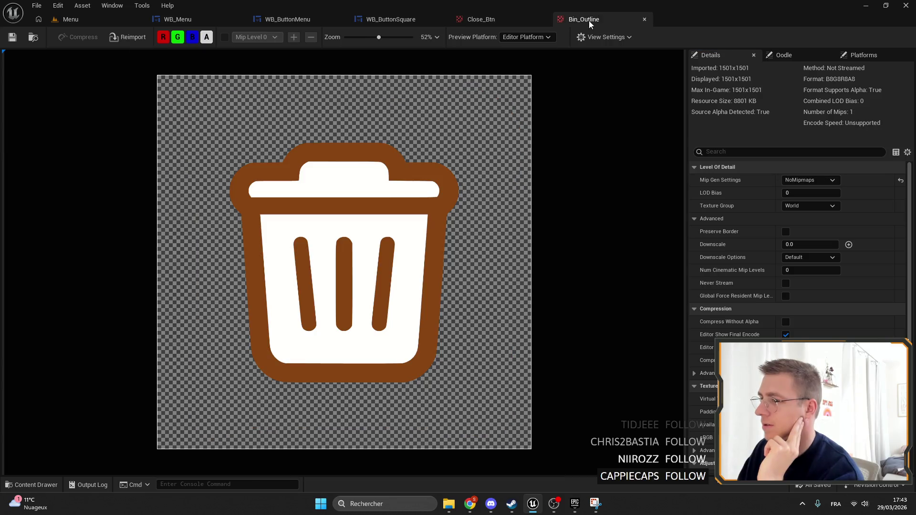
pyautogui.rightClick(758, 178)
pyautogui.rightClick(747, 182)
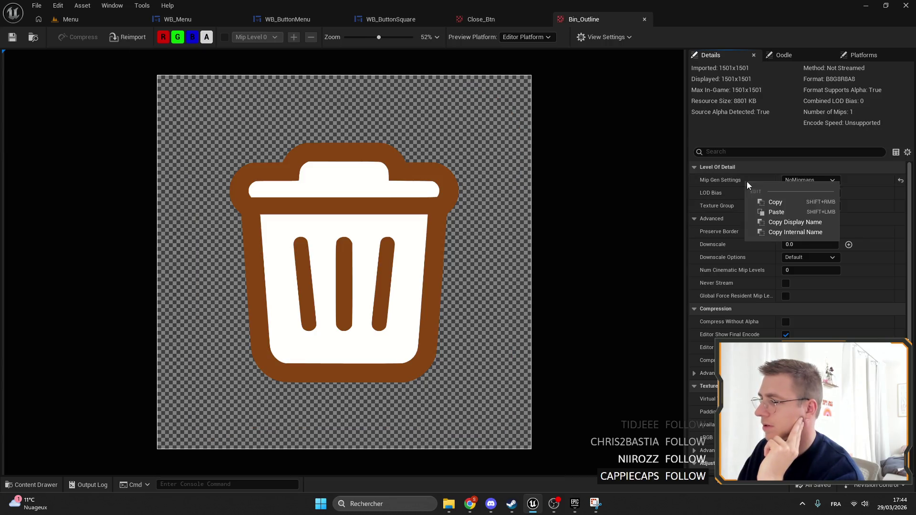
pyautogui.click(776, 212)
# Save Bin_Outline, then play the Menu level fullscreen.
pyautogui.click(12, 37)
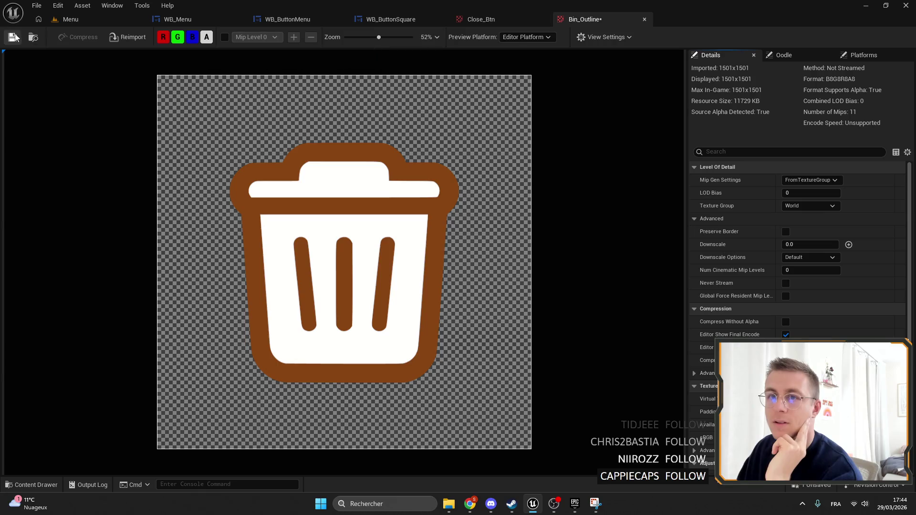
pyautogui.click(69, 19)
pyautogui.click(236, 38)
pyautogui.press('F11')
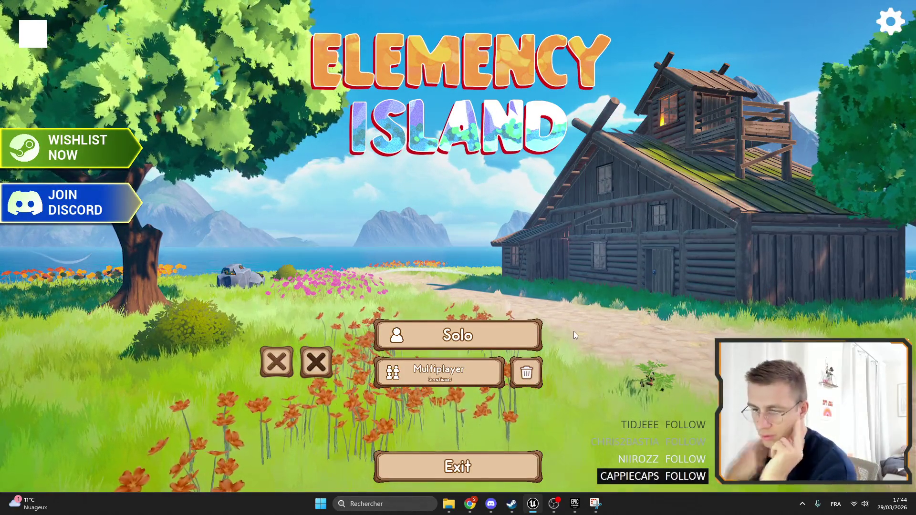
# Exit fullscreen play and open the Close_Btn texture showing FromTextureGroup, World group, 11 mips.
pyautogui.press('F11')
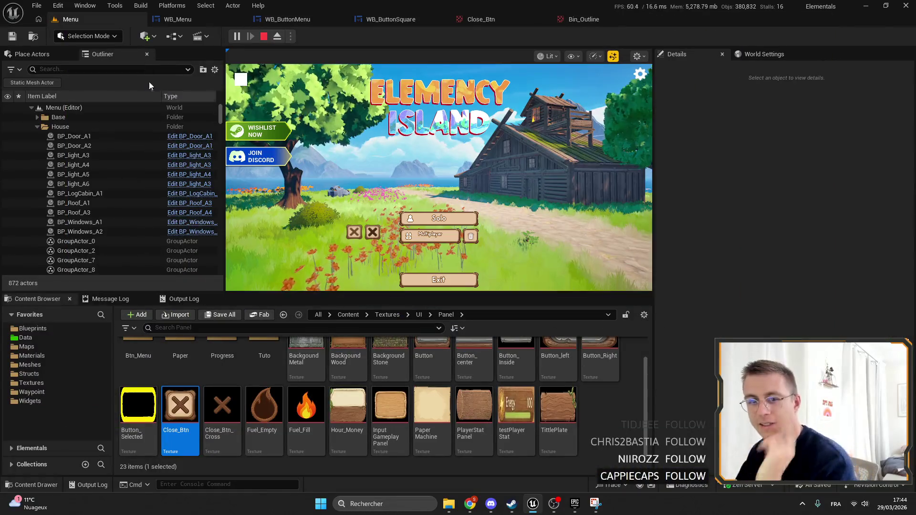
pyautogui.click(225, 19)
pyautogui.click(480, 19)
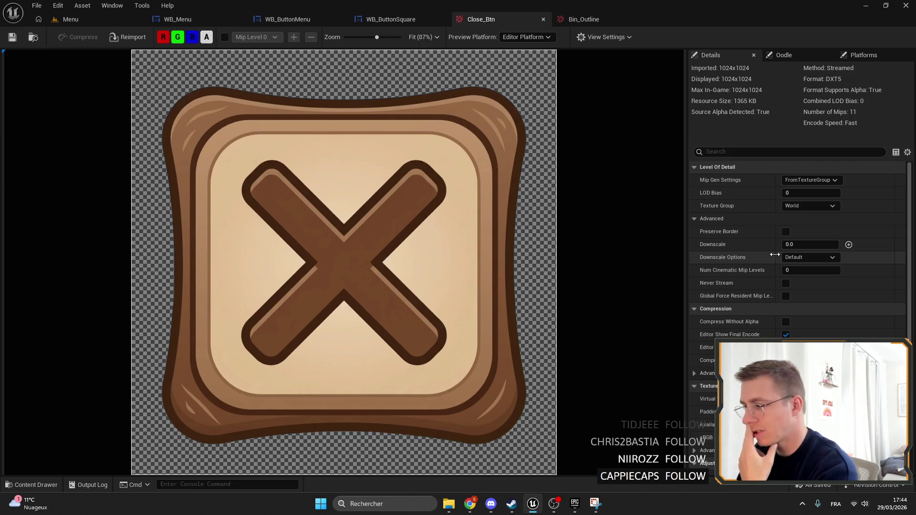
pyautogui.click(597, 15)
pyautogui.click(530, 12)
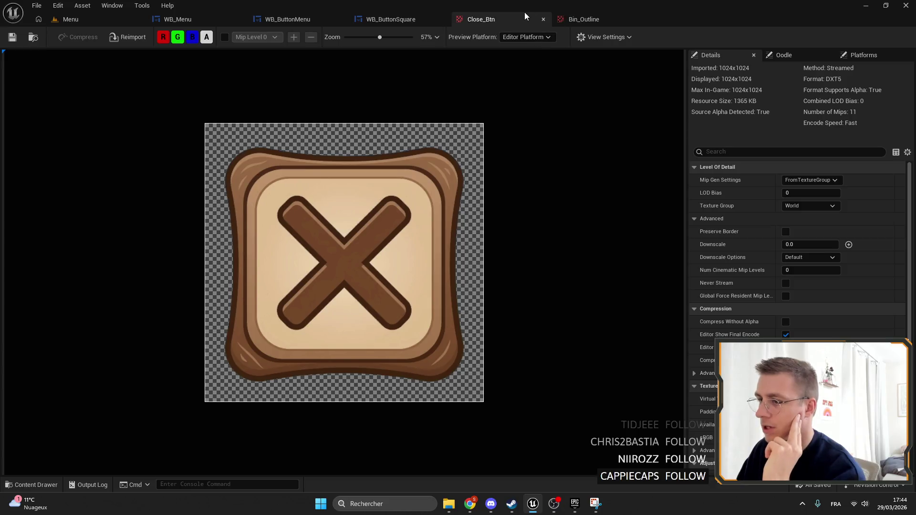
pyautogui.click(597, 13)
pyautogui.scroll(-4, 570, 145)
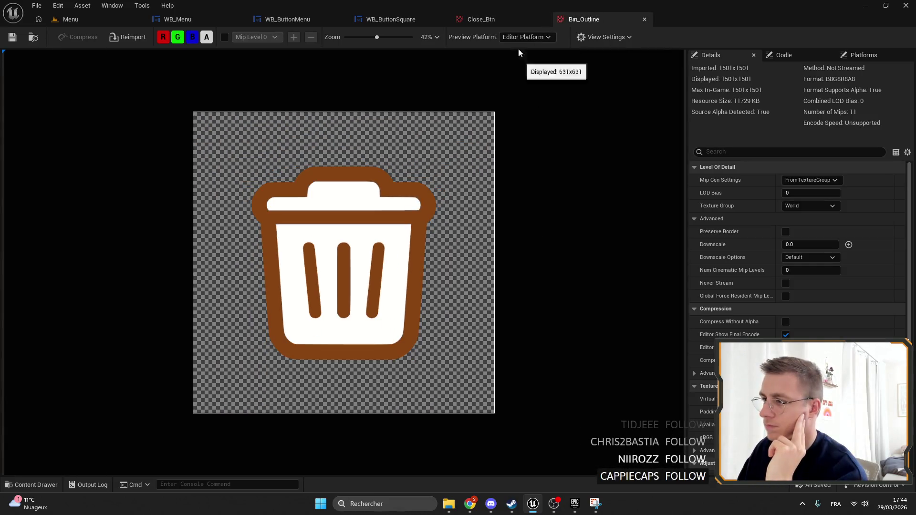
pyautogui.click(531, 20)
pyautogui.click(596, 18)
pyautogui.click(503, 16)
pyautogui.click(603, 19)
pyautogui.click(531, 15)
pyautogui.click(619, 16)
pyautogui.click(531, 12)
pyautogui.click(597, 18)
pyautogui.click(531, 15)
pyautogui.click(597, 18)
pyautogui.click(614, 19)
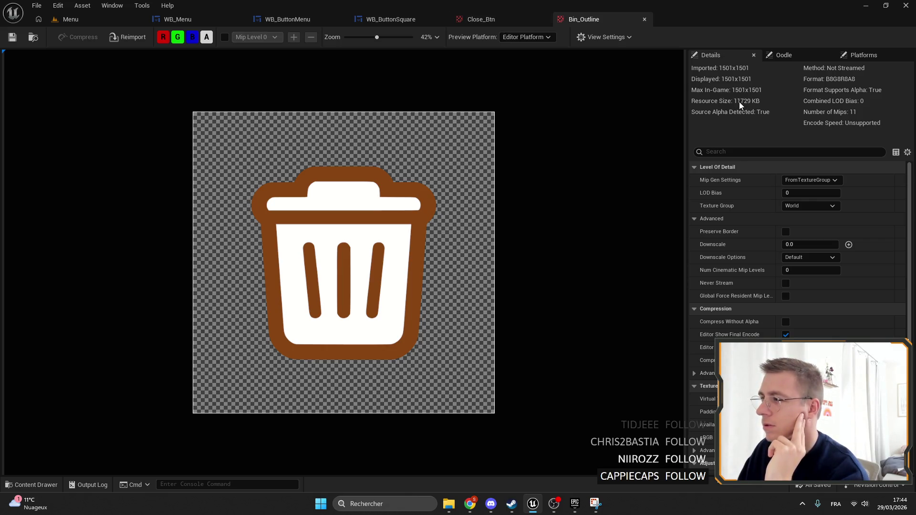
pyautogui.click(501, 19)
pyautogui.click(602, 19)
pyautogui.click(502, 14)
pyautogui.click(593, 19)
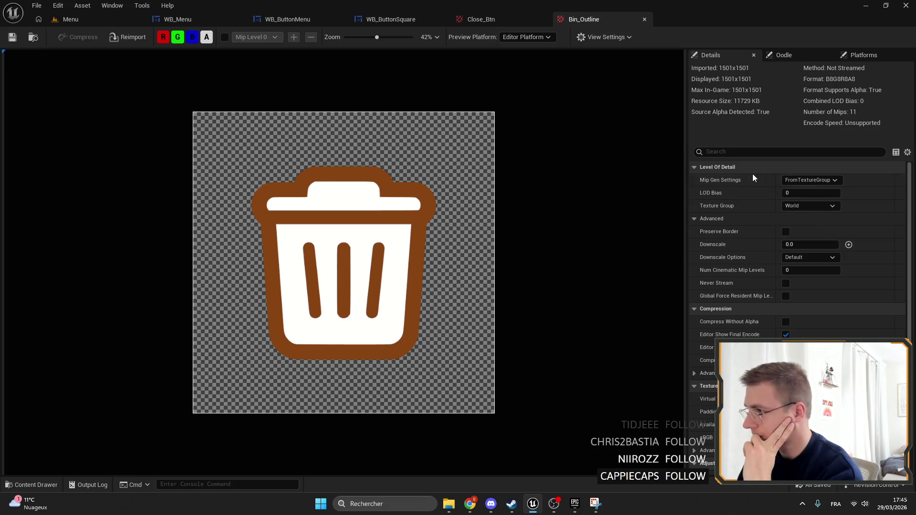
pyautogui.click(811, 182)
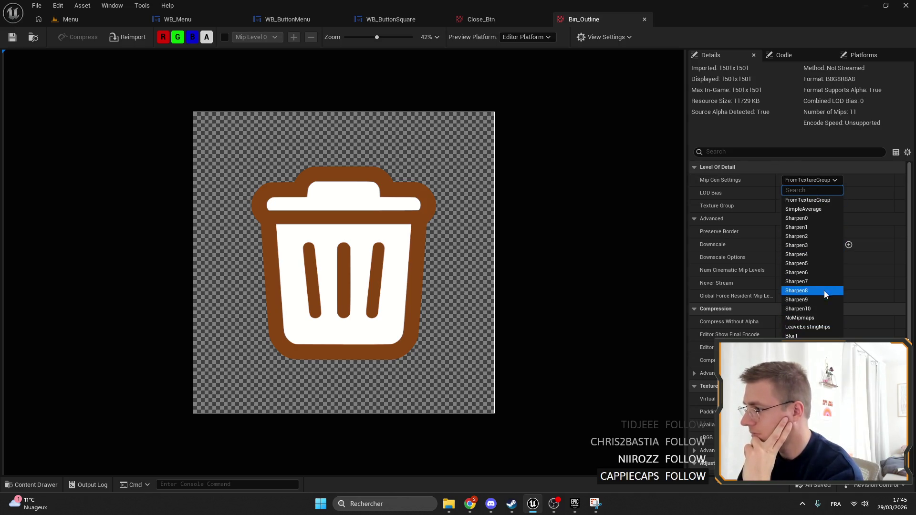
pyautogui.click(811, 200)
pyautogui.click(479, 19)
pyautogui.click(583, 19)
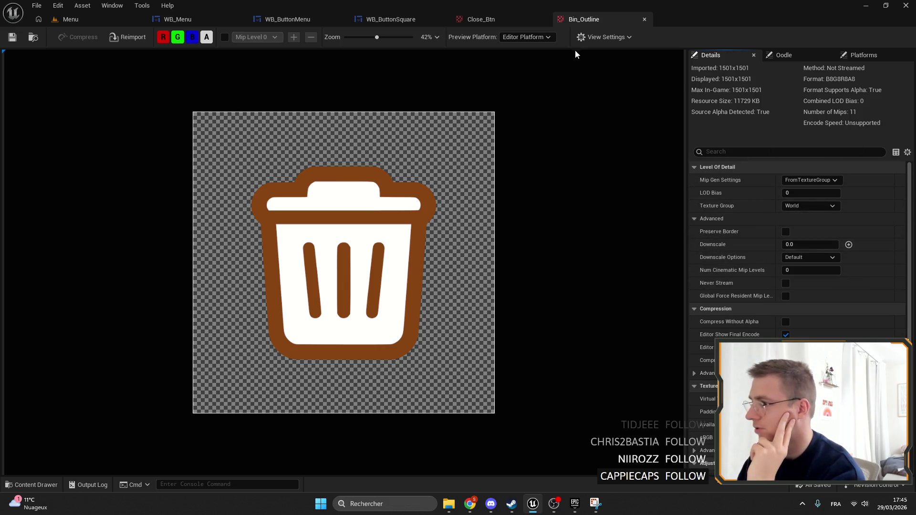
pyautogui.click(491, 21)
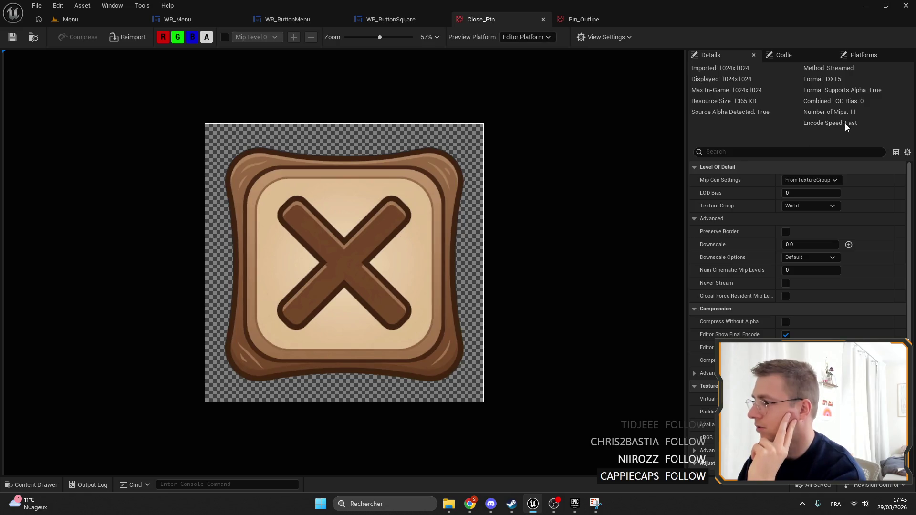
pyautogui.click(592, 22)
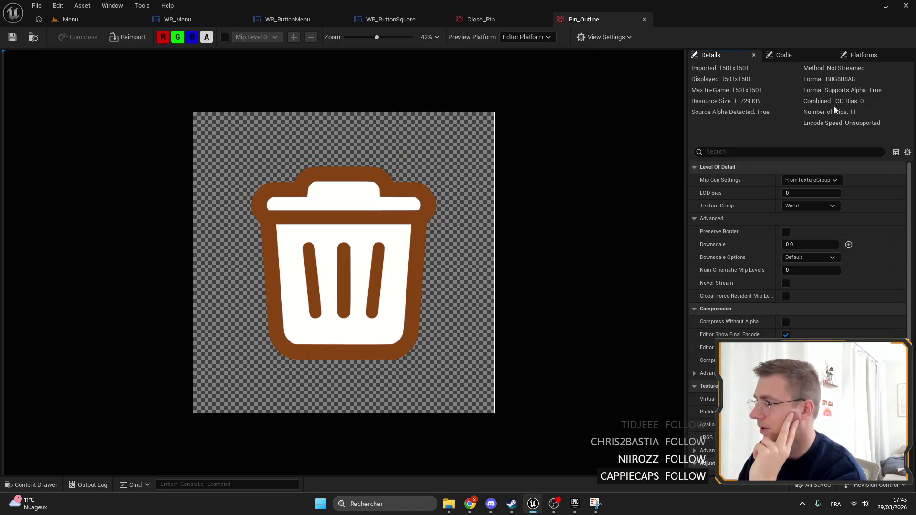
pyautogui.click(499, 22)
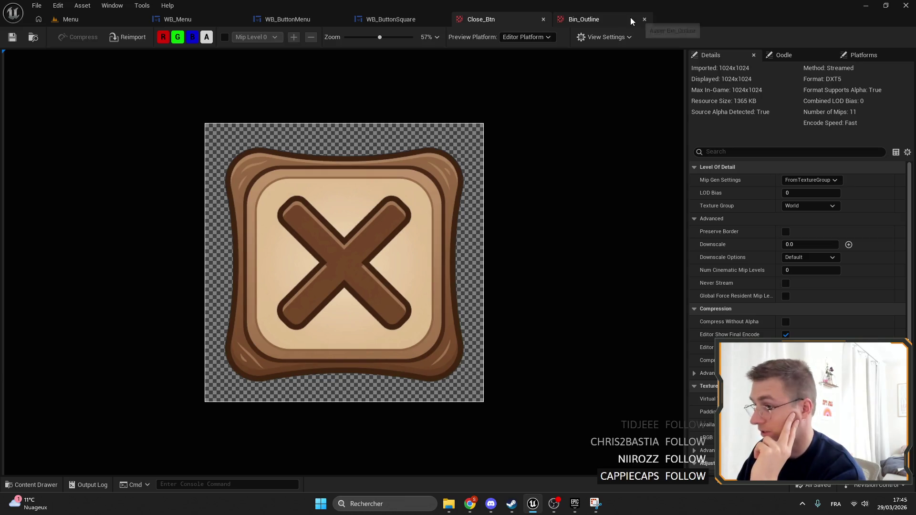
pyautogui.scroll(-5, 833, 219)
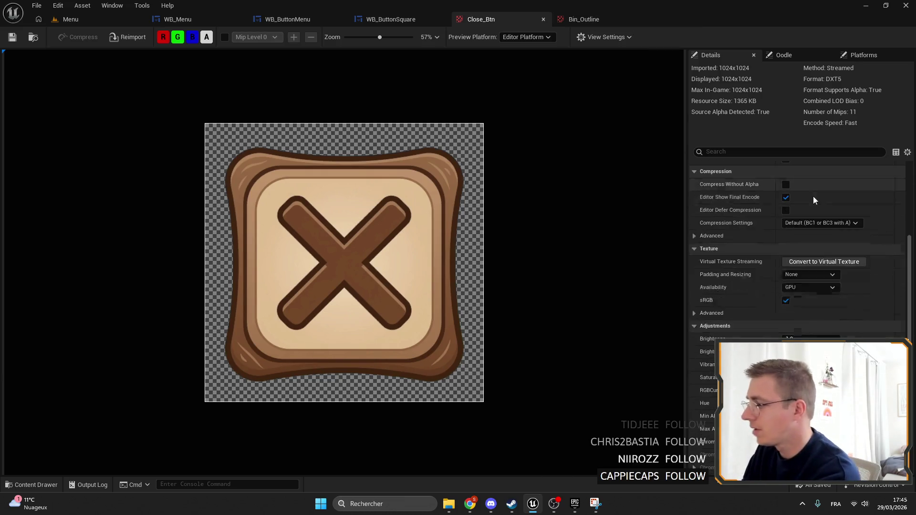
pyautogui.scroll(-4, 809, 230)
pyautogui.scroll(8, 837, 274)
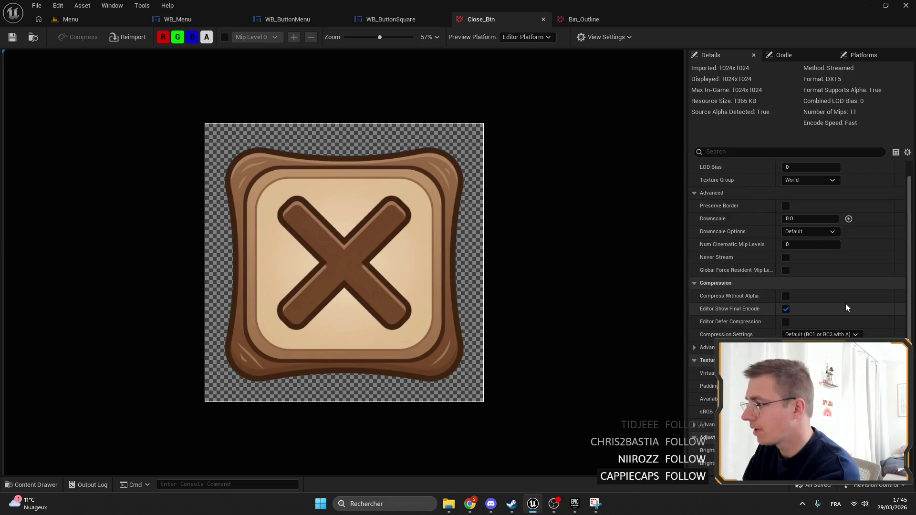
pyautogui.scroll(1, 856, 295)
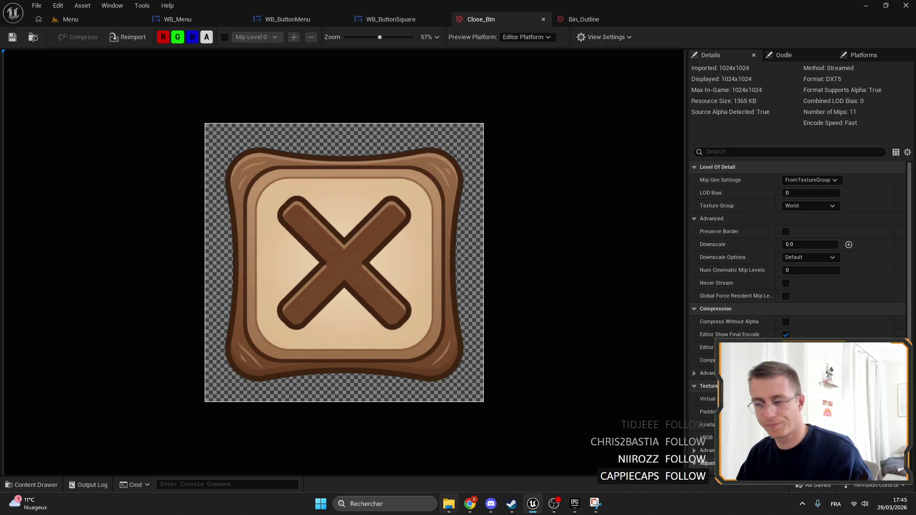
# Switch to Photopea and undo the crop to restore the full bin icon canvas.
pyautogui.moveTo(470, 509)
pyautogui.click(513, 451)
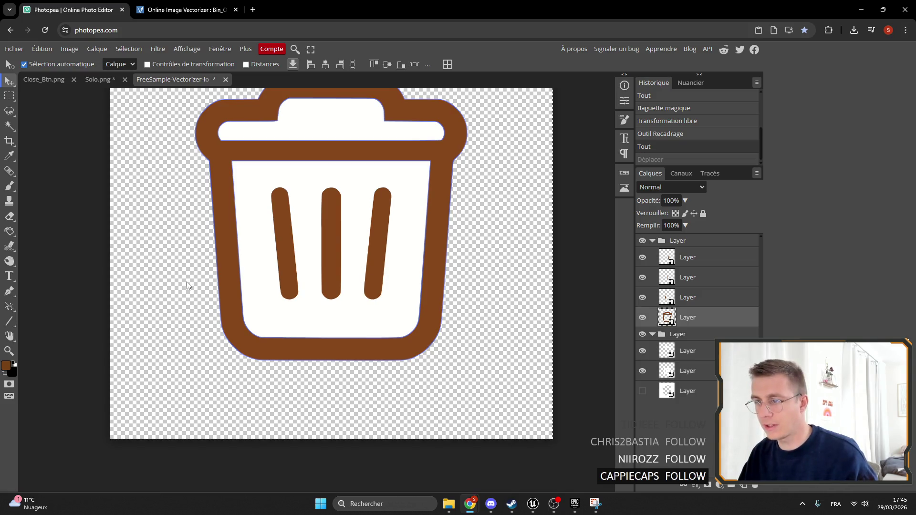
pyautogui.hotkey('ctrl', 'z')
pyautogui.hotkey('ctrl', 'z')
pyautogui.moveTo(445, 261); pyautogui.dragTo(395, 291)
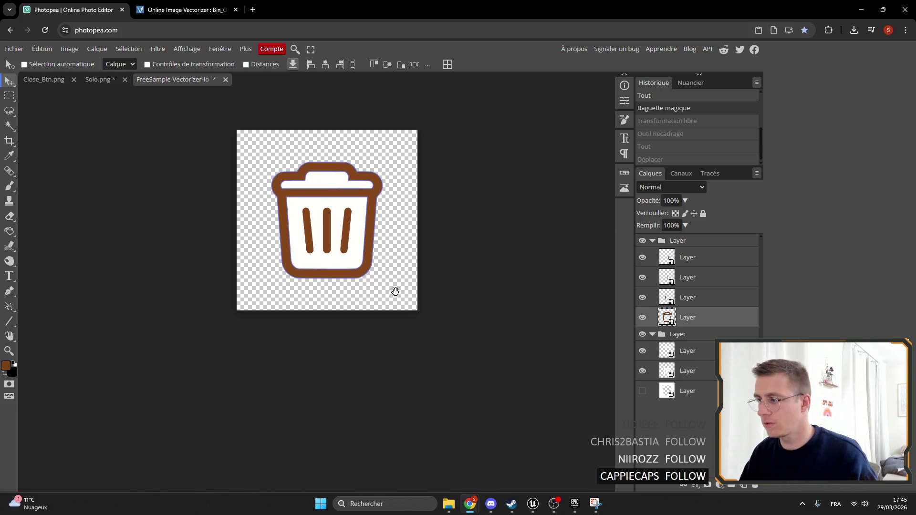
pyautogui.hotkey('ctrl', 'z')
pyautogui.hotkey('ctrl', 'z')
pyautogui.hotkey('ctrl', 'z')
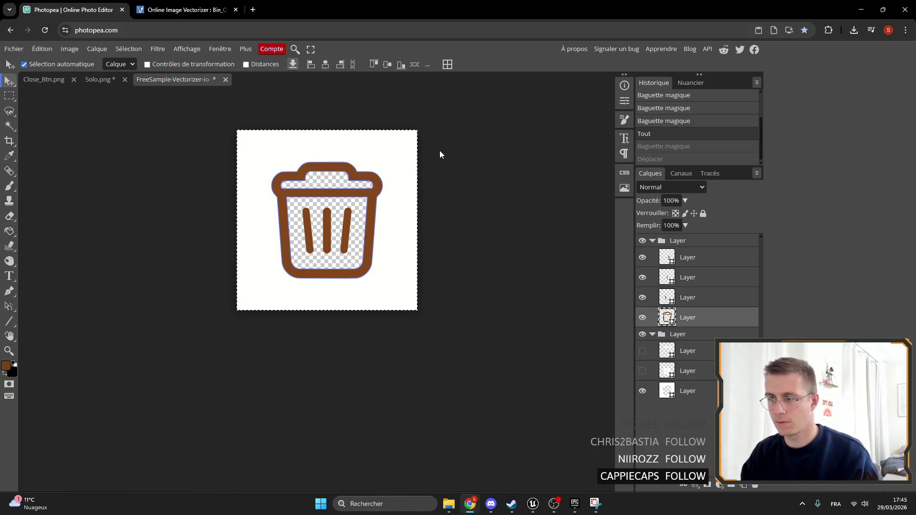
# Hide, rasterize, clear and delete the bottom white background layer for transparency.
pyautogui.click(642, 391)
pyautogui.click(683, 391)
pyautogui.press('Delete')
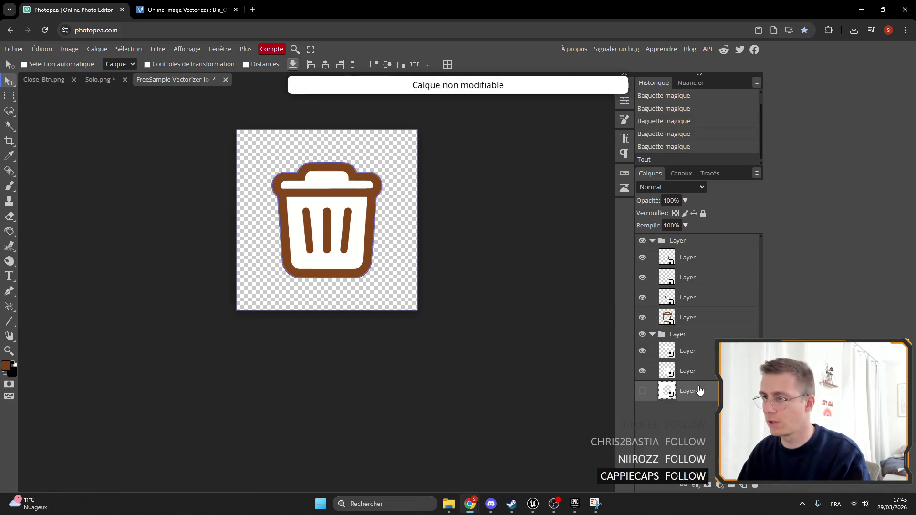
pyautogui.rightClick(709, 392)
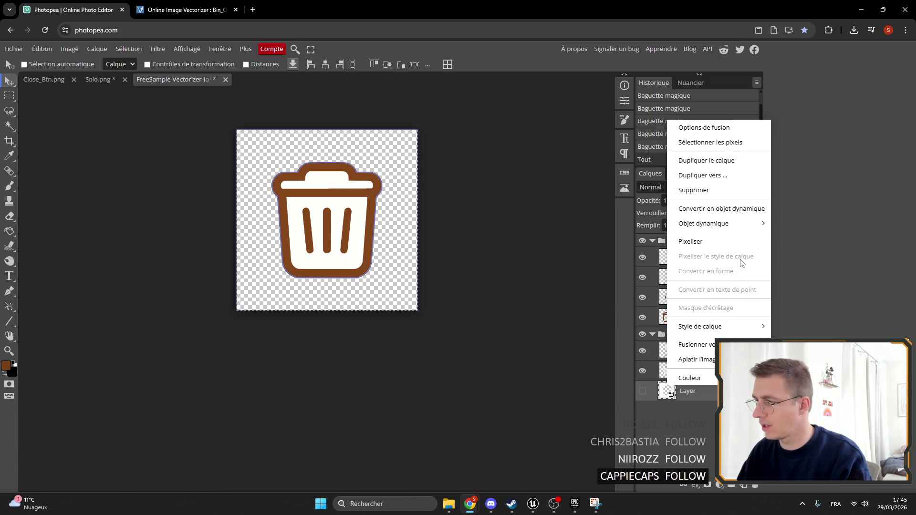
pyautogui.click(718, 243)
pyautogui.press('Delete')
pyautogui.rightClick(702, 396)
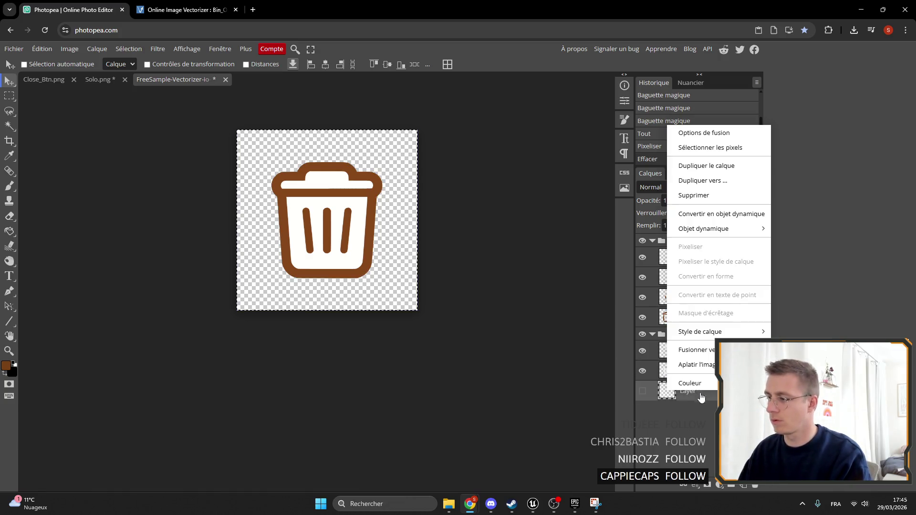
pyautogui.click(707, 197)
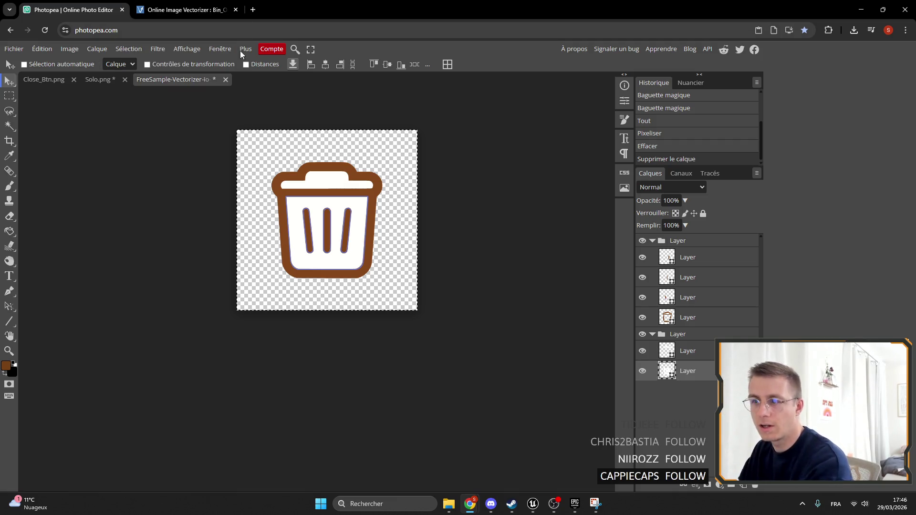
pyautogui.click(14, 49)
# Export the bin icon from Photopea as Bin_Outline PNG and check the downloaded Bin_Outline (1).png.
pyautogui.moveTo(57, 192)
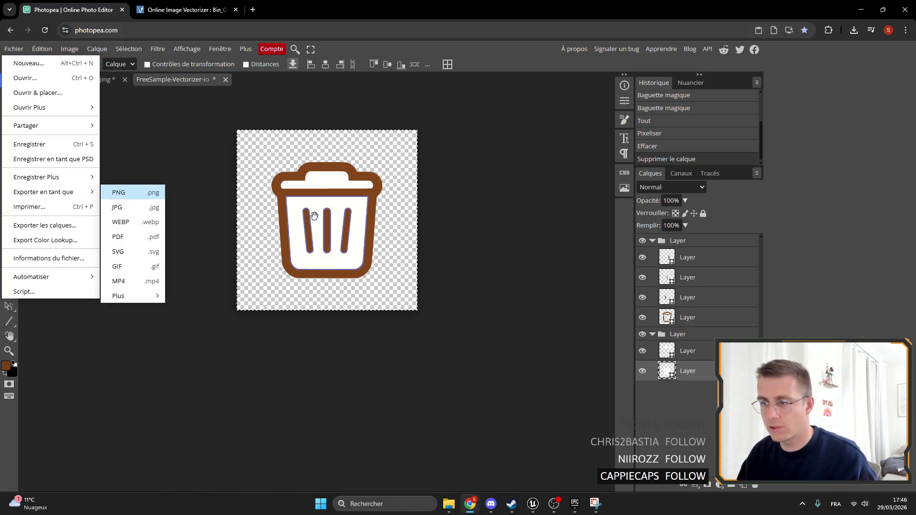
pyautogui.click(118, 192)
pyautogui.click(324, 149)
pyautogui.write('B')
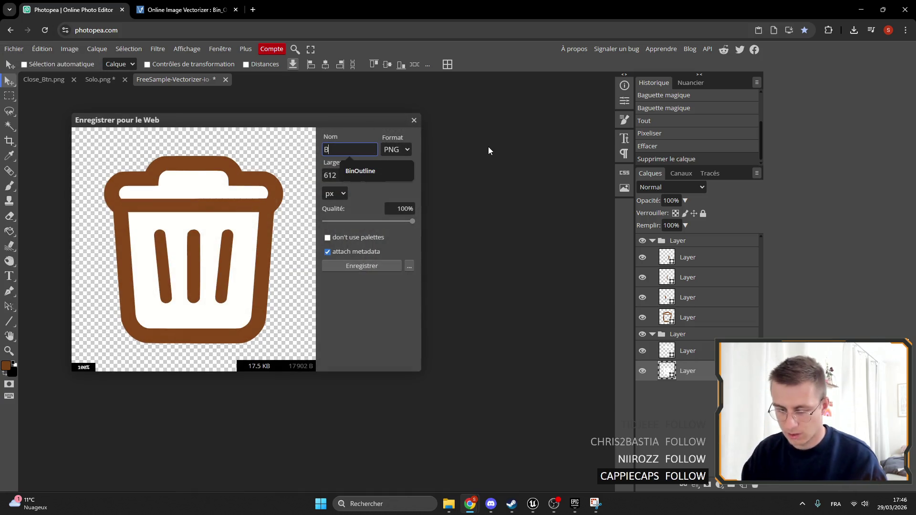
pyautogui.write('in_O')
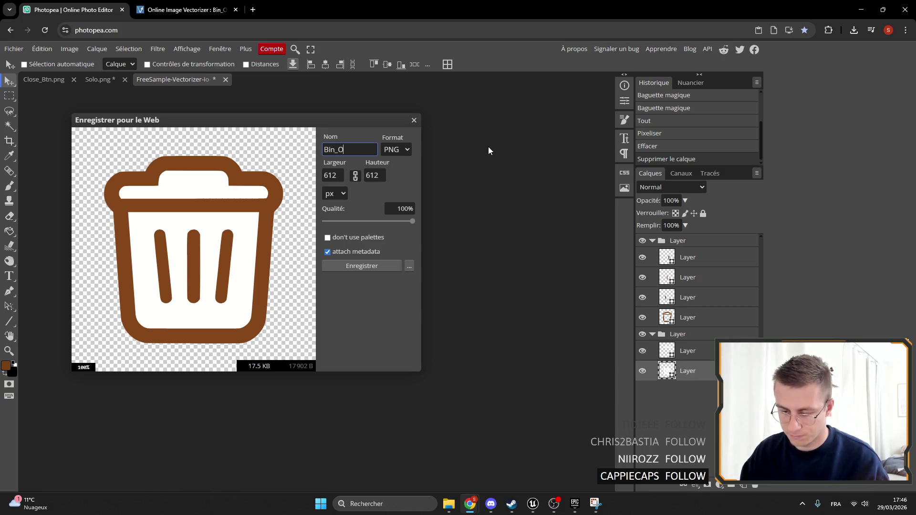
pyautogui.write('utline')
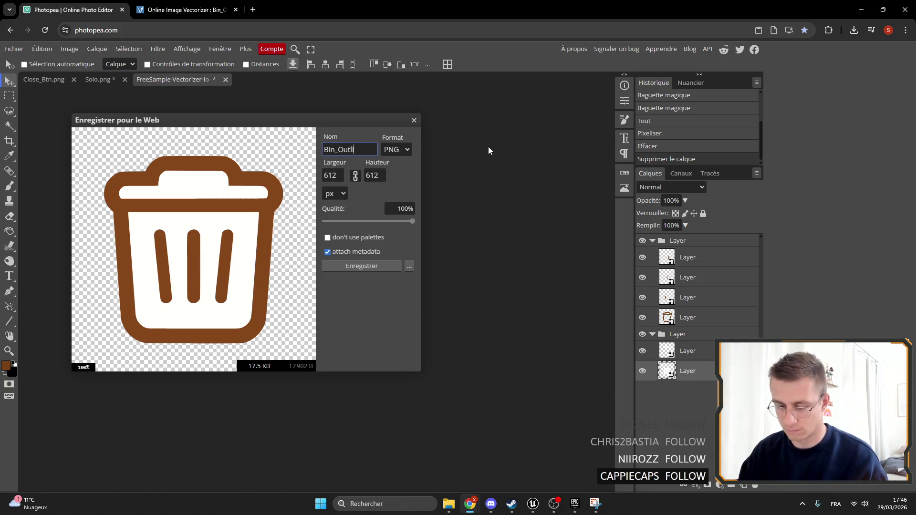
pyautogui.click(369, 266)
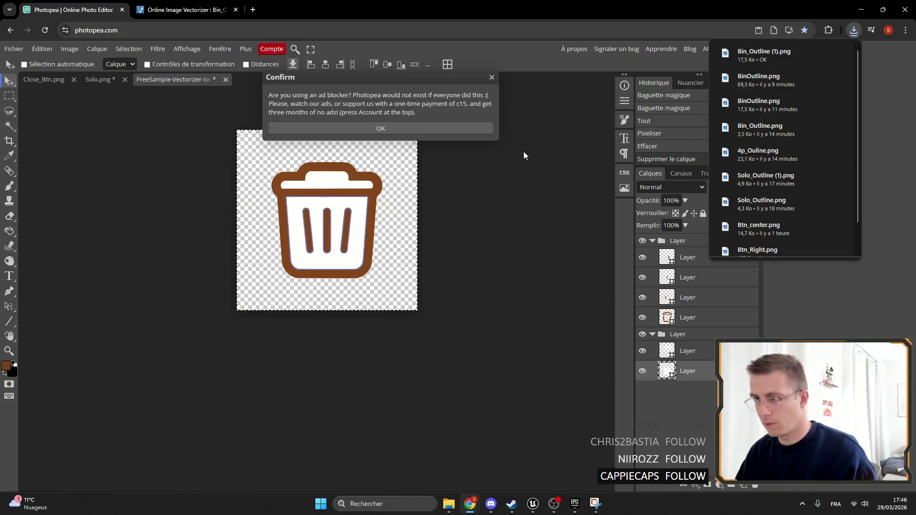
pyautogui.click(794, 52)
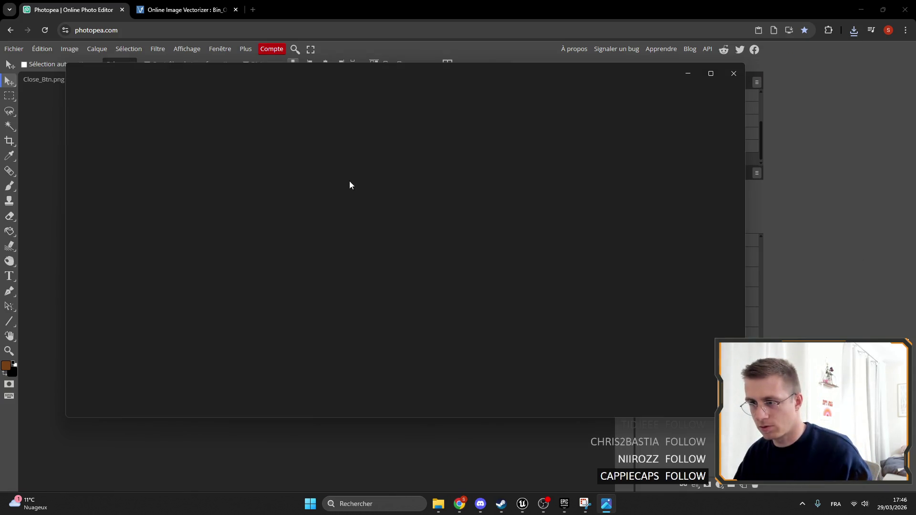
pyautogui.click(740, 71)
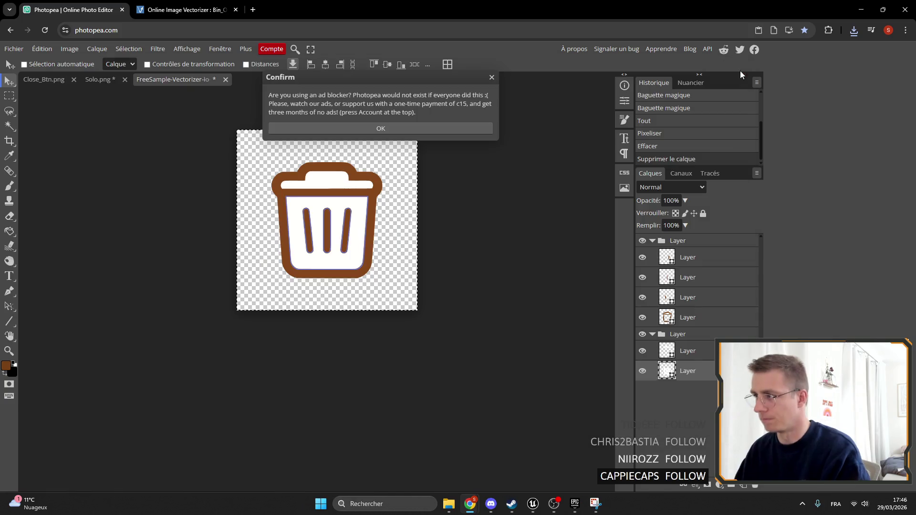
# In Downloads, delete the FreeSample svg, BinMenu.PNG and the older Bin_Outline.png, keeping the newer outline.
pyautogui.click(449, 504)
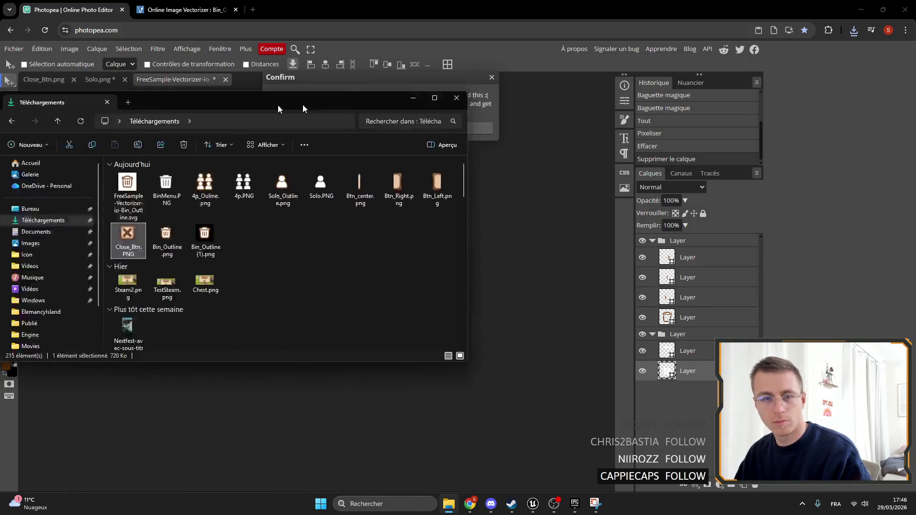
pyautogui.press('Delete')
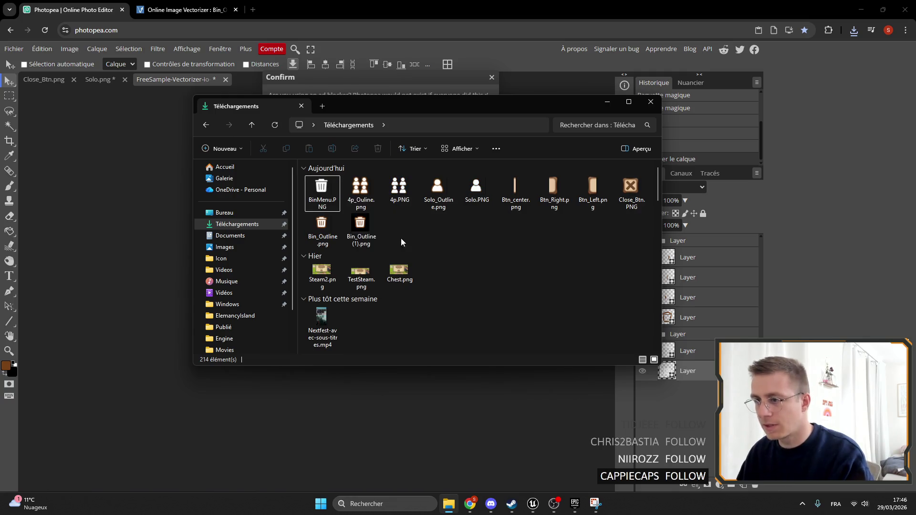
pyautogui.press('Delete')
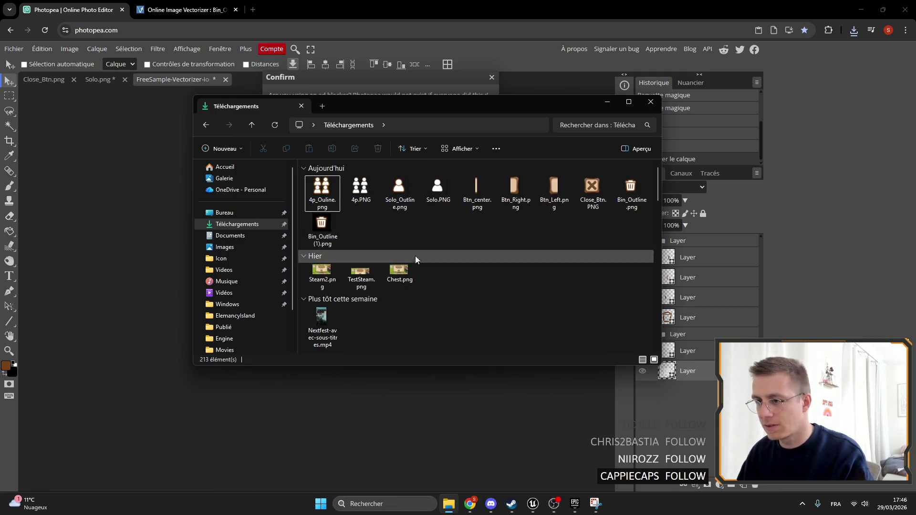
pyautogui.click(320, 243)
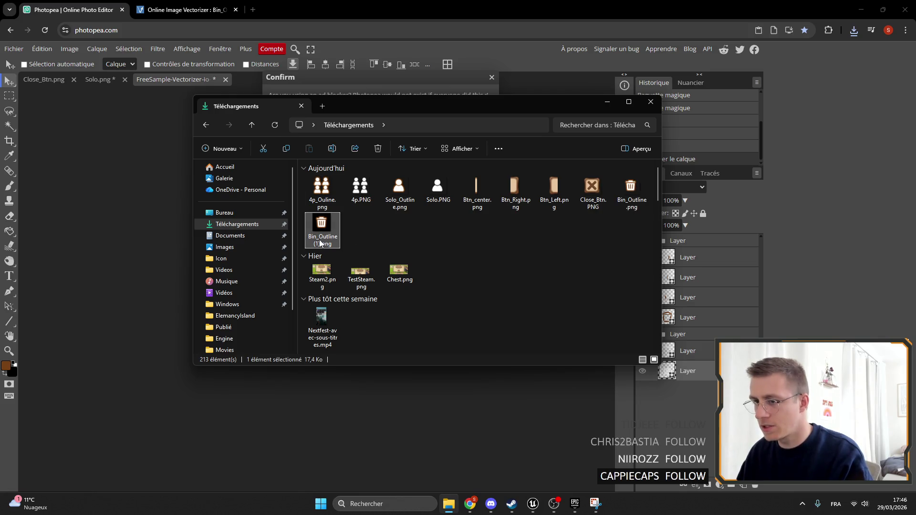
pyautogui.doubleClick(321, 235)
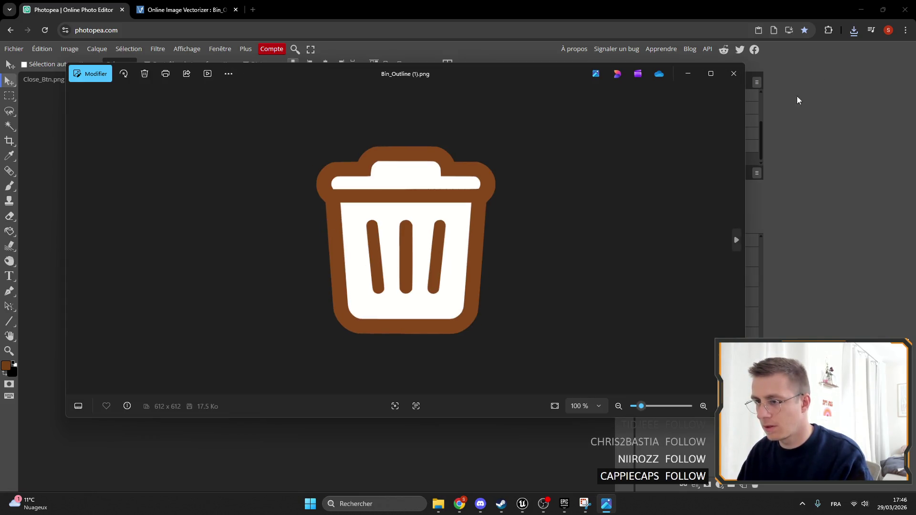
pyautogui.click(735, 71)
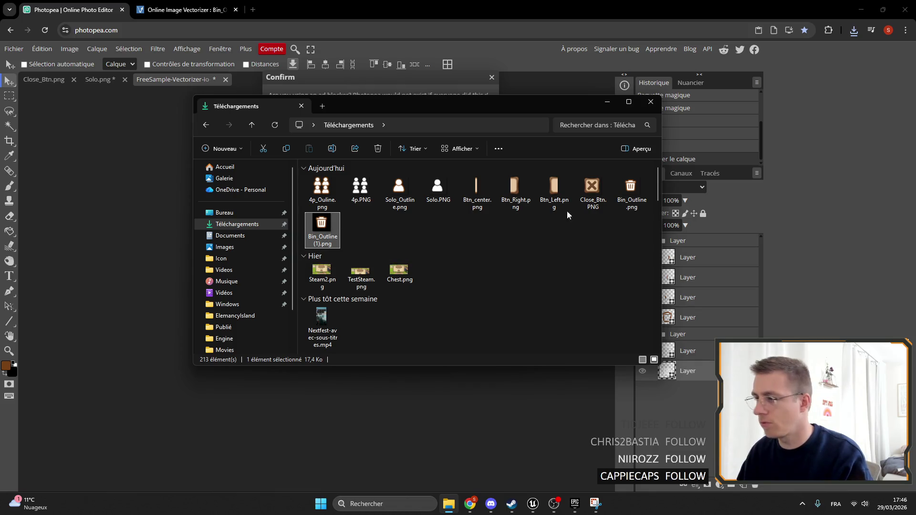
pyautogui.click(631, 211)
pyautogui.press('Delete')
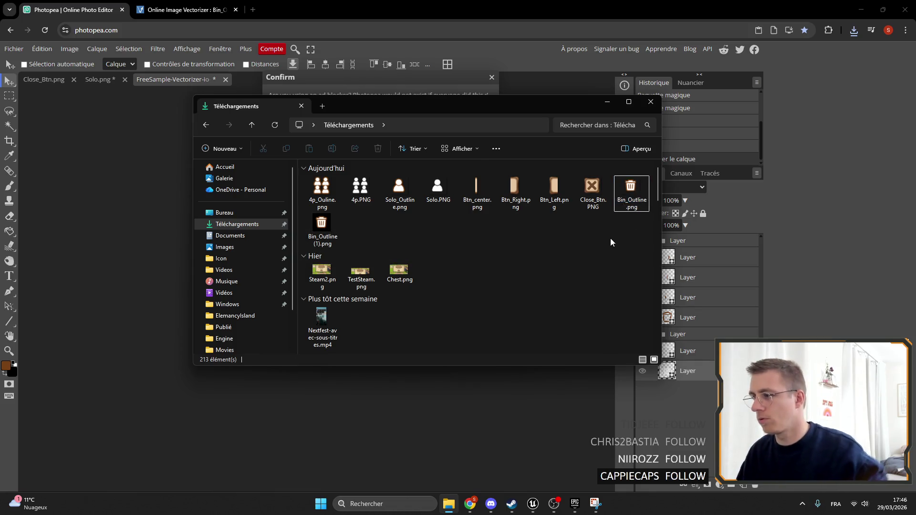
# Start renaming the remaining bin outline file, then bring up the Bin_Outline texture in Unreal.
pyautogui.click(626, 208)
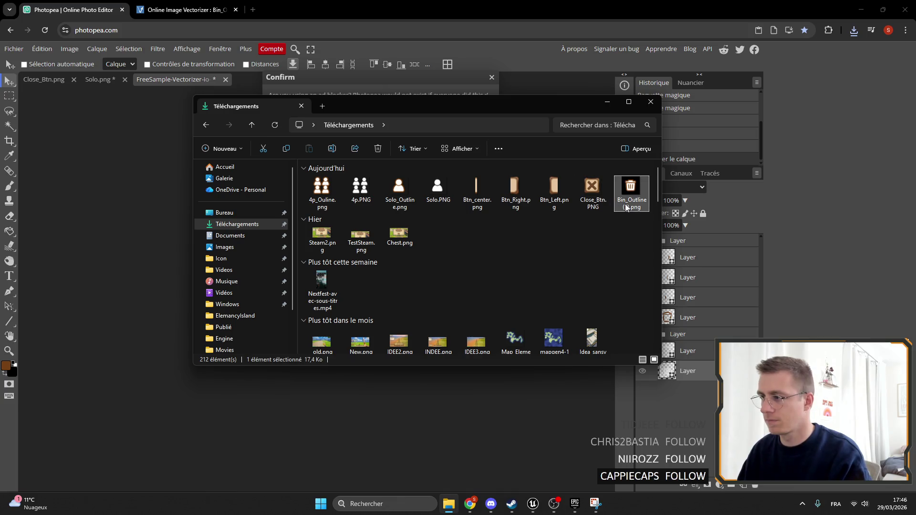
pyautogui.click(639, 209)
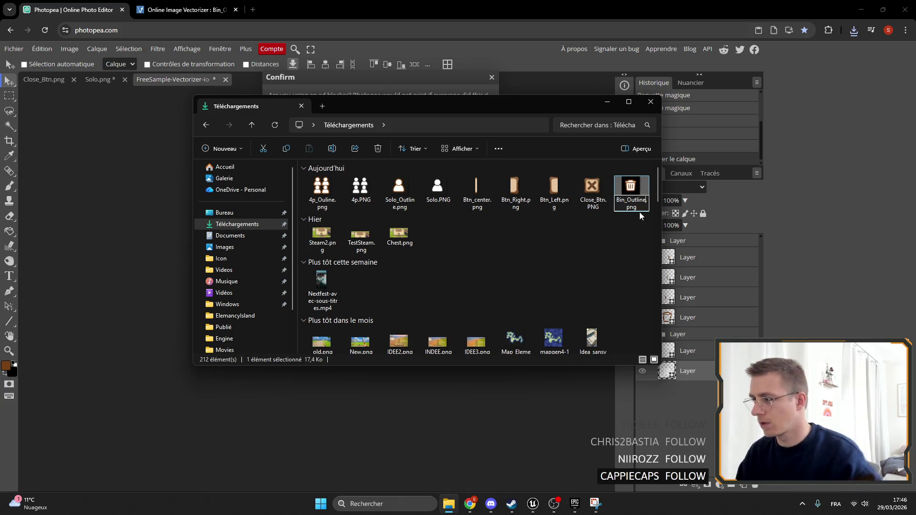
pyautogui.click(542, 86)
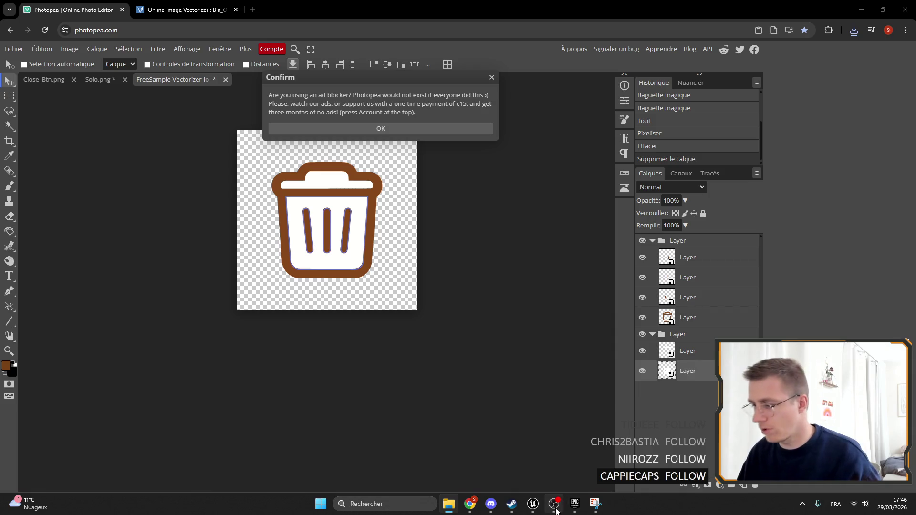
pyautogui.click(534, 504)
pyautogui.click(590, 17)
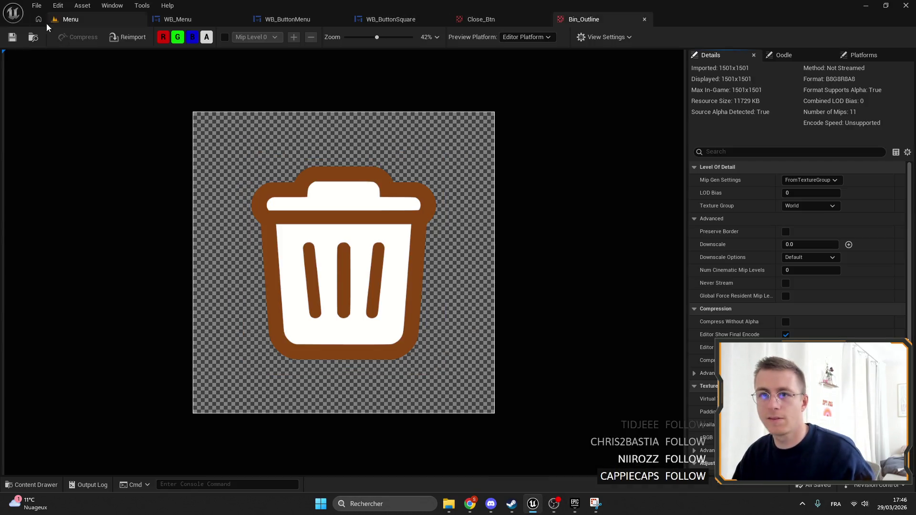
# Locate Bin_Outline in the Content Browser, save it with Ctrl+S and open it.
pyautogui.click(69, 19)
pyautogui.scroll(-10, 463, 416)
pyautogui.click(551, 407)
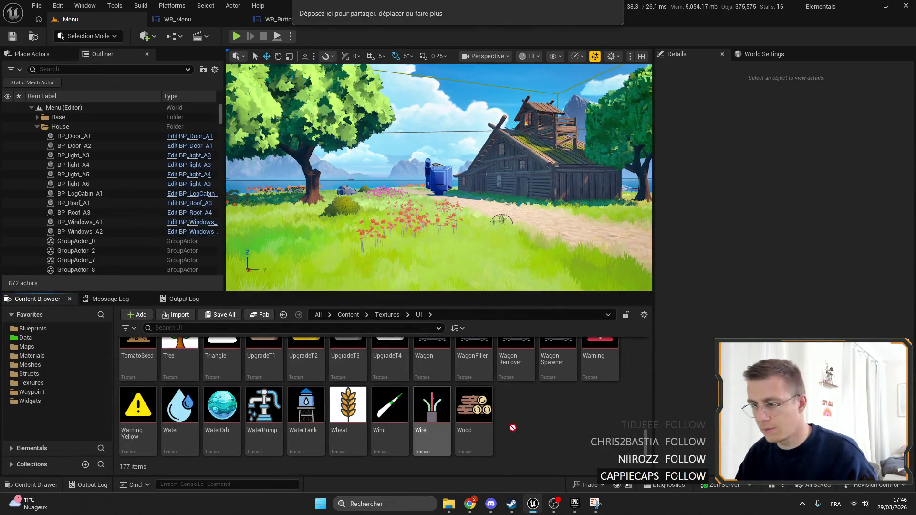
pyautogui.scroll(1, 527, 431)
pyautogui.scroll(15, 525, 429)
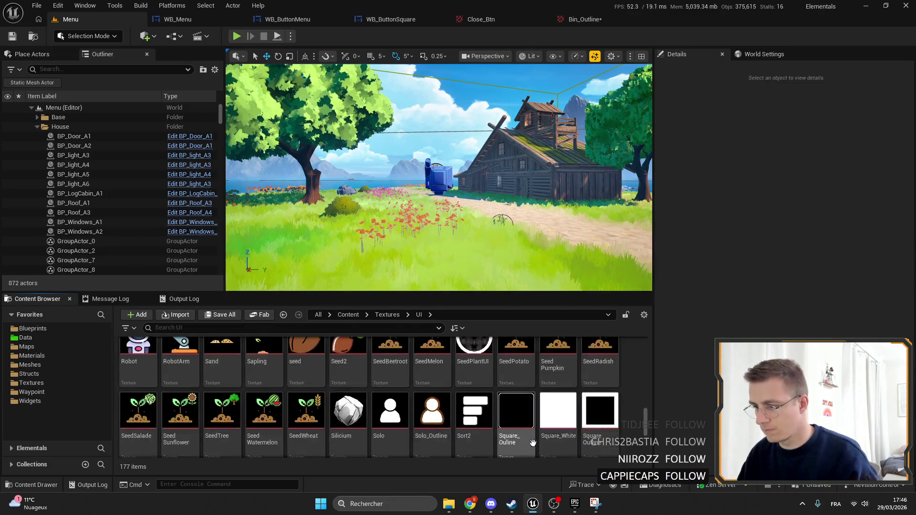
pyautogui.scroll(8, 517, 420)
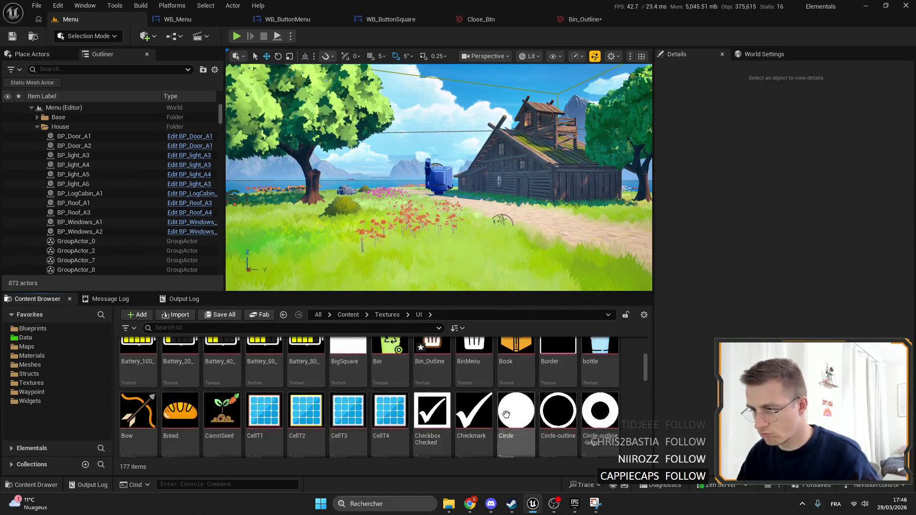
pyautogui.click(430, 423)
pyautogui.hotkey('ctrl', 's')
pyautogui.doubleClick(430, 423)
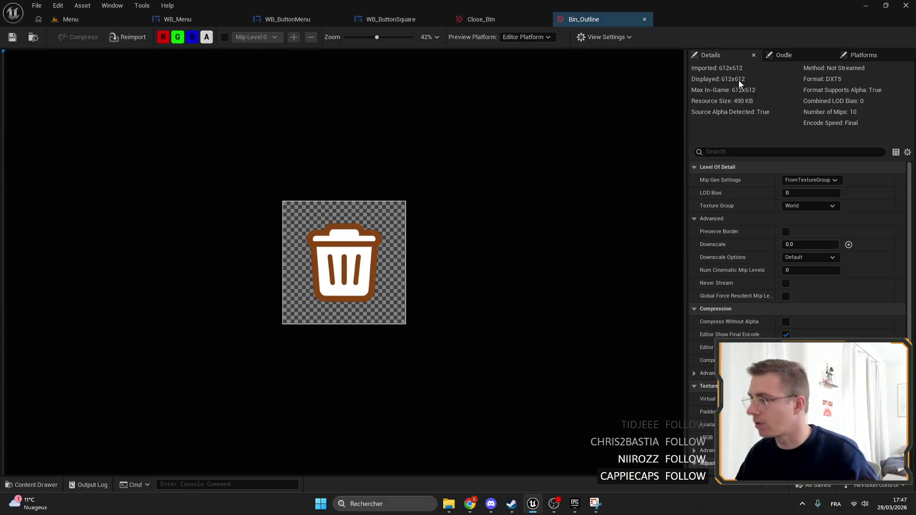
# Review the Mip Gen Settings, Compression and Texture Group options of Bin_Outline without changing them.
pyautogui.scroll(3, 416, 205)
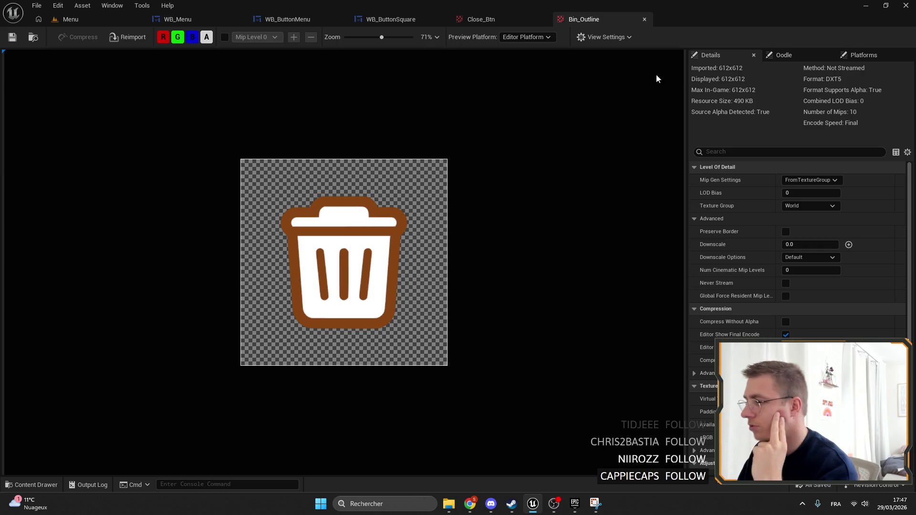
pyautogui.click(807, 180)
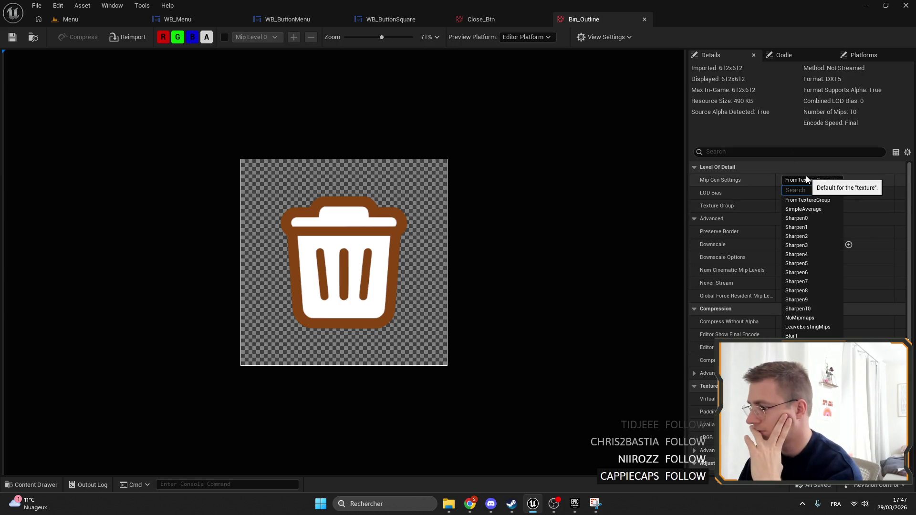
pyautogui.click(806, 179)
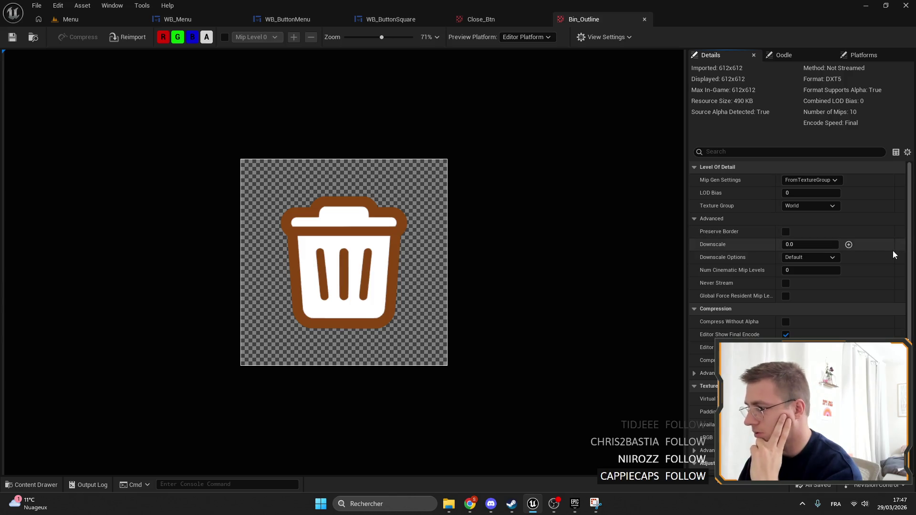
pyautogui.click(812, 361)
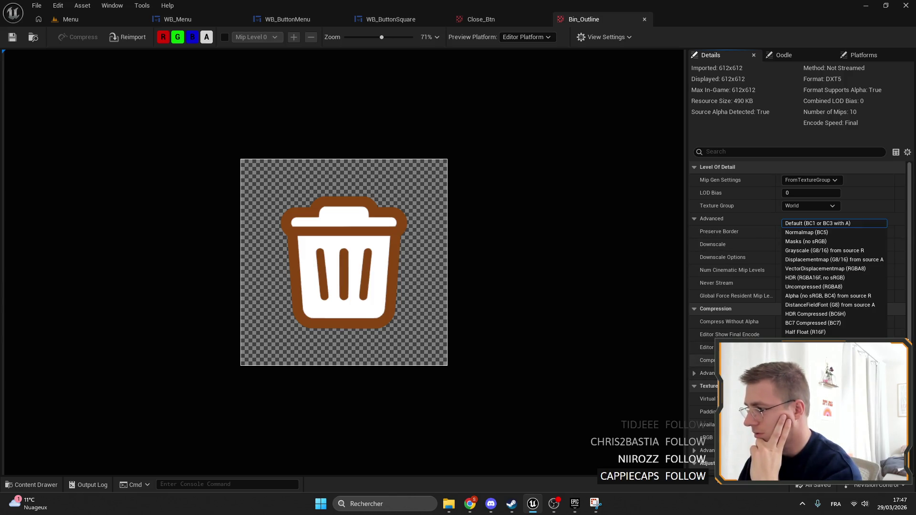
pyautogui.press('Escape')
pyautogui.click(691, 218)
pyautogui.click(691, 218)
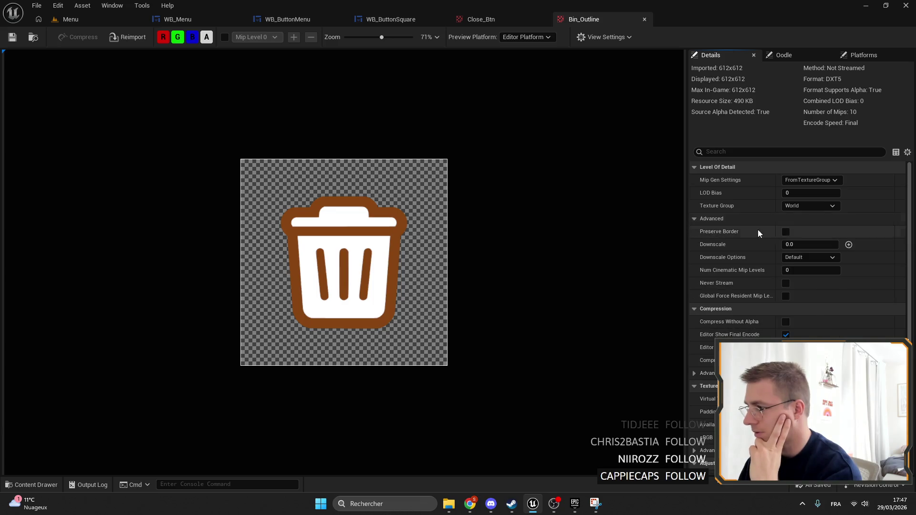
pyautogui.click(796, 207)
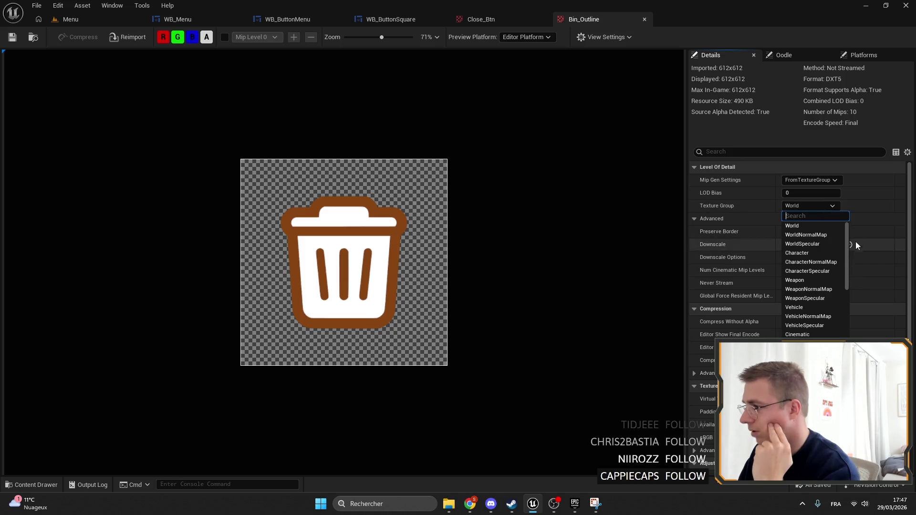
pyautogui.scroll(-3, 816, 321)
pyautogui.scroll(3, 816, 321)
pyautogui.scroll(-10, 847, 237)
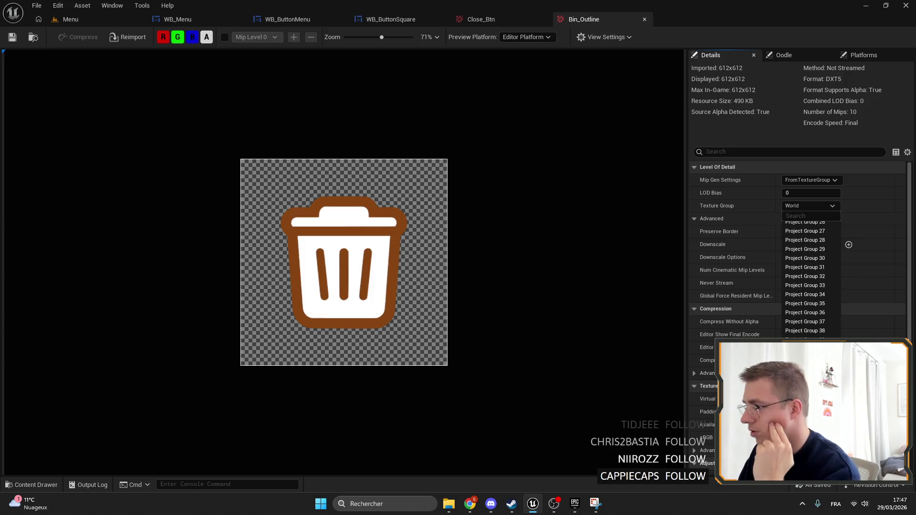
pyautogui.scroll(10, 840, 229)
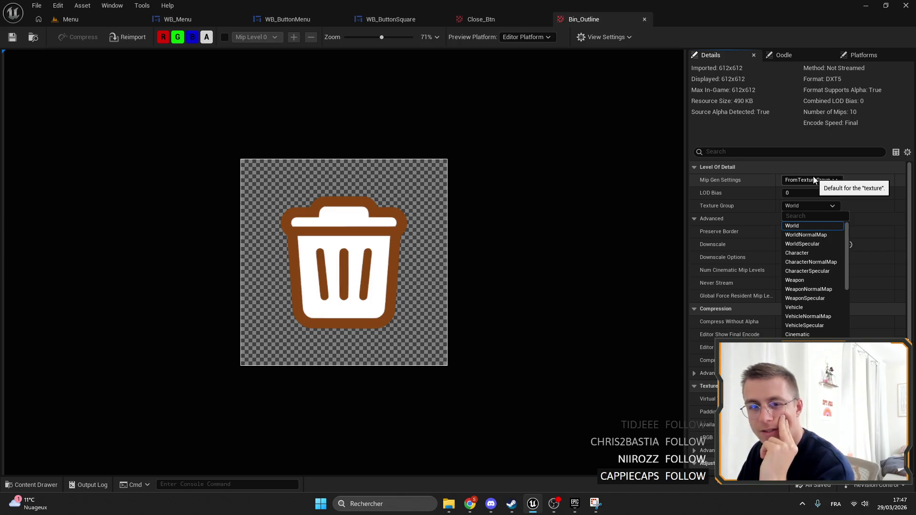
pyautogui.click(884, 221)
pyautogui.click(883, 223)
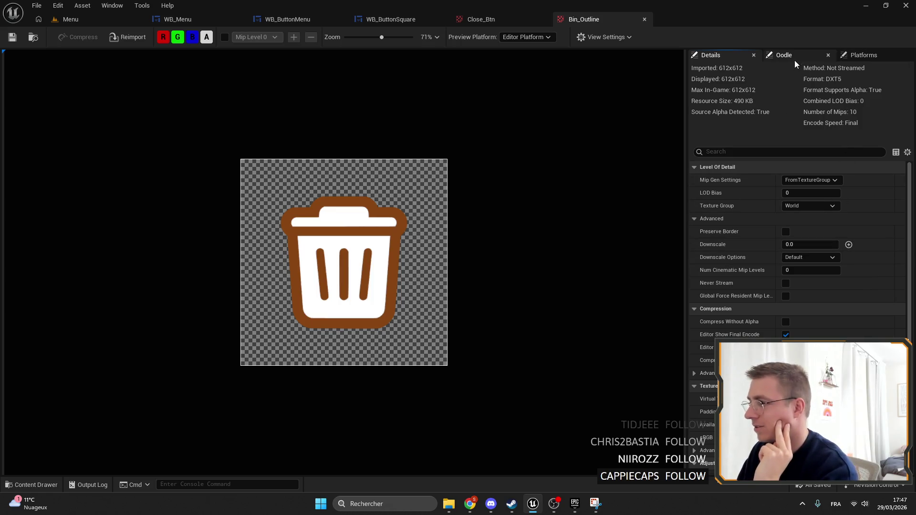
# Compare the Bin_Outline texture with the 1024×1024 Close_Btn texture.
pyautogui.click(530, 20)
pyautogui.click(583, 22)
pyautogui.click(502, 16)
pyautogui.click(556, 19)
pyautogui.click(515, 20)
pyautogui.click(580, 24)
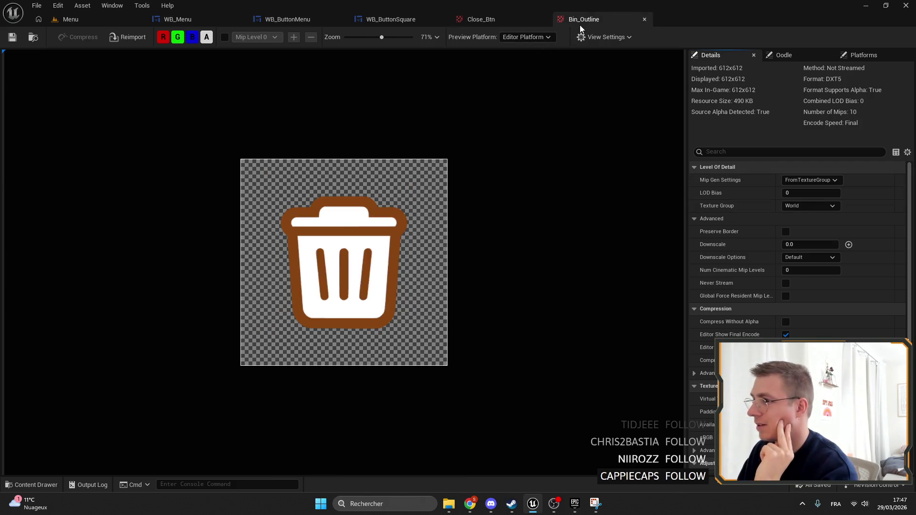
pyautogui.click(489, 19)
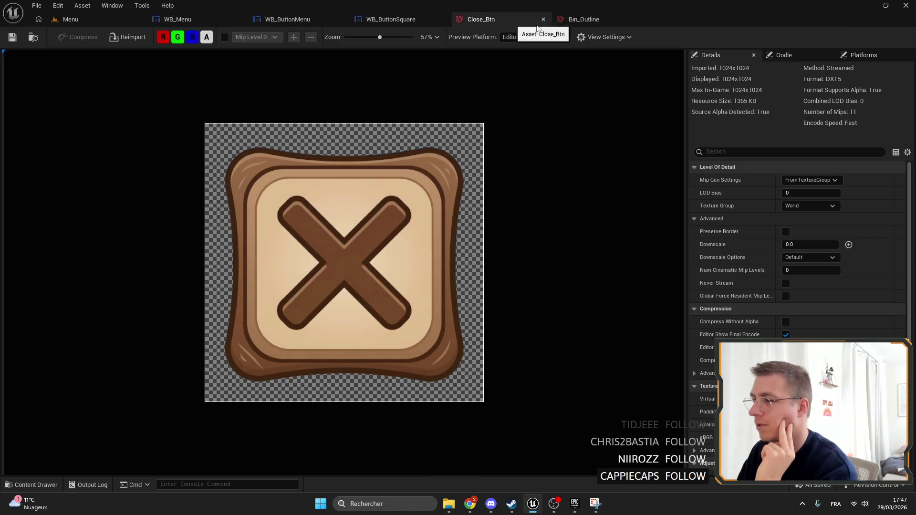
# Inspect the bin button's background image and the Solo button in the WB_Menu widget layout.
pyautogui.click(577, 23)
pyautogui.click(396, 19)
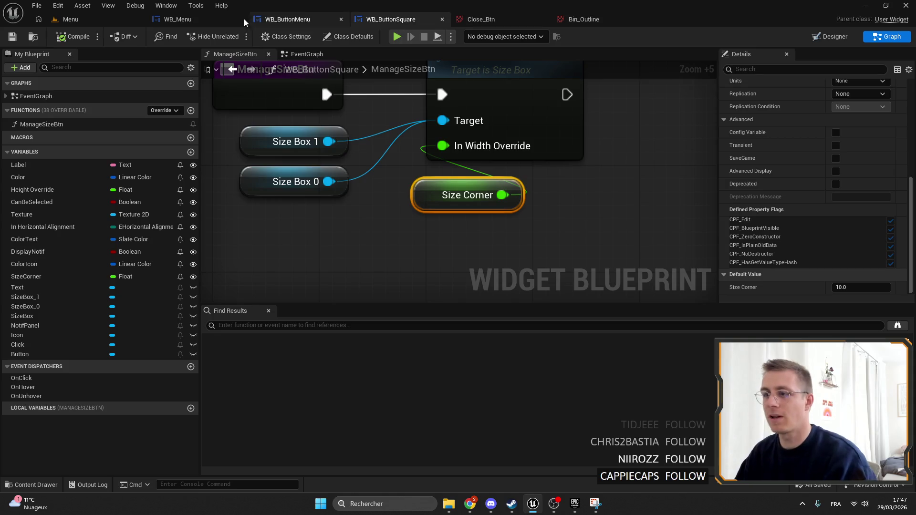
pyautogui.scroll(-5, 383, 203)
pyautogui.click(222, 21)
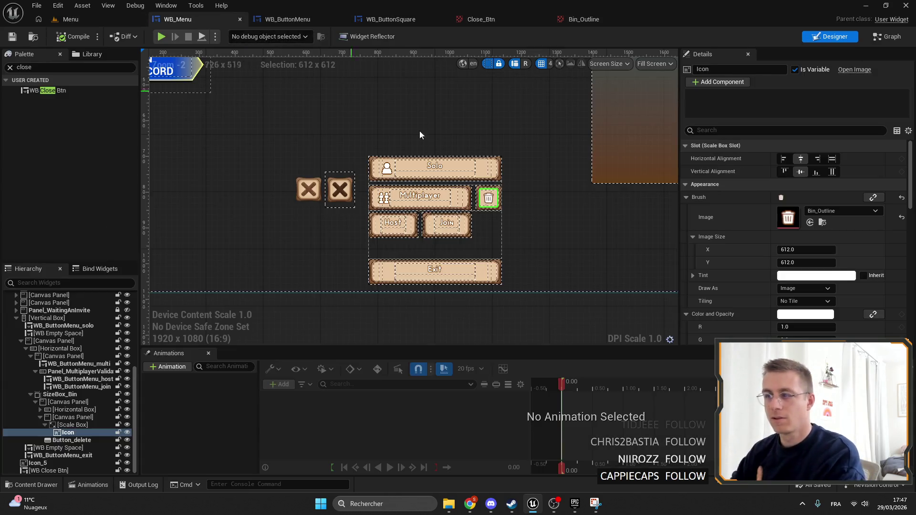
pyautogui.scroll(5, 494, 151)
pyautogui.scroll(-11, 494, 151)
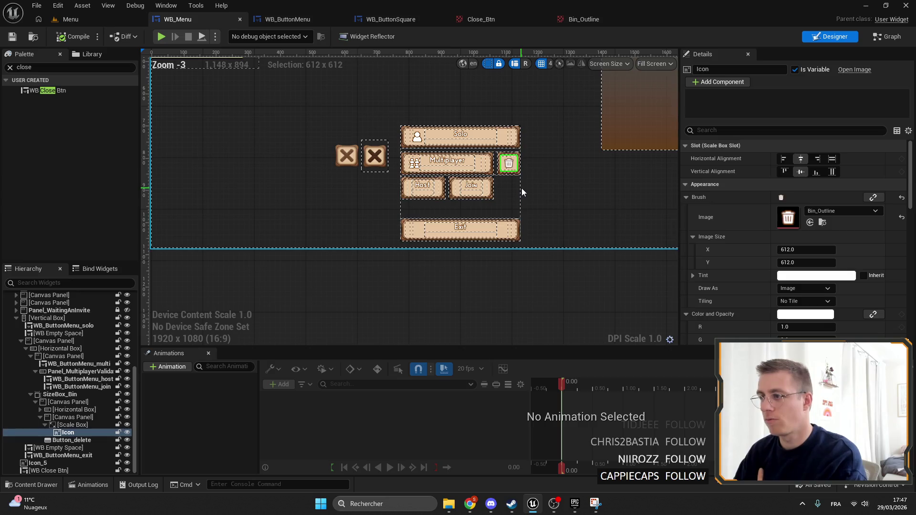
pyautogui.click(522, 188)
pyautogui.scroll(-4, 522, 188)
pyautogui.scroll(7, 481, 172)
pyautogui.scroll(6, 481, 173)
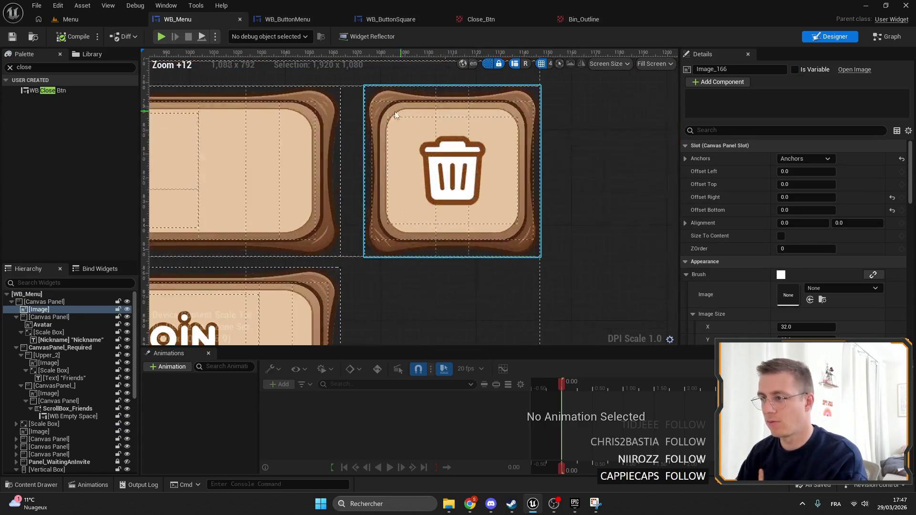
pyautogui.scroll(-4, 456, 161)
pyautogui.scroll(10, 457, 161)
pyautogui.scroll(-8, 437, 154)
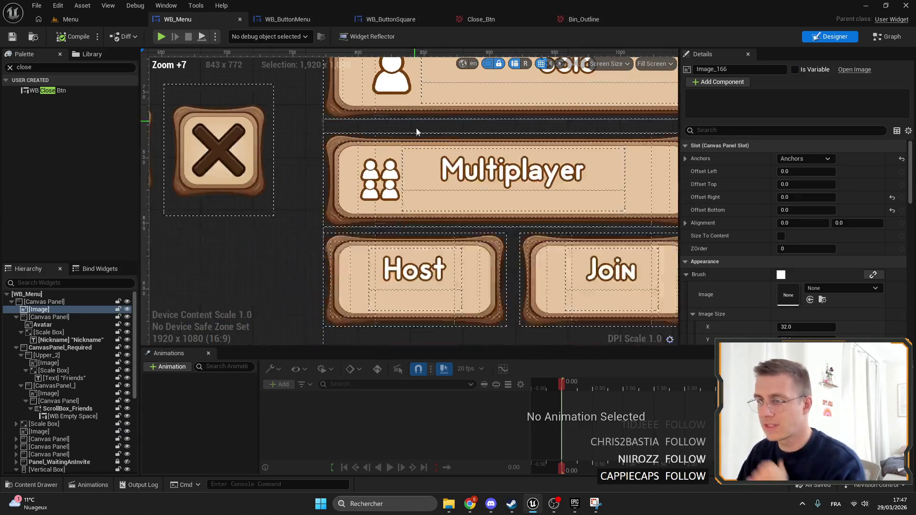
pyautogui.scroll(1, 396, 210)
pyautogui.click(455, 166)
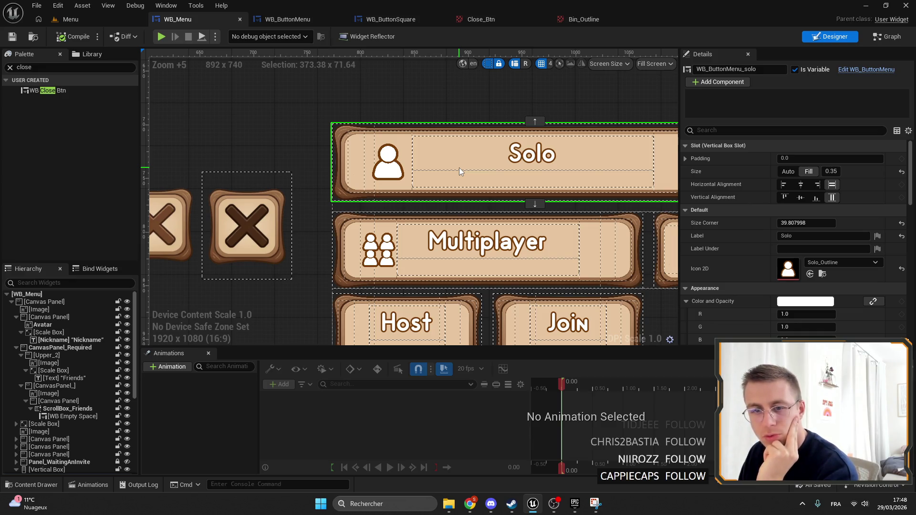
# Compare the Close_Btn and Bin_Outline texture settings, then go back to the Menu level.
pyautogui.click(408, 19)
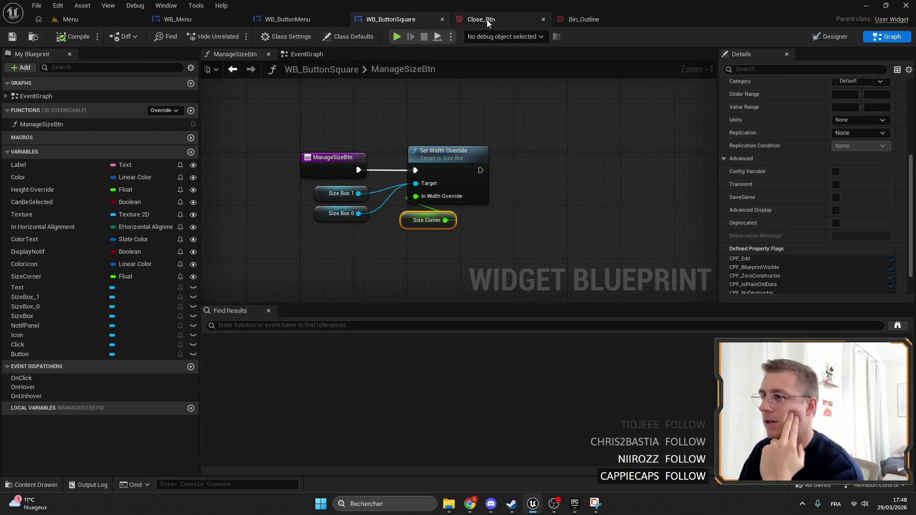
pyautogui.click(545, 25)
pyautogui.click(622, 22)
pyautogui.hotkey('ctrl', 'shift', 'Tab')
pyautogui.click(605, 21)
pyautogui.click(480, 18)
pyautogui.click(615, 21)
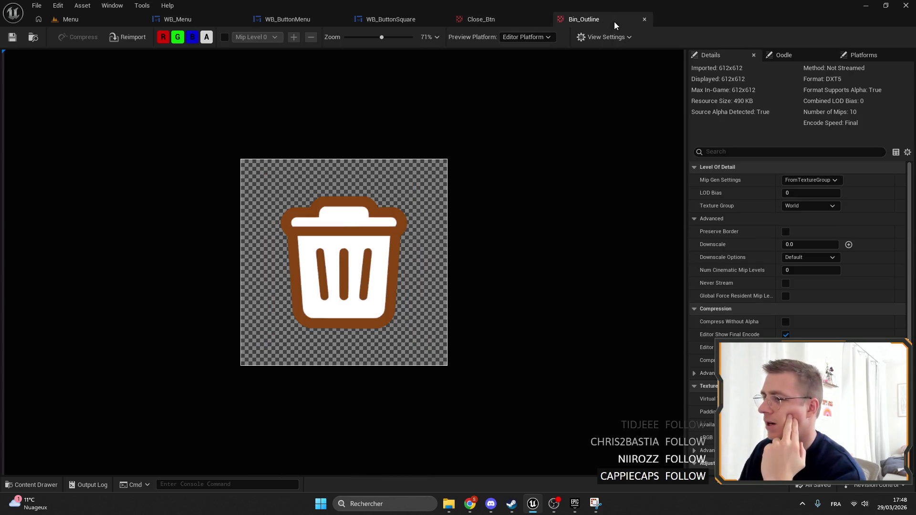
pyautogui.scroll(-2, 543, 129)
pyautogui.scroll(1, 471, 105)
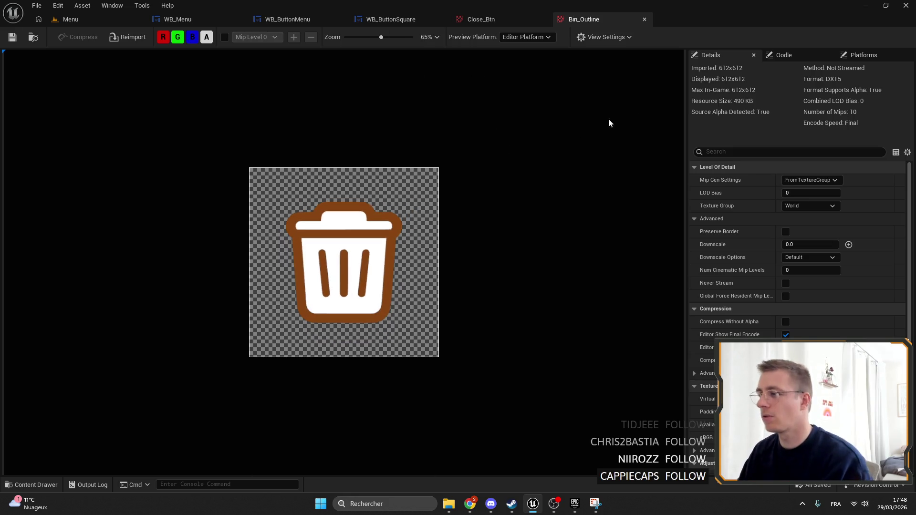
pyautogui.click(505, 21)
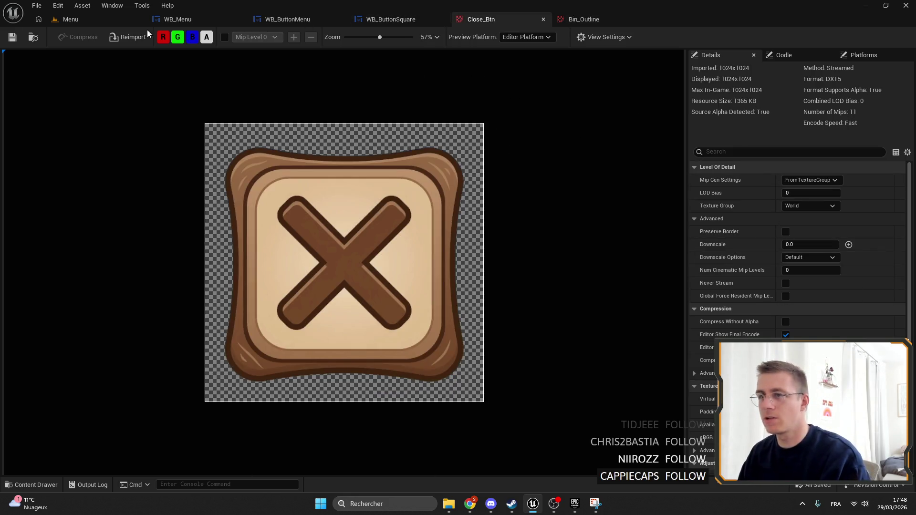
pyautogui.hotkey('ctrl', 'Tab')
pyautogui.click(33, 39)
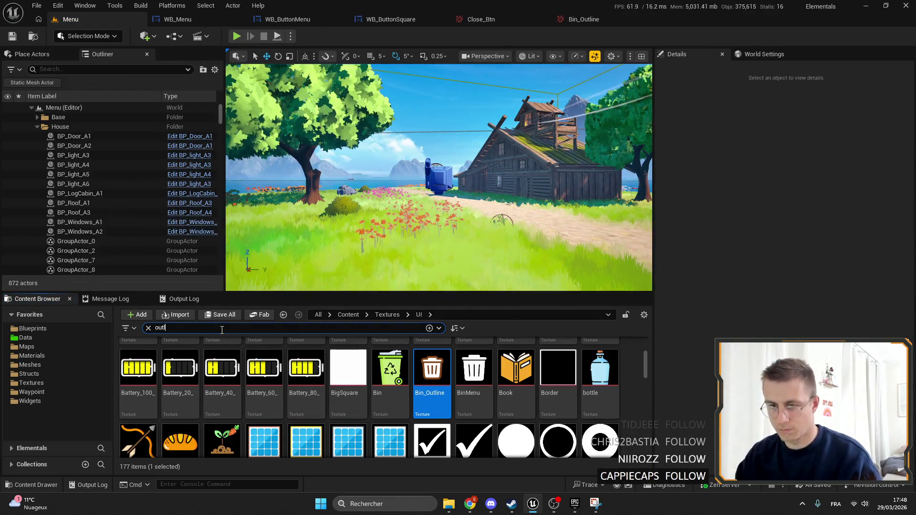
# Open Solo_Outline, set its Mip Gen Settings to FromTextureGroup and save it.
pyautogui.write('i')
pyautogui.click(264, 363)
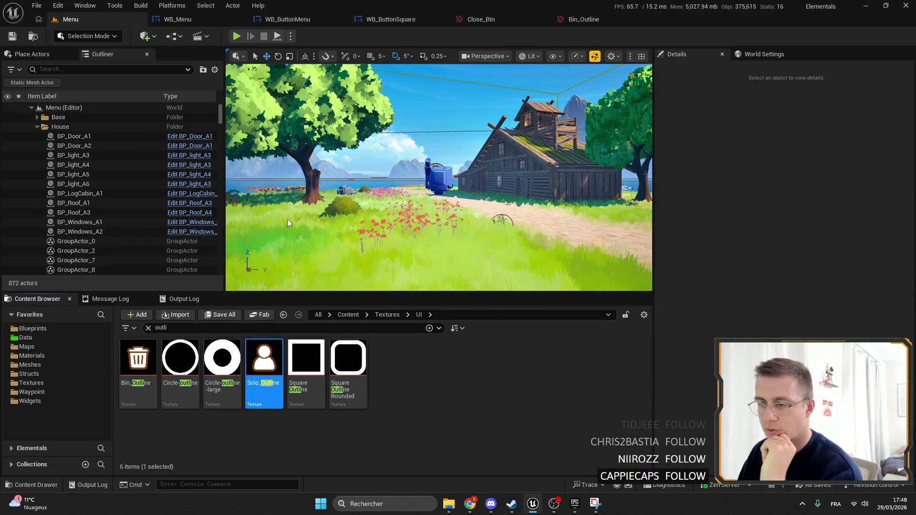
pyautogui.press('Return')
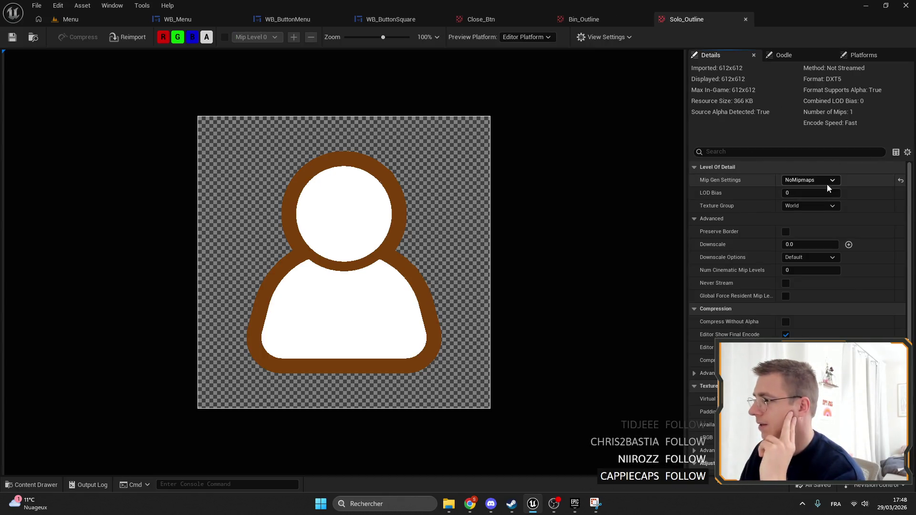
pyautogui.click(901, 181)
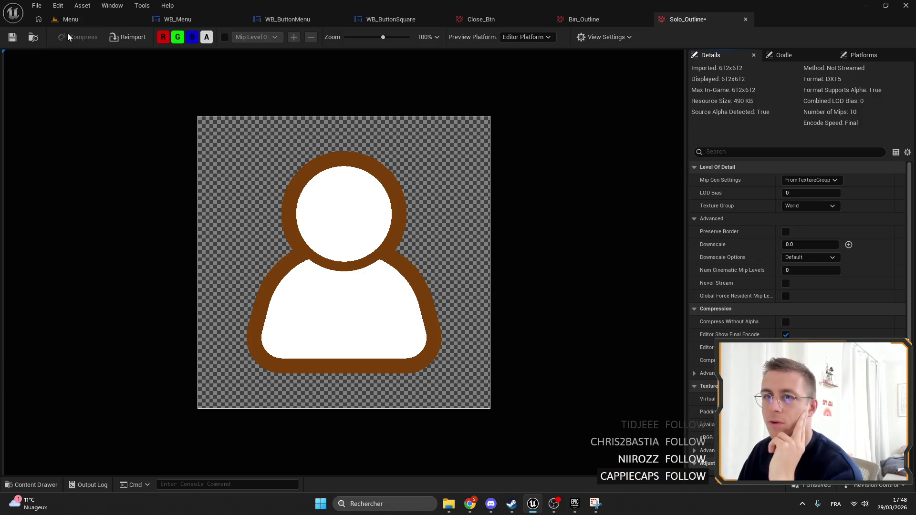
pyautogui.click(14, 42)
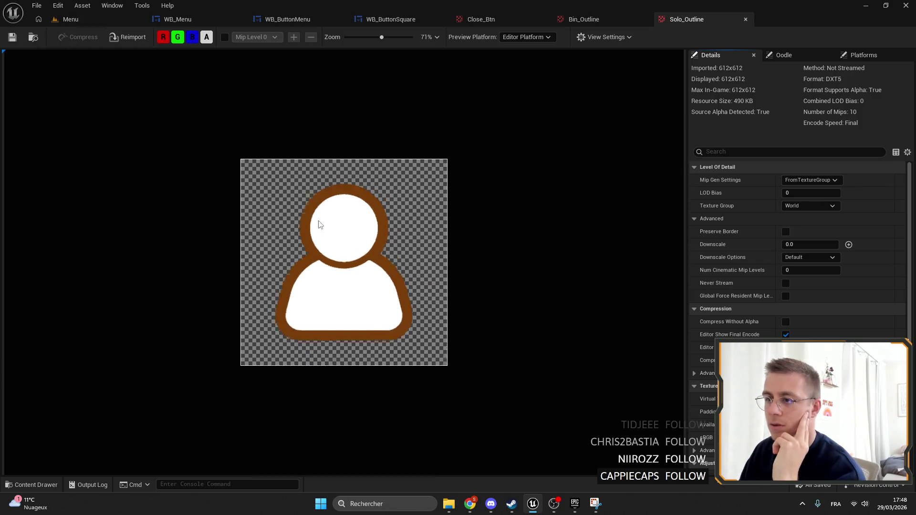
# Review the Multiplayer and bin delete buttons in the WB_Menu widget layout.
pyautogui.click(612, 20)
pyautogui.click(477, 19)
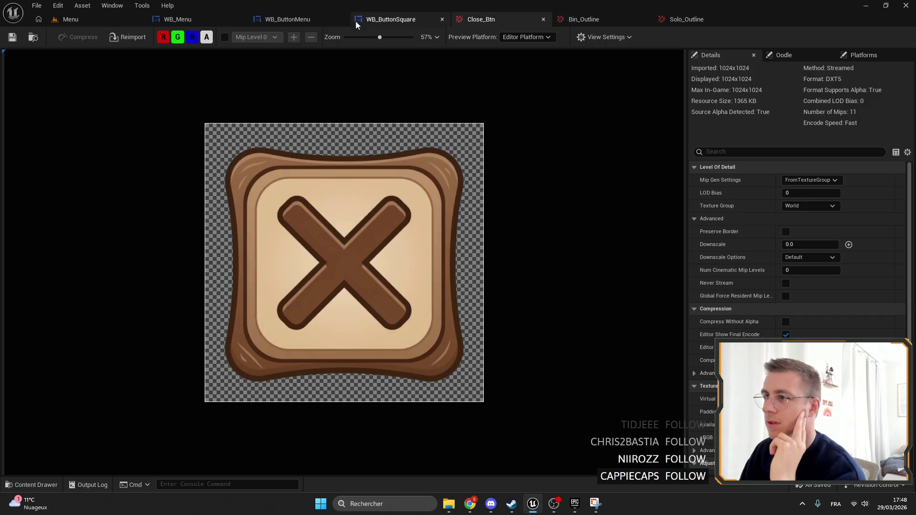
pyautogui.click(377, 21)
pyautogui.click(287, 20)
pyautogui.click(157, 19)
pyautogui.scroll(2, 329, 178)
pyautogui.scroll(-8, 329, 178)
pyautogui.scroll(5, 329, 178)
pyautogui.scroll(8, 330, 178)
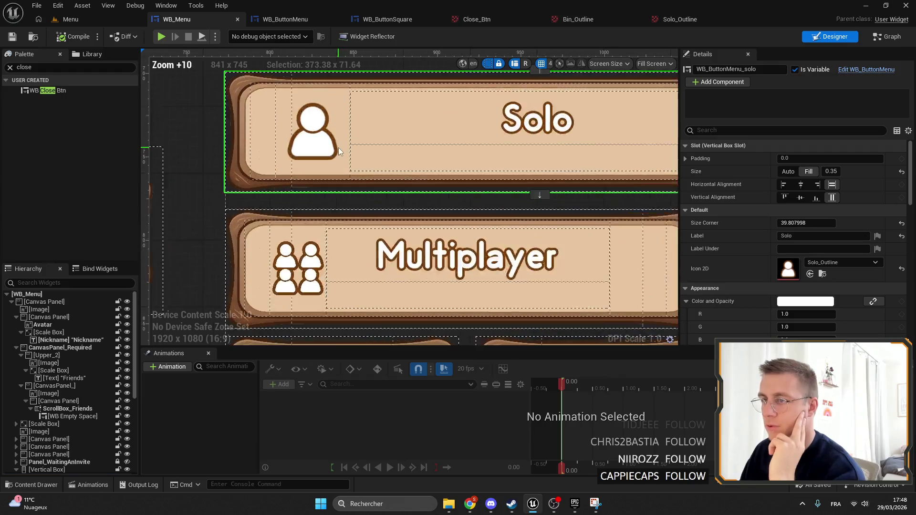
pyautogui.scroll(-18, 362, 161)
pyautogui.scroll(6, 382, 196)
pyautogui.scroll(-1, 381, 196)
pyautogui.scroll(9, 381, 196)
pyautogui.click(378, 178)
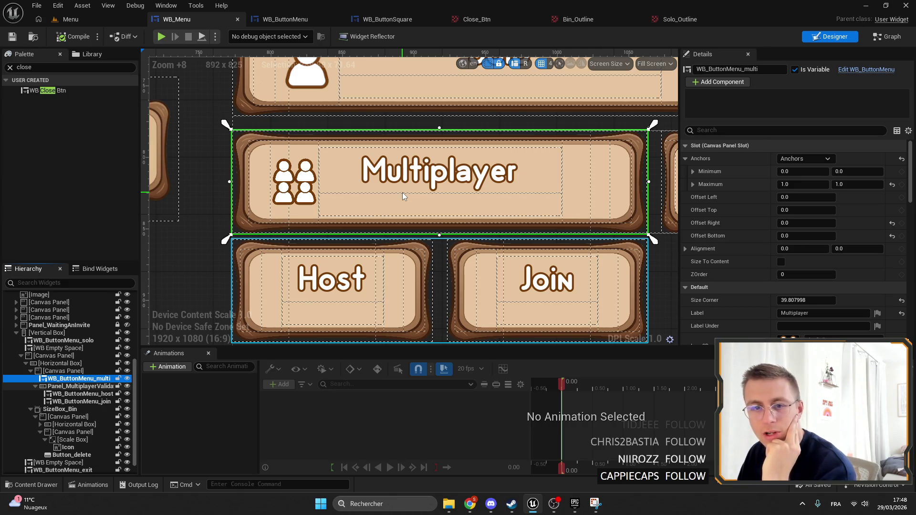
pyautogui.scroll(-1, 392, 203)
pyautogui.click(513, 193)
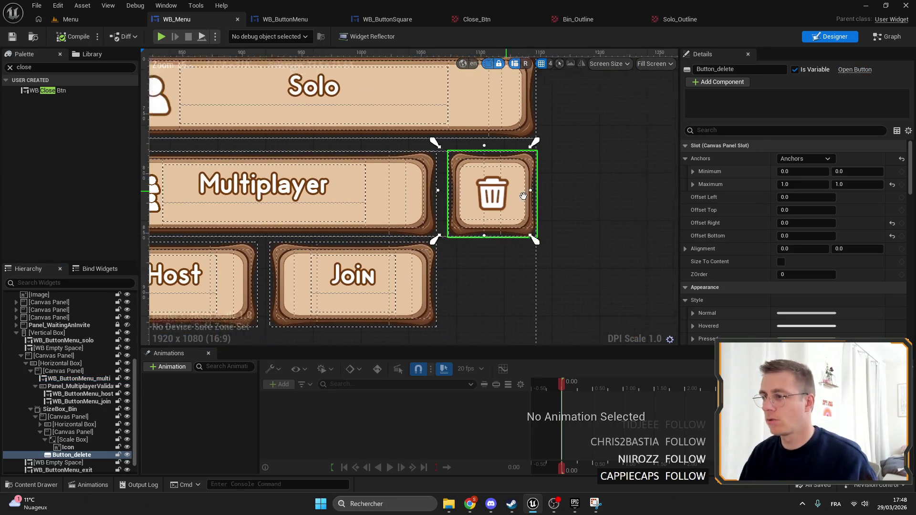
# Set the Close_Btn and Bin_Outline texture groups to UI and save Bin_Outline.
pyautogui.click(480, 19)
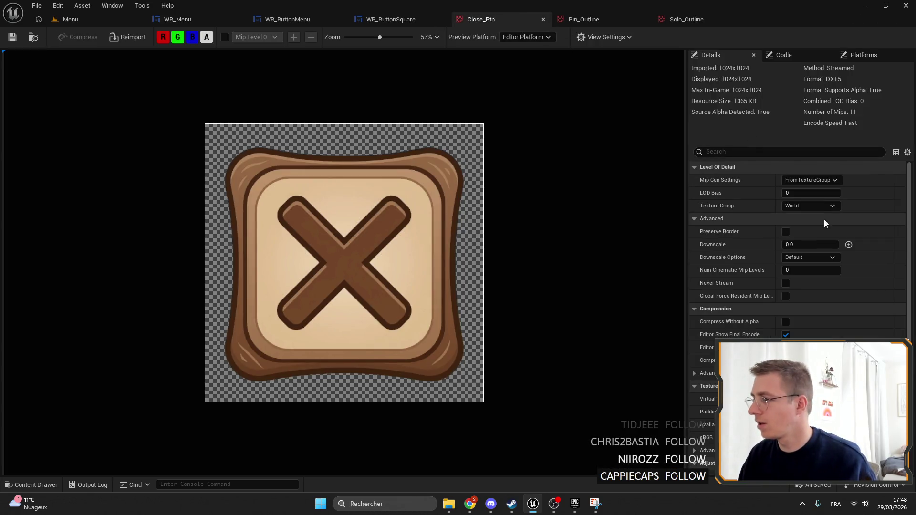
pyautogui.click(819, 206)
pyautogui.press('Escape')
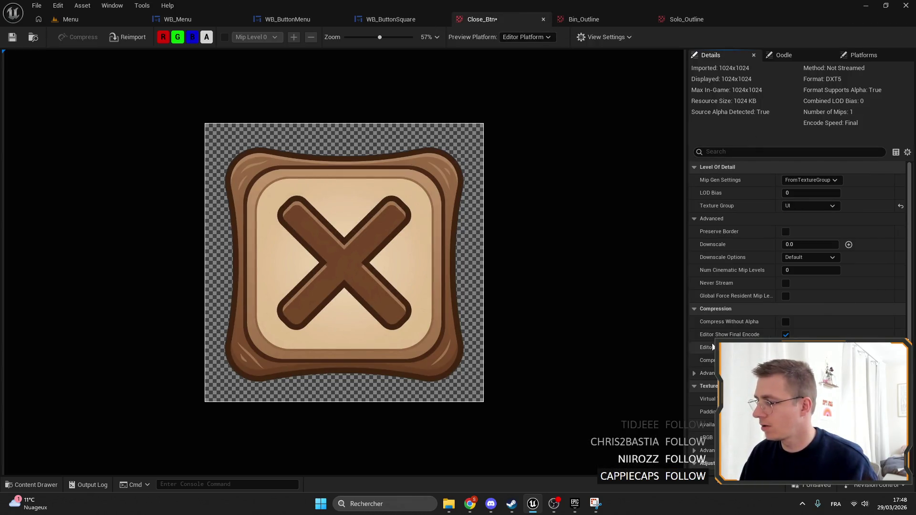
pyautogui.click(588, 19)
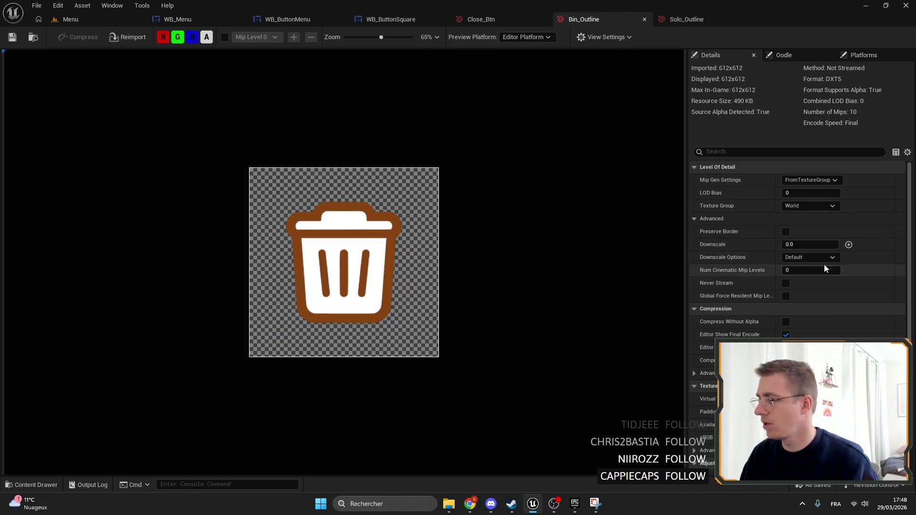
pyautogui.click(820, 206)
pyautogui.click(807, 334)
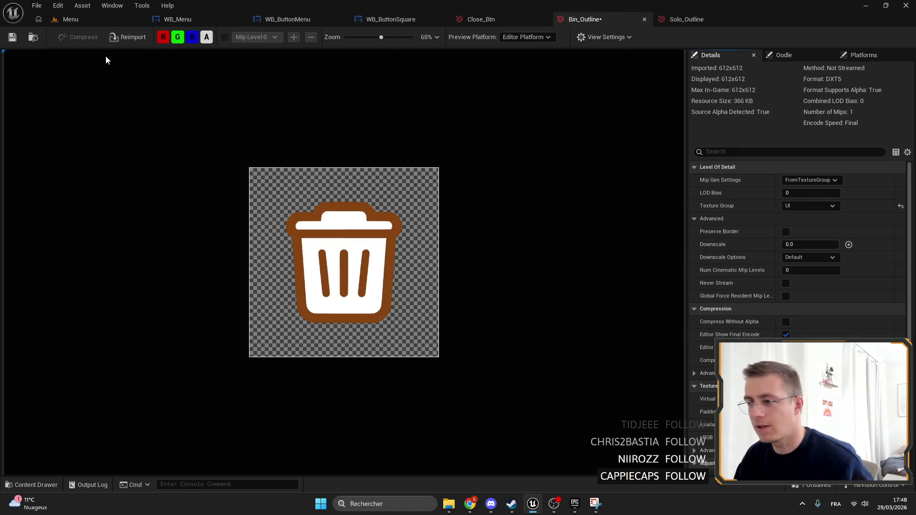
pyautogui.click(12, 37)
# Set Solo_Outline's texture group to UI, save it, and recheck the other two textures.
pyautogui.click(683, 19)
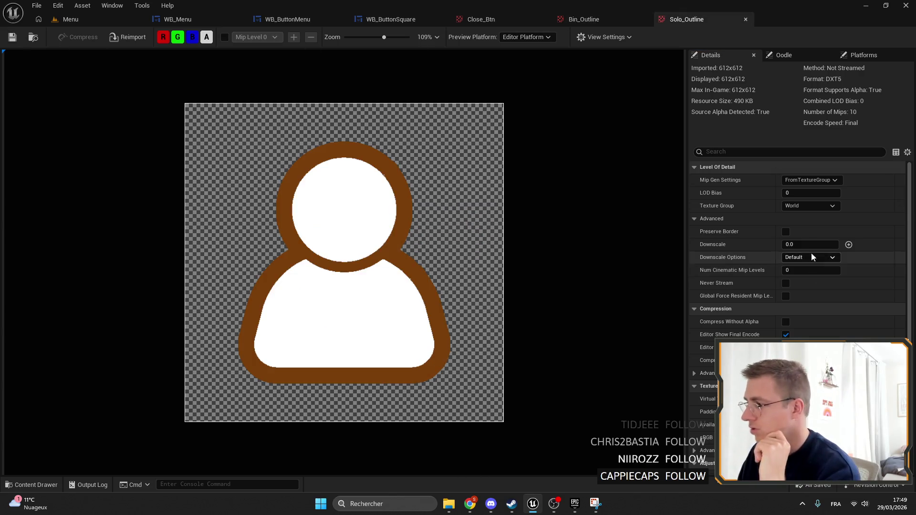
pyautogui.click(812, 206)
pyautogui.write('ui')
pyautogui.press('Return')
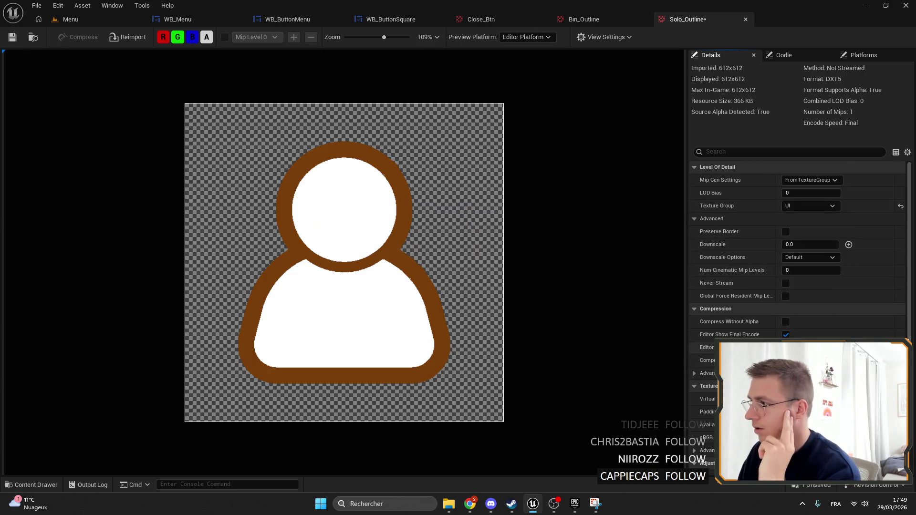
pyautogui.hotkey('ctrl', 's')
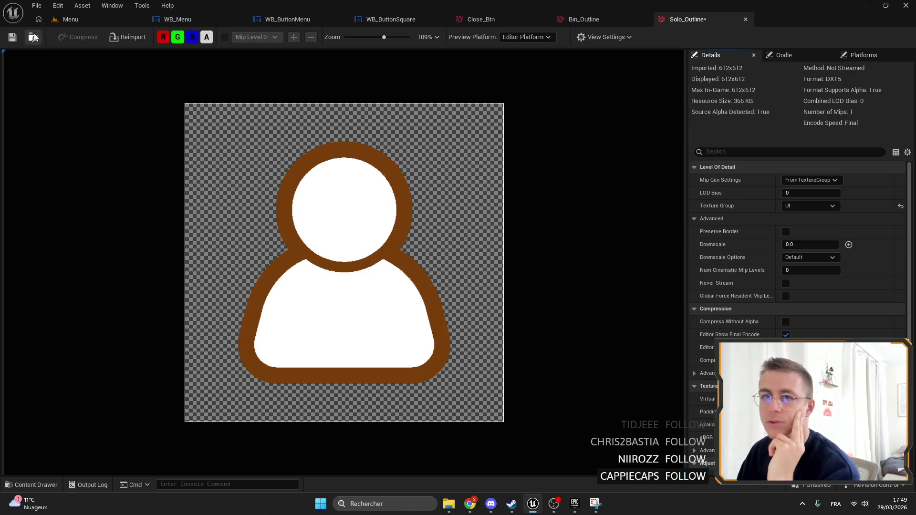
pyautogui.click(588, 19)
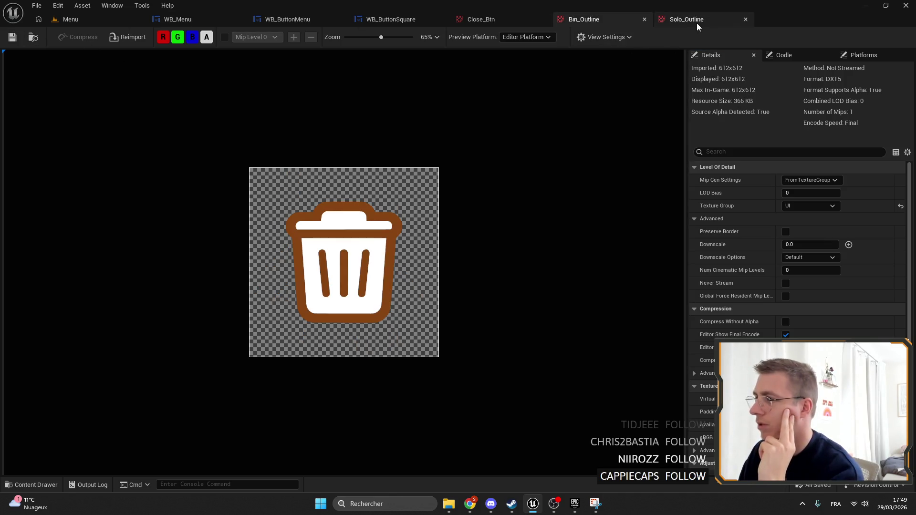
pyautogui.click(482, 19)
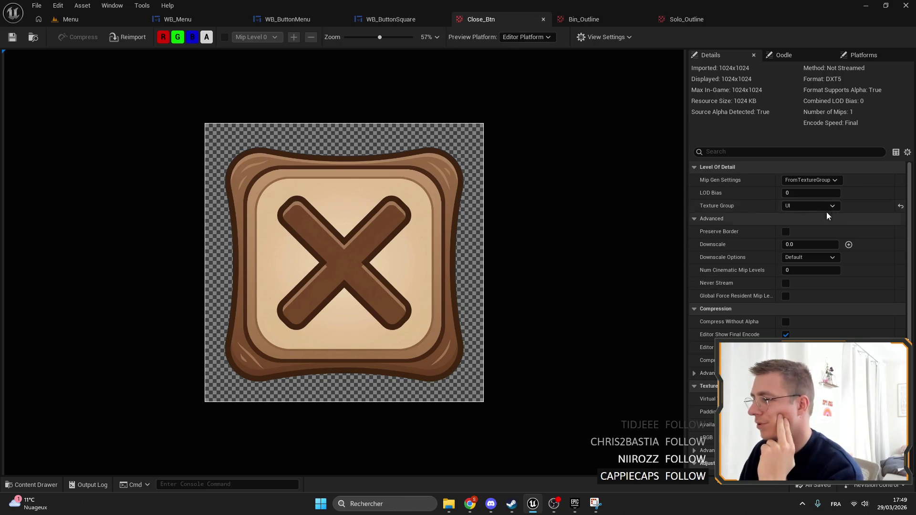
pyautogui.click(675, 20)
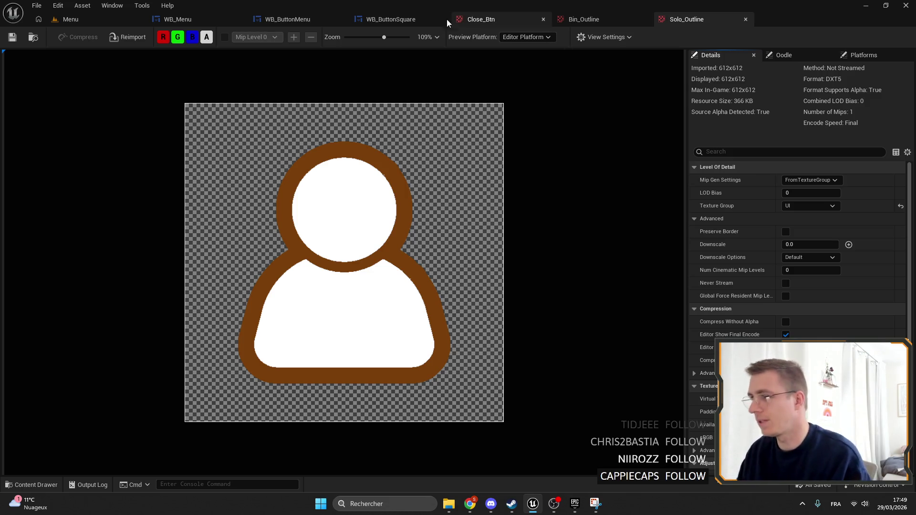
# In WB_Menu, select the Multiplayer button to confirm its 4p_Ouline icon.
pyautogui.click(400, 20)
pyautogui.click(270, 22)
pyautogui.click(177, 19)
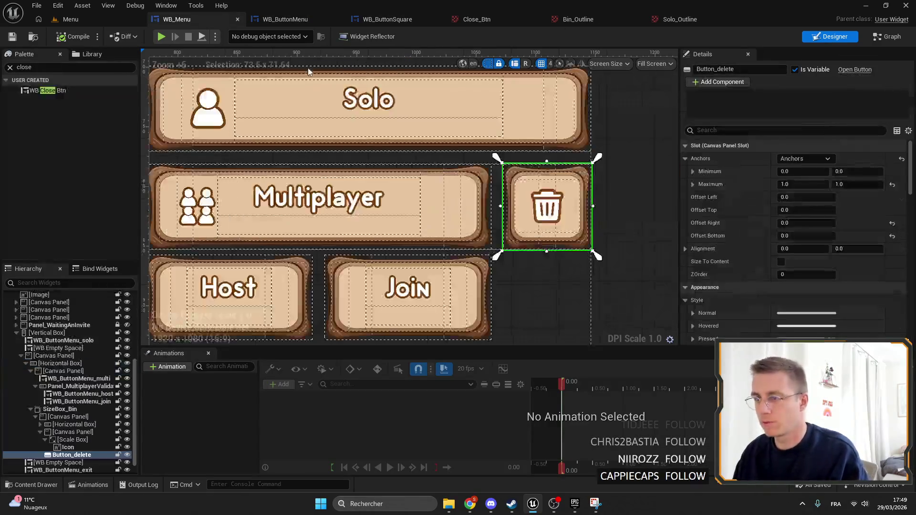
pyautogui.scroll(6, 386, 218)
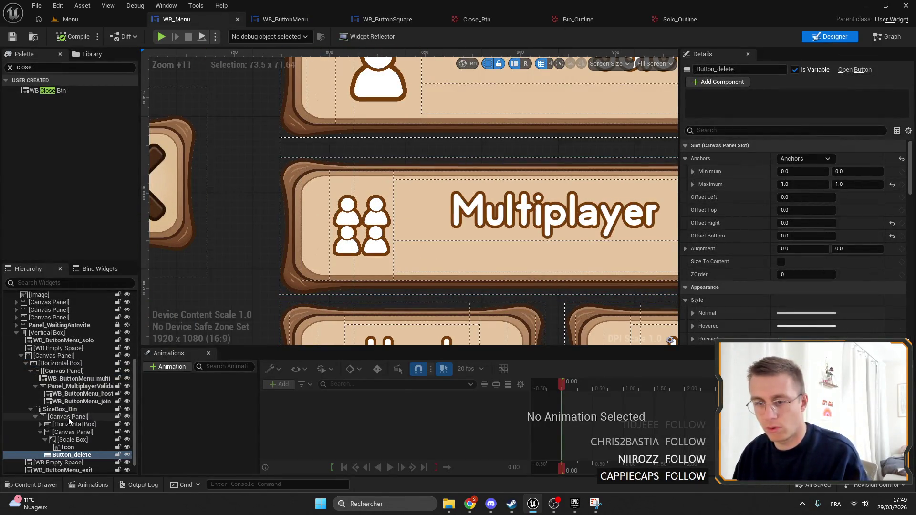
pyautogui.click(65, 372)
pyautogui.click(65, 378)
pyautogui.scroll(-5, 792, 258)
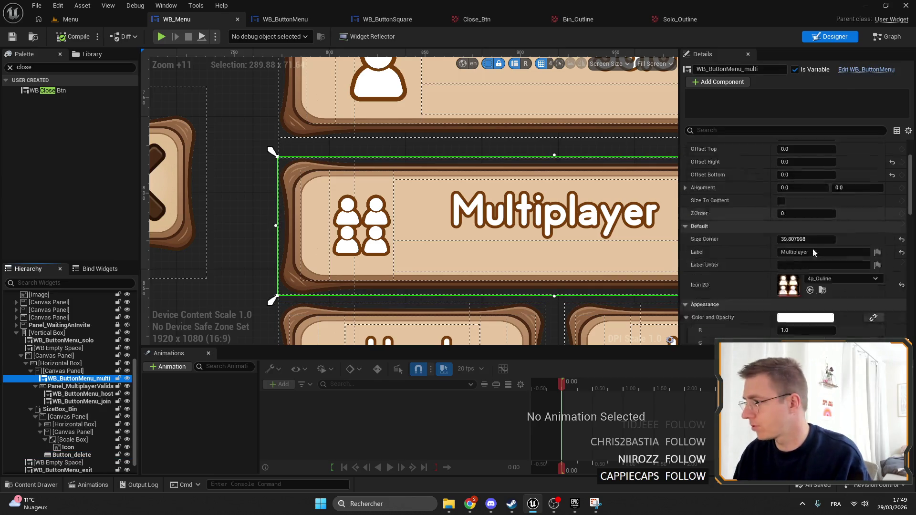
pyautogui.hotkey('ctrl', 'Tab')
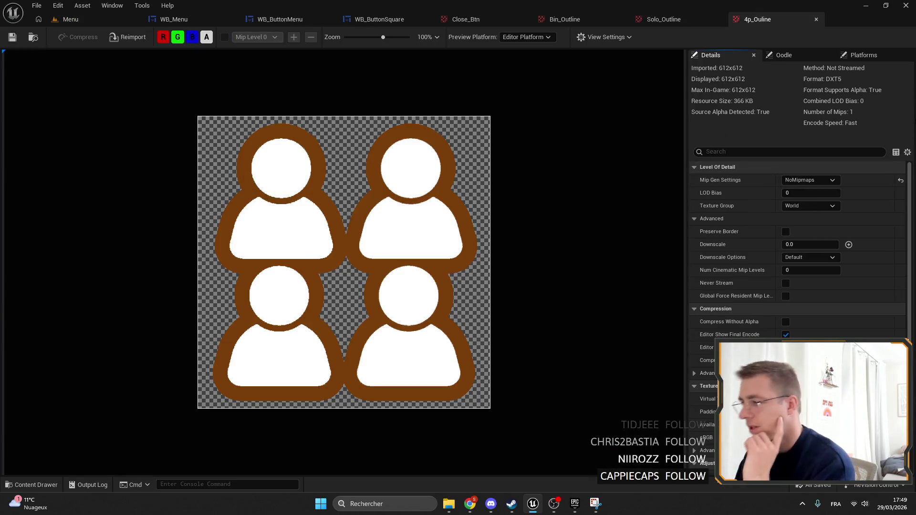
# Give 4p_Ouline the UI texture group with FromTextureGroup mipmaps and save it.
pyautogui.click(792, 207)
pyautogui.write('ui')
pyautogui.press('Return')
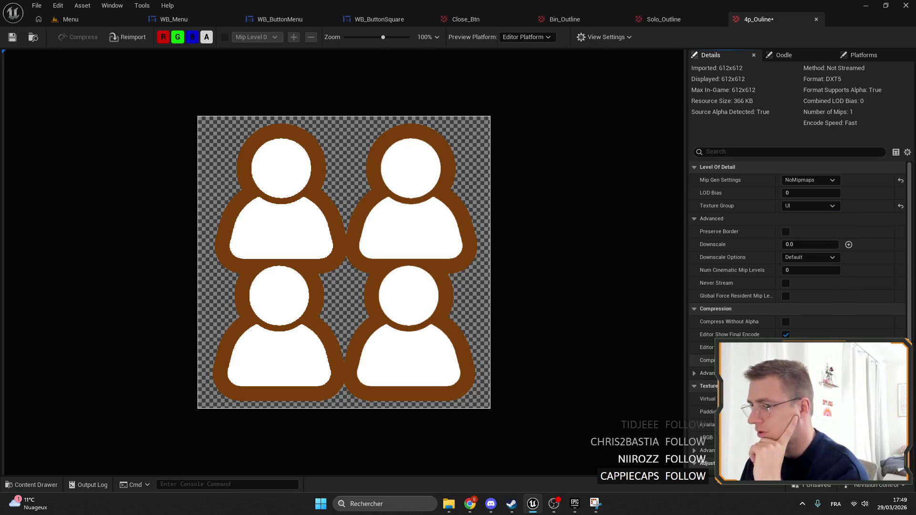
pyautogui.click(901, 181)
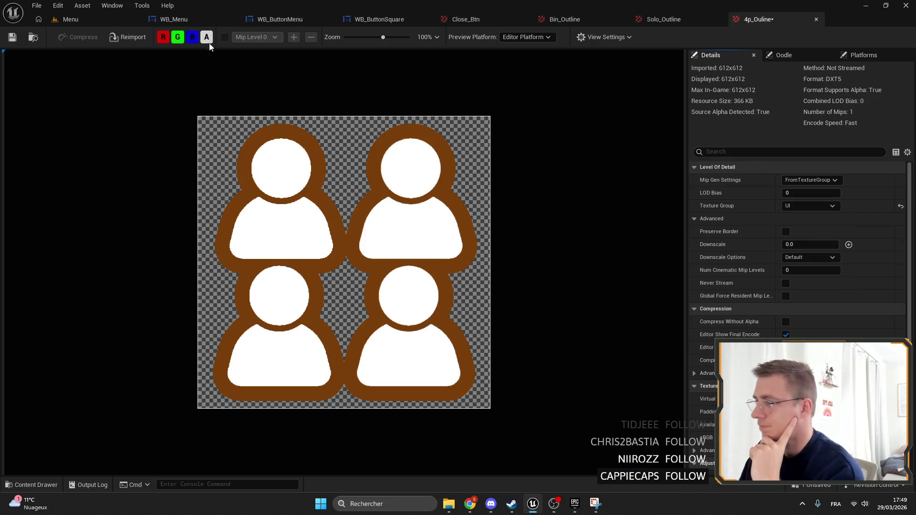
pyautogui.click(10, 40)
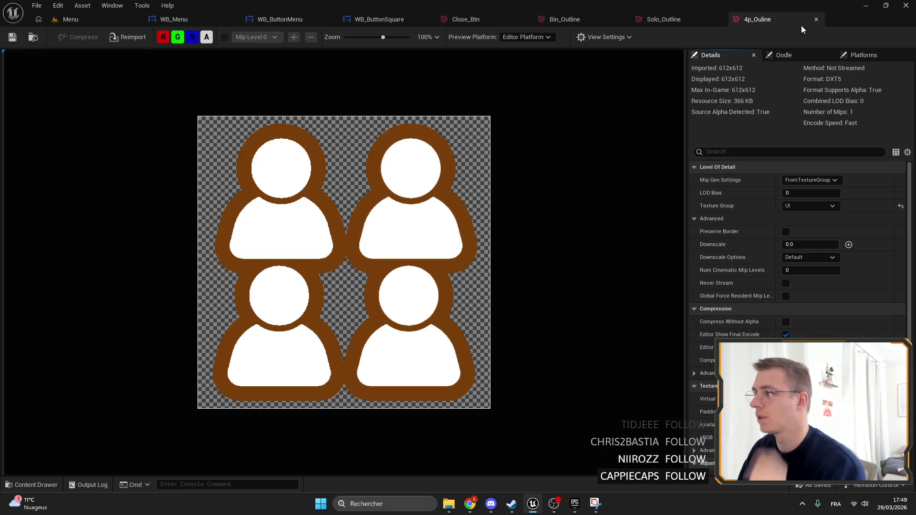
# Glance at the WB_Menu layout again, then go back to the Menu level.
pyautogui.click(168, 21)
pyautogui.scroll(-10, 408, 203)
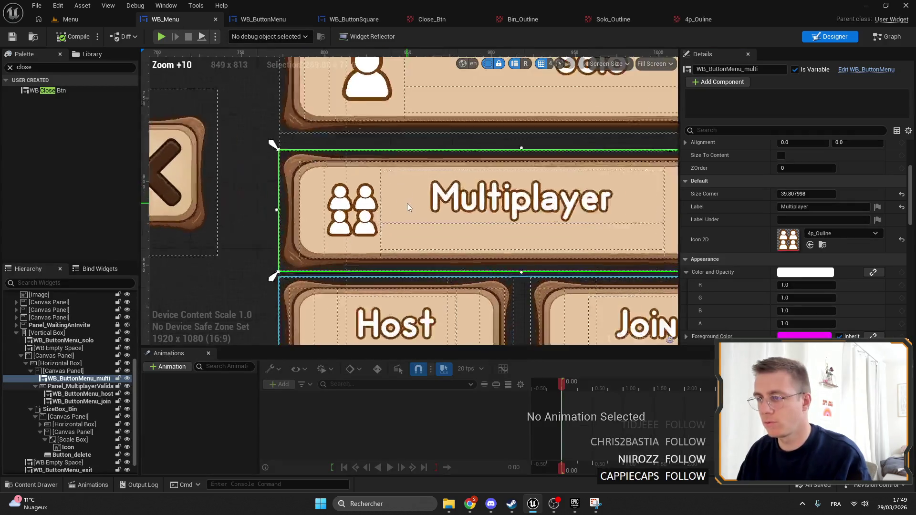
pyautogui.scroll(3, 544, 212)
pyautogui.click(129, 21)
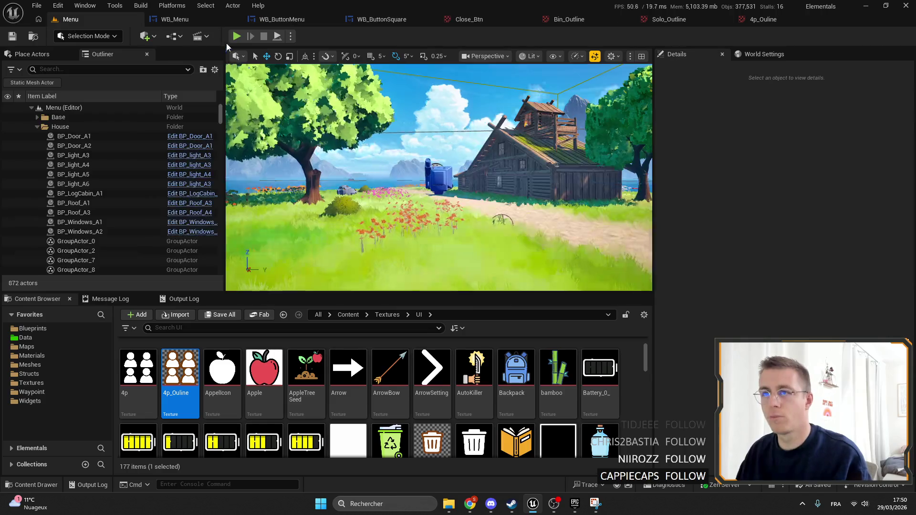
# Play the Menu level, view the main menu fullscreen with F11, then exit fullscreen.
pyautogui.hotkey('alt', 'p')
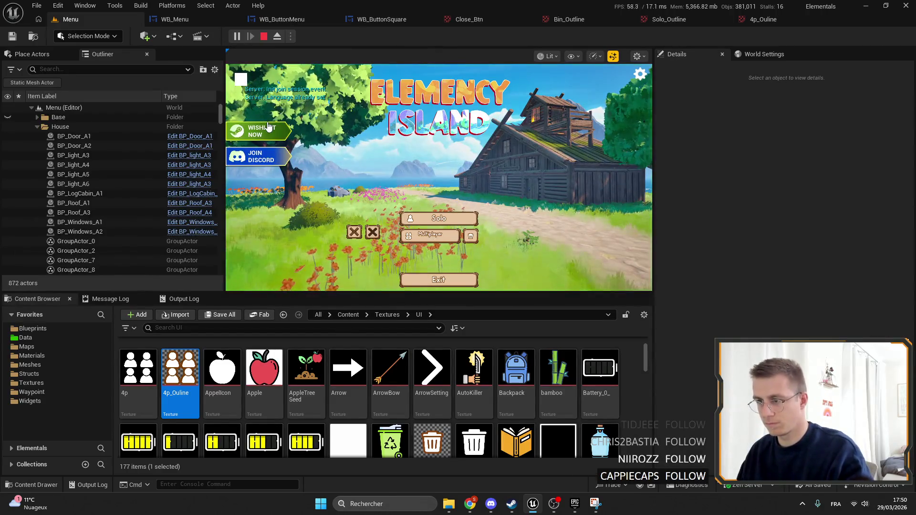
pyautogui.press('F11')
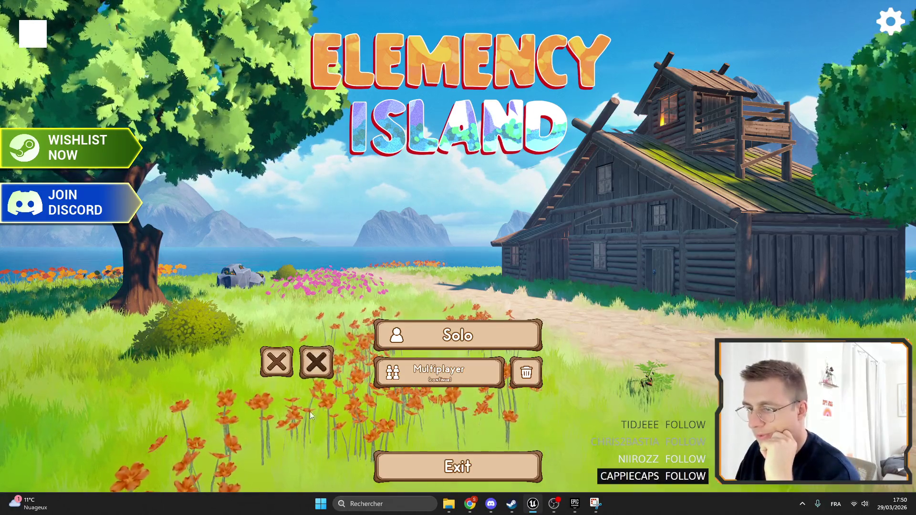
pyautogui.press('F11')
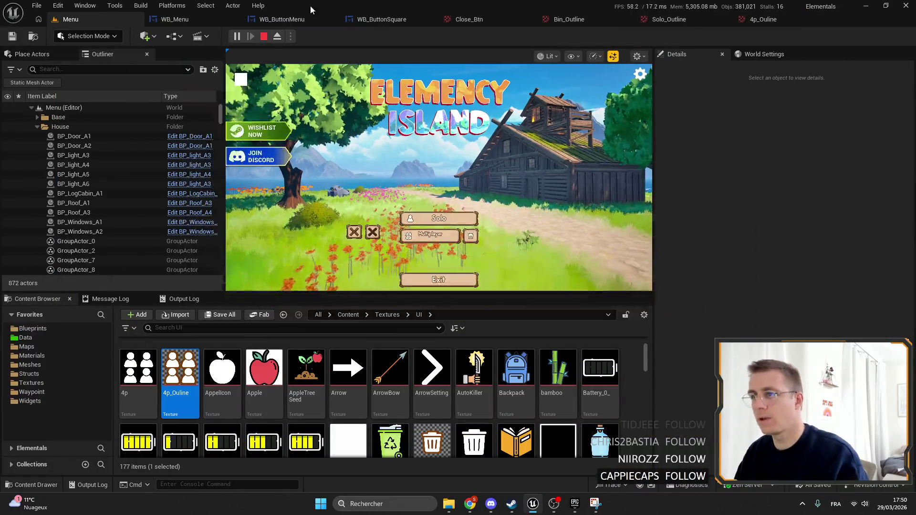
# Set the Close_Btn texture's group to World and save it.
pyautogui.click(468, 19)
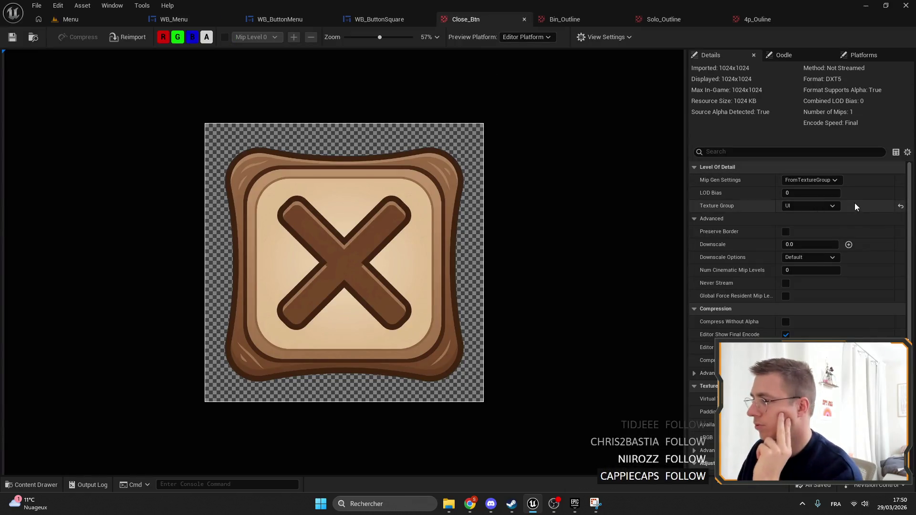
pyautogui.click(820, 205)
pyautogui.click(810, 226)
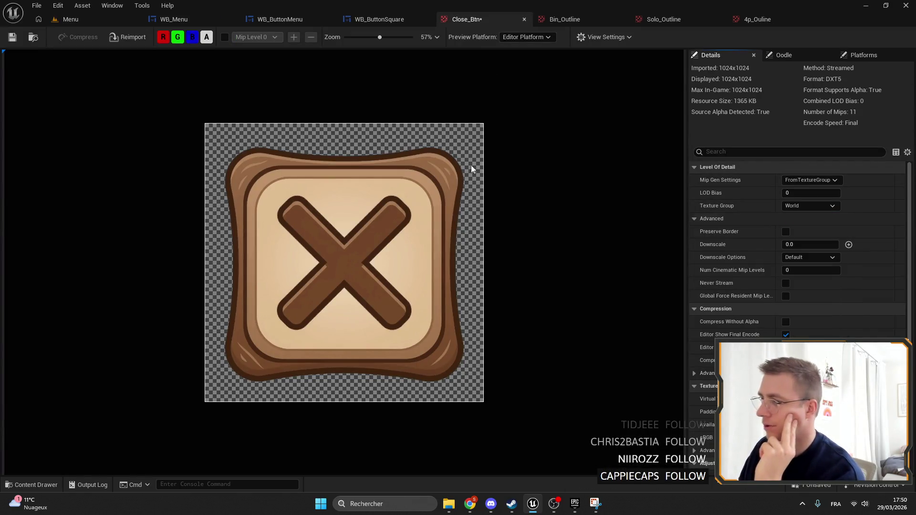
pyautogui.click(18, 35)
pyautogui.click(77, 5)
pyautogui.click(55, 19)
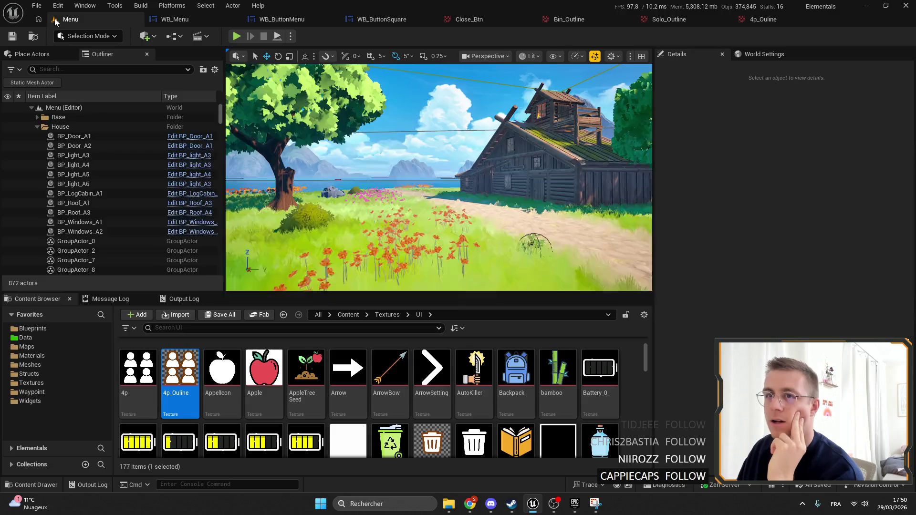
# Play the Menu level, toggling F11 fullscreen on and off to preview it.
pyautogui.click(237, 37)
pyautogui.press('F11')
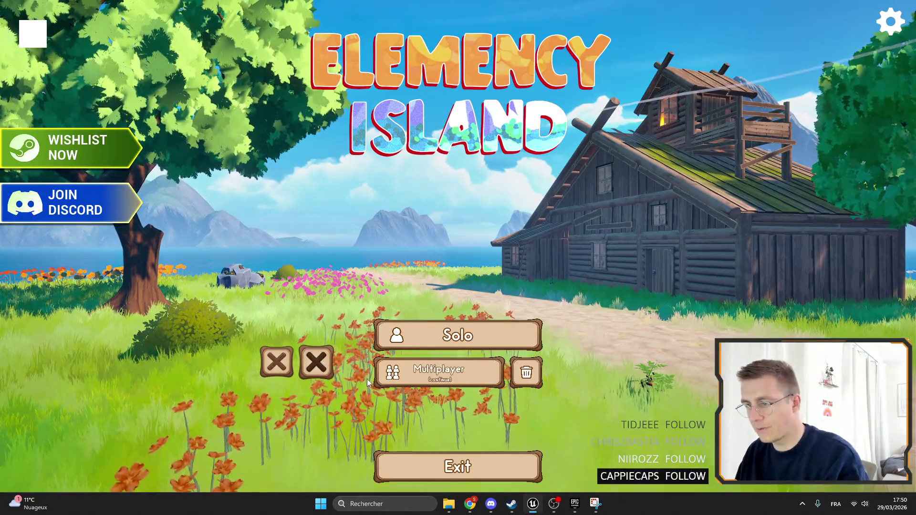
pyautogui.press('F11')
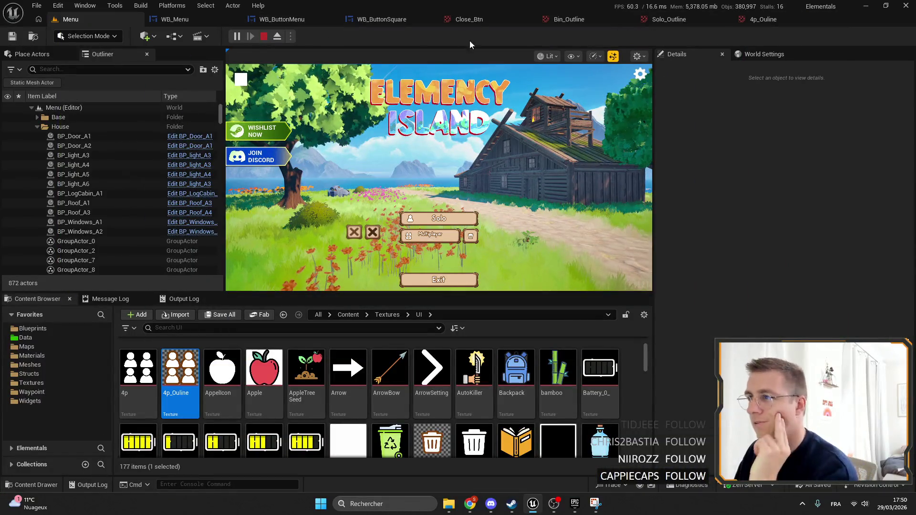
# Set Bin_Outline, Solo_Outline and 4p_Ouline to the World group and save them.
pyautogui.click(470, 20)
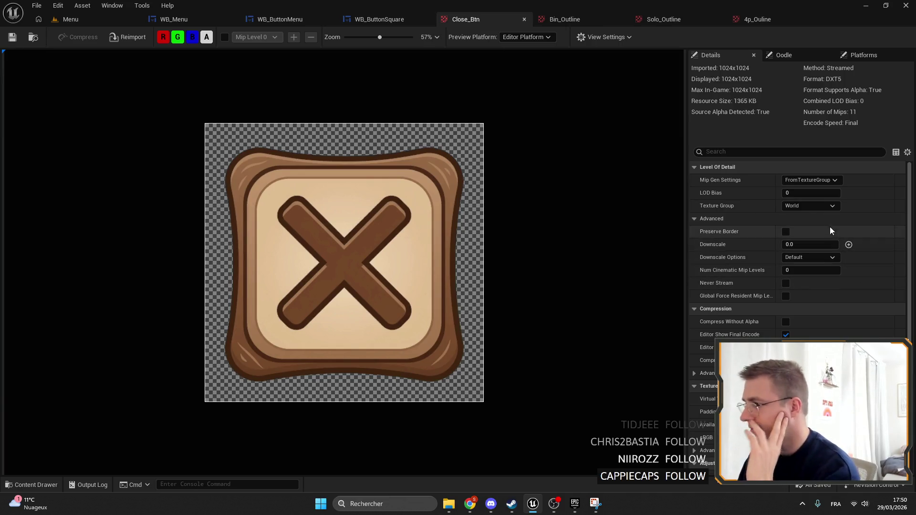
pyautogui.click(561, 18)
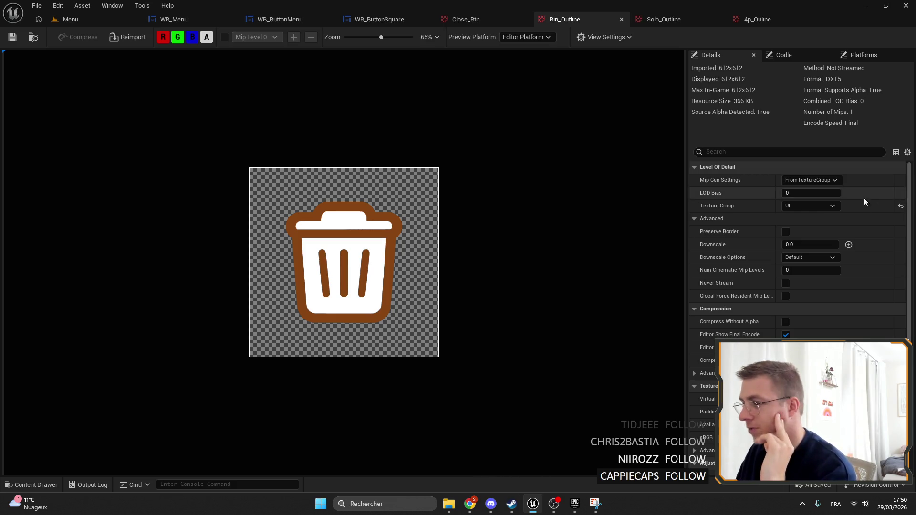
pyautogui.click(633, 19)
pyautogui.click(764, 19)
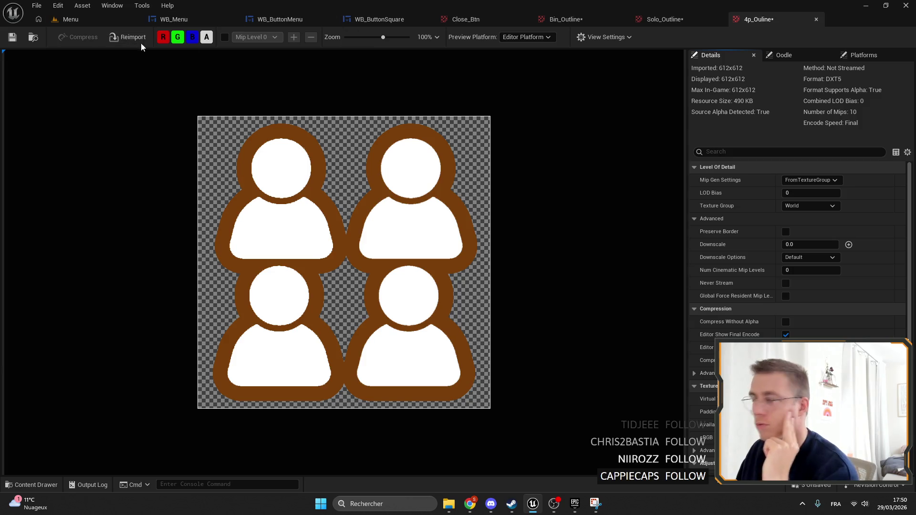
pyautogui.click(20, 38)
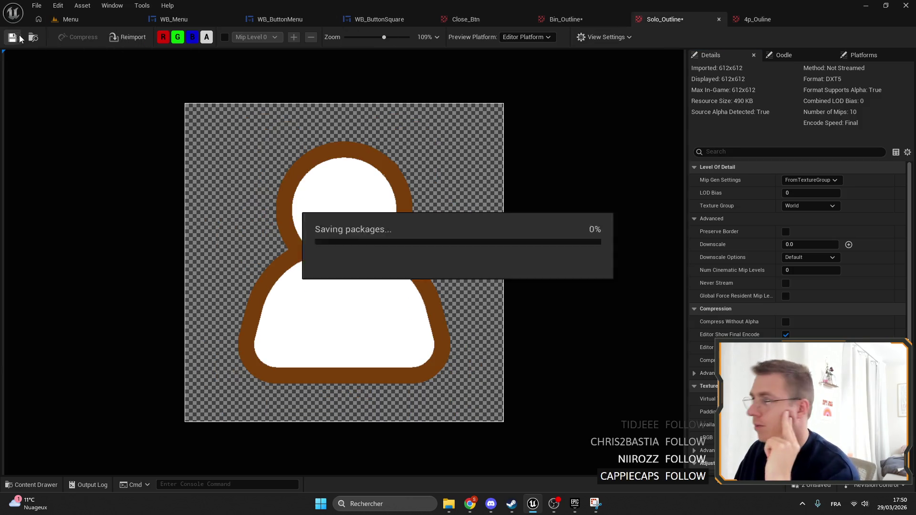
pyautogui.click(566, 19)
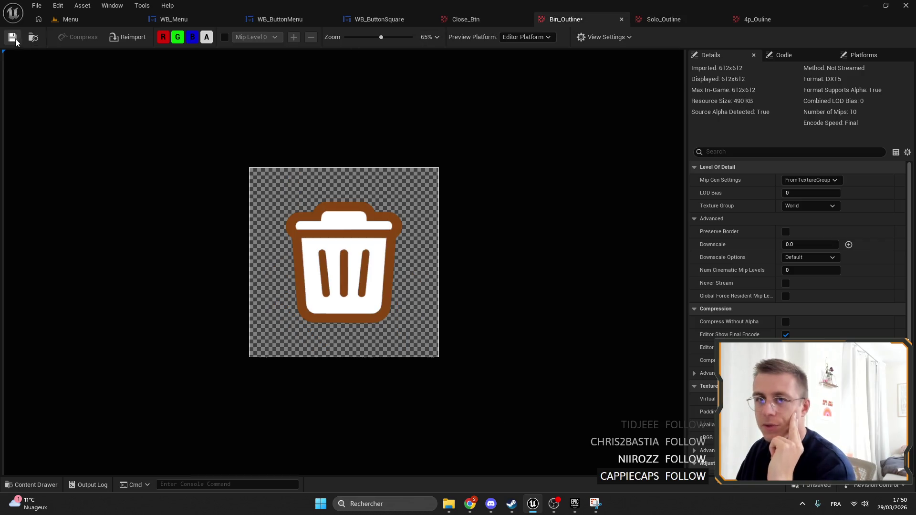
pyautogui.click(12, 37)
pyautogui.click(71, 19)
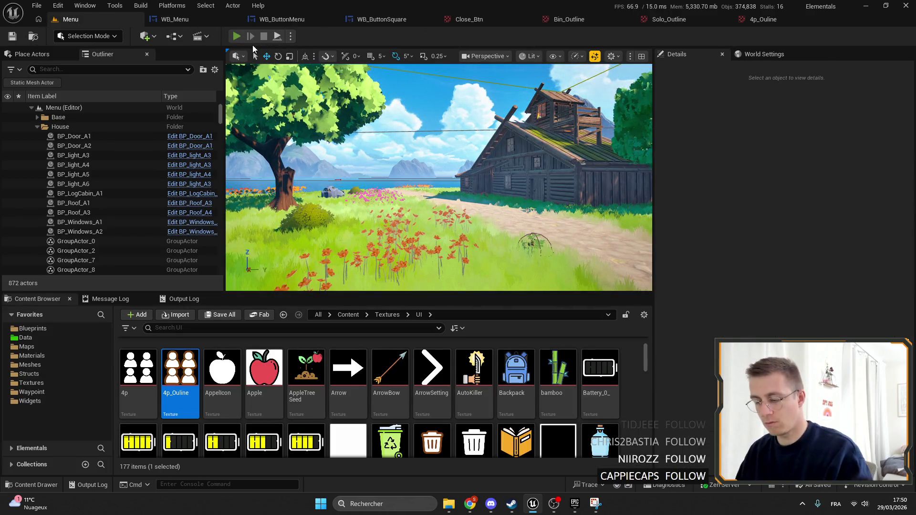
pyautogui.click(237, 36)
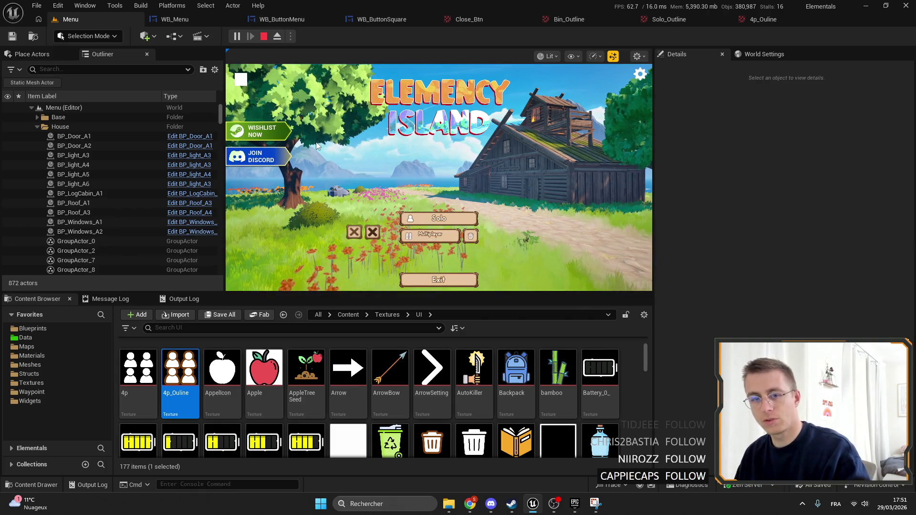
pyautogui.press('F11')
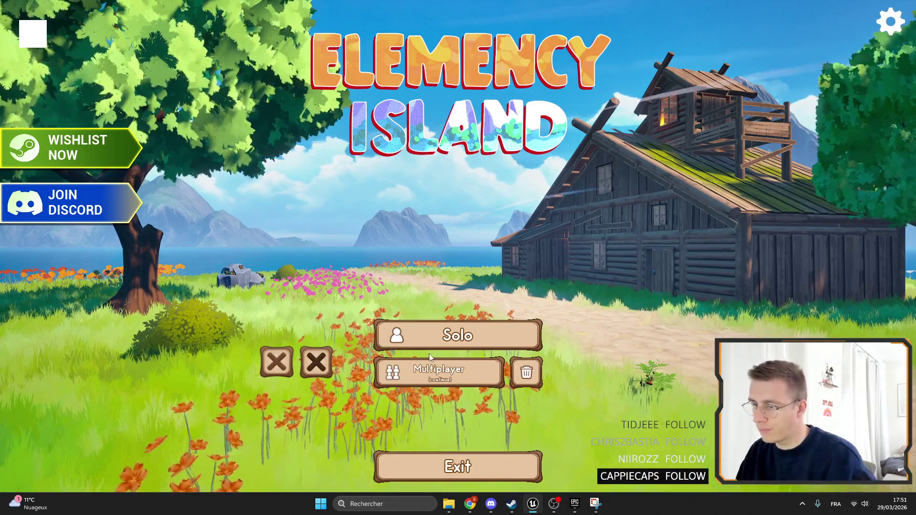
pyautogui.press('F11')
pyautogui.press('Escape')
pyautogui.scroll(2, 389, 382)
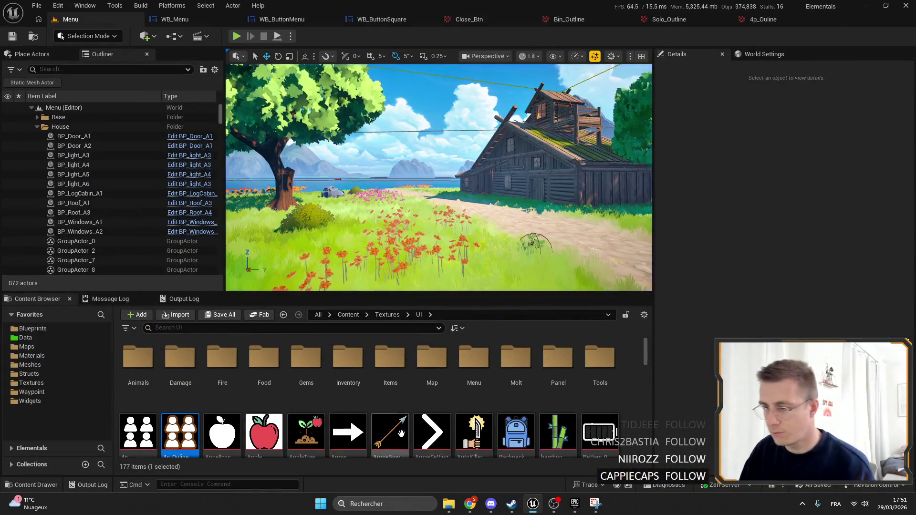
# In Panel > Btn_Menu, set the Btn_center texture's group to World and save it.
pyautogui.doubleClick(567, 373)
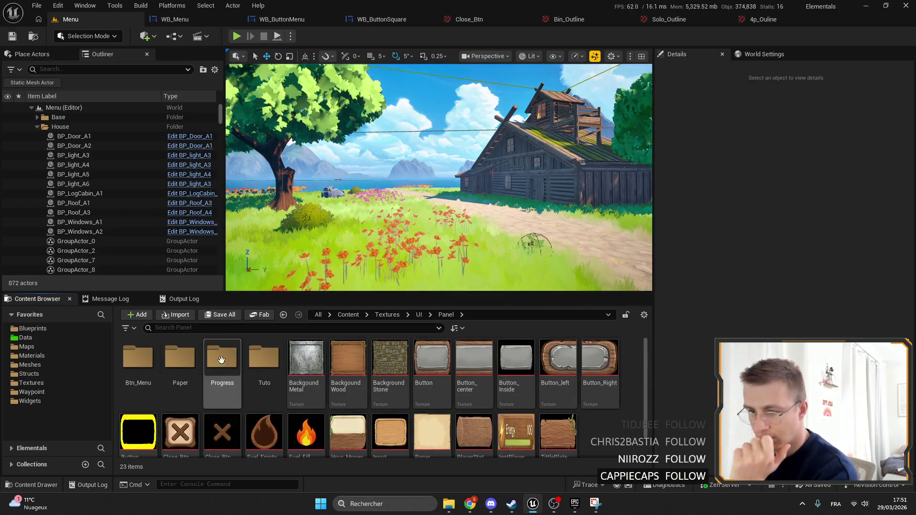
pyautogui.doubleClick(158, 359)
pyautogui.doubleClick(139, 358)
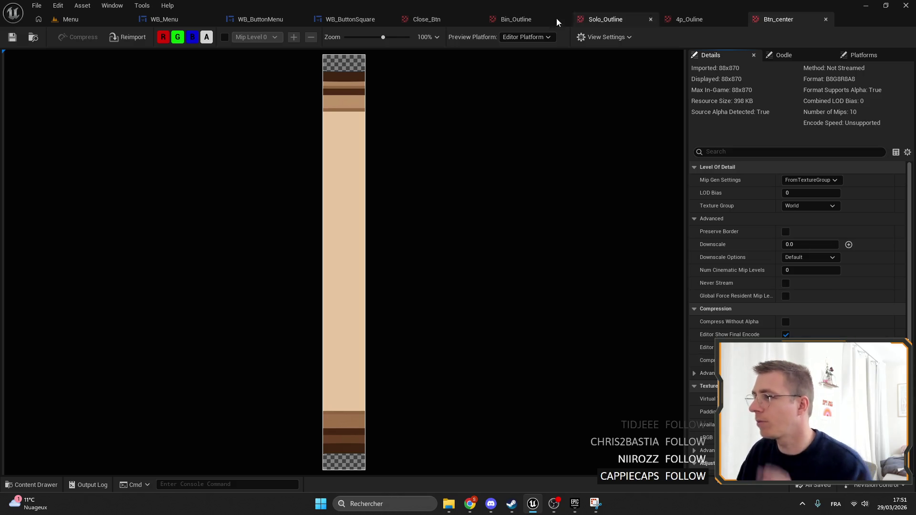
pyautogui.click(451, 20)
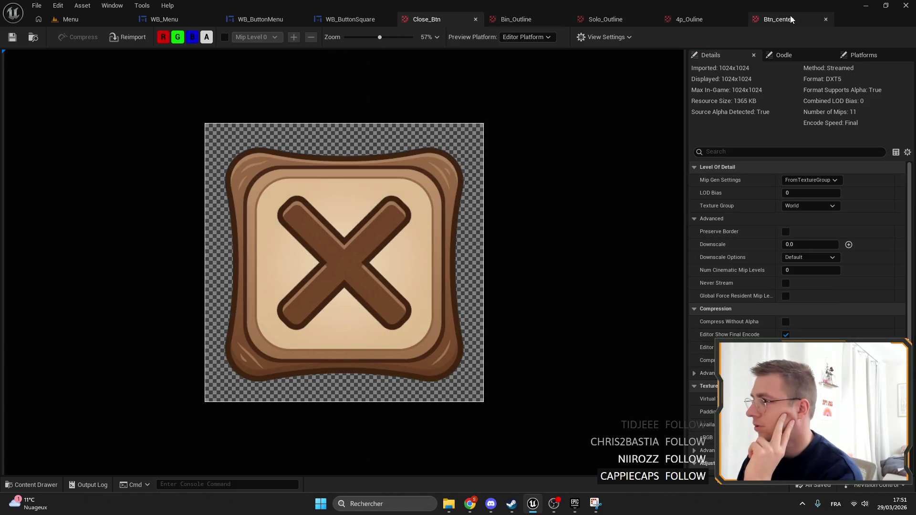
pyautogui.click(794, 19)
pyautogui.click(13, 36)
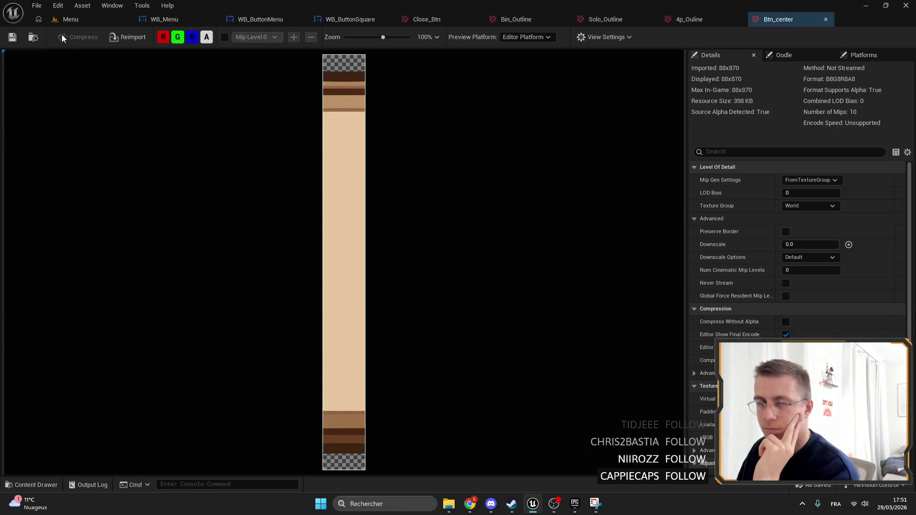
pyautogui.click(69, 19)
# Set the Btn_Left and Btn_Right textures to the World group and save both.
pyautogui.click(180, 363)
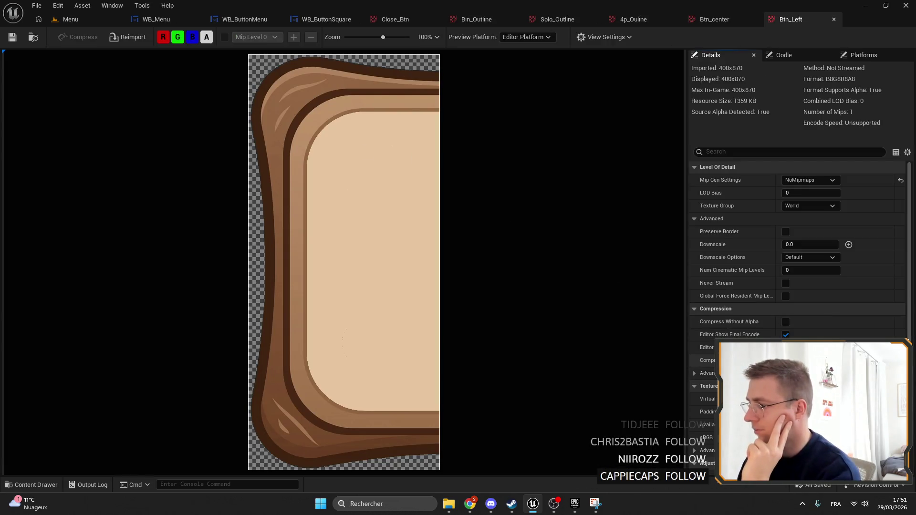
pyautogui.click(12, 36)
pyautogui.click(69, 19)
pyautogui.click(219, 373)
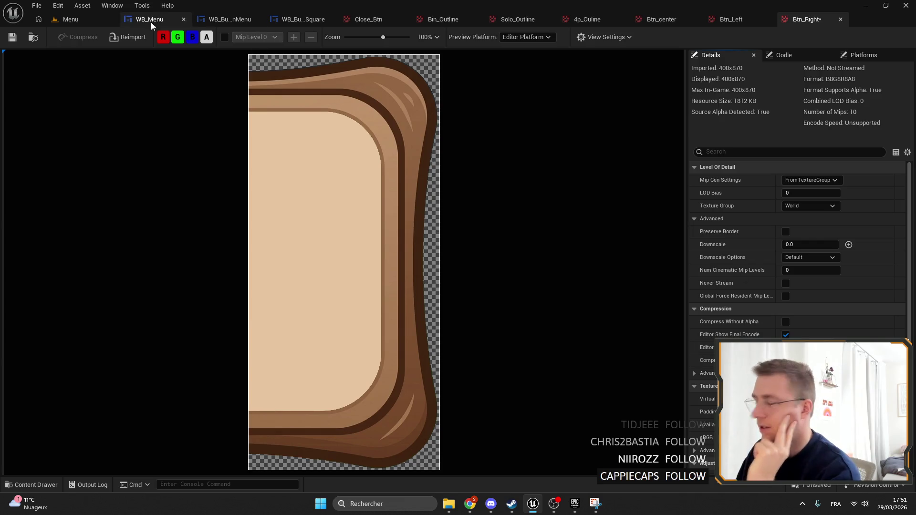
pyautogui.click(12, 36)
pyautogui.click(69, 19)
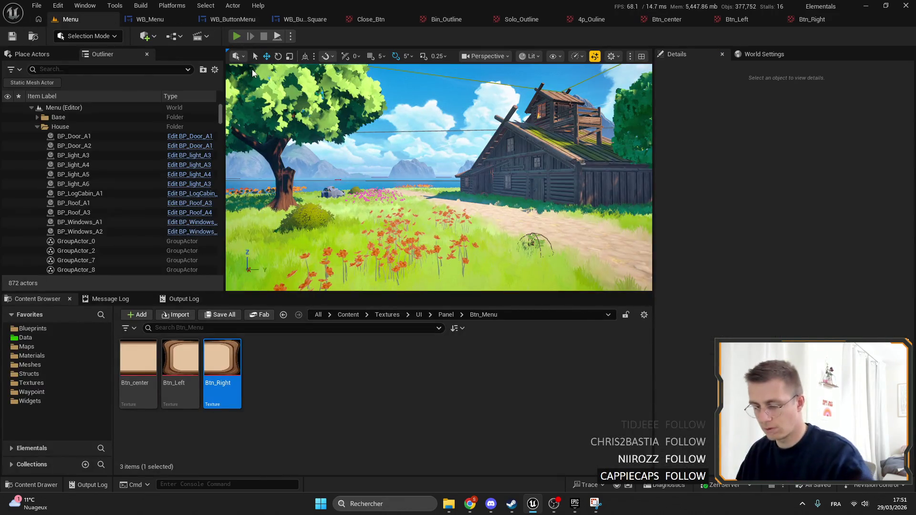
# Play the Menu level fullscreen, then stop the play session.
pyautogui.hotkey('alt', 'p')
pyautogui.press('F11')
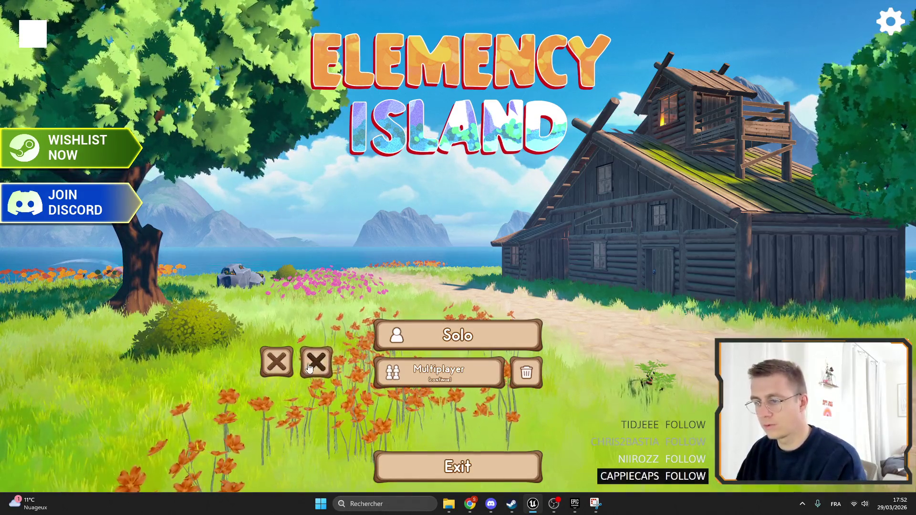
pyautogui.press('Escape')
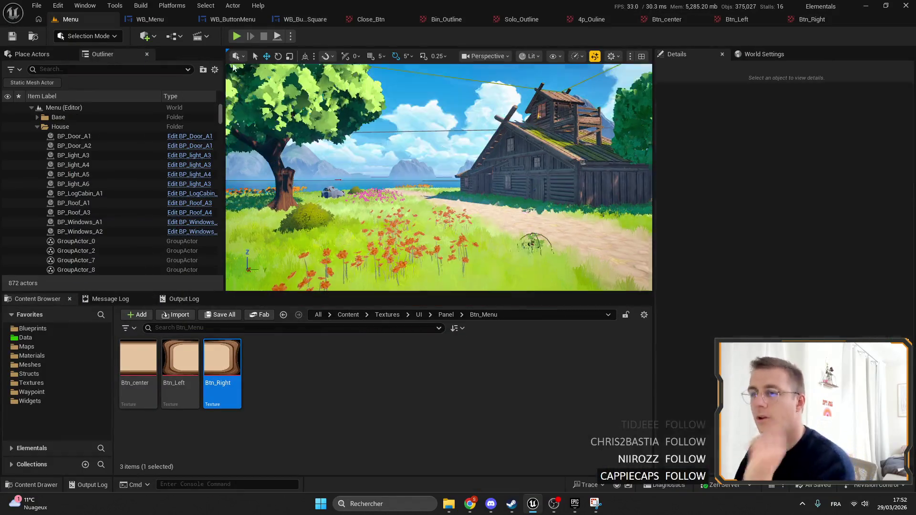
# Review the Close_Btn, Bin_Outline, Solo_Outline, Btn_center and 4p_Ouline texture tabs.
pyautogui.click(382, 19)
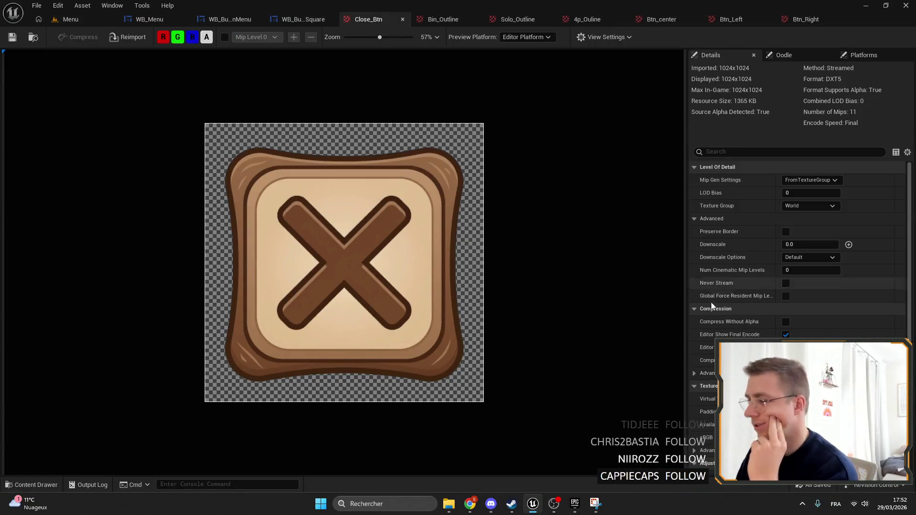
pyautogui.scroll(-4, 705, 298)
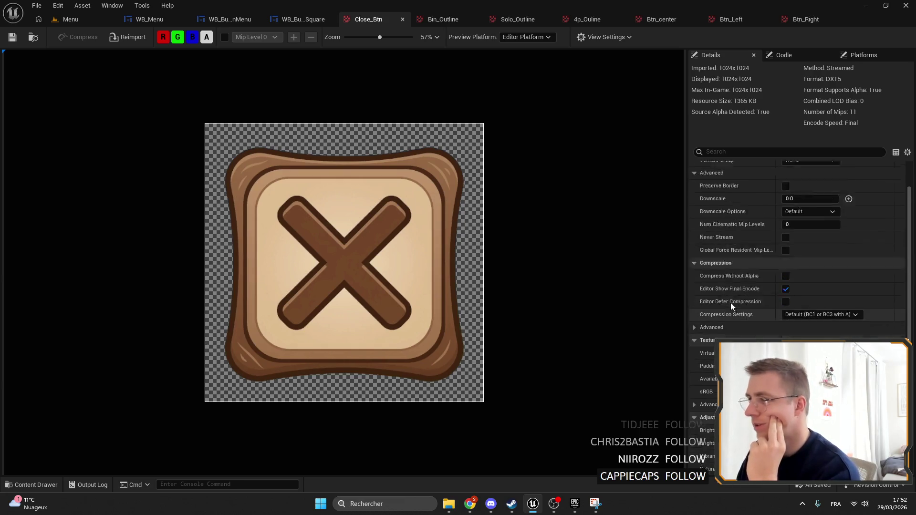
pyautogui.click(440, 19)
pyautogui.click(517, 19)
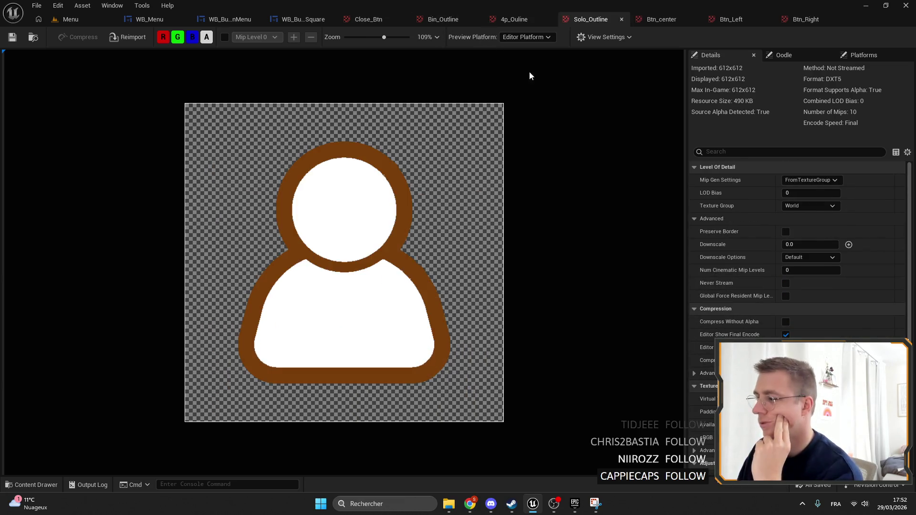
pyautogui.click(648, 22)
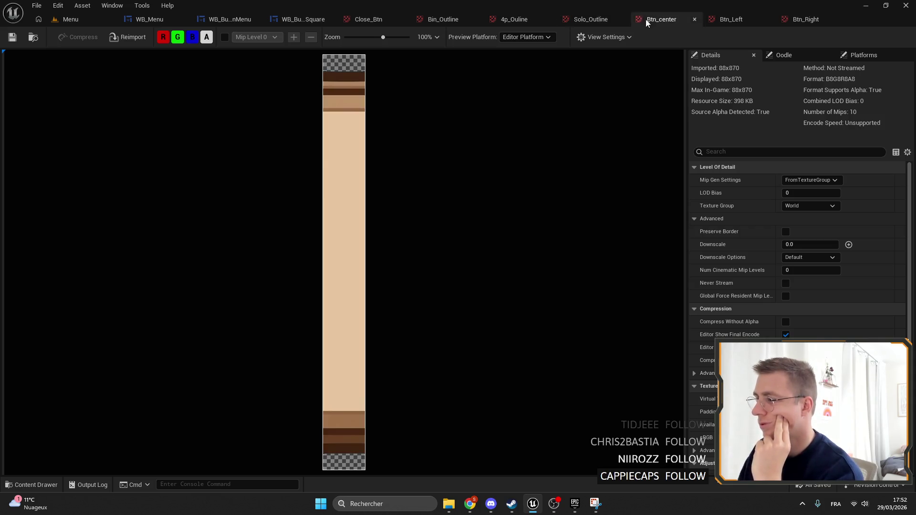
pyautogui.click(507, 22)
pyautogui.click(432, 19)
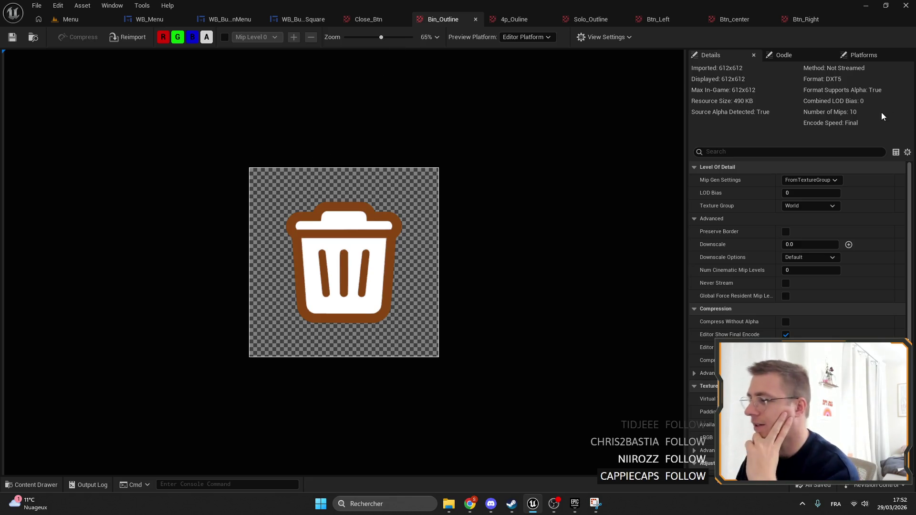
pyautogui.click(503, 22)
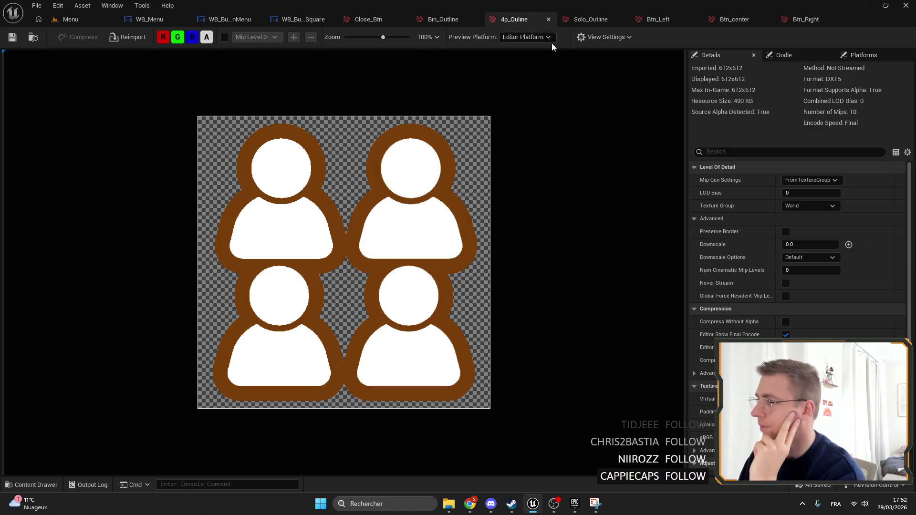
pyautogui.click(590, 21)
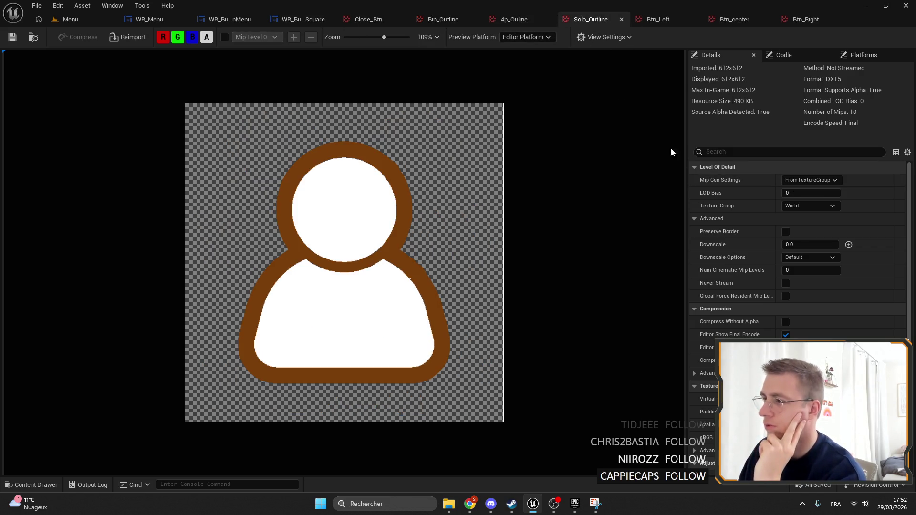
pyautogui.scroll(-3, 386, 193)
pyautogui.click(508, 19)
pyautogui.click(445, 22)
pyautogui.scroll(2, 365, 204)
pyautogui.scroll(-3, 365, 204)
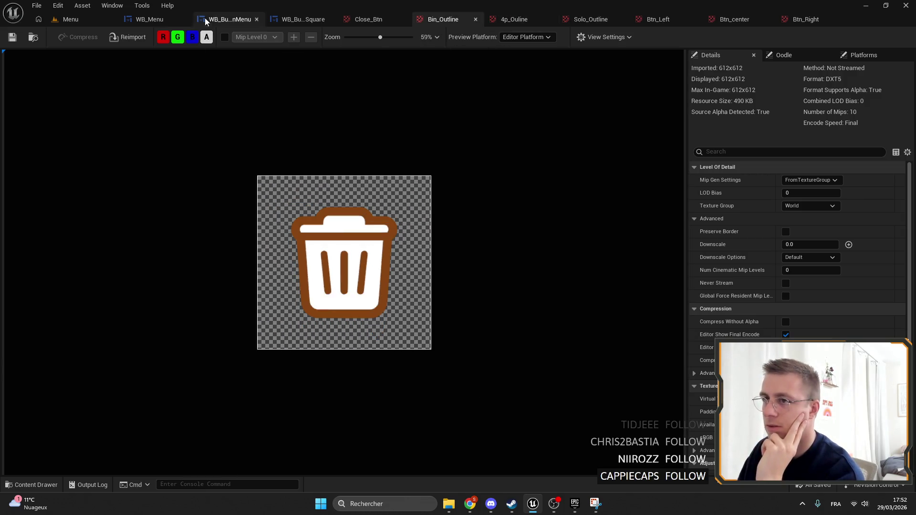
# Play the Menu level again, toggling F11 fullscreen on and off.
pyautogui.click(72, 19)
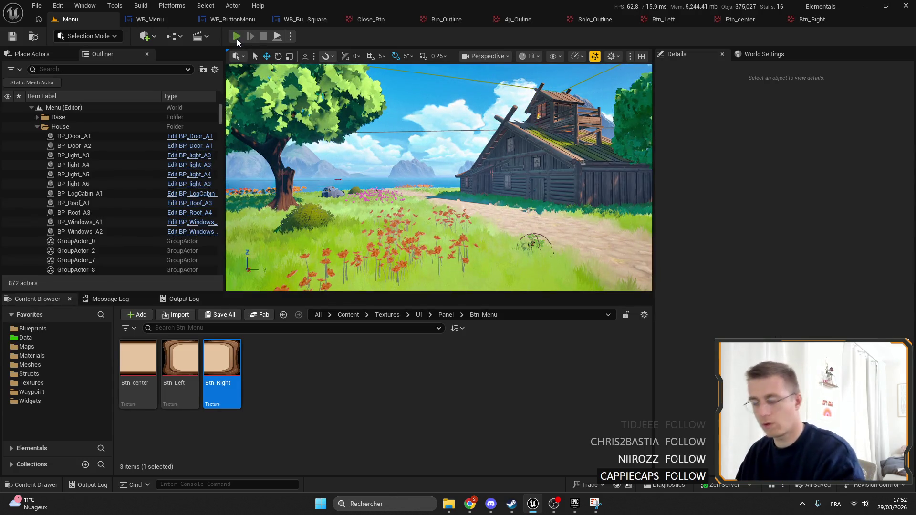
pyautogui.click(237, 36)
pyautogui.press('F11')
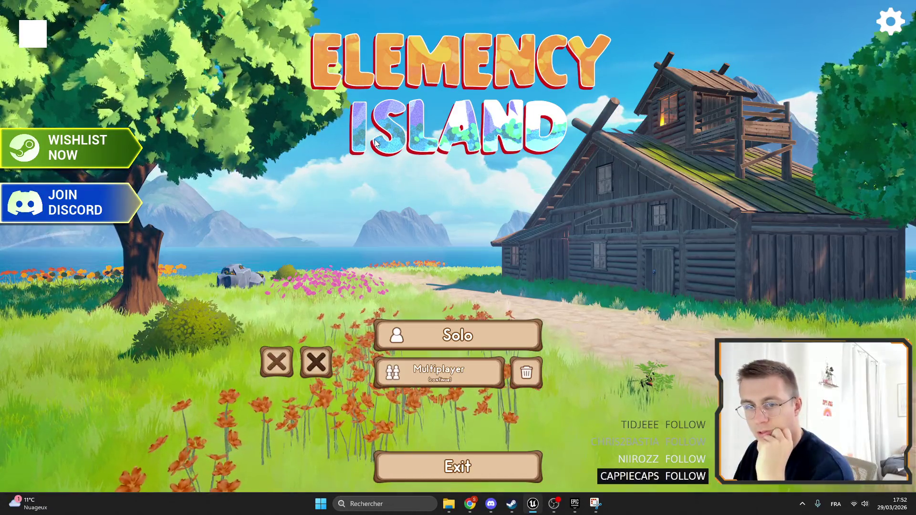
pyautogui.press('F11')
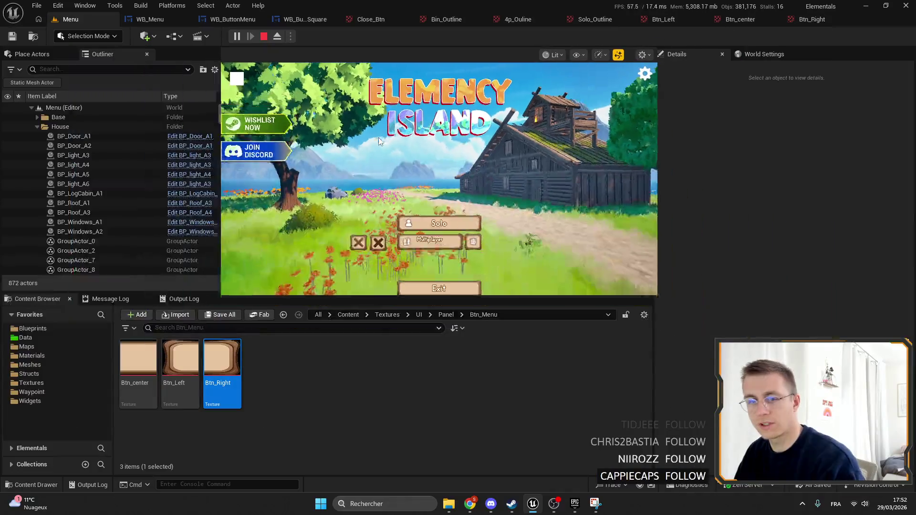
# In Photopea, export the bin image as a 512-pixel-wide PNG.
pyautogui.moveTo(470, 504)
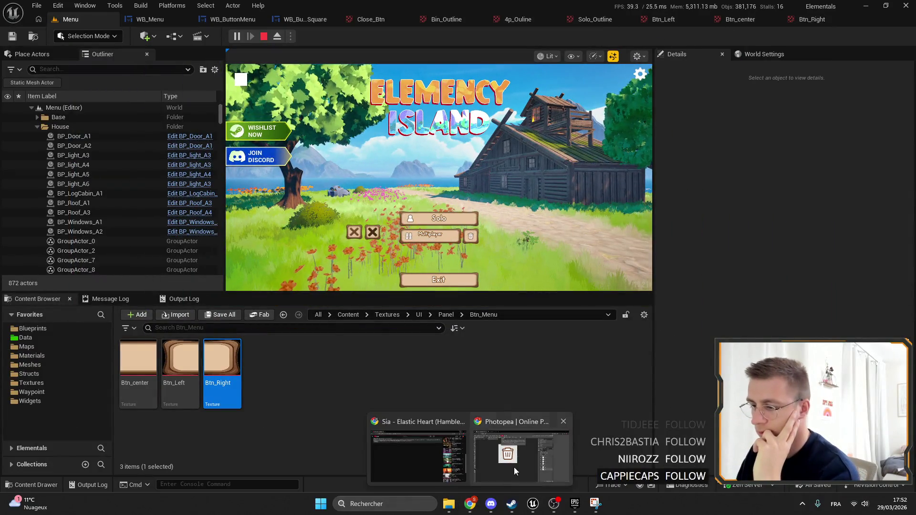
pyautogui.click(515, 471)
pyautogui.click(492, 78)
pyautogui.click(14, 48)
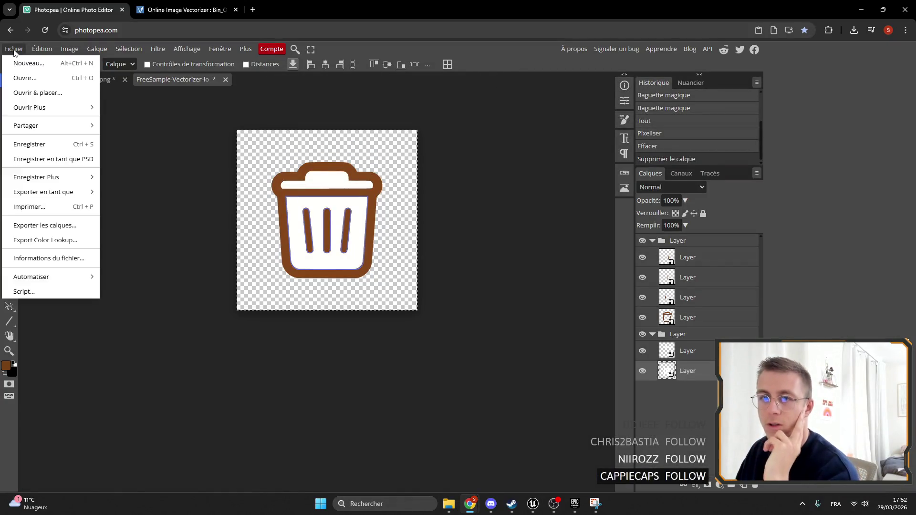
pyautogui.moveTo(72, 192)
pyautogui.click(133, 194)
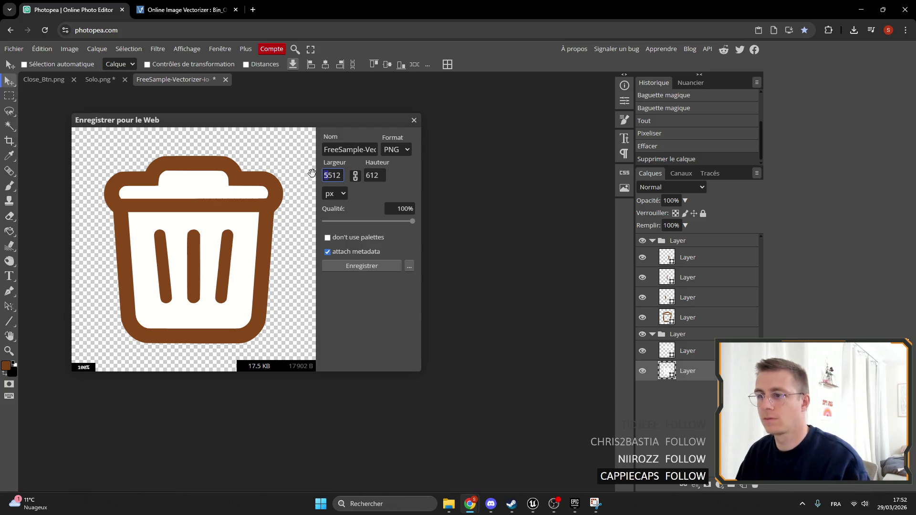
pyautogui.write('512')
pyautogui.press('Return')
pyautogui.scroll(-1, 235, 217)
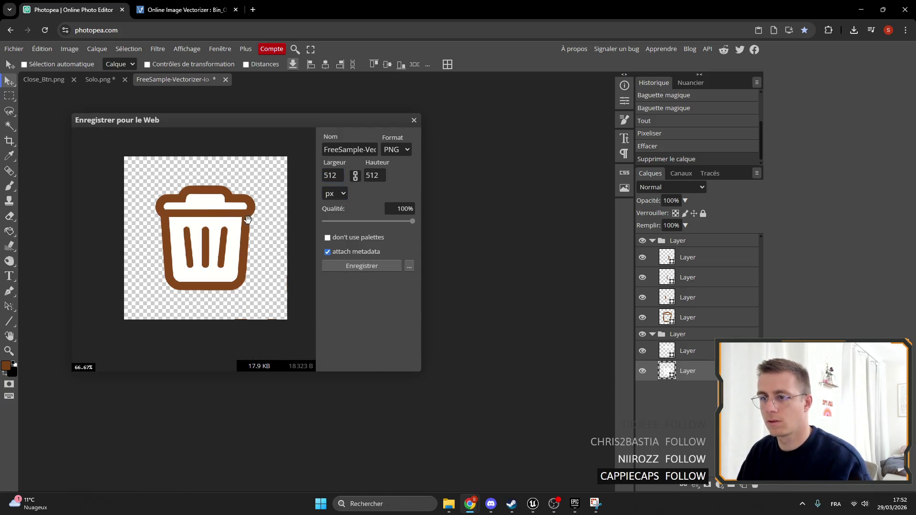
pyautogui.click(386, 266)
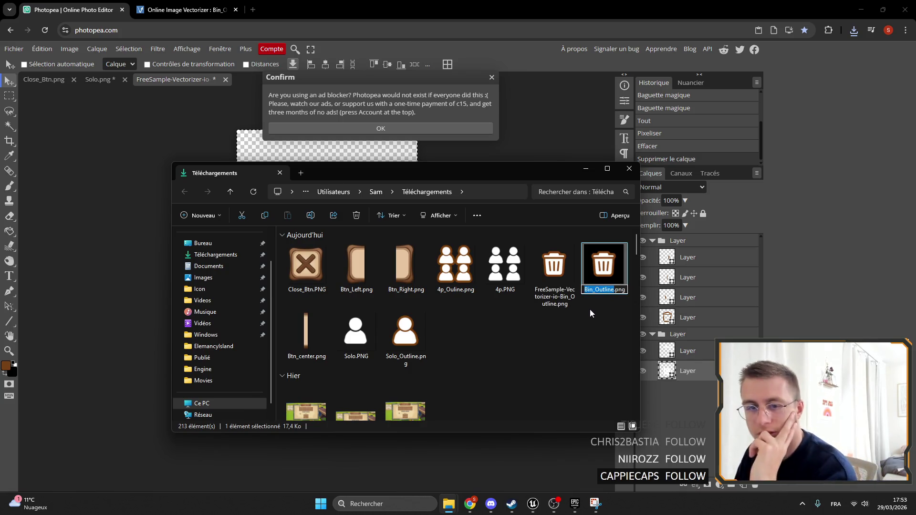
# Close the Downloads folder window and dismiss Photopea's ad-blocker notice.
pyautogui.moveTo(523, 172); pyautogui.dragTo(525, 172)
pyautogui.click(631, 169)
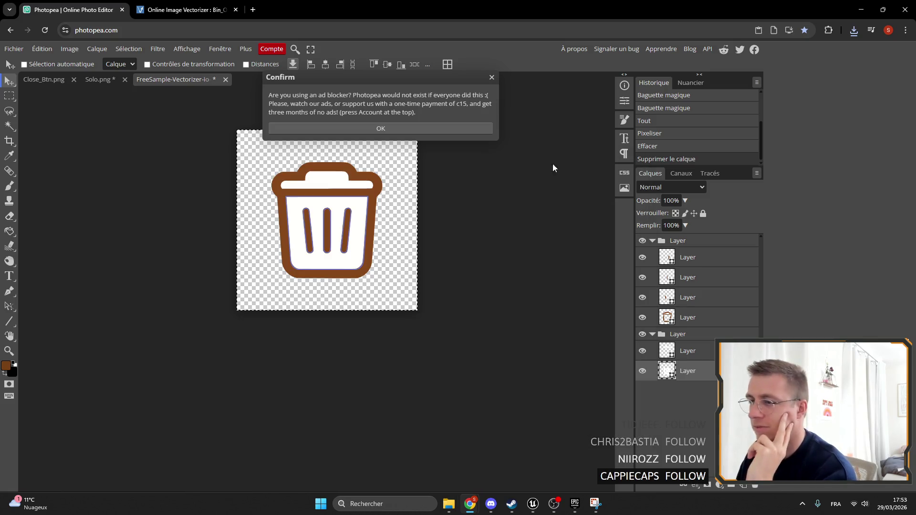
pyautogui.click(492, 79)
pyautogui.click(13, 48)
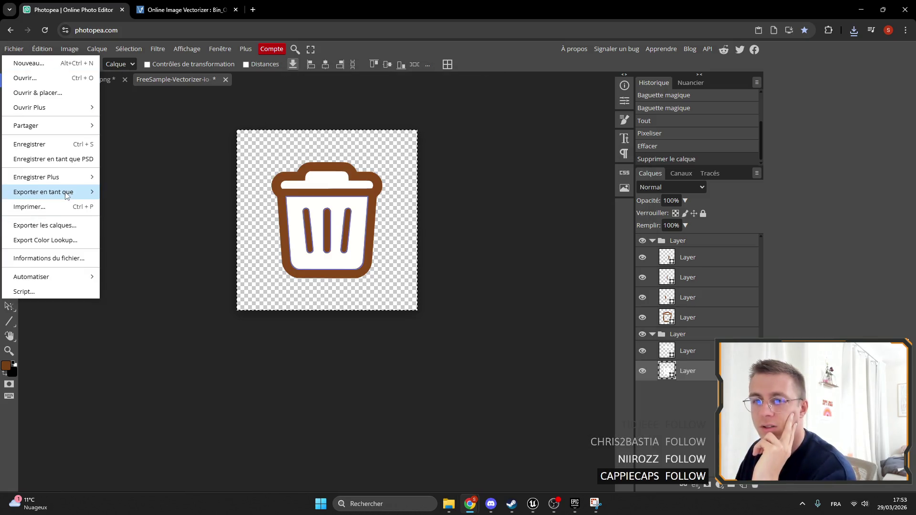
# Export the bin icon as a 128×128 PNG named BinOutline.
pyautogui.moveTo(65, 194)
pyautogui.click(121, 192)
pyautogui.write('128')
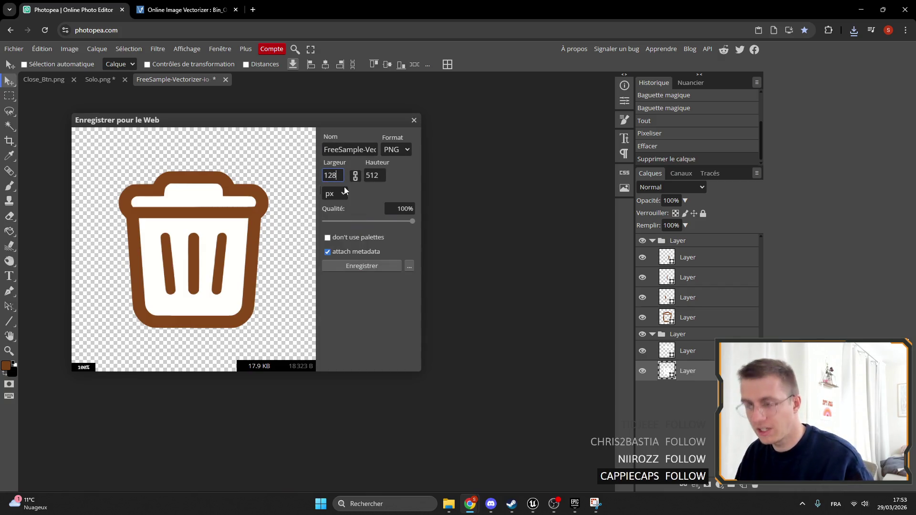
pyautogui.click(367, 175)
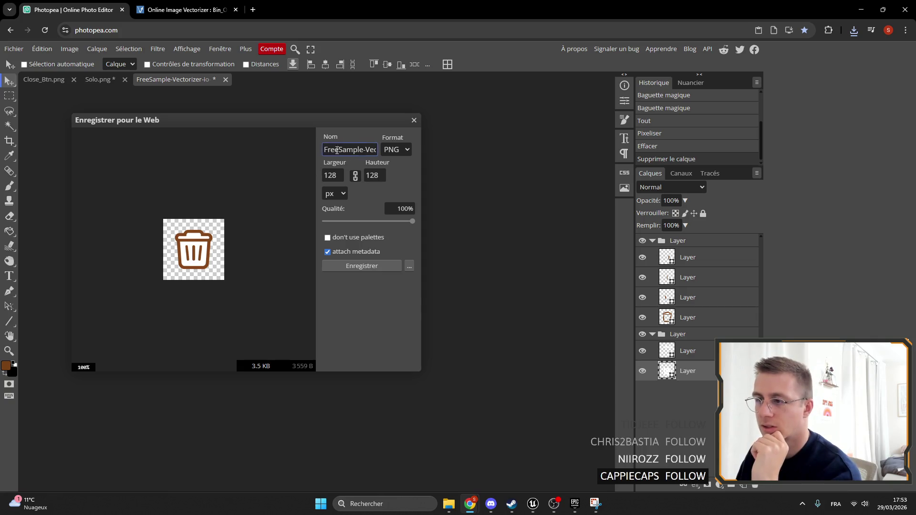
pyautogui.write('bIN')
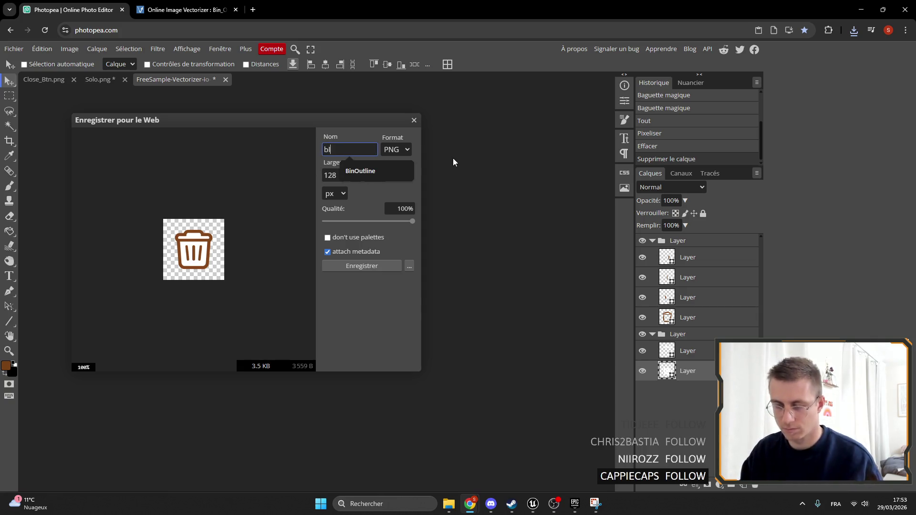
pyautogui.click(389, 175)
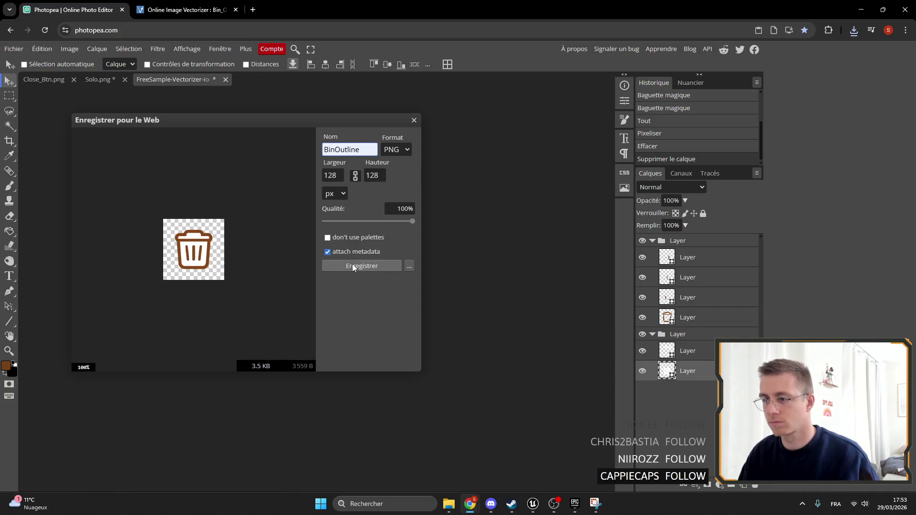
pyautogui.click(352, 266)
pyautogui.click(823, 54)
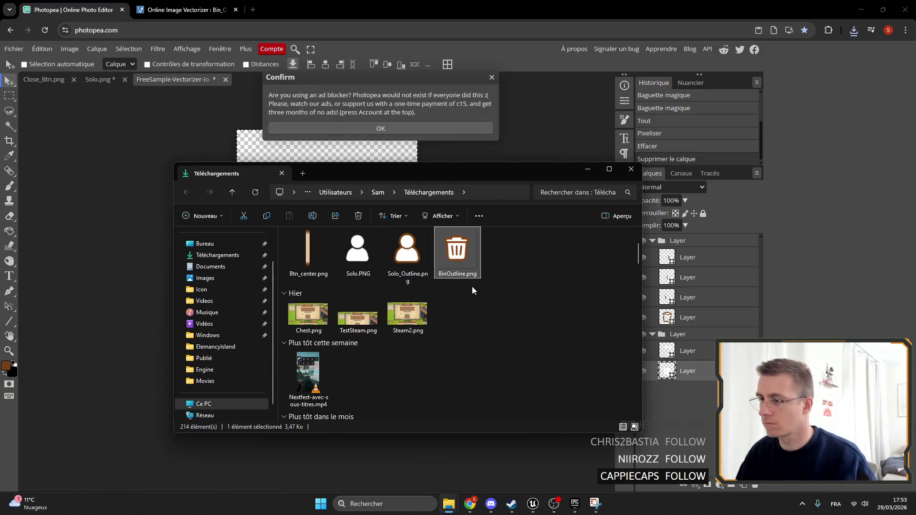
# Delete the old Bin_Outline.png in Downloads and rename the new file to Bin_Outline.png.
pyautogui.scroll(2, 503, 318)
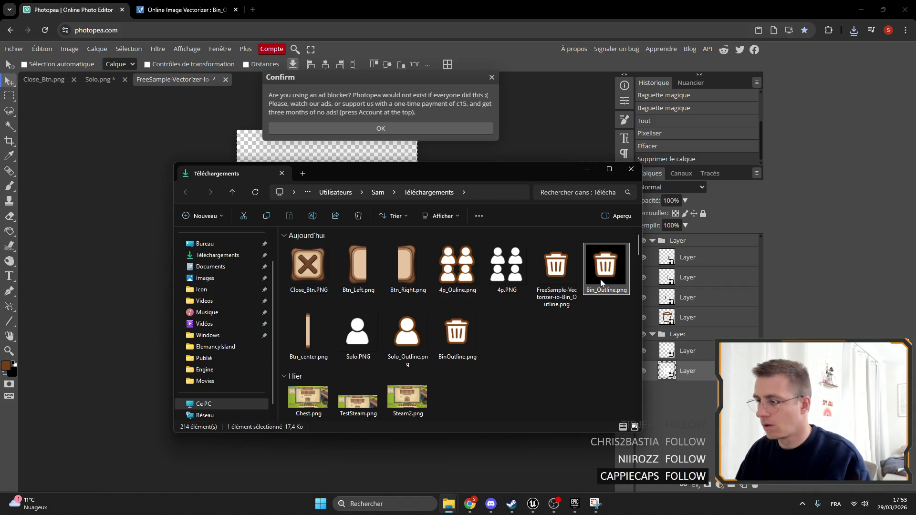
pyautogui.click(604, 292)
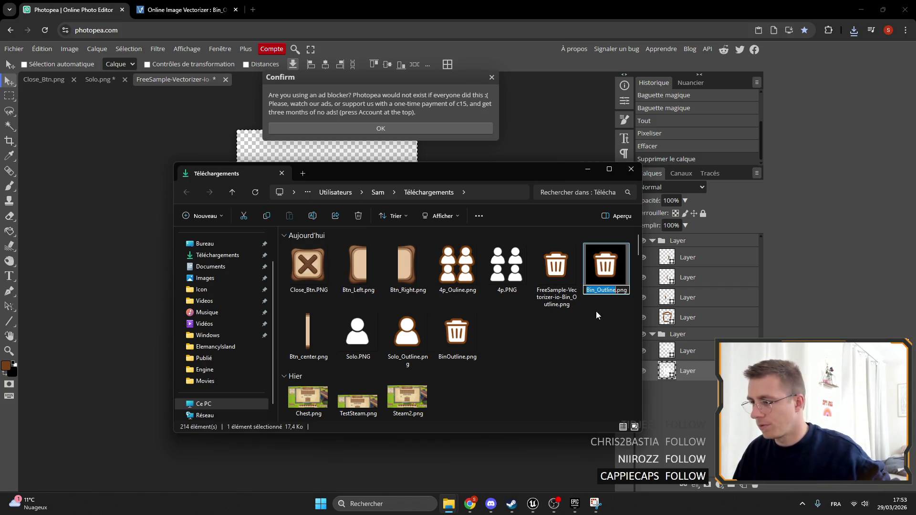
pyautogui.press('Delete')
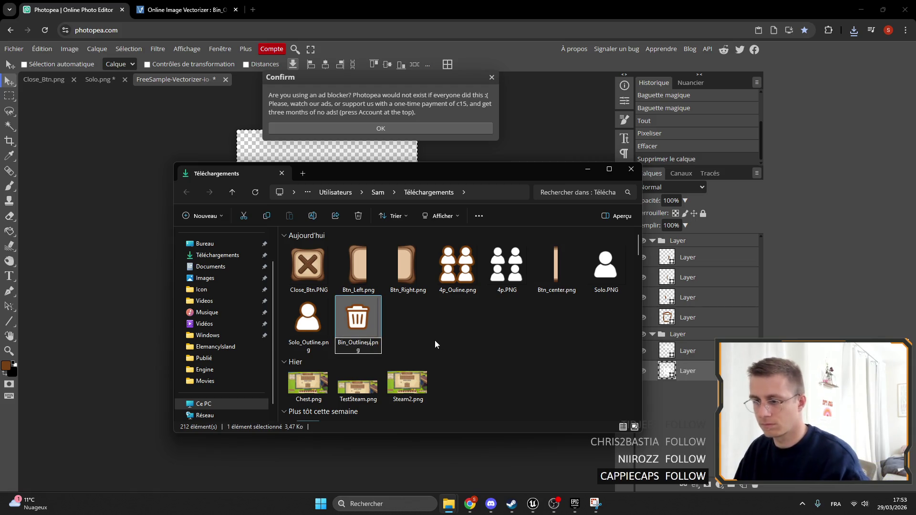
pyautogui.press('Return')
pyautogui.click(587, 169)
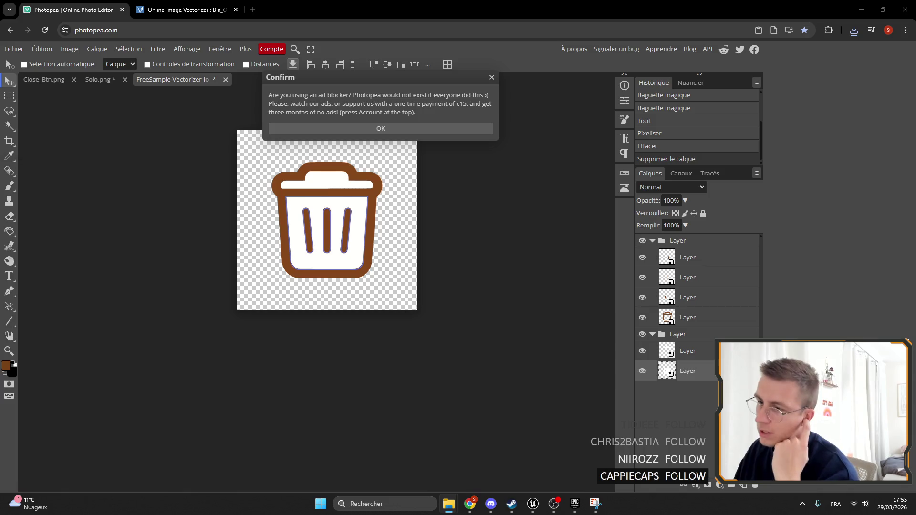
# Switch from Photopea back to the Unreal Engine editor.
pyautogui.moveTo(470, 504)
pyautogui.click(539, 460)
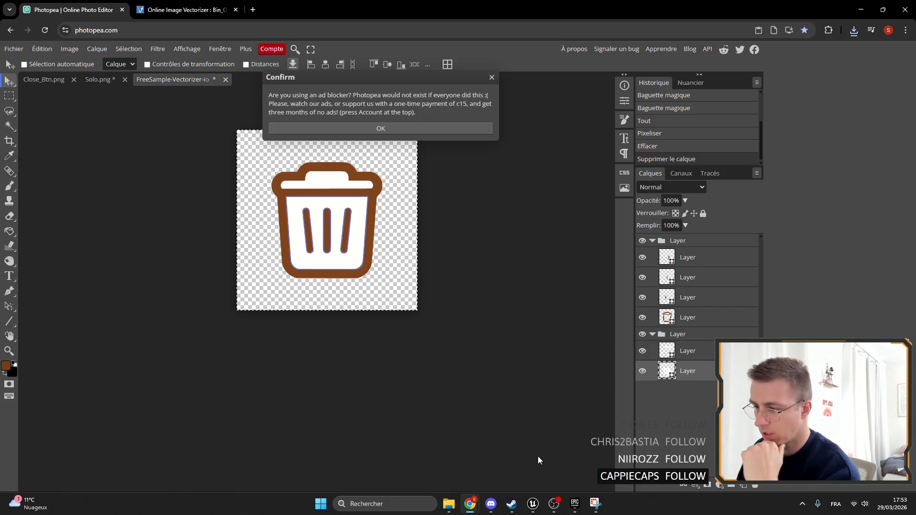
pyautogui.click(542, 505)
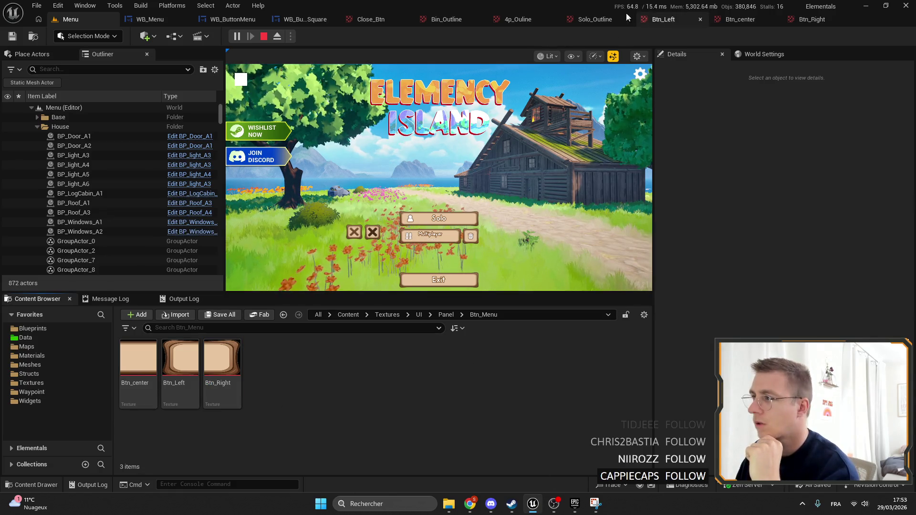
# Select the Bin_Outline asset among the UI textures, save it, and stop the game preview.
pyautogui.click(437, 19)
pyautogui.click(37, 38)
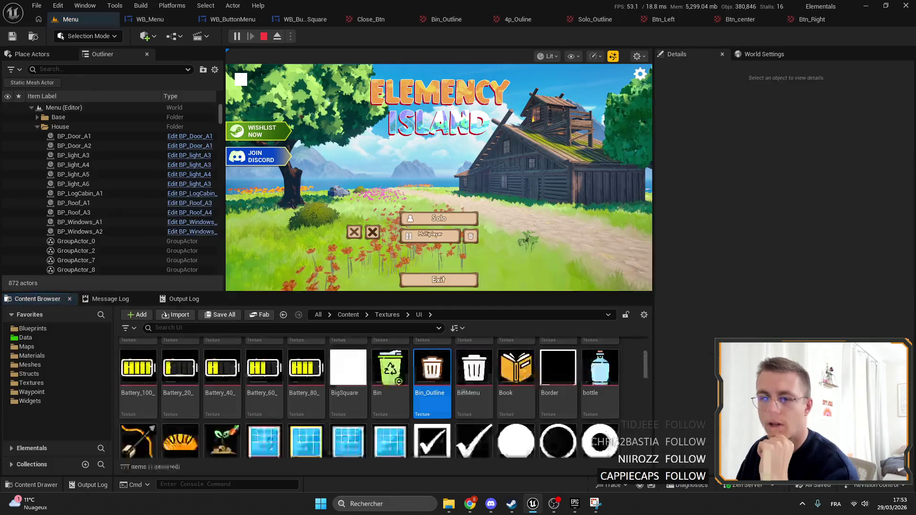
pyautogui.scroll(-10, 494, 425)
pyautogui.click(575, 420)
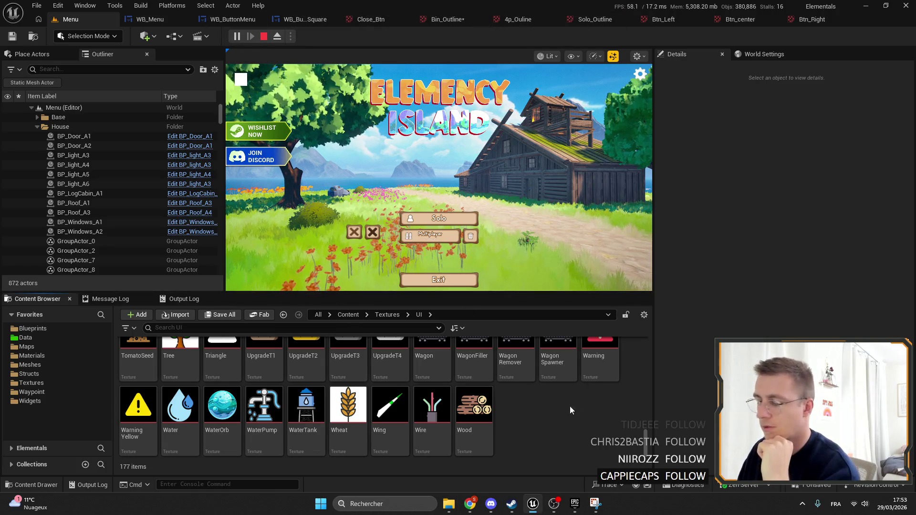
pyautogui.scroll(10, 573, 410)
pyautogui.scroll(10, 478, 399)
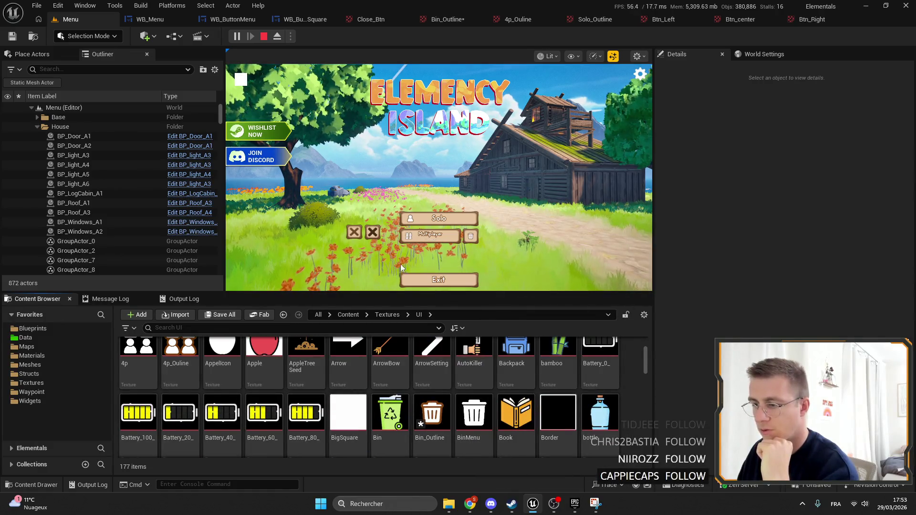
pyautogui.click(432, 420)
pyautogui.hotkey('ctrl', 's')
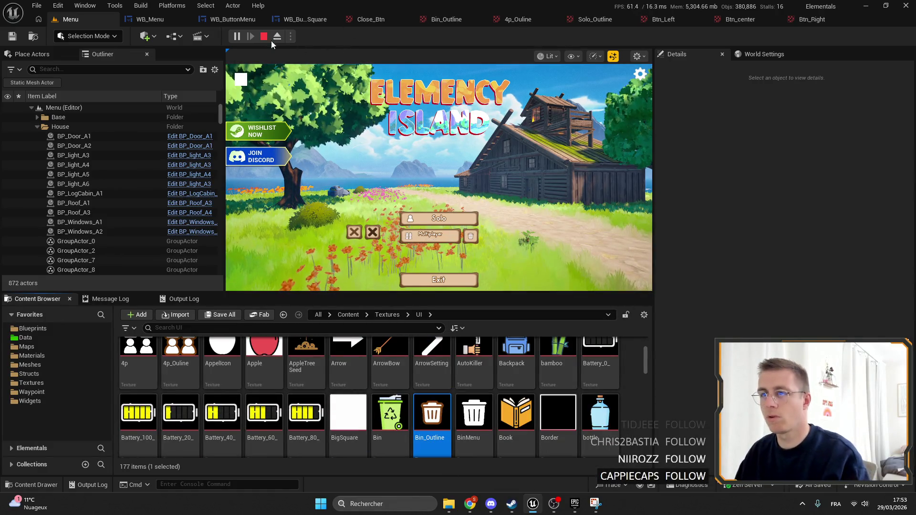
pyautogui.press('Escape')
# Inspect Bin_Outline's 128×128 stats and mip options, then return to the Menu level.
pyautogui.doubleClick(431, 413)
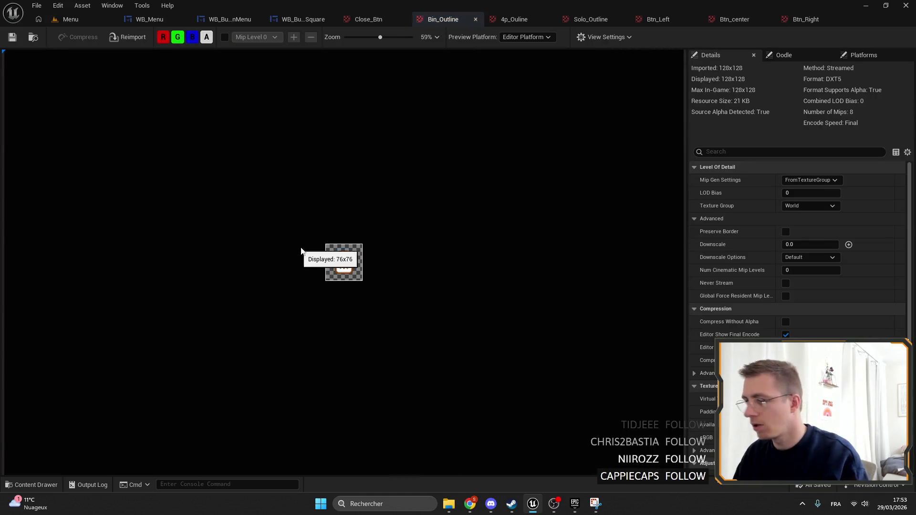
pyautogui.scroll(5, 379, 264)
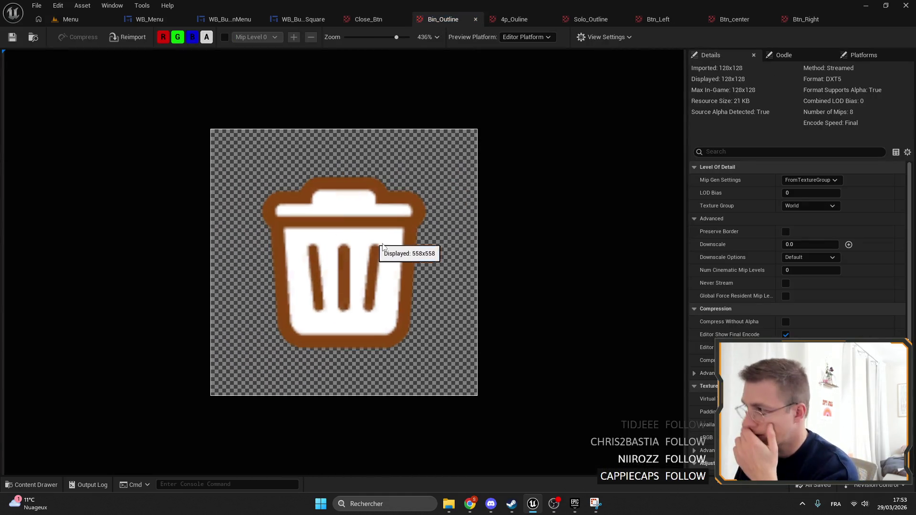
pyautogui.scroll(-4, 474, 234)
pyautogui.scroll(5, 430, 258)
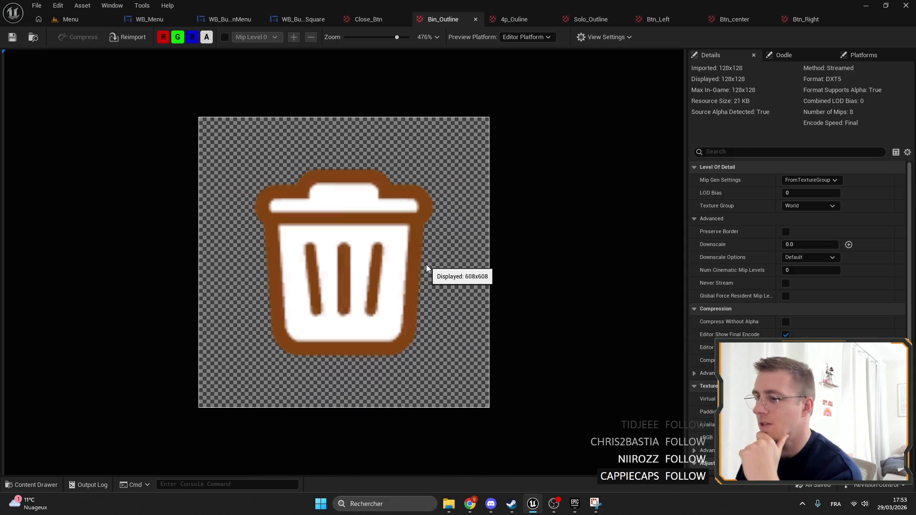
pyautogui.click(825, 179)
pyautogui.click(826, 180)
pyautogui.scroll(-3, 850, 281)
pyautogui.scroll(3, 853, 260)
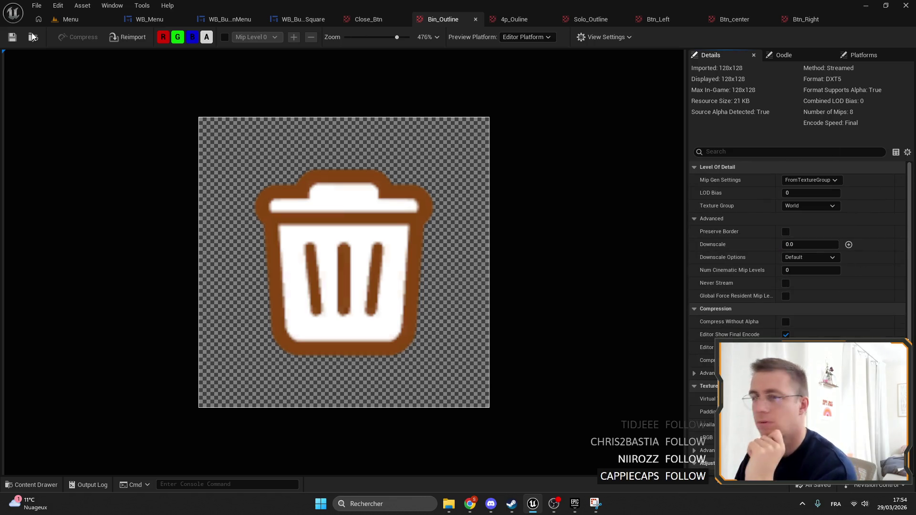
pyautogui.click(32, 35)
pyautogui.click(237, 37)
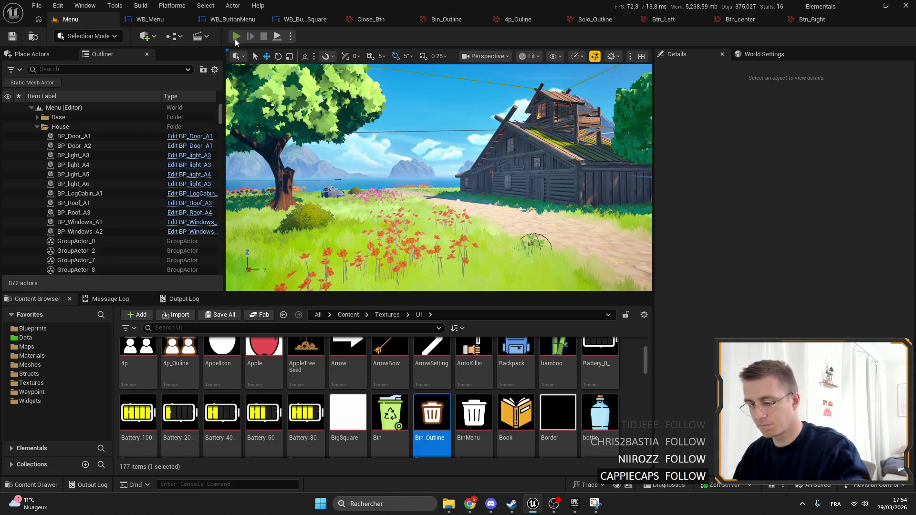
# Preview the game fullscreen, then stop the play session.
pyautogui.press('F11')
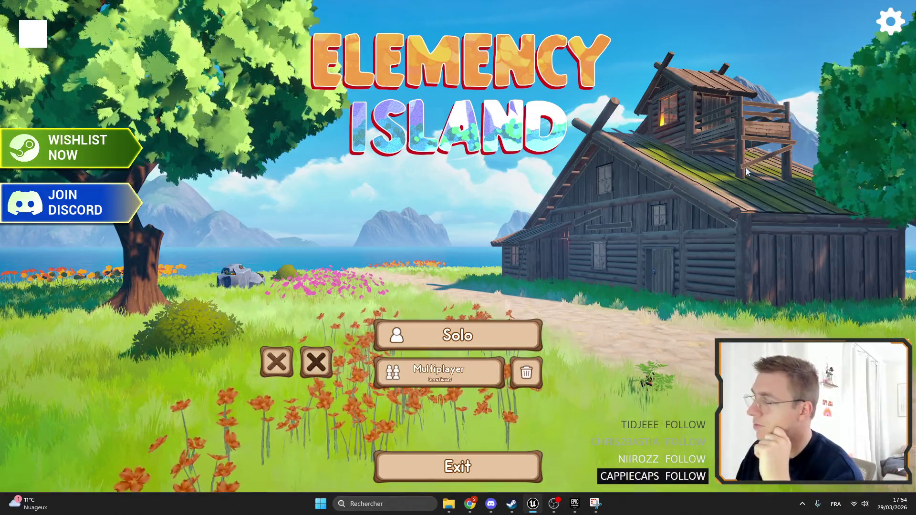
pyautogui.press('F11')
pyautogui.press('Escape')
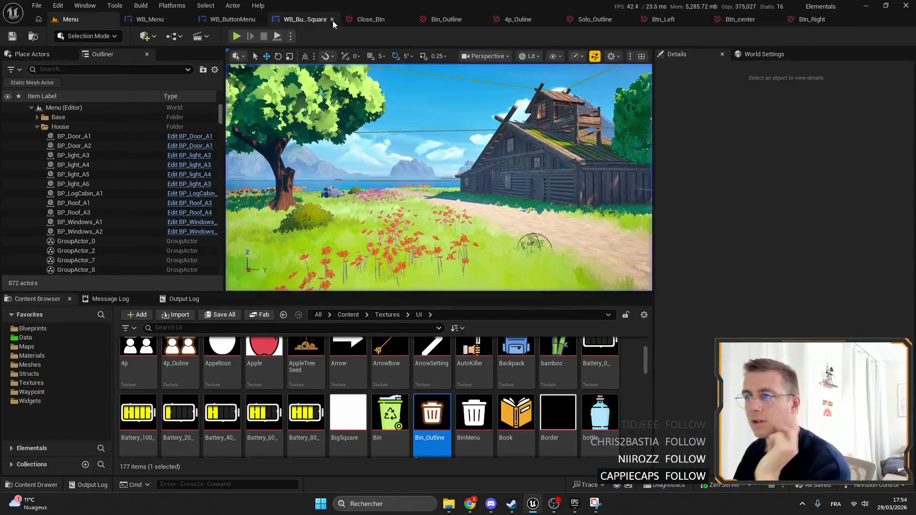
# Change the Bin_Outline texture's group from World to UI.
pyautogui.click(376, 21)
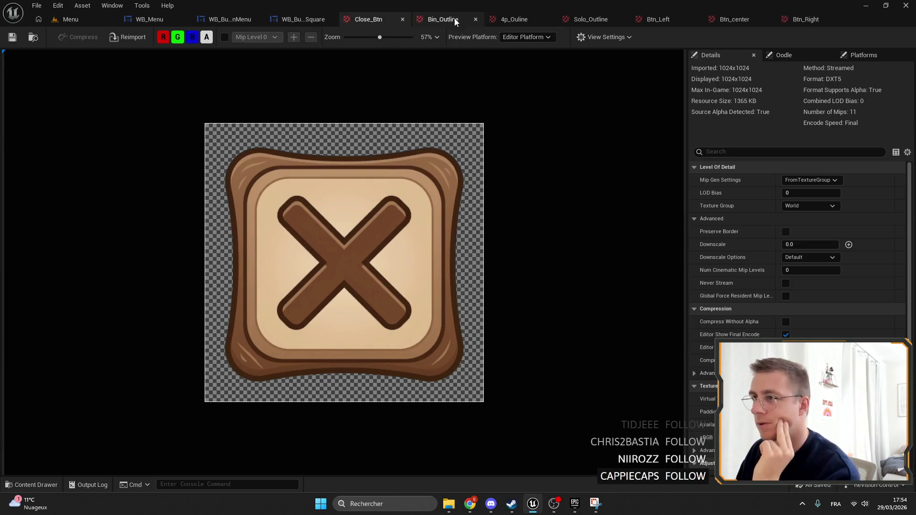
pyautogui.click(455, 20)
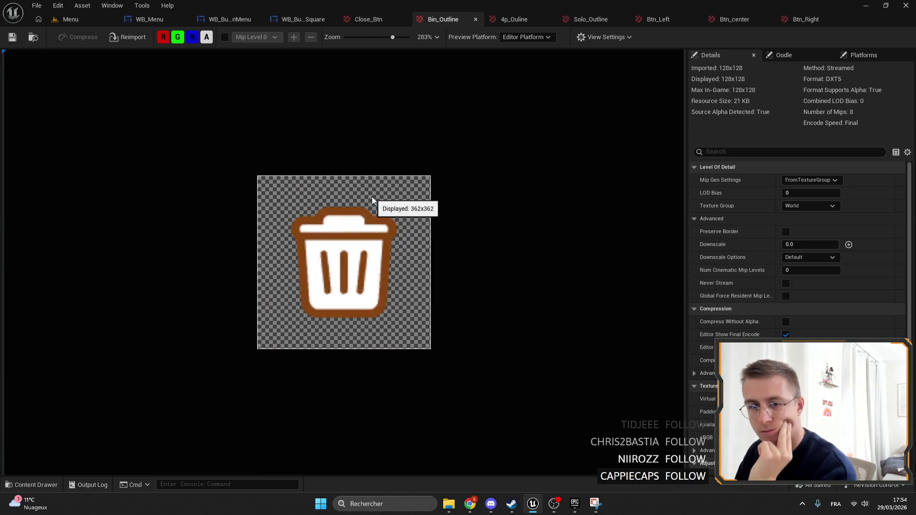
pyautogui.click(811, 184)
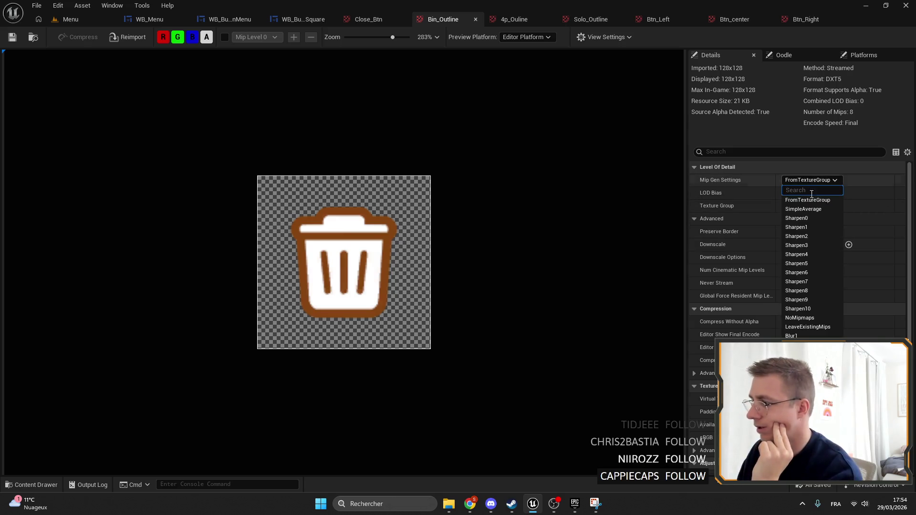
pyautogui.click(811, 187)
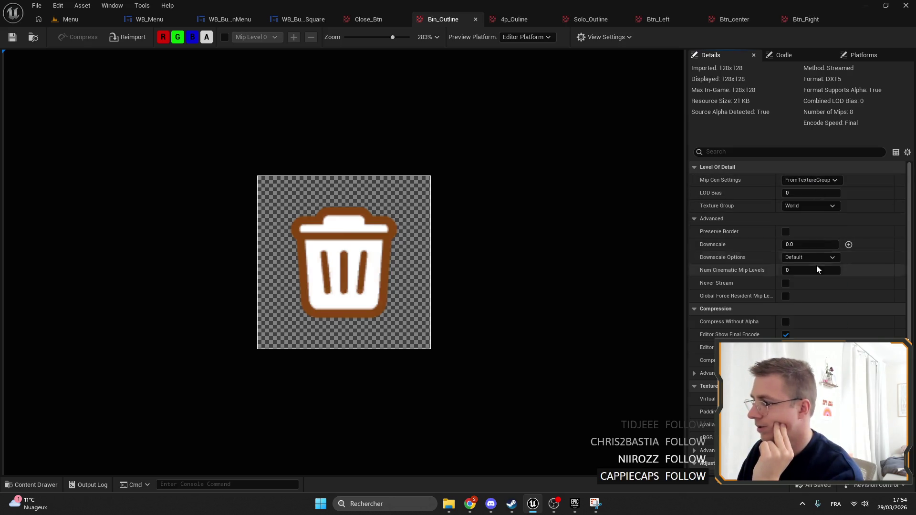
pyautogui.click(812, 206)
pyautogui.write('UI')
pyautogui.press('Return')
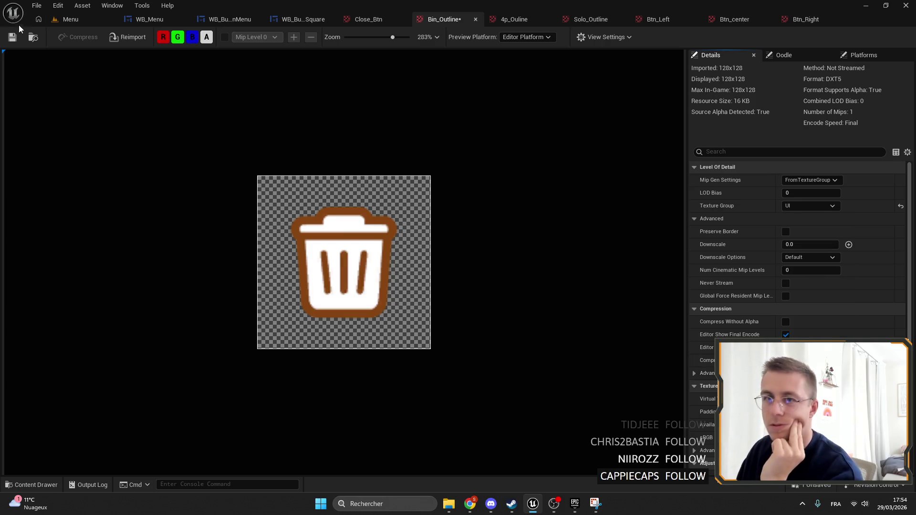
# Review Bin_Outline's mip generation settings, then return to the Menu level.
pyautogui.scroll(-2, 261, 180)
pyautogui.scroll(1, 262, 181)
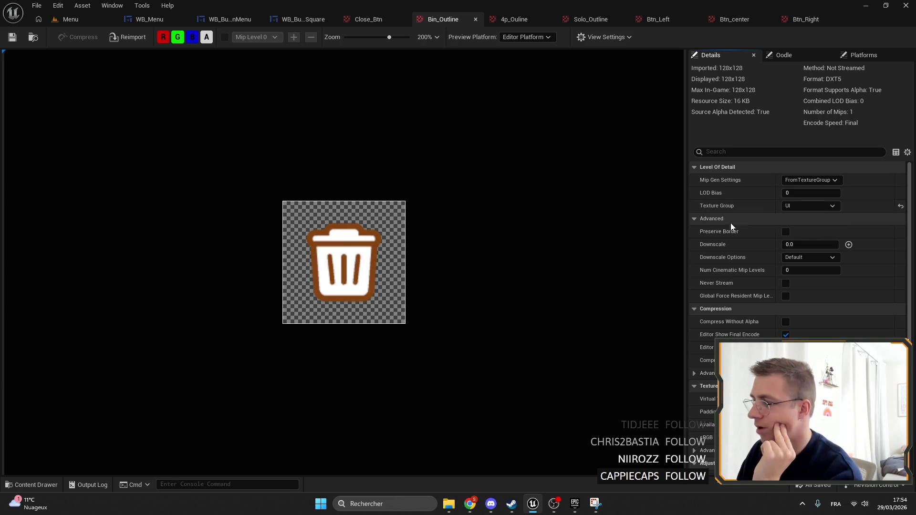
pyautogui.click(823, 181)
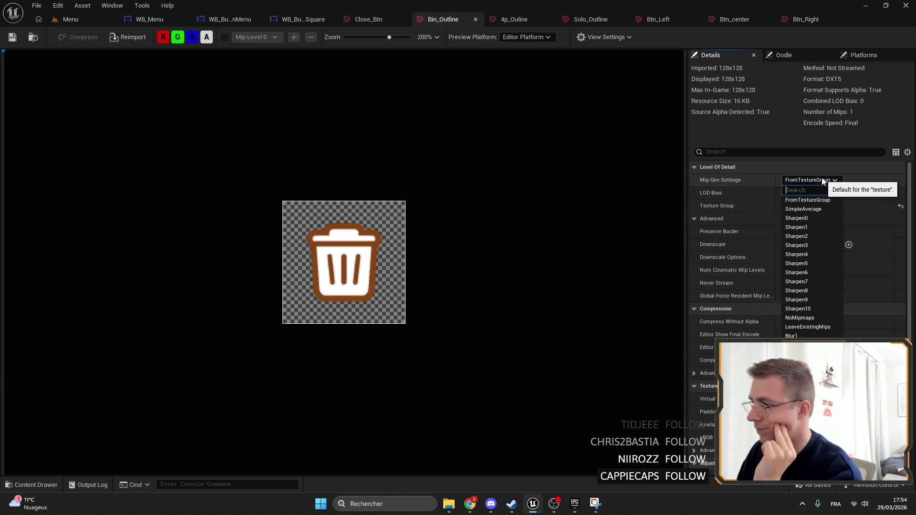
pyautogui.click(821, 180)
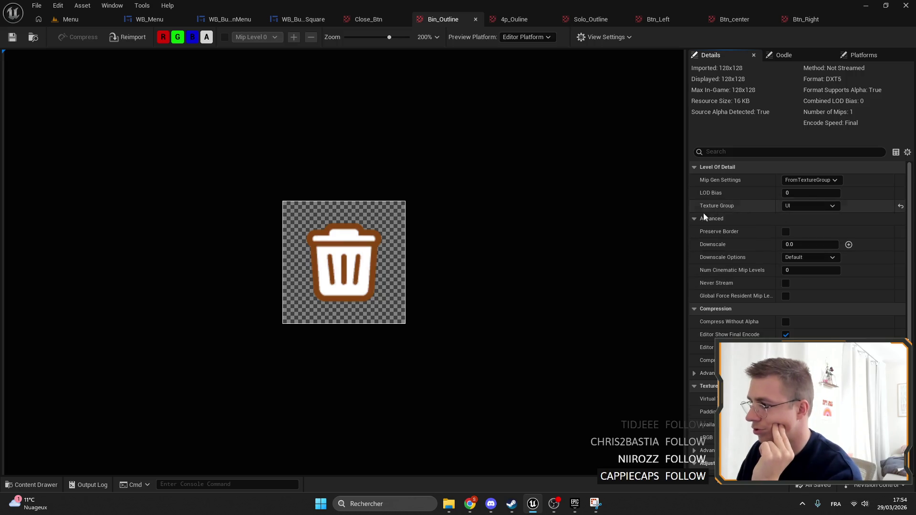
pyautogui.scroll(-2, 376, 186)
pyautogui.scroll(2, 377, 186)
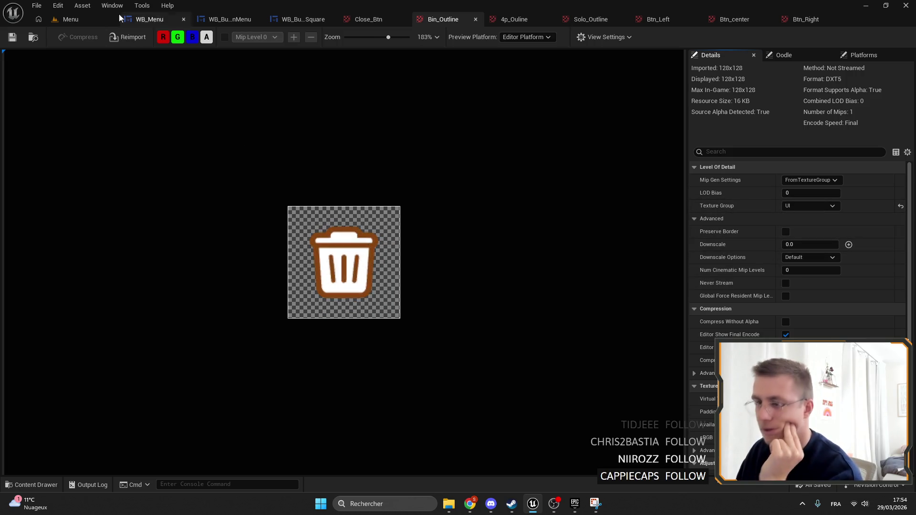
pyautogui.click(70, 22)
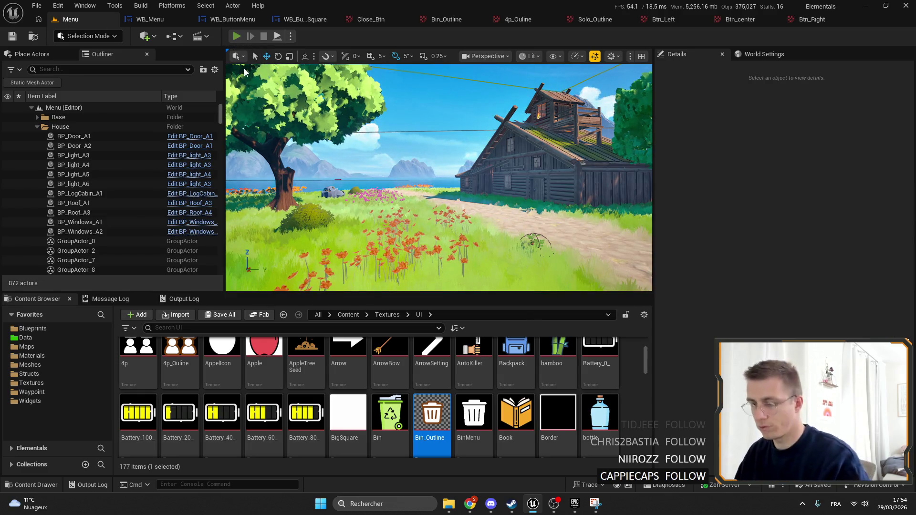
# Play the main menu in fullscreen to check the bin icon, then return to Photopea.
pyautogui.click(236, 37)
pyautogui.press('F11')
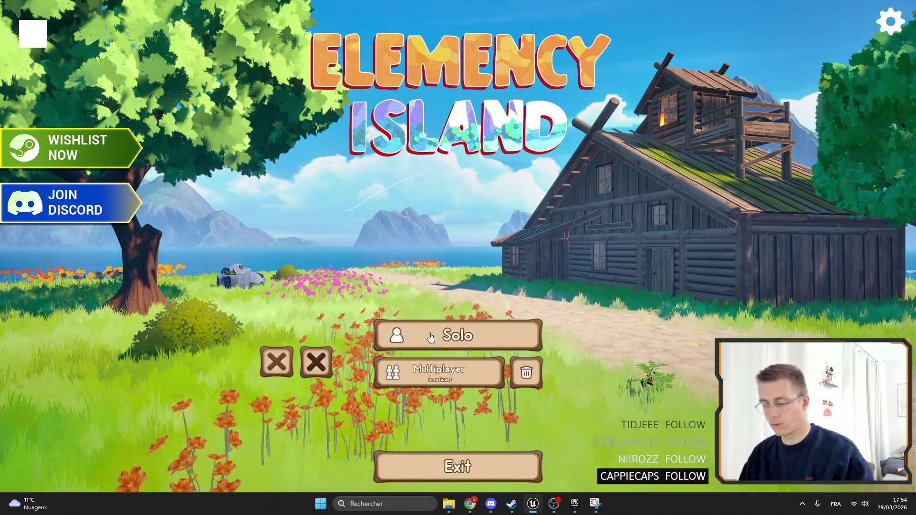
pyautogui.press('F11')
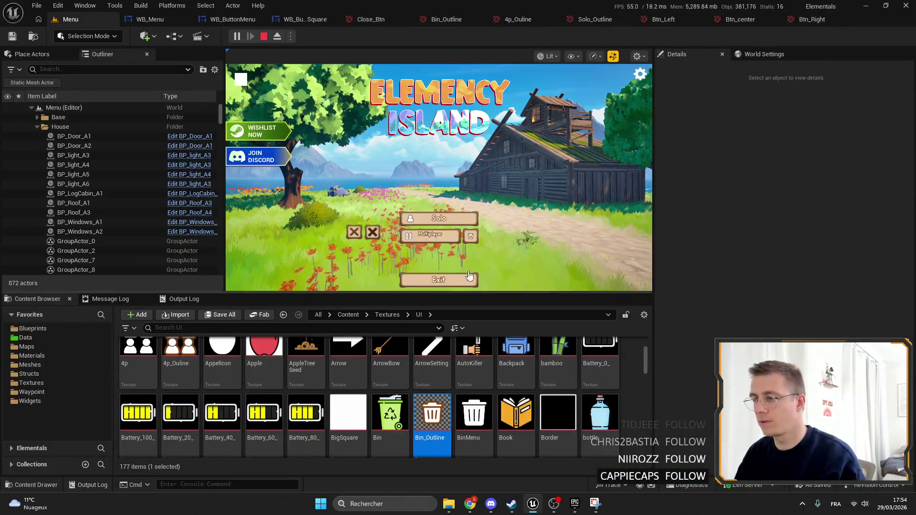
pyautogui.press('F11')
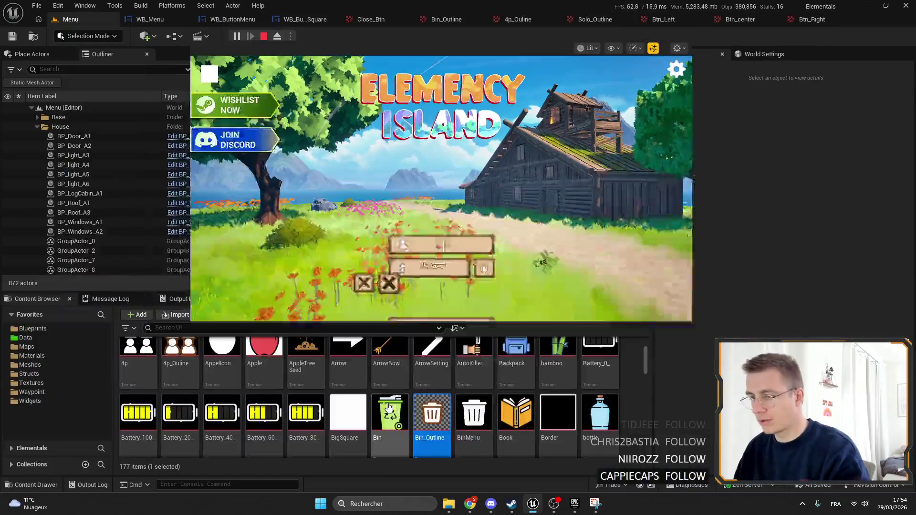
pyautogui.moveTo(470, 504)
pyautogui.click(512, 460)
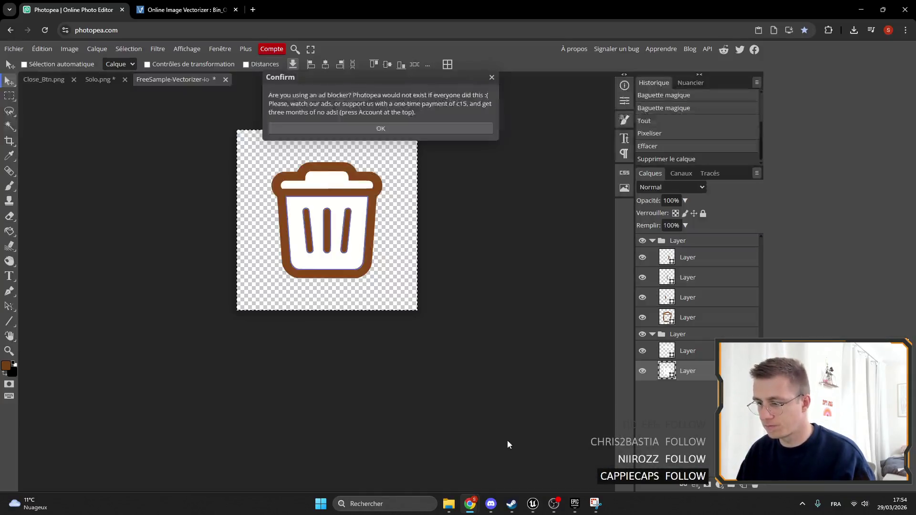
# In Solo.png, hide the BinMenu trash icon layer and show the four-person 4p layer.
pyautogui.click(492, 79)
pyautogui.click(102, 77)
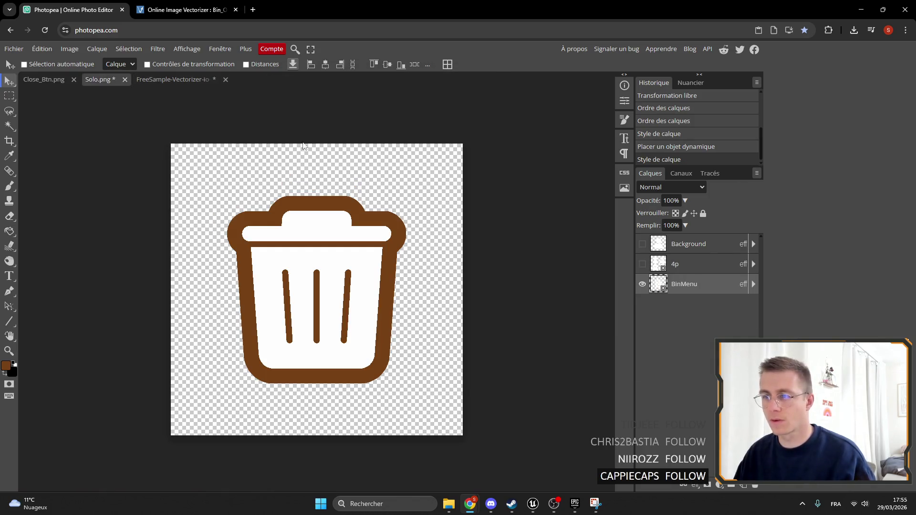
pyautogui.click(641, 284)
pyautogui.click(643, 264)
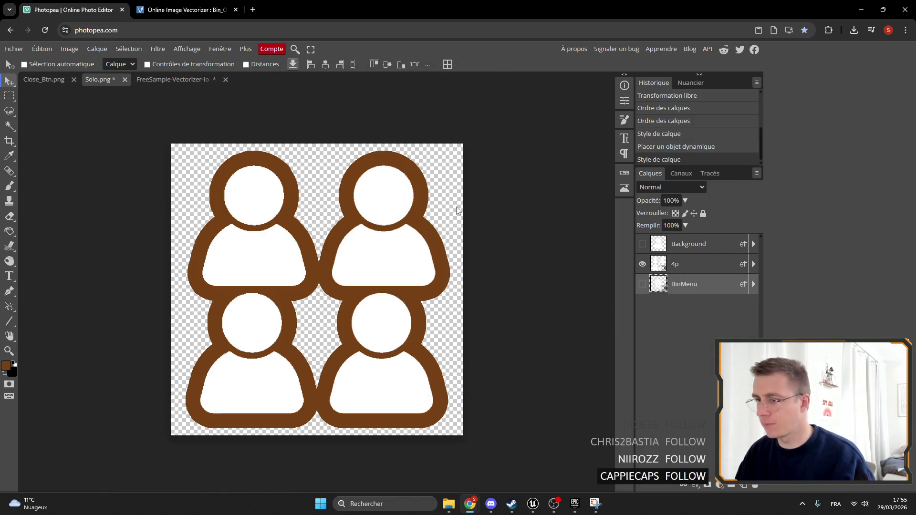
# Export the four-person icon as a 4p PNG.
pyautogui.click(14, 49)
pyautogui.moveTo(59, 191)
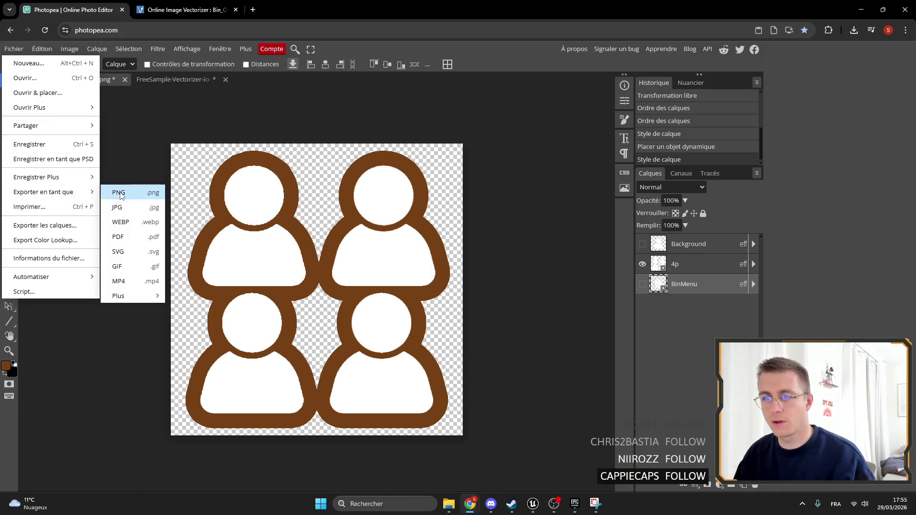
pyautogui.click(116, 190)
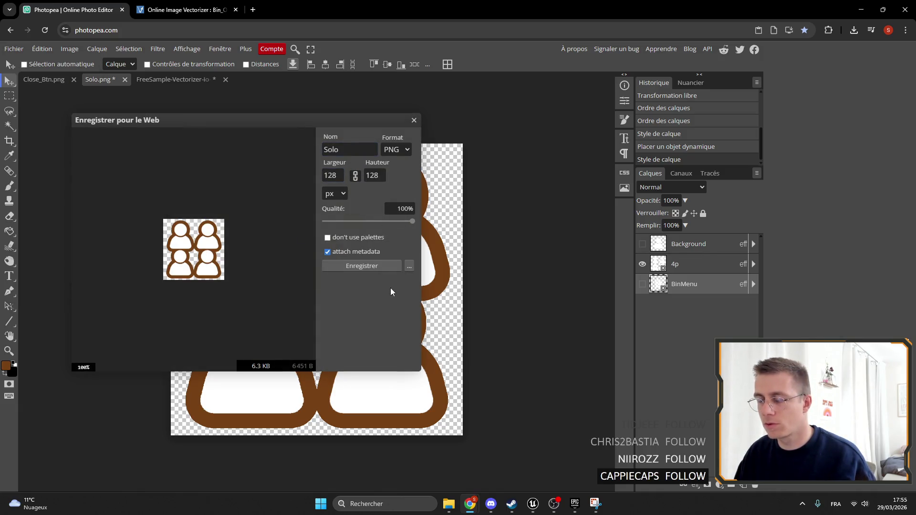
pyautogui.click(345, 150)
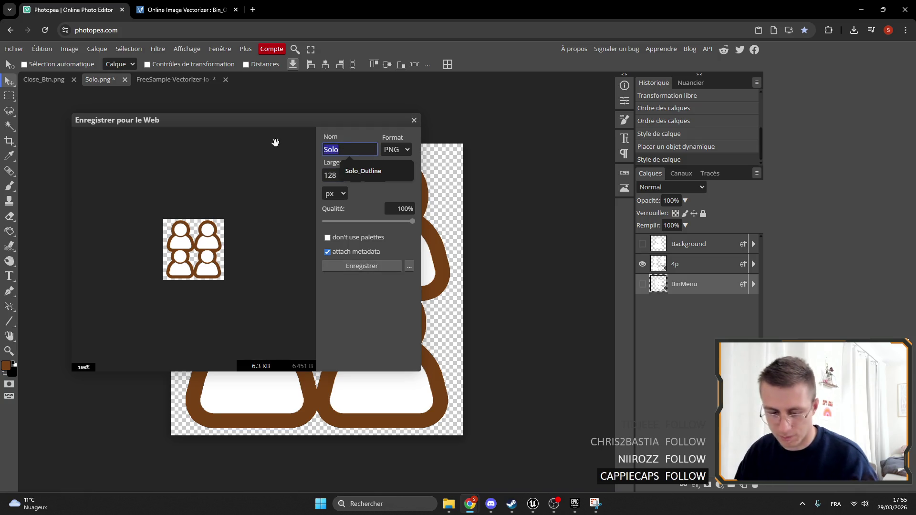
pyautogui.write('4p')
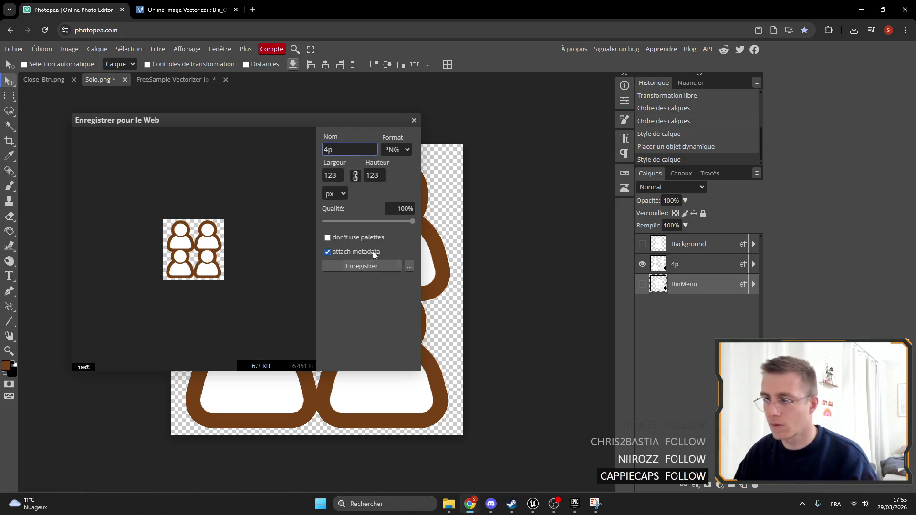
pyautogui.click(362, 266)
pyautogui.click(494, 78)
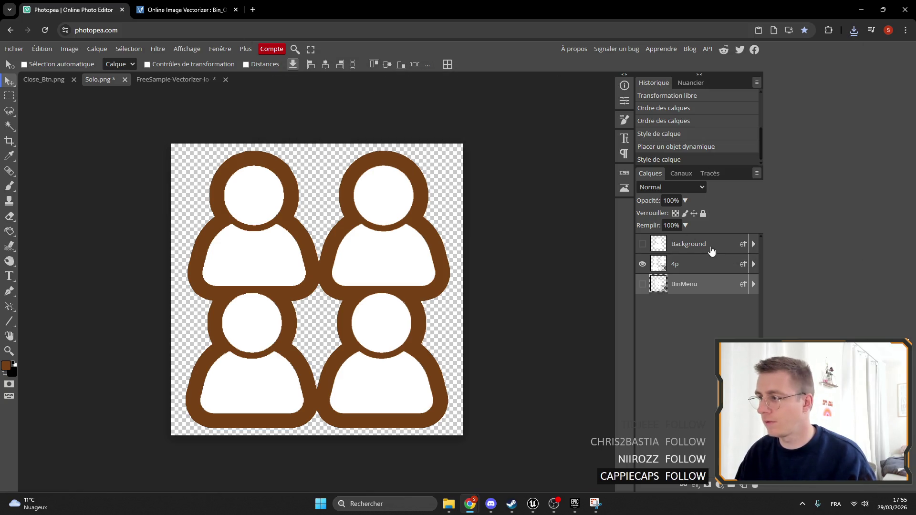
pyautogui.click(687, 244)
# Switch to the single-figure layer, export it as Solo_Outline PNG, and show it in its folder.
pyautogui.click(643, 264)
pyautogui.click(643, 244)
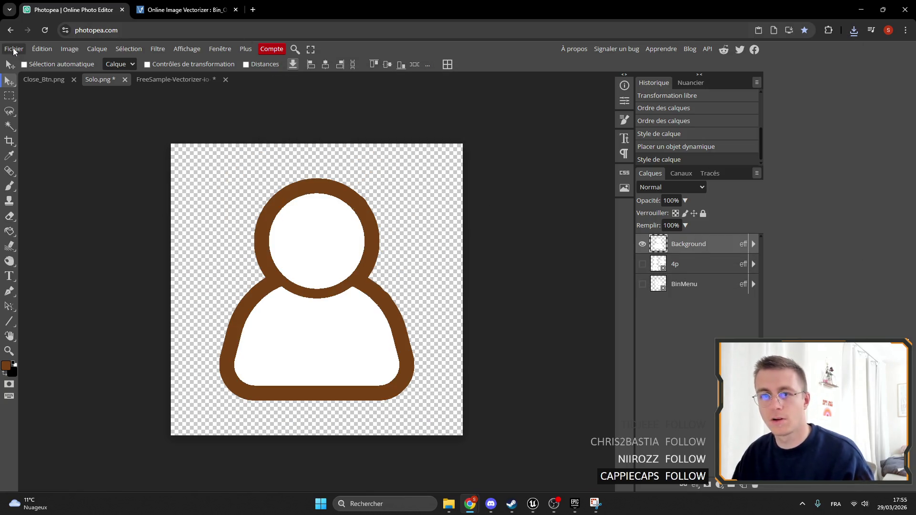
pyautogui.click(14, 49)
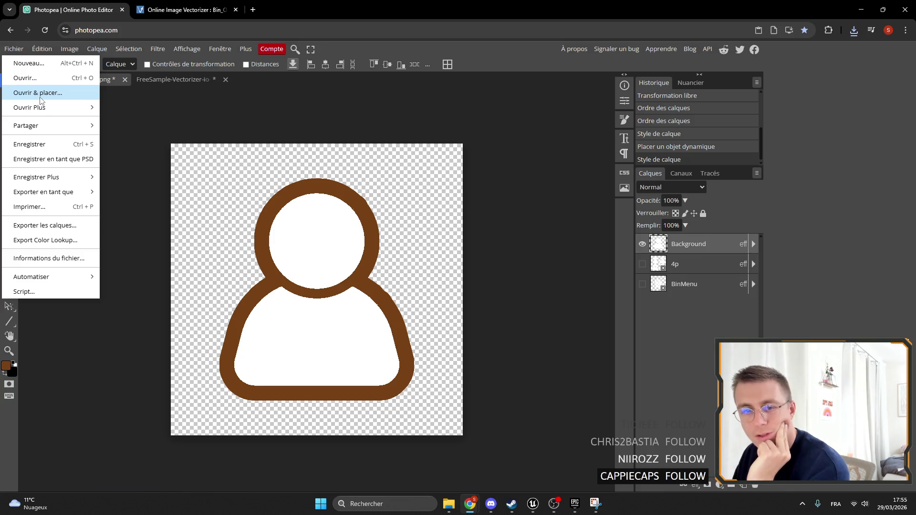
pyautogui.moveTo(66, 195)
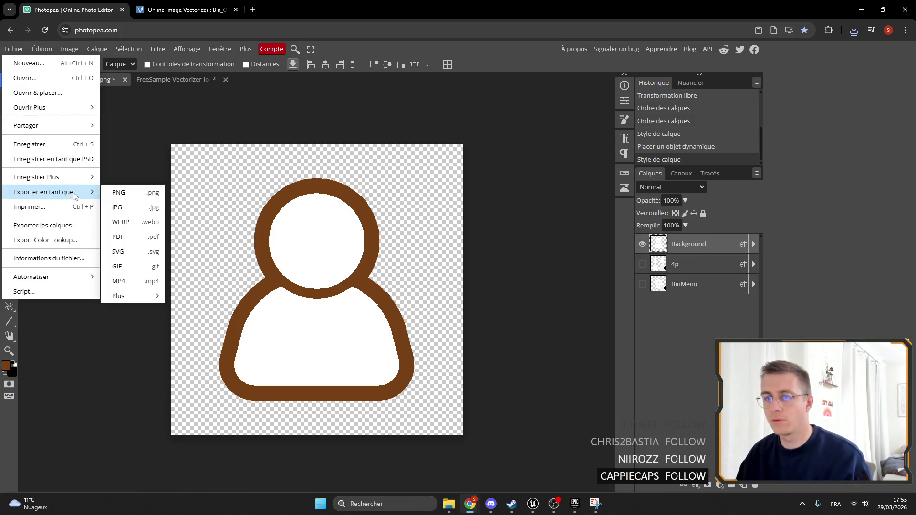
pyautogui.click(130, 190)
pyautogui.doubleClick(328, 150)
pyautogui.click(363, 171)
pyautogui.click(371, 267)
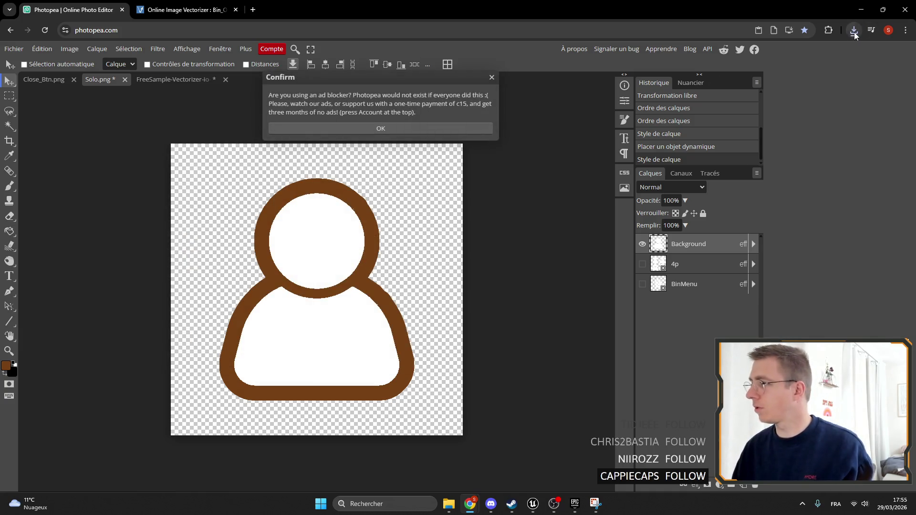
pyautogui.click(855, 34)
pyautogui.click(820, 73)
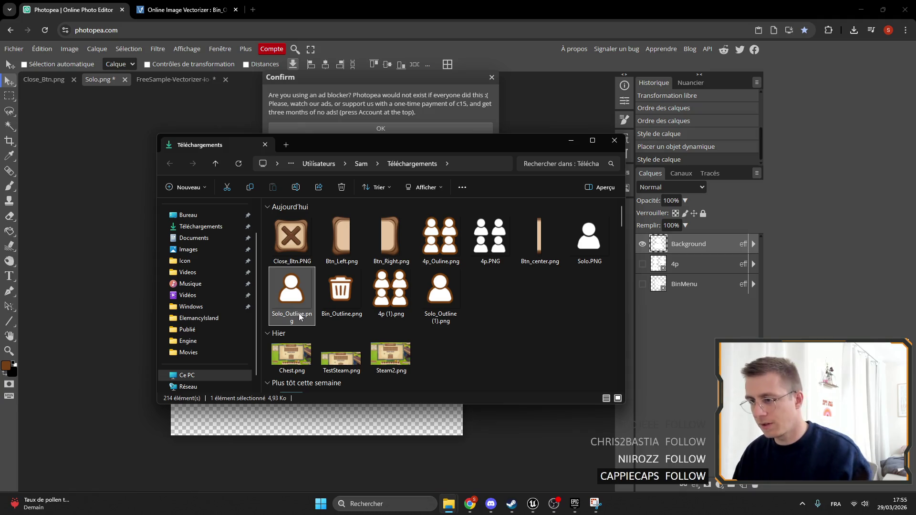
# Delete the old Solo_Outline.png and rename Solo_Outline (1).png to Solo_Outline.
pyautogui.press('Delete')
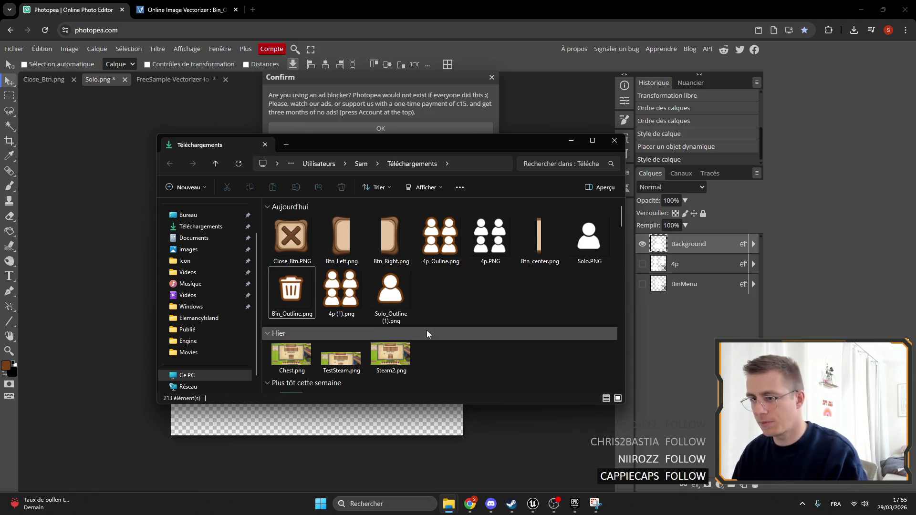
pyautogui.click(394, 322)
pyautogui.click(389, 319)
pyautogui.write('Solo_Outline')
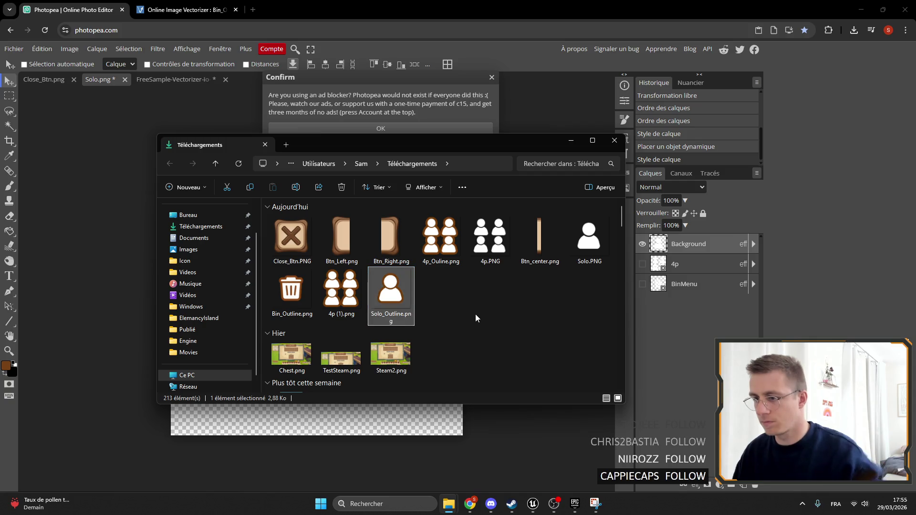
pyautogui.press('Return')
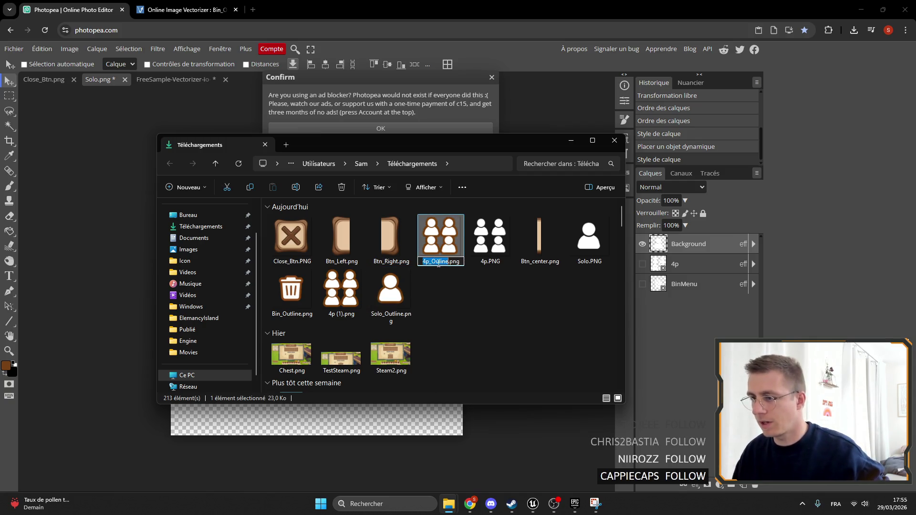
# Delete the old 4p_Ouline.png and rename 4p (1).png to 4p_Ouline, then return to Unreal.
pyautogui.press('Delete')
pyautogui.click(294, 318)
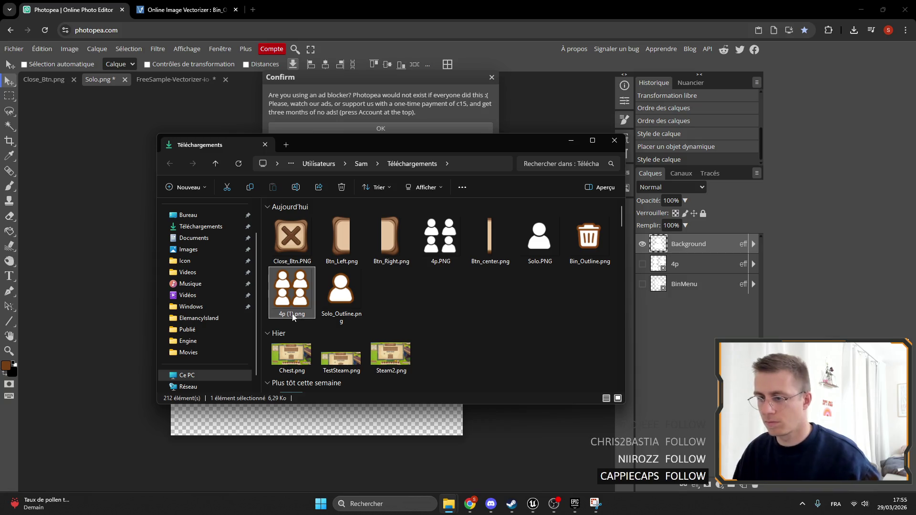
pyautogui.press('F2')
pyautogui.write('4p_Ouline')
pyautogui.press('Return')
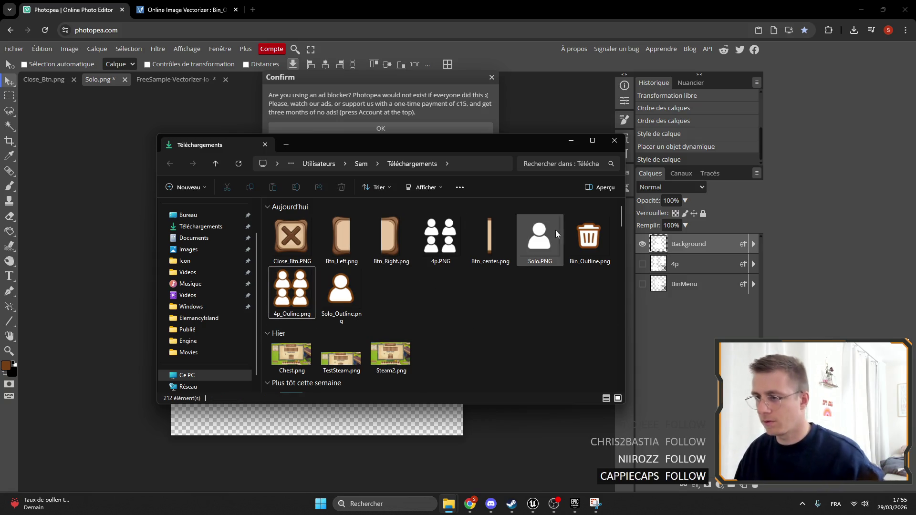
pyautogui.click(533, 508)
pyautogui.scroll(-10, 419, 419)
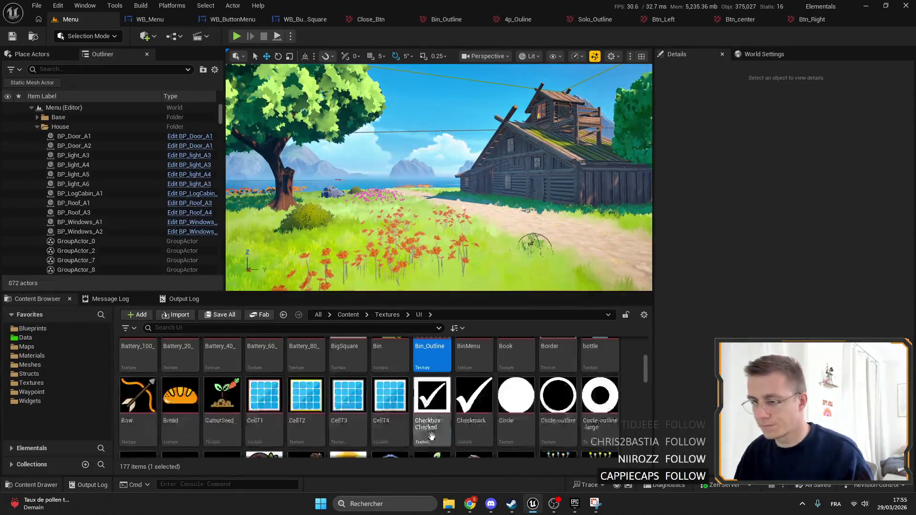
# Drag 4p_Ouline.png and Solo_Outline.png from Downloads into the Content Browser UI folder.
pyautogui.moveTo(449, 504)
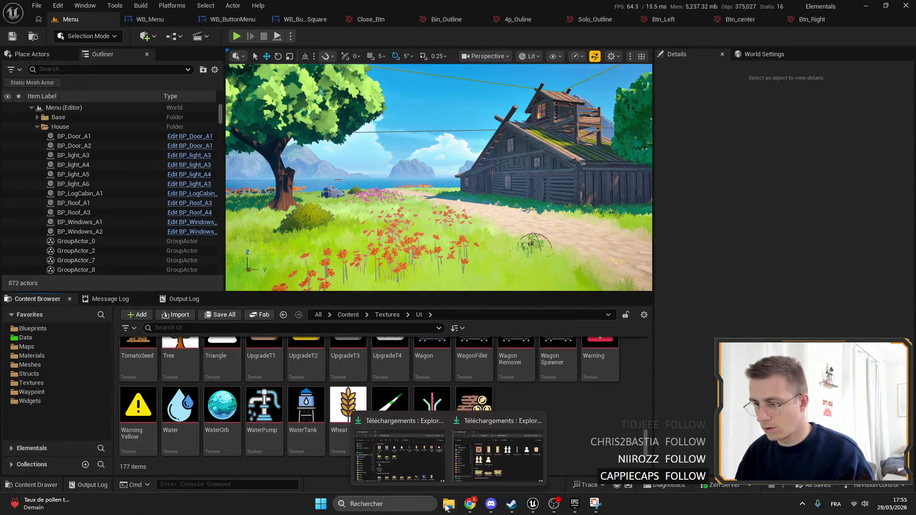
pyautogui.click(499, 448)
pyautogui.keyDown('ctrl'); pyautogui.click(292, 294); pyautogui.keyUp('ctrl')
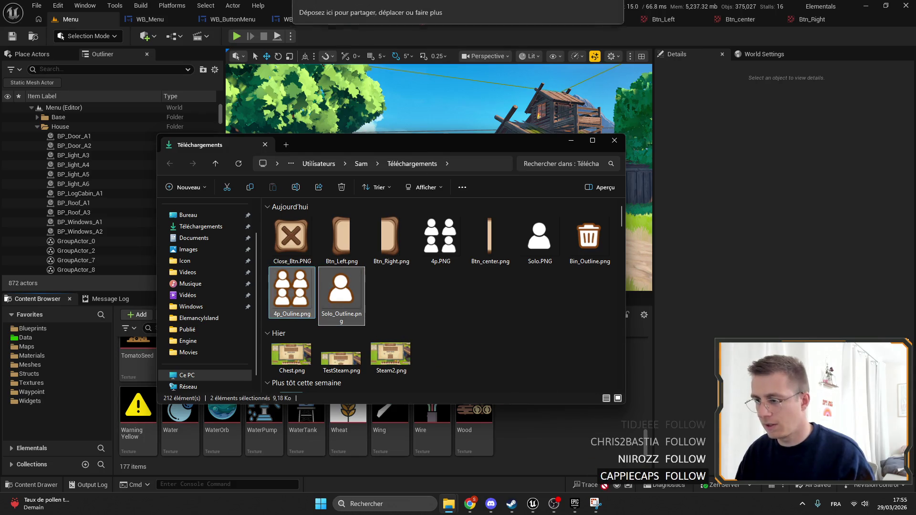
pyautogui.moveTo(291, 294); pyautogui.dragTo(551, 438)
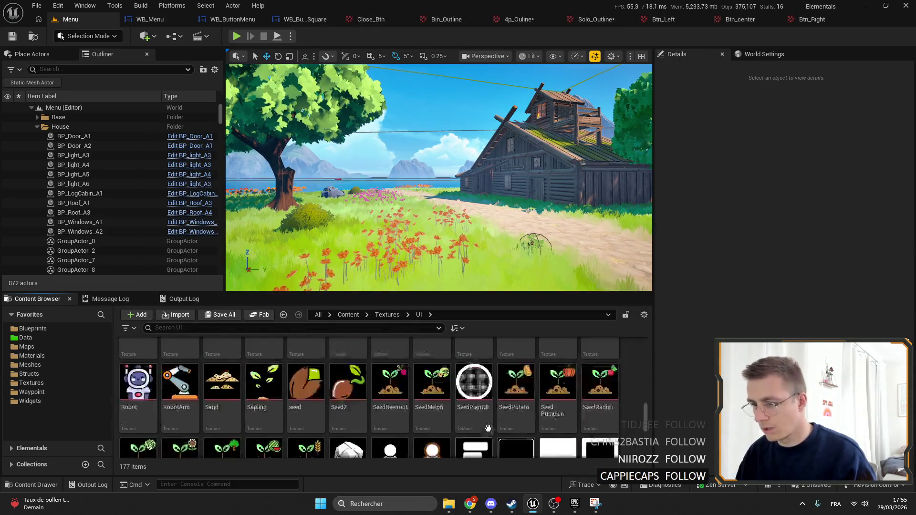
# Set the 4p_Ouline texture group to UI and check the Solo_Outline texture group.
pyautogui.click(518, 19)
pyautogui.click(814, 205)
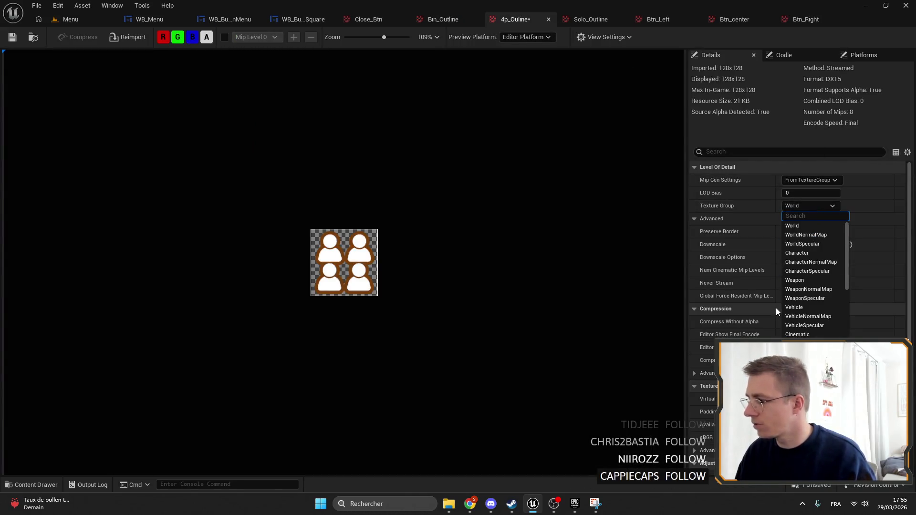
pyautogui.press('Escape')
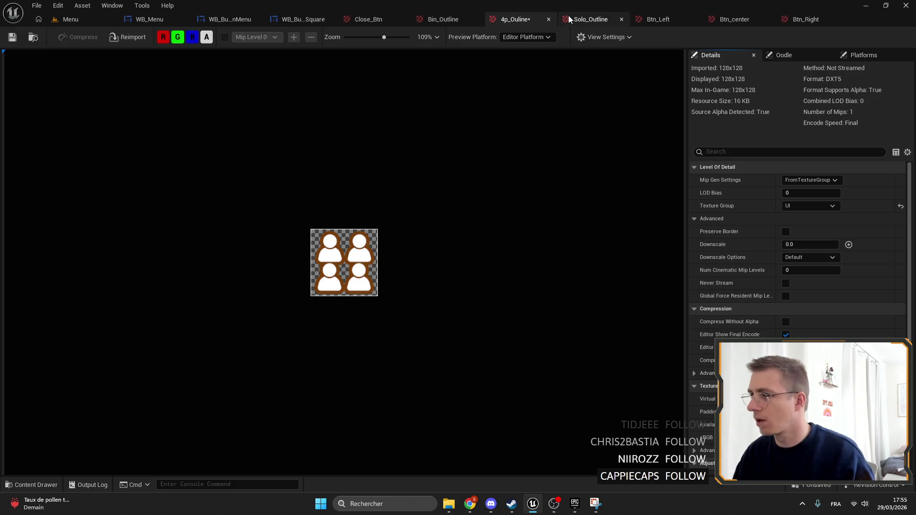
pyautogui.click(591, 19)
pyautogui.click(806, 205)
pyautogui.click(495, 23)
pyautogui.click(579, 19)
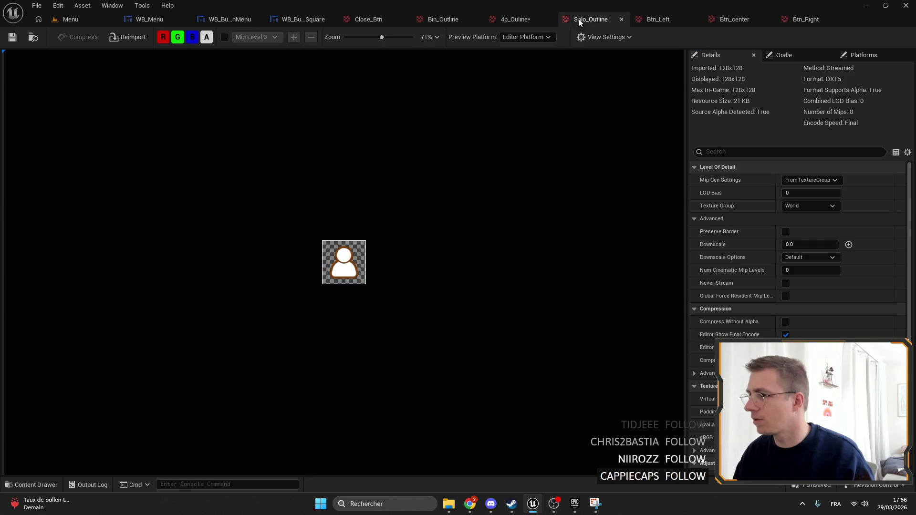
pyautogui.click(806, 205)
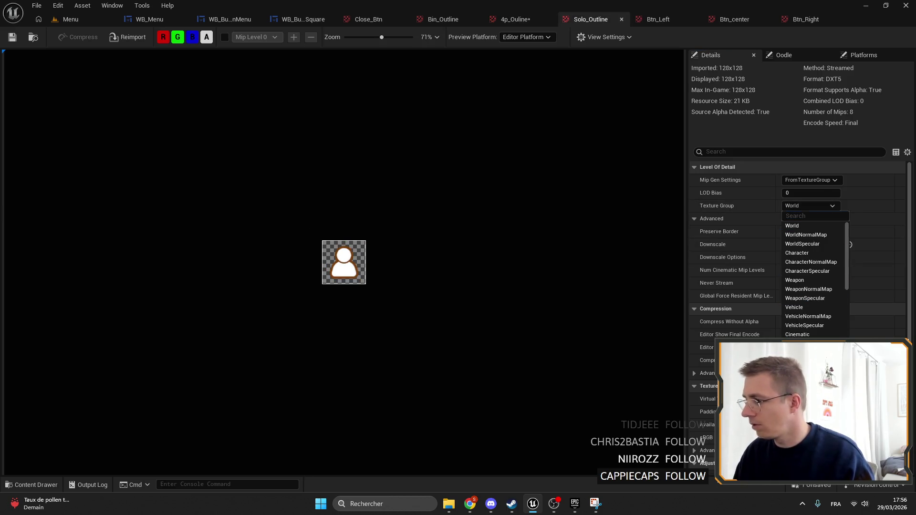
pyautogui.press('Escape')
pyautogui.click(67, 19)
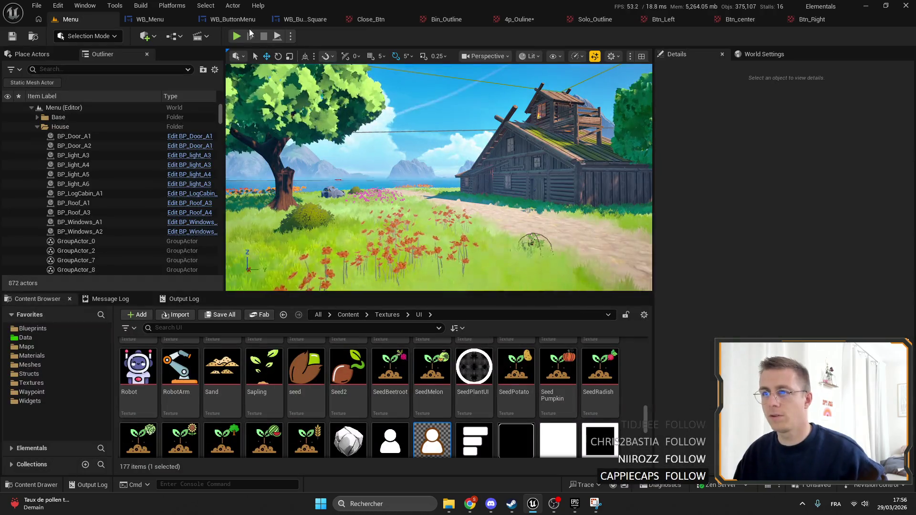
# Play the menu level full-screen to preview the new icons, then stop and open WB_Menu.
pyautogui.hotkey('alt', 'p')
pyautogui.press('F11')
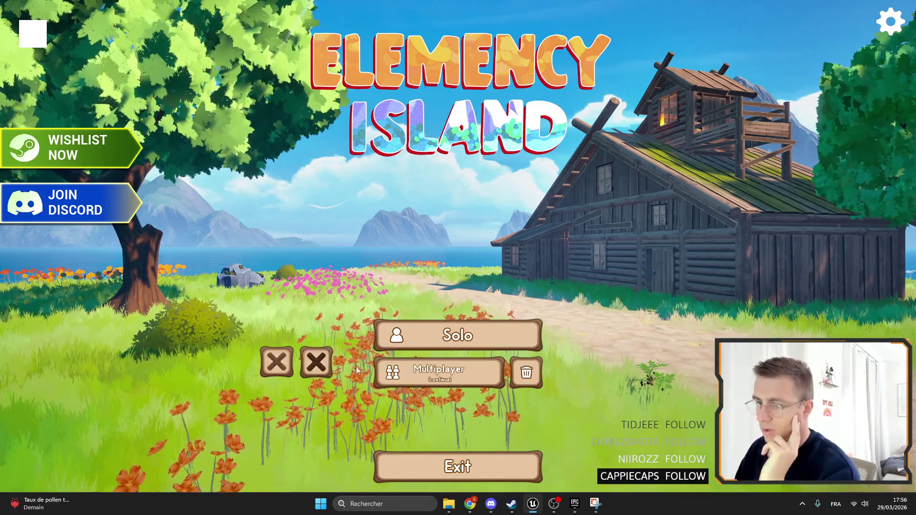
pyautogui.press('F11')
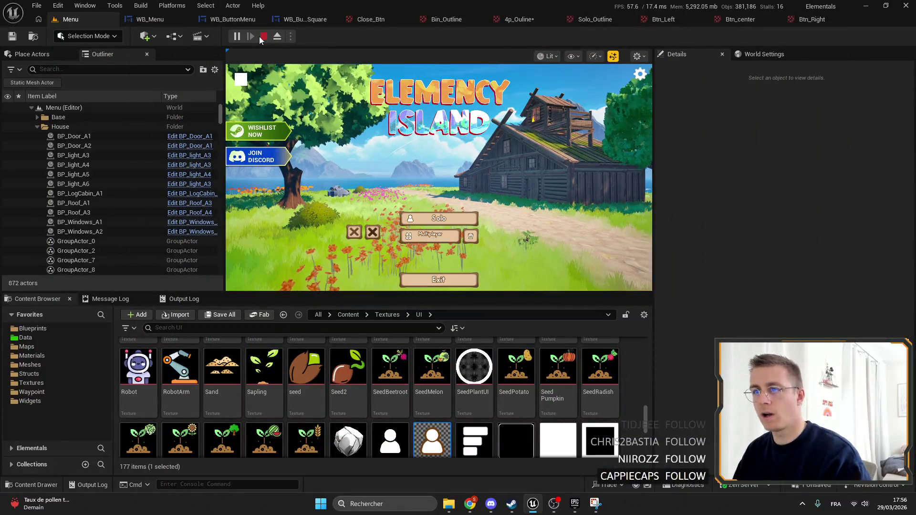
pyautogui.click(262, 37)
pyautogui.click(142, 20)
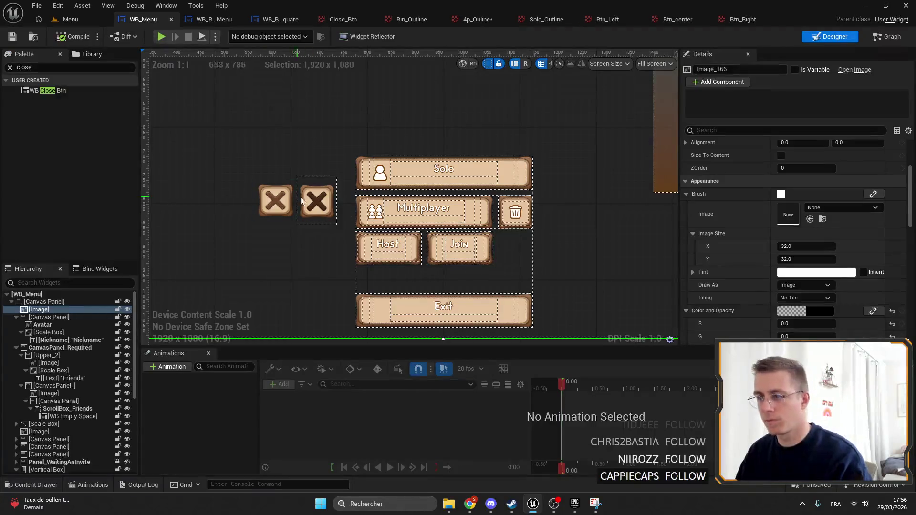
# Delete both X close images from WB_Menu, save it, and open 4p_Ouline's compression settings.
pyautogui.click(317, 201)
pyautogui.press('Delete')
pyautogui.click(275, 200)
pyautogui.press('Delete')
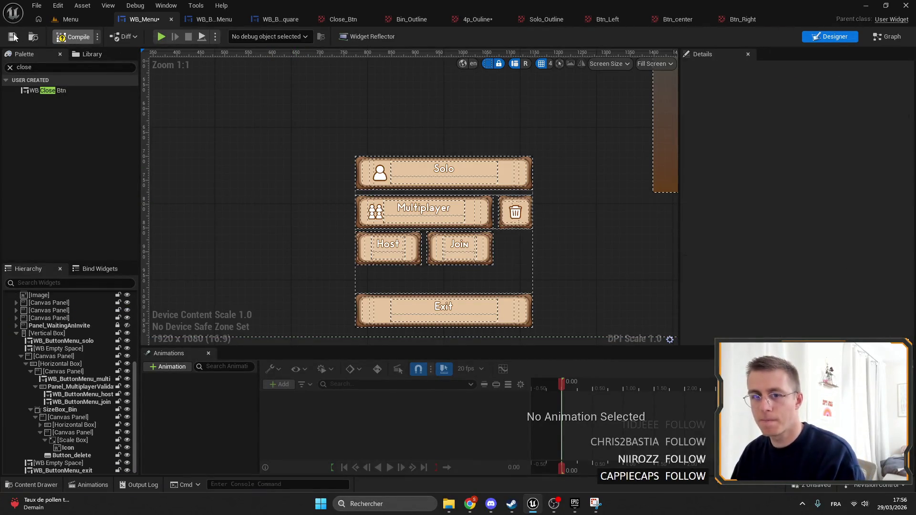
pyautogui.click(13, 37)
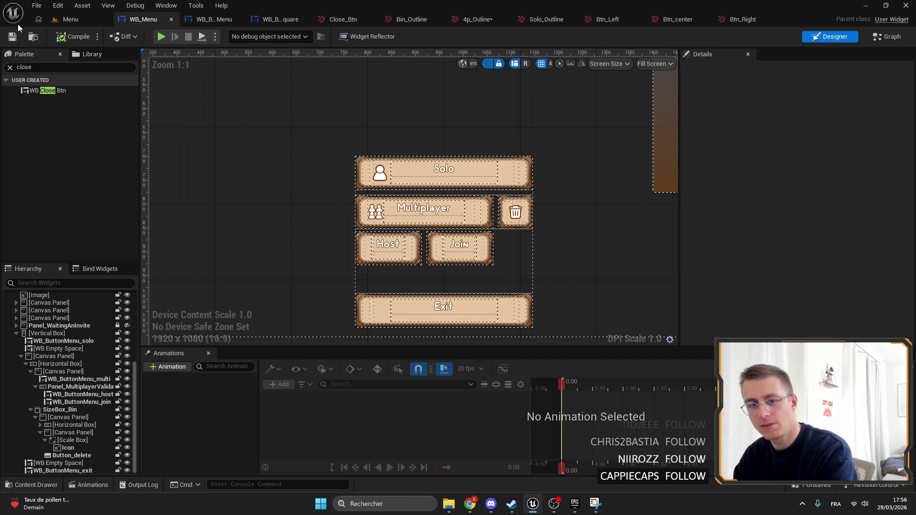
pyautogui.click(468, 20)
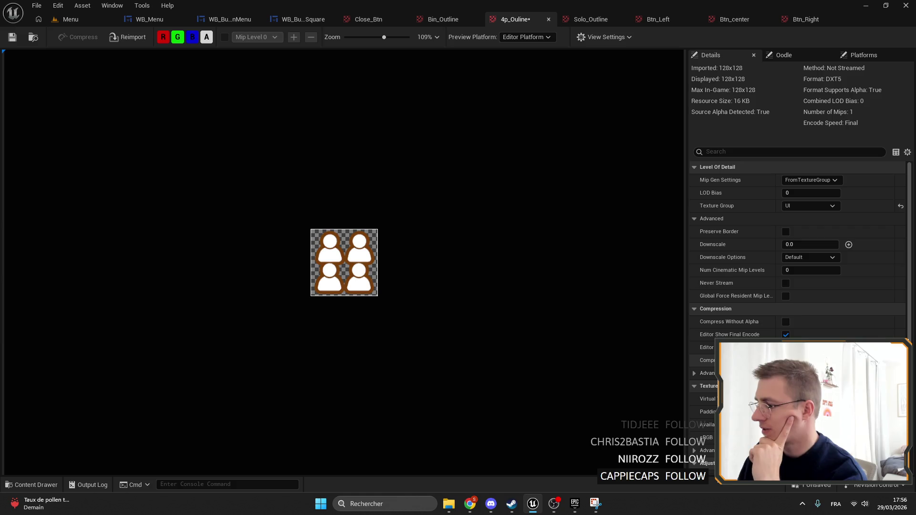
pyautogui.click(812, 361)
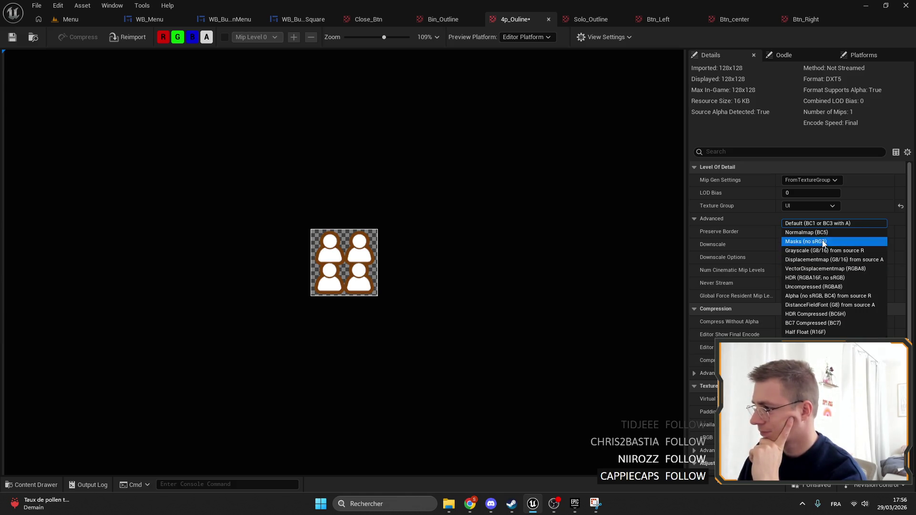
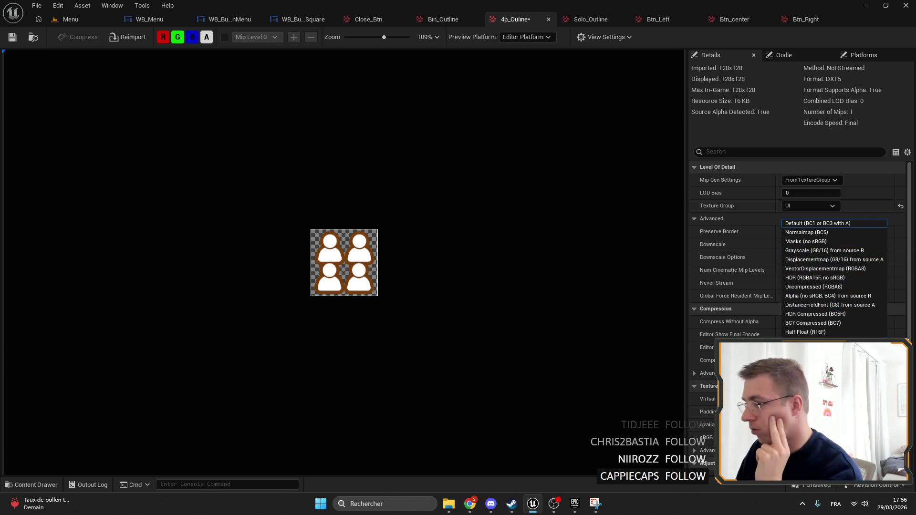
# Leave the compression options unchanged and glance at the WB_ButtonSquare editor.
pyautogui.click(831, 223)
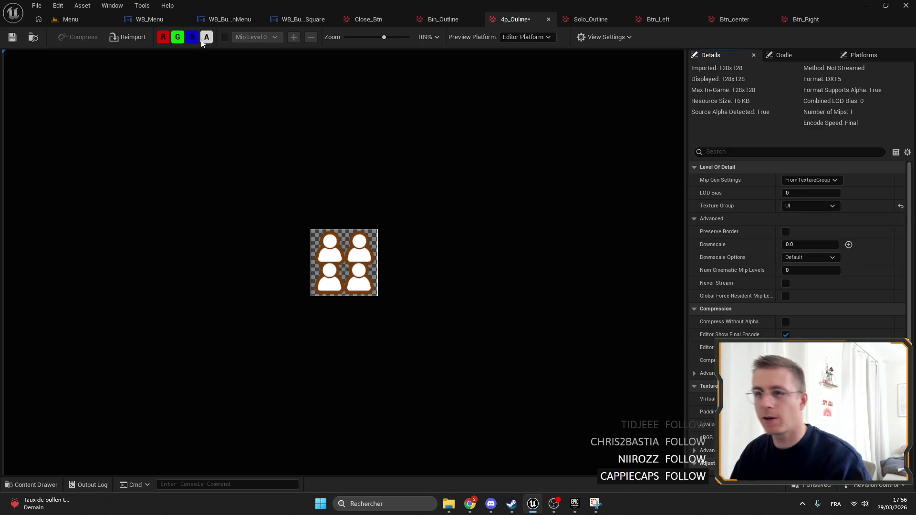
pyautogui.click(305, 20)
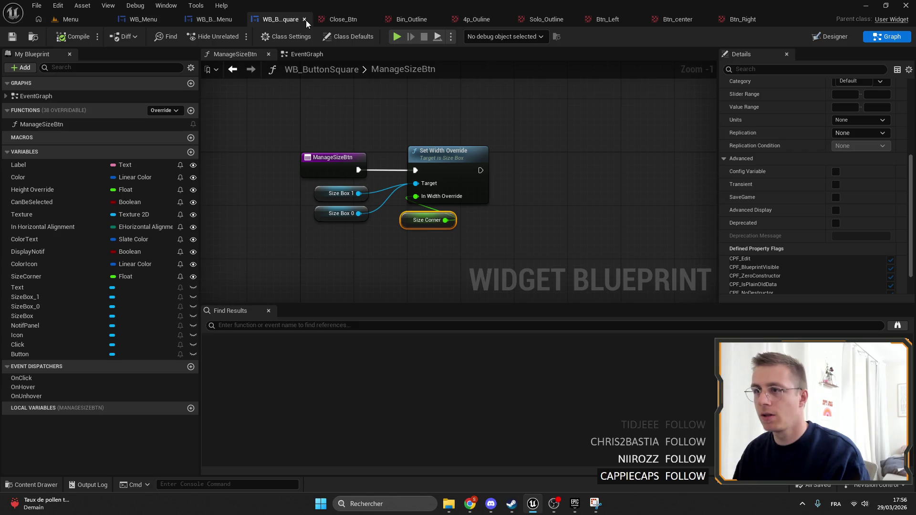
pyautogui.rightClick(279, 18)
pyautogui.click(292, 74)
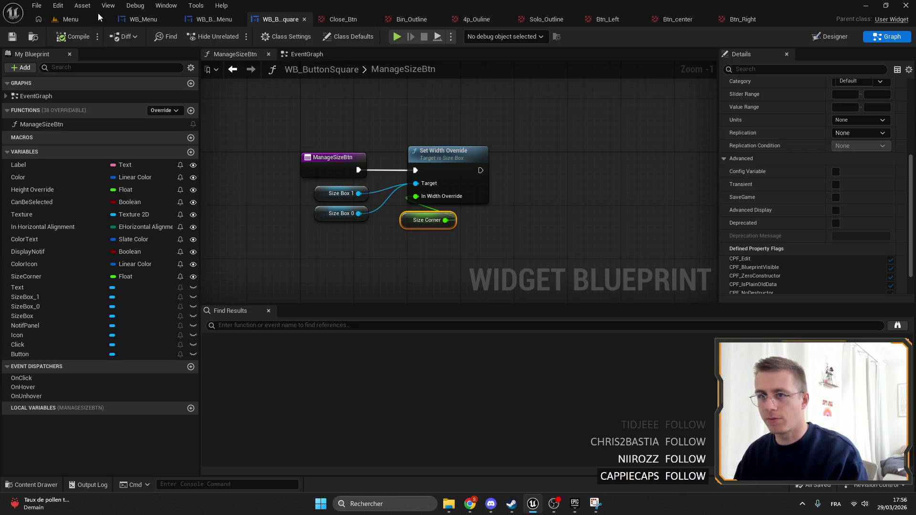
# Playtest the Menu level fullscreen and check that Multiplayer reveals Host and Join.
pyautogui.click(77, 20)
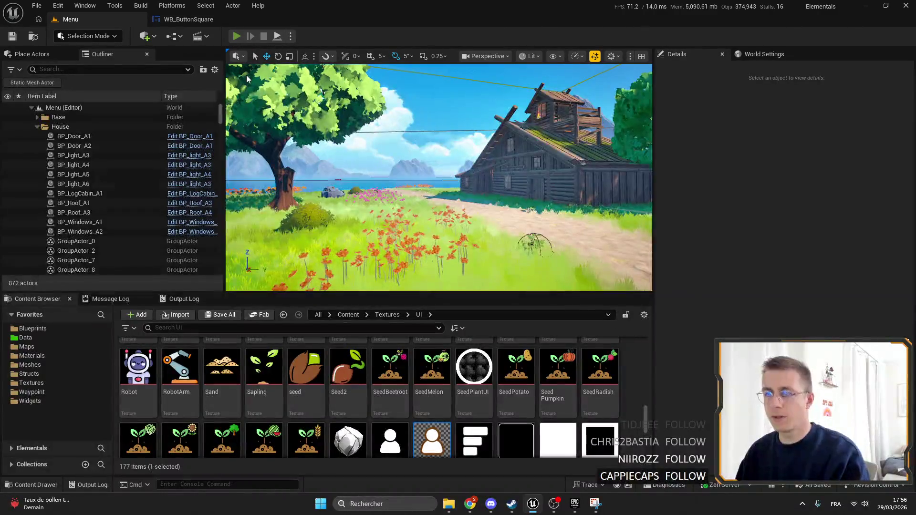
pyautogui.hotkey('alt', 'p')
pyautogui.press('F11')
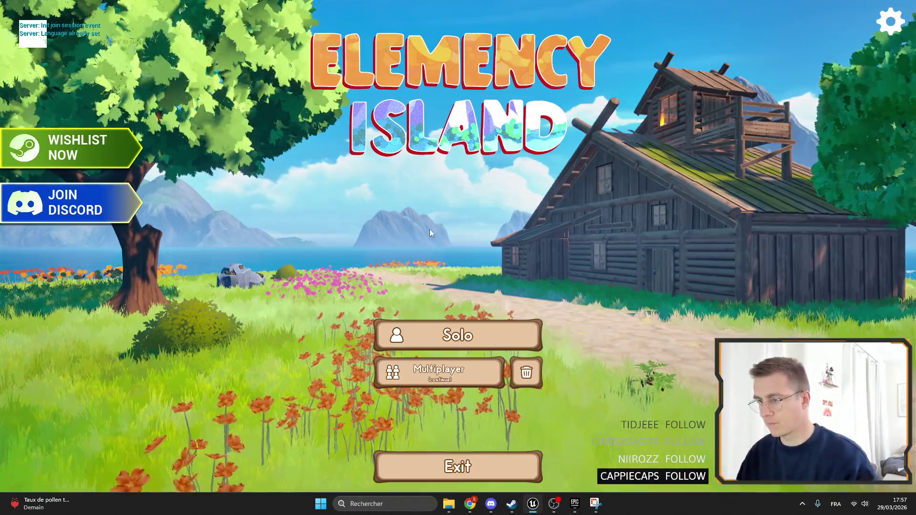
pyautogui.click(412, 368)
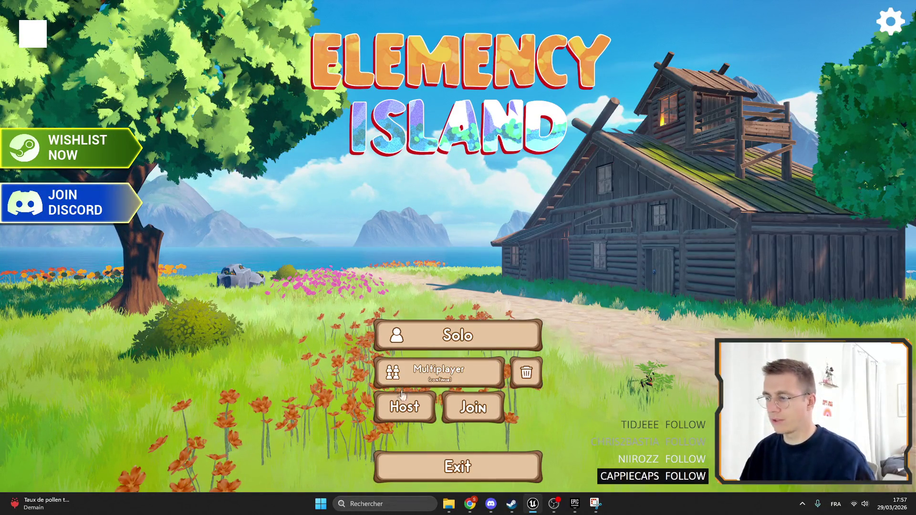
pyautogui.click(532, 340)
pyautogui.press('F11')
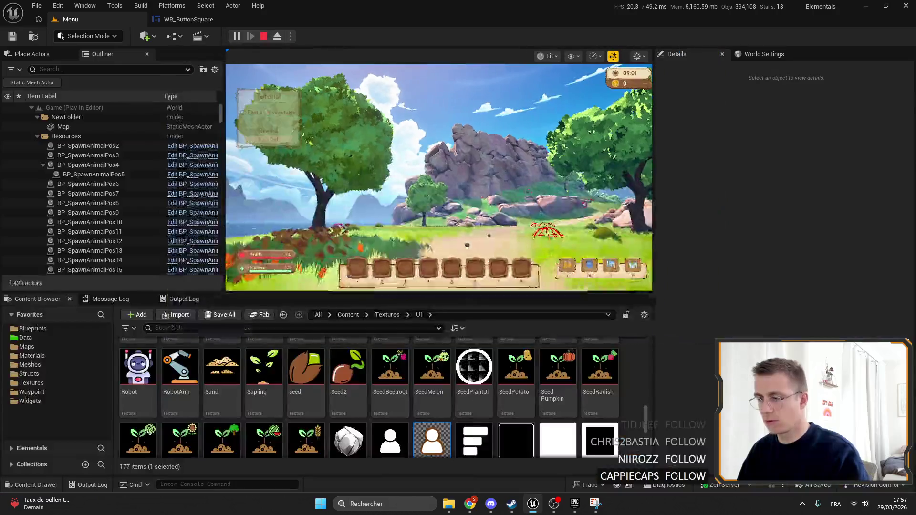
# Back on the Menu level, browse the project's Widgets folder in the Content Browser.
pyautogui.click(206, 18)
pyautogui.scroll(-5, 417, 131)
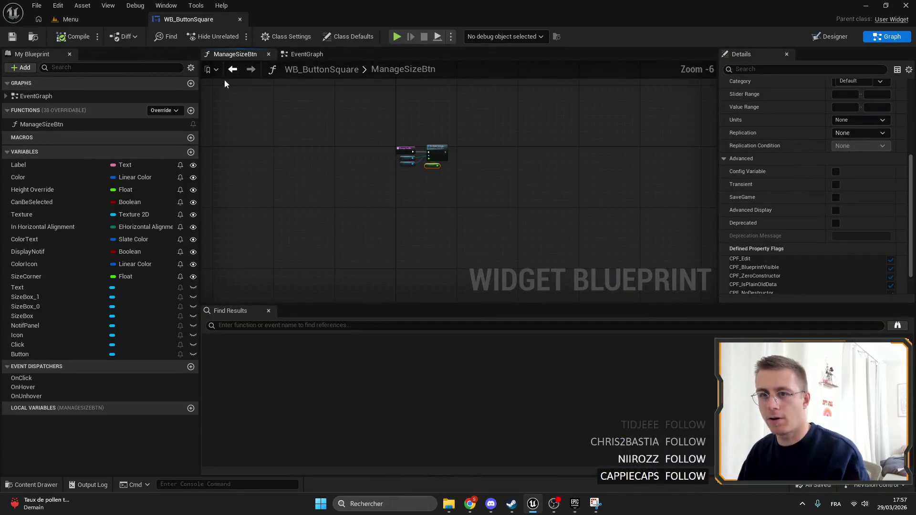
pyautogui.click(99, 19)
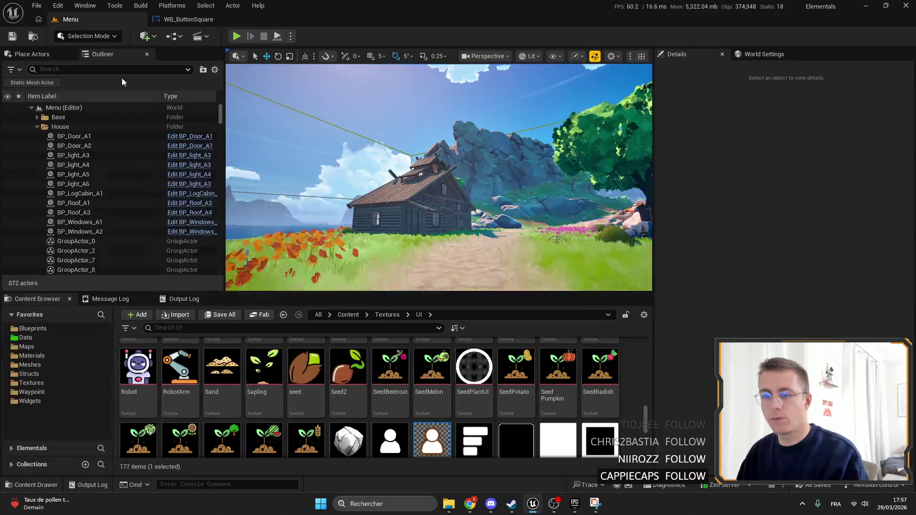
pyautogui.click(57, 401)
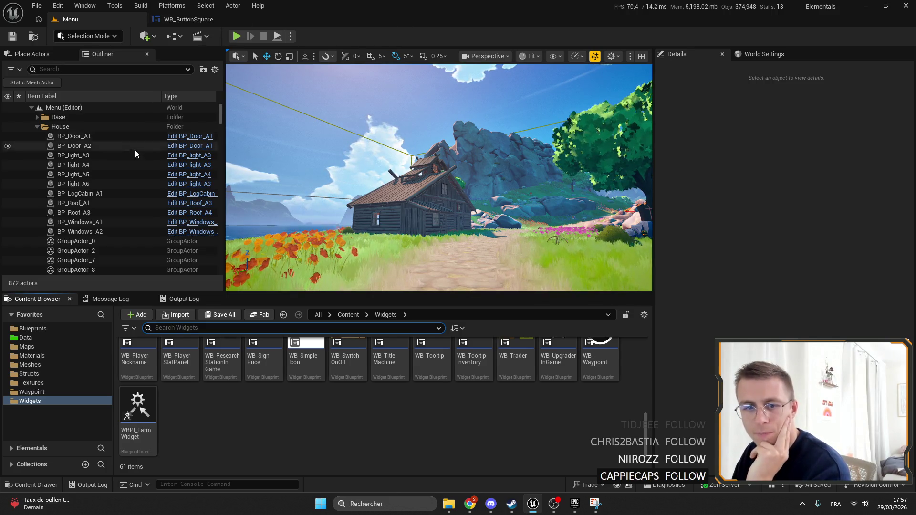
# Search for 'menu', open WB_Menu, then open WB_ButtonMenu from its Solo button.
pyautogui.scroll(2, 241, 380)
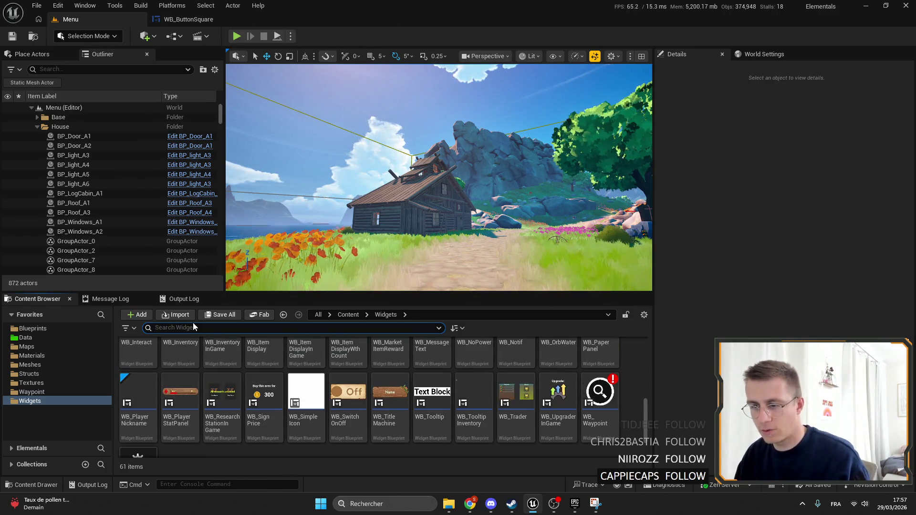
pyautogui.scroll(2, 241, 380)
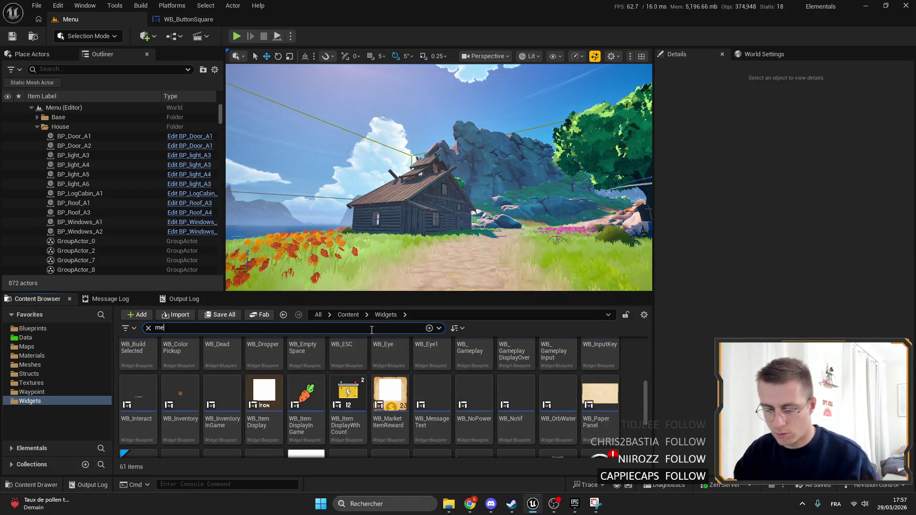
pyautogui.write('n,u')
pyautogui.write('u')
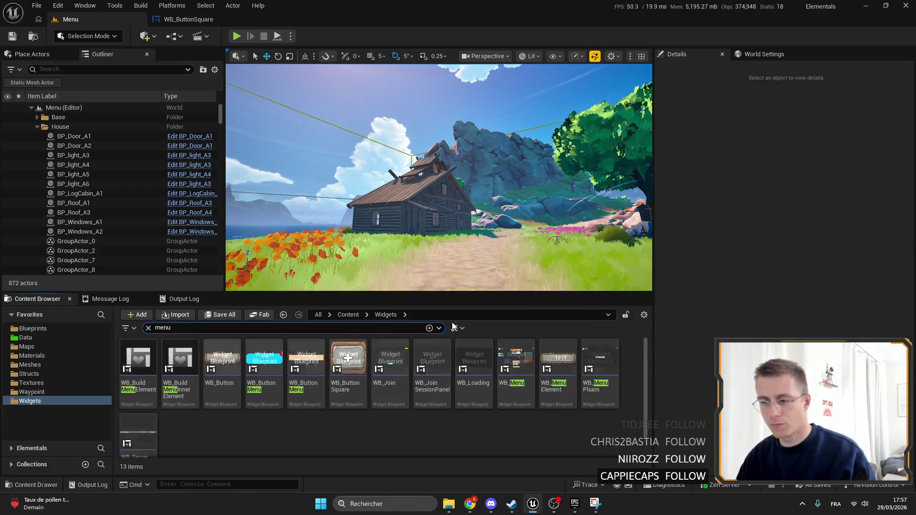
pyautogui.doubleClick(516, 363)
pyautogui.scroll(4, 394, 261)
pyautogui.click(394, 262)
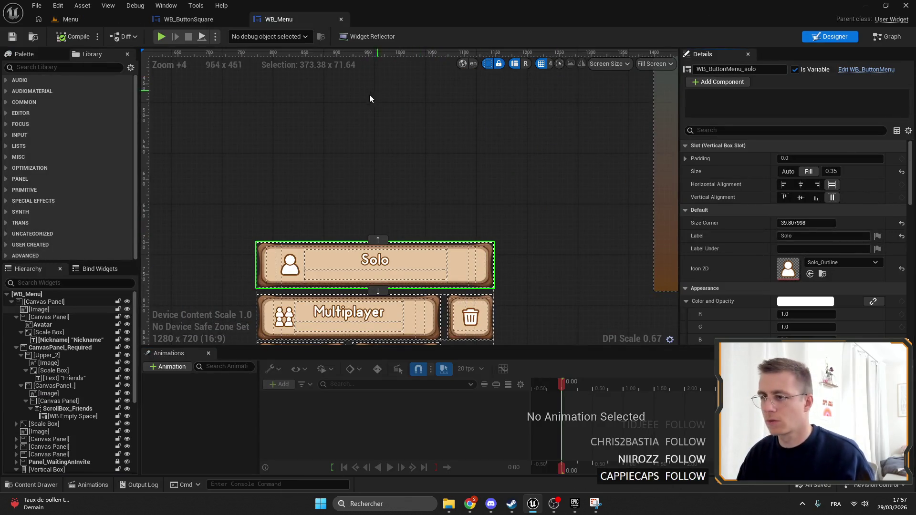
pyautogui.doubleClick(375, 265)
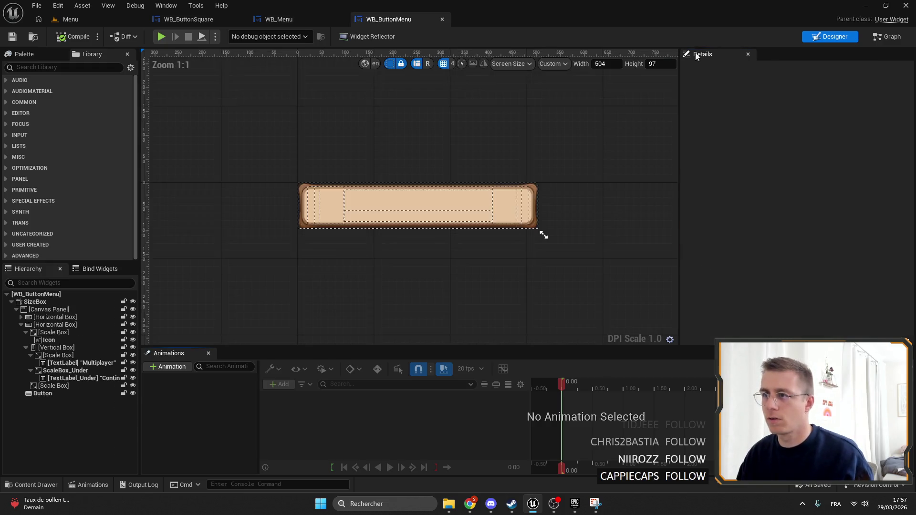
# Inspect the label and icon Scale Boxes, keeping the icon at Scale to Fit, direction Both.
pyautogui.scroll(6, 319, 221)
pyautogui.click(64, 356)
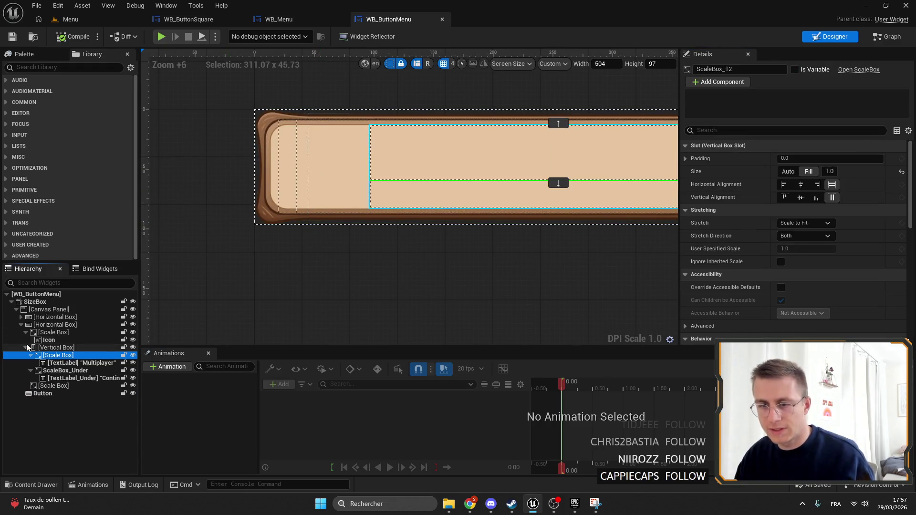
pyautogui.click(53, 332)
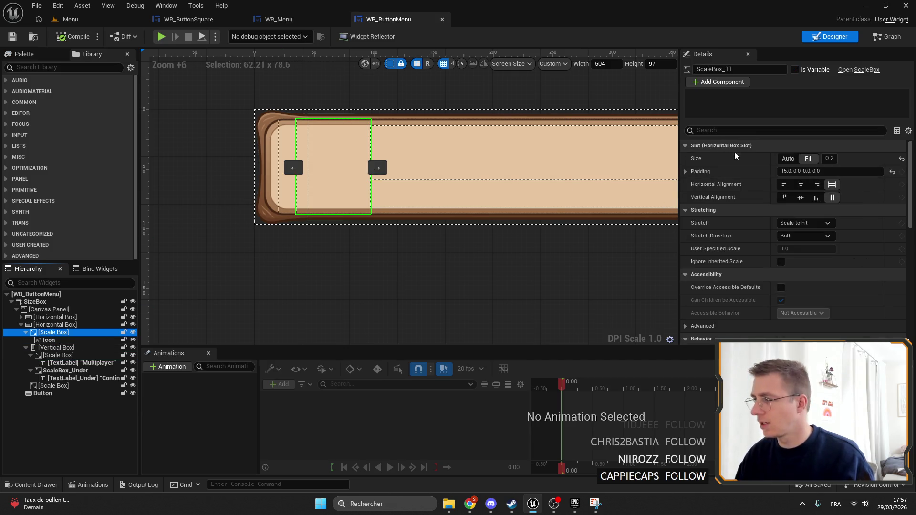
pyautogui.scroll(-2, 855, 247)
pyautogui.scroll(-3, 855, 247)
pyautogui.scroll(6, 855, 247)
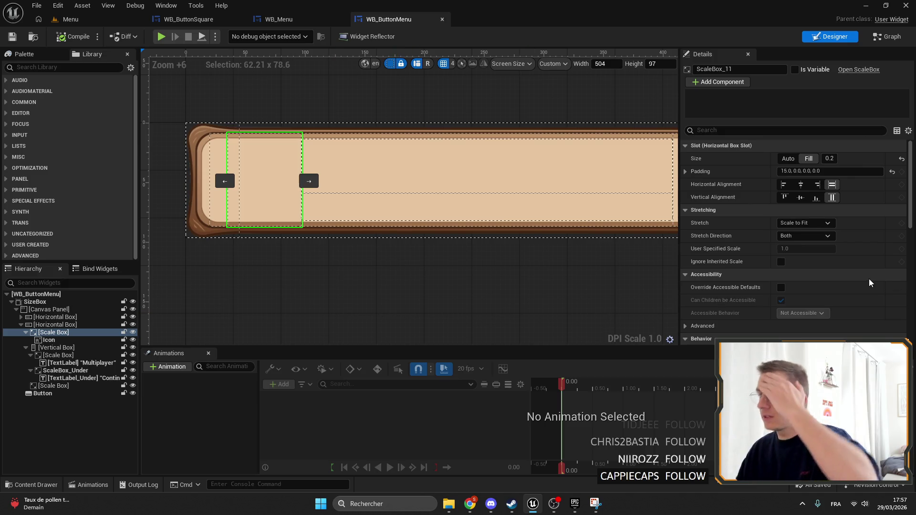
pyautogui.click(817, 223)
pyautogui.click(815, 226)
pyautogui.click(811, 224)
pyautogui.click(806, 235)
pyautogui.click(807, 236)
pyautogui.click(792, 241)
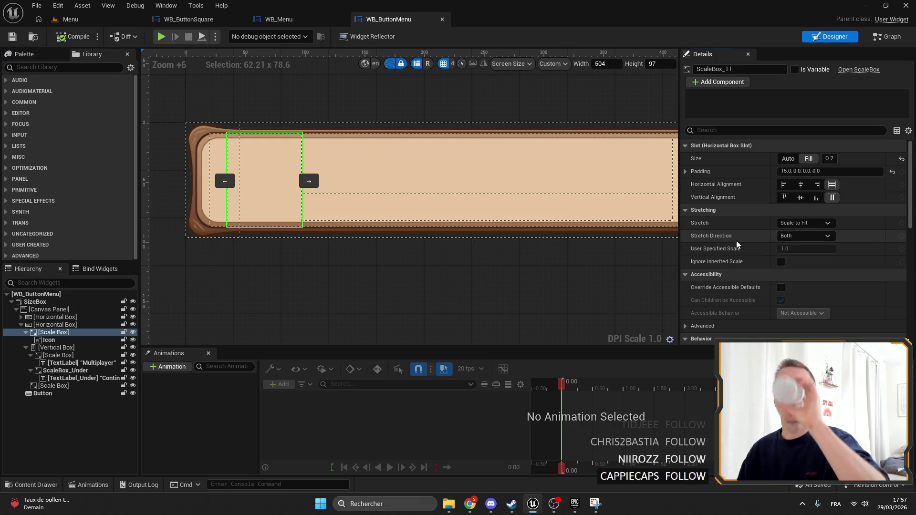
pyautogui.press('Home')
# Review the WB_Menu layout down to the Exit button.
pyautogui.click(188, 19)
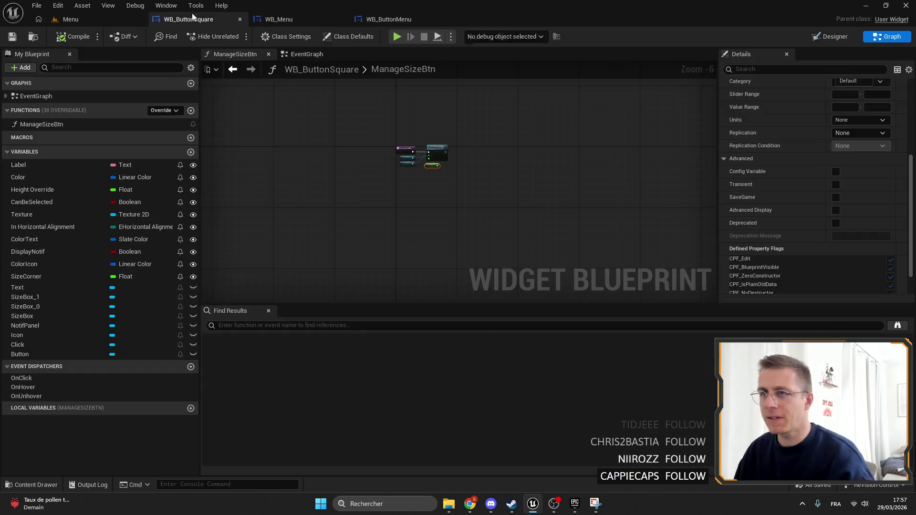
pyautogui.click(279, 19)
pyautogui.scroll(-3, 362, 110)
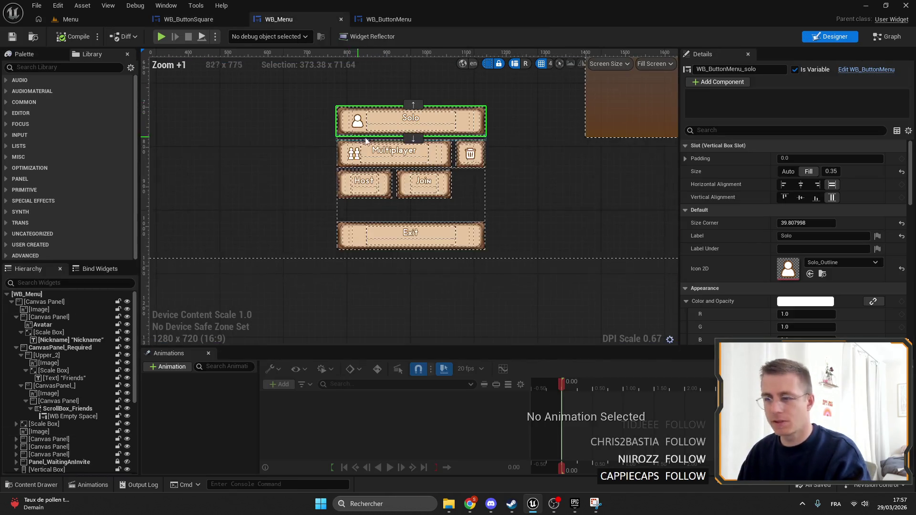
pyautogui.scroll(5, 382, 110)
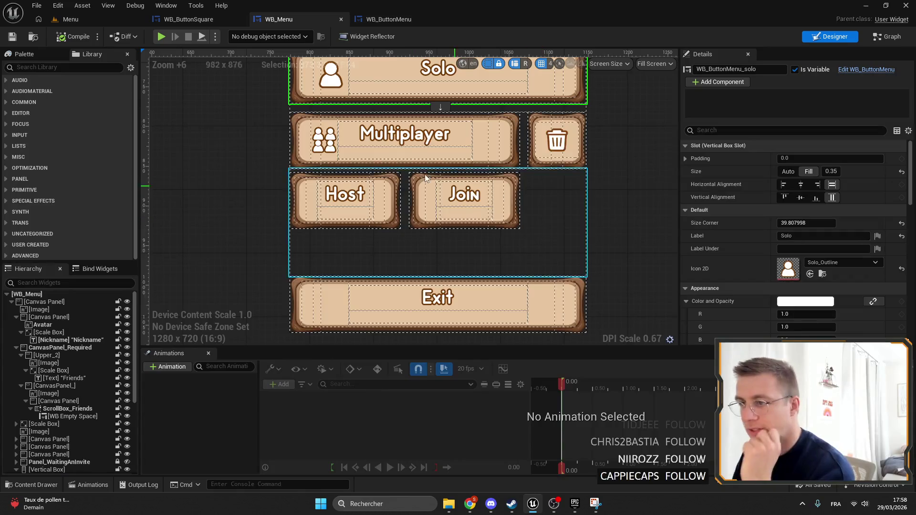
pyautogui.scroll(4, 429, 143)
pyautogui.scroll(-3, 497, 197)
pyautogui.moveTo(497, 197); pyautogui.dragTo(436, 172)
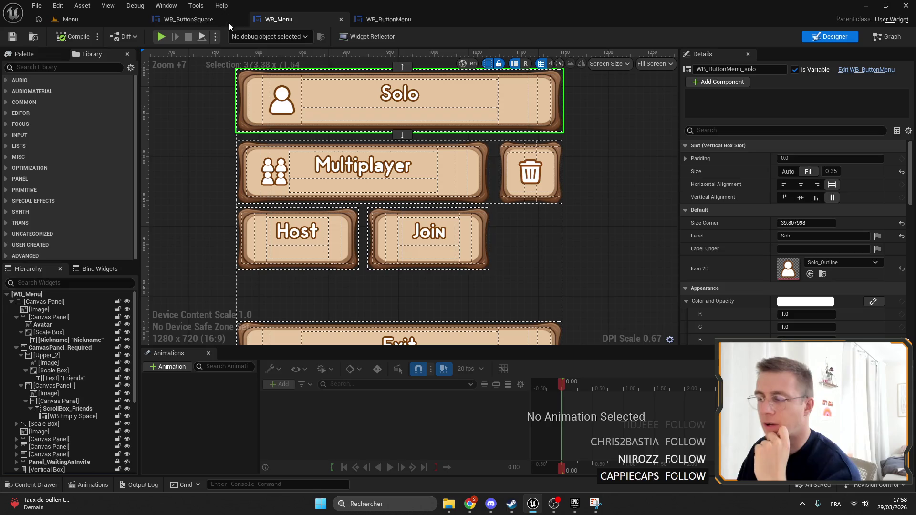
# In WB_ButtonMenu, inspect the icon Scale Box, the content Horizontal Box and the Canvas Panel.
pyautogui.click(409, 21)
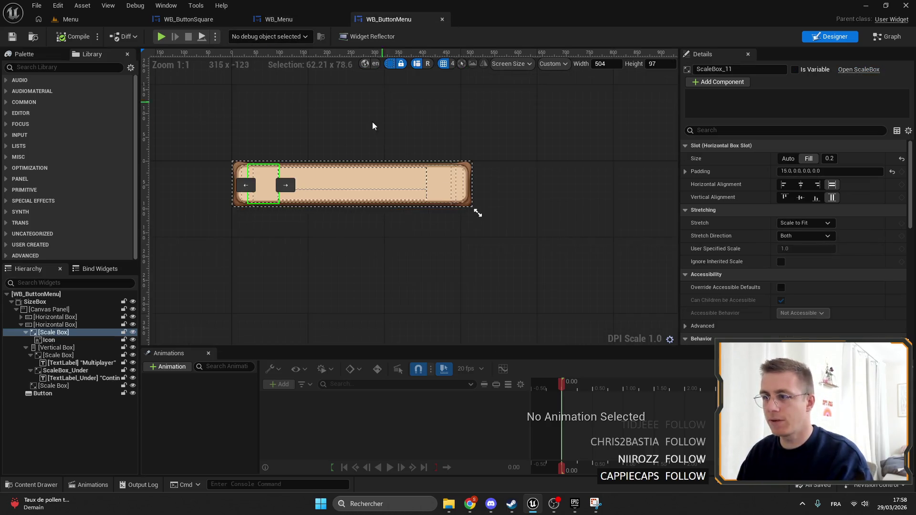
pyautogui.click(46, 334)
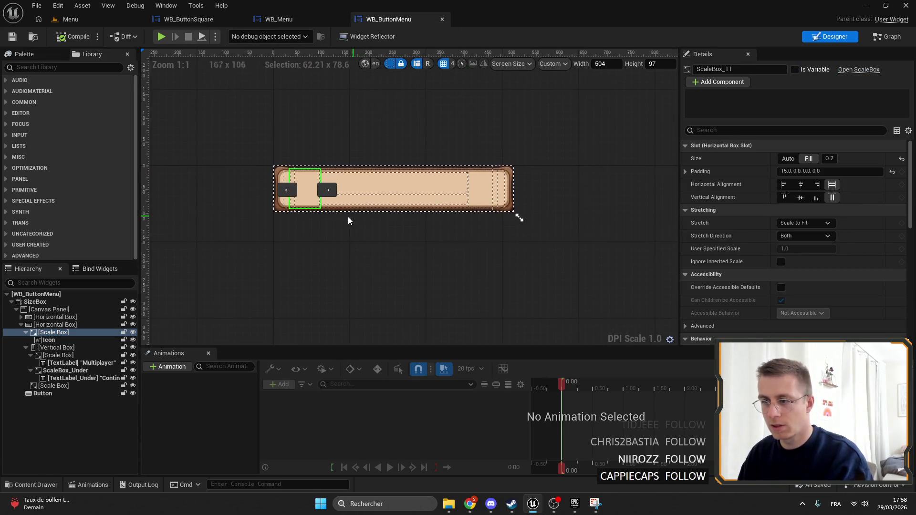
pyautogui.scroll(4, 336, 180)
pyautogui.click(319, 142)
pyautogui.click(21, 325)
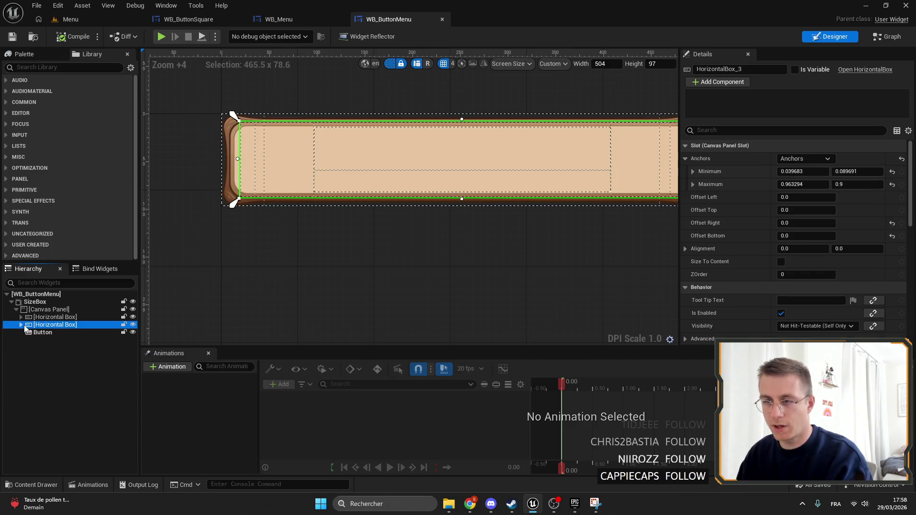
pyautogui.click(35, 308)
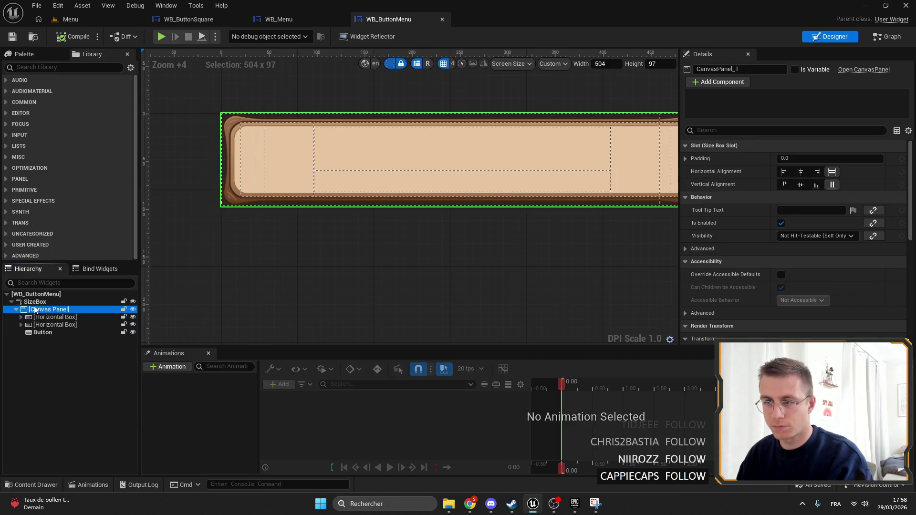
pyautogui.scroll(-4, 503, 234)
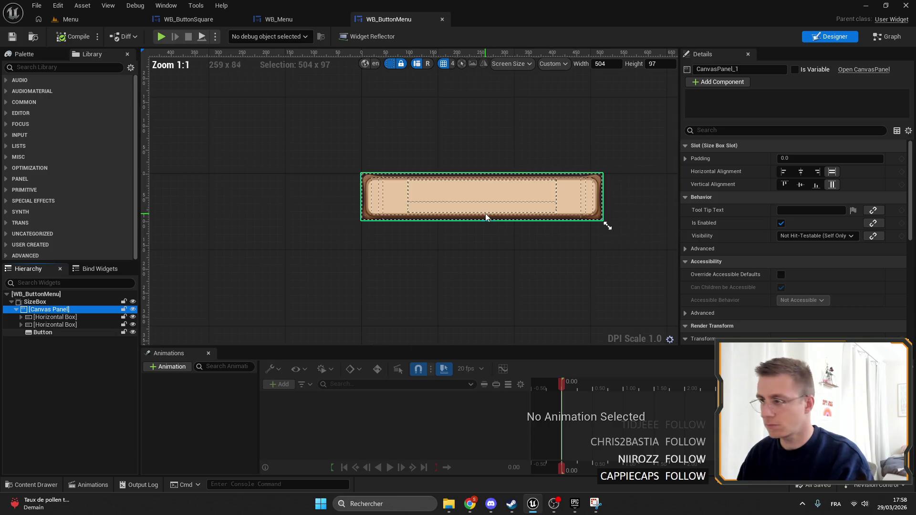
# Create an OnHover animation and add a Canvas Panel track to it.
pyautogui.click(168, 367)
pyautogui.write('OnHov')
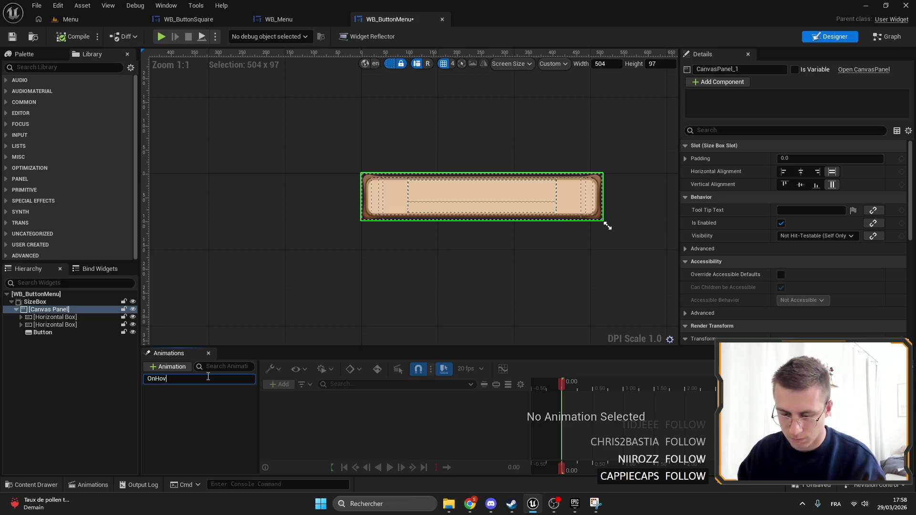
pyautogui.write('er')
pyautogui.press('Return')
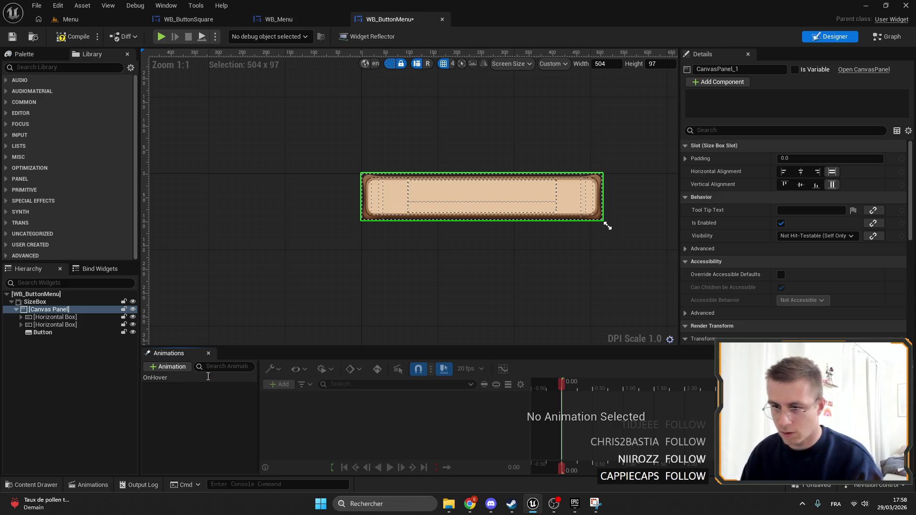
pyautogui.click(158, 378)
pyautogui.click(282, 385)
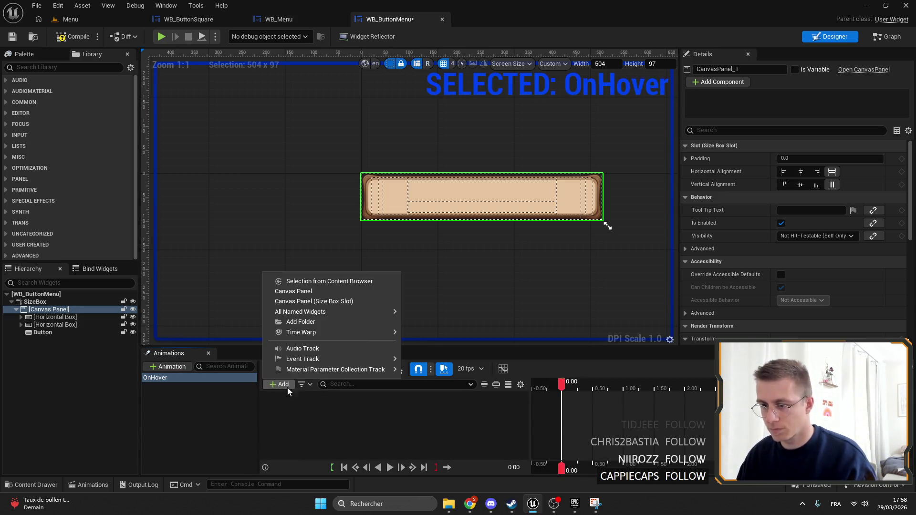
pyautogui.click(322, 300)
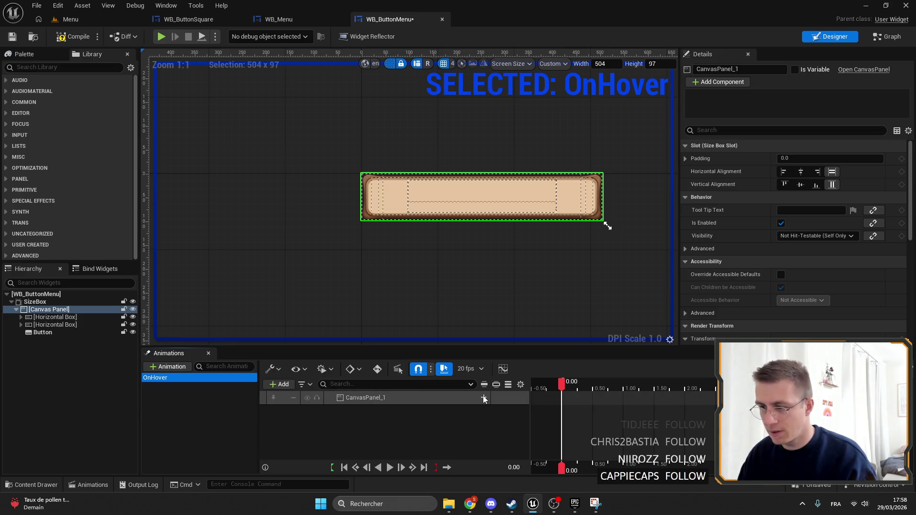
# Add a Transform track to the Canvas Panel in OnHover.
pyautogui.click(14, 311)
pyautogui.rightClick(27, 311)
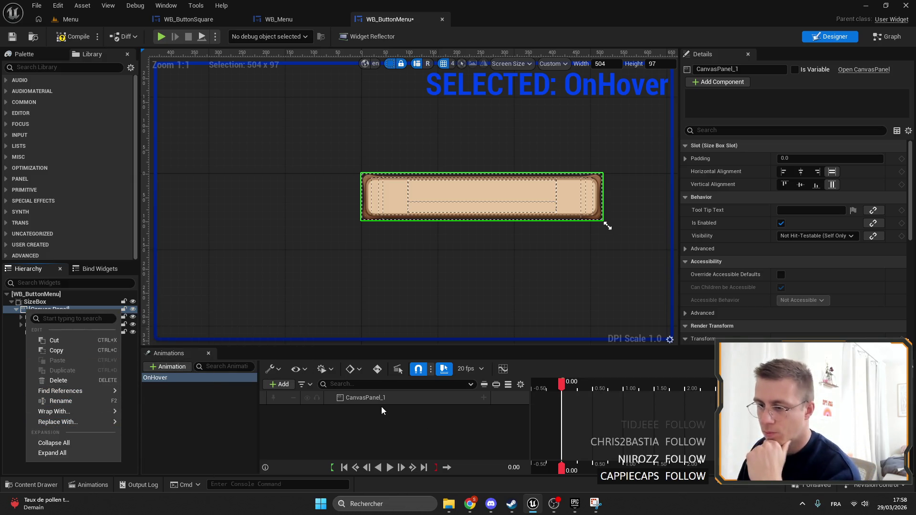
pyautogui.click(488, 400)
pyautogui.click(484, 399)
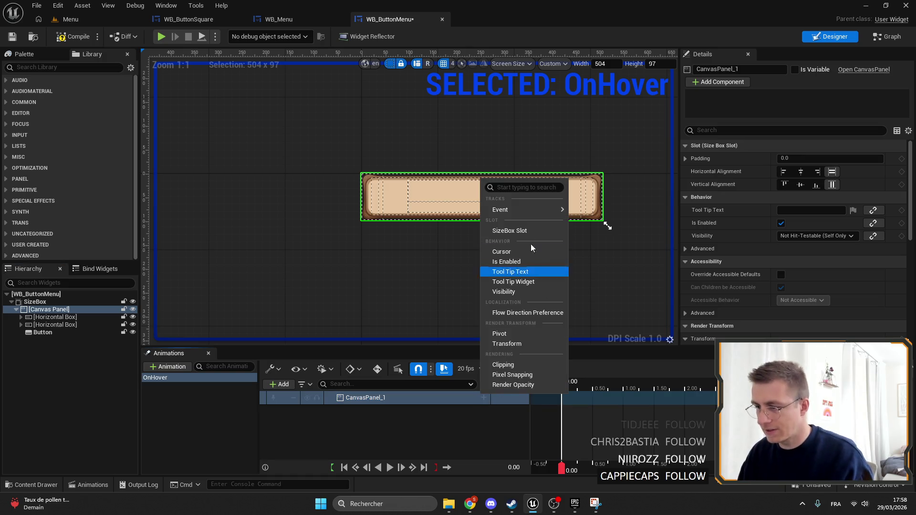
pyautogui.click(506, 343)
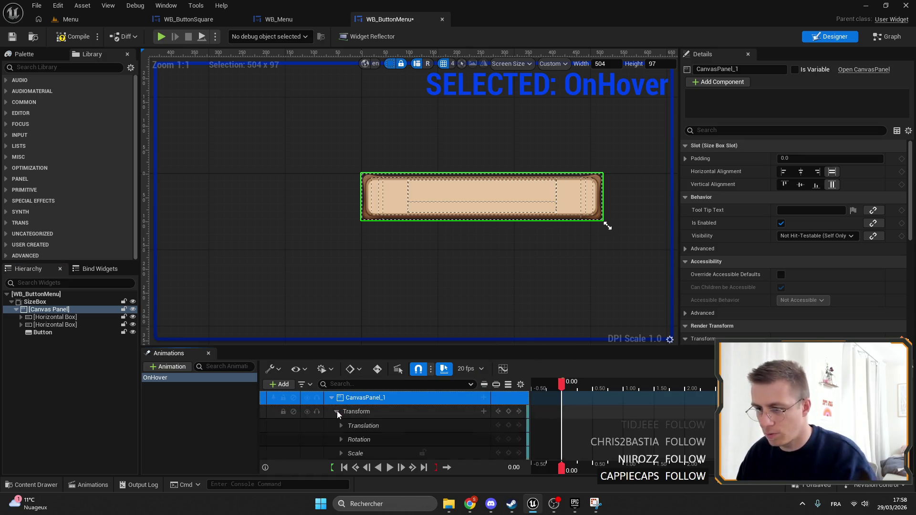
# Delete the Translation, Rotation and Shear sub-tracks, leaving Scale X at 1.0.
pyautogui.click(337, 411)
pyautogui.click(380, 440)
pyautogui.keyDown('shift'); pyautogui.click(371, 450); pyautogui.keyUp('shift')
pyautogui.press('Delete')
pyautogui.press('Delete')
pyautogui.click(341, 426)
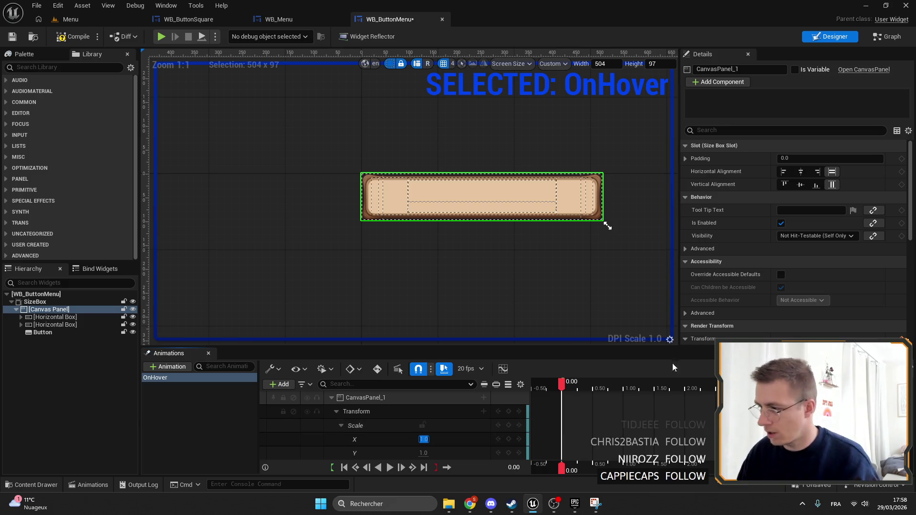
pyautogui.press('Return')
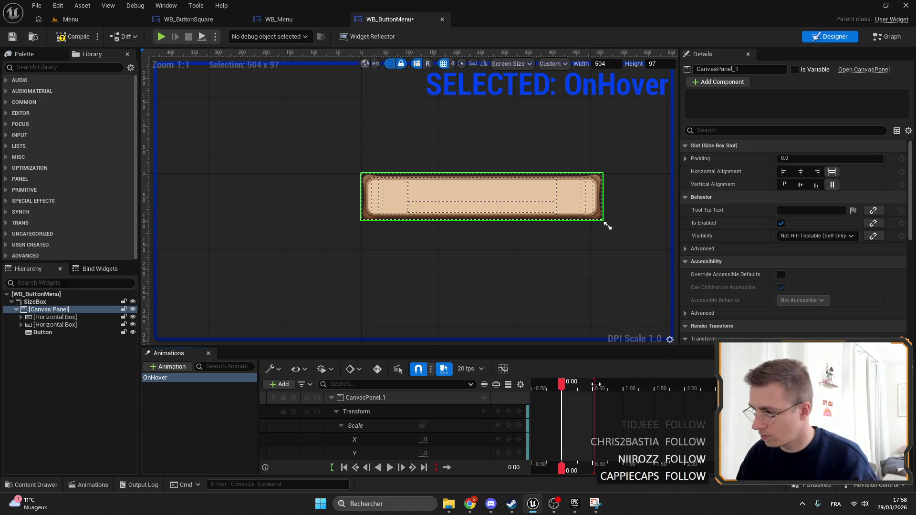
pyautogui.click(71, 20)
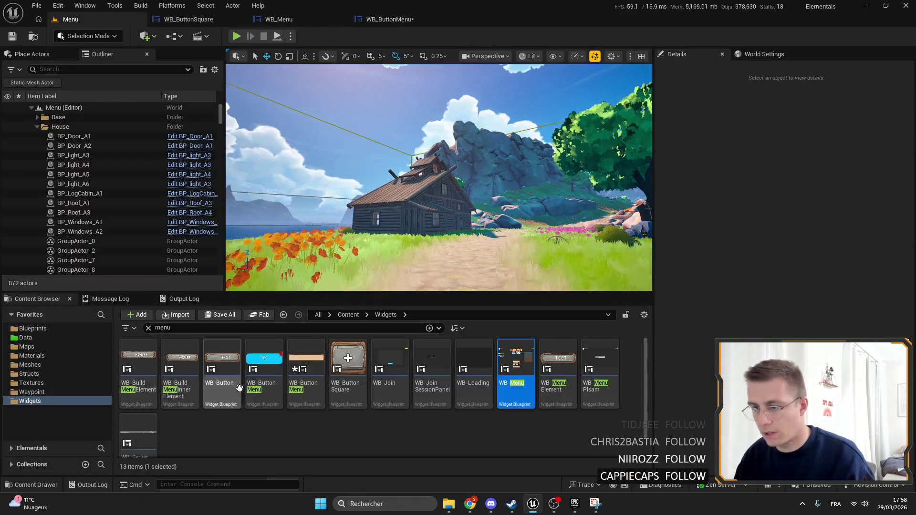
# Search the Content Browser for 'CLOSE' and open WB_CloseBtn.
pyautogui.click(182, 330)
pyautogui.write('COLSE')
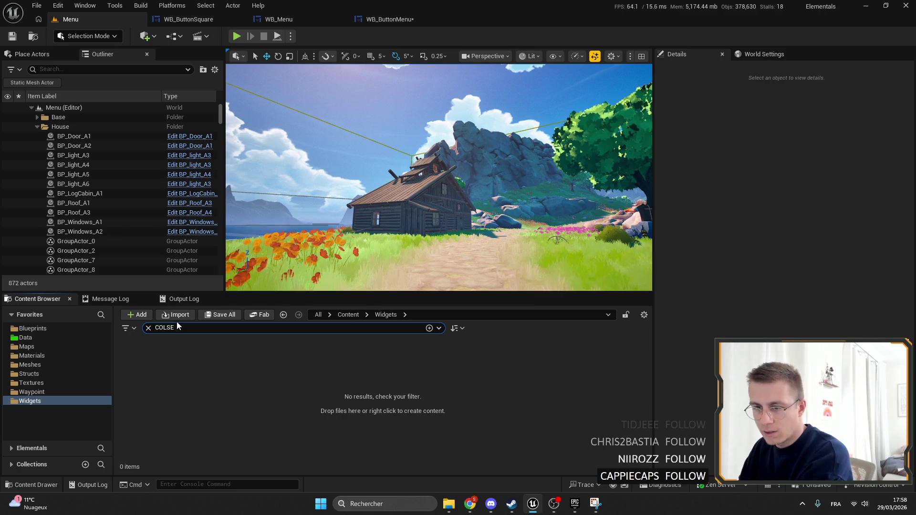
pyautogui.press('BackSpace')
pyautogui.press('BackSpace')
pyautogui.press('BackSpace')
pyautogui.write('LOSE')
pyautogui.doubleClick(139, 363)
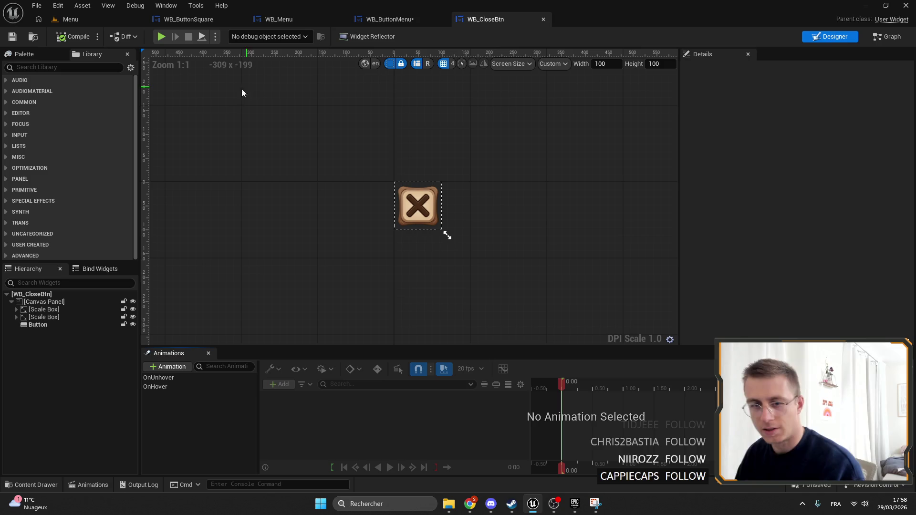
# Preview WB_CloseBtn's OnHover animation scaling the button from 1.0 to 1.1.
pyautogui.scroll(9, 436, 213)
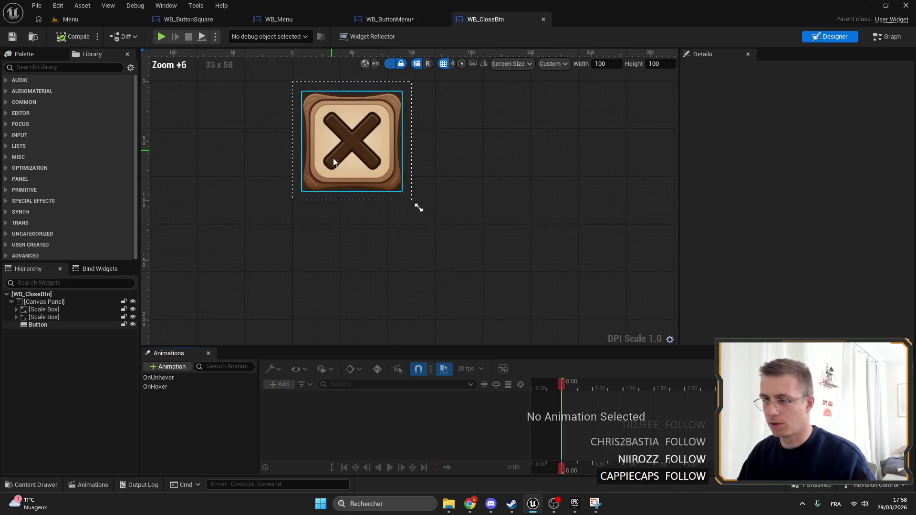
pyautogui.scroll(1, 229, 238)
pyautogui.click(171, 385)
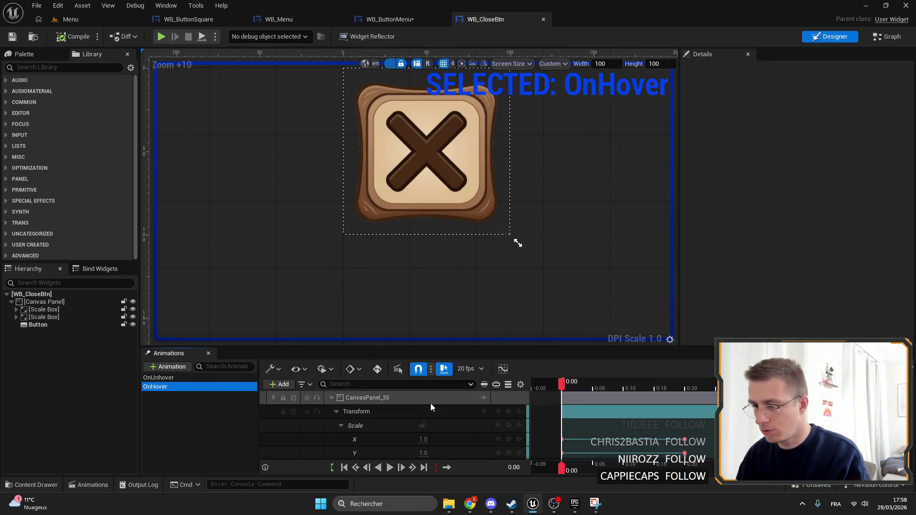
pyautogui.moveTo(568, 382); pyautogui.dragTo(714, 382)
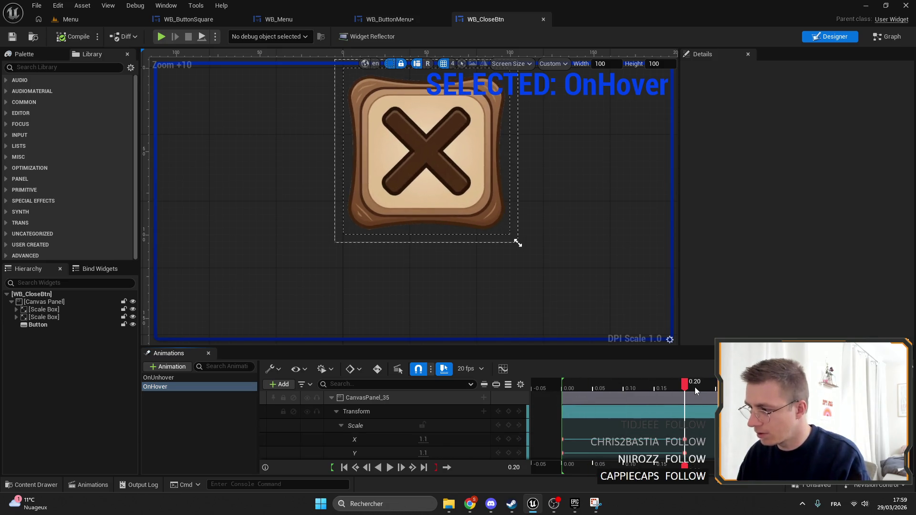
pyautogui.moveTo(685, 382); pyautogui.dragTo(568, 382)
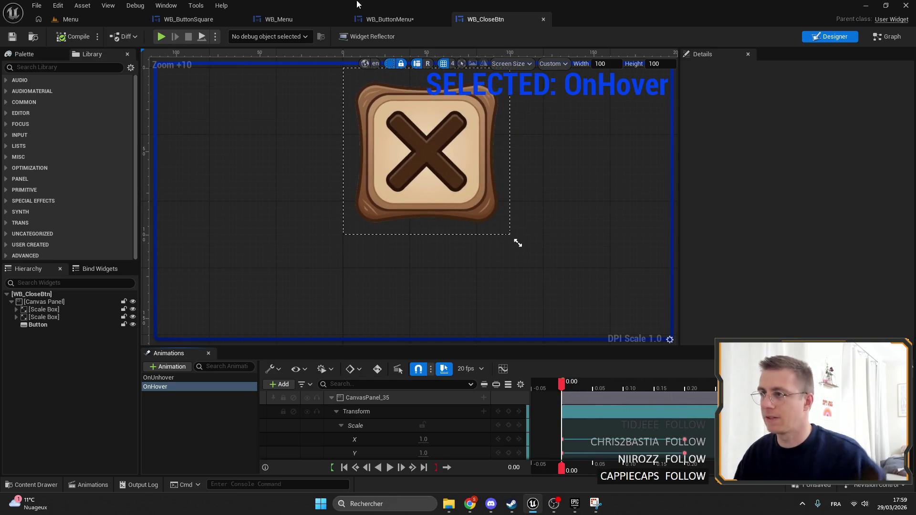
# In WB_ButtonMenu's OnHover, key Canvas Panel Scale X and Y to 1.1 at 0.20 seconds.
pyautogui.click(387, 19)
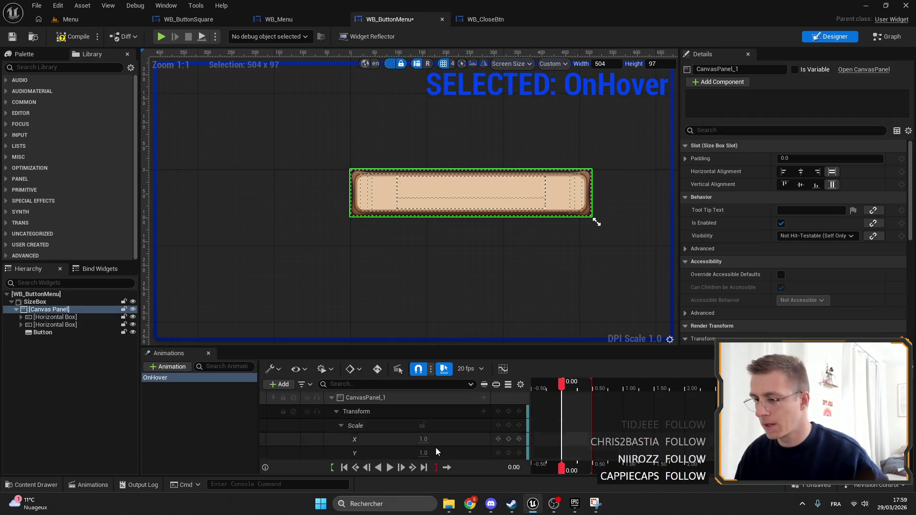
pyautogui.scroll(5, 588, 413)
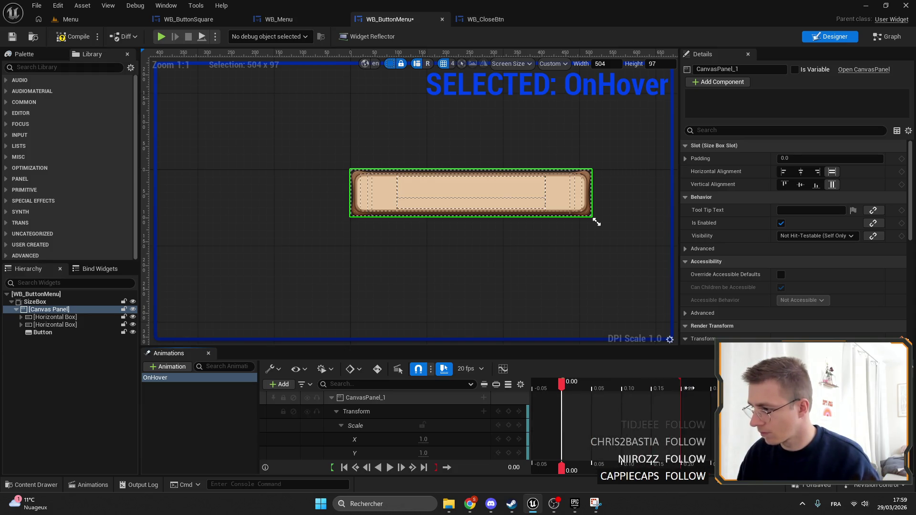
pyautogui.click(653, 386)
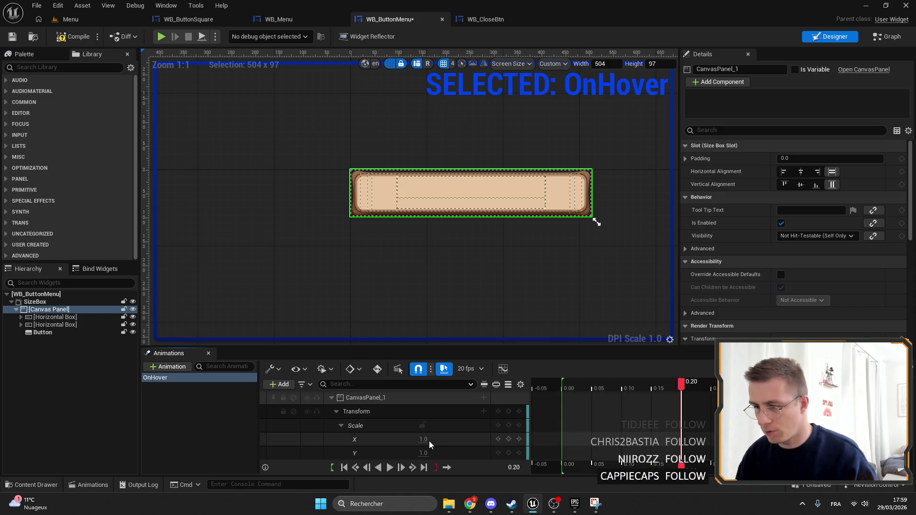
pyautogui.write('.1')
pyautogui.press('Return')
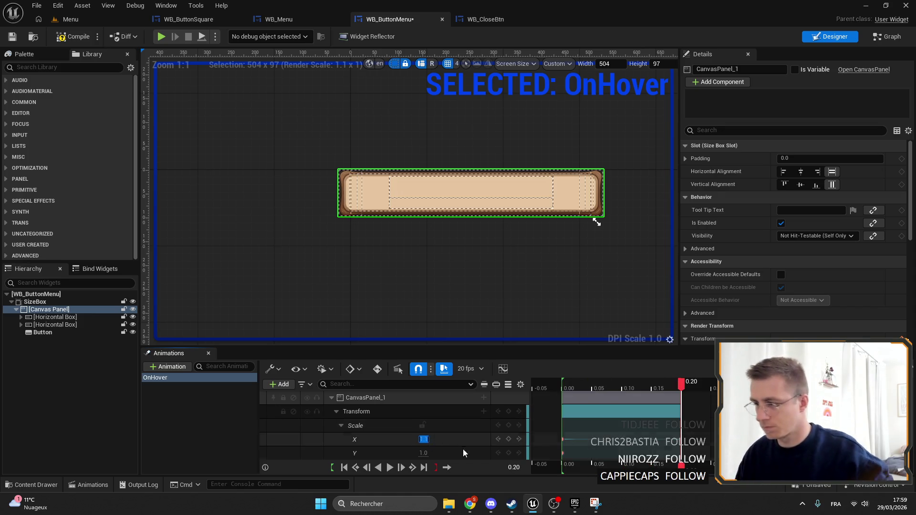
pyautogui.press('Tab')
pyautogui.write('1.1')
pyautogui.press('Return')
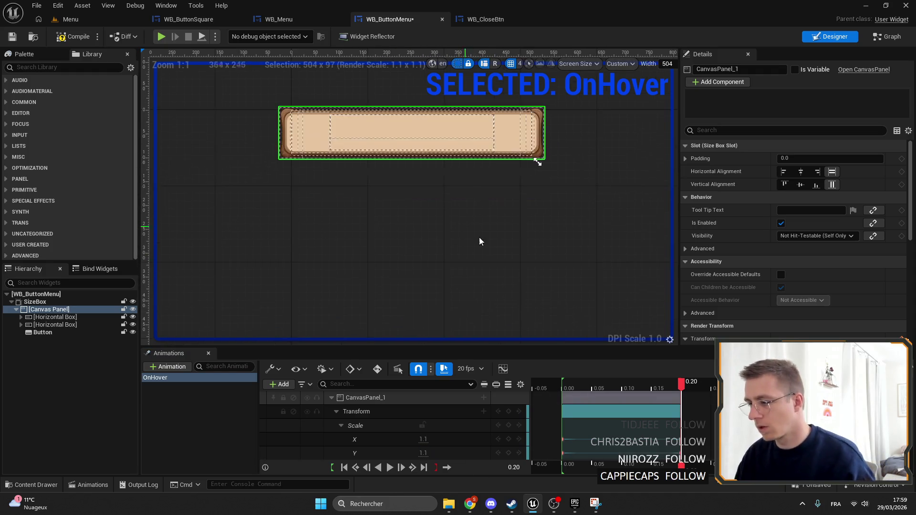
pyautogui.moveTo(682, 384); pyautogui.dragTo(531, 382)
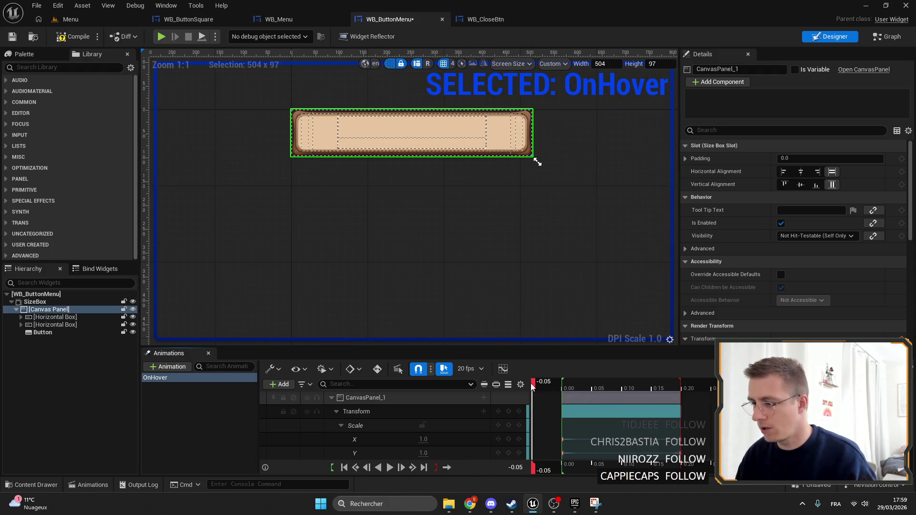
# Duplicate the OnHover animation and name the copy OnunHover.
pyautogui.rightClick(171, 377)
pyautogui.click(205, 407)
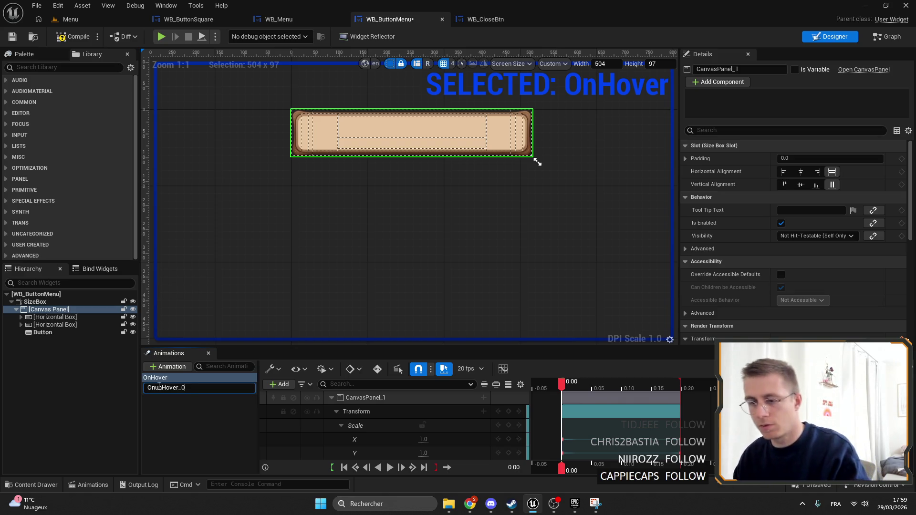
pyautogui.write('n')
pyautogui.press('Return')
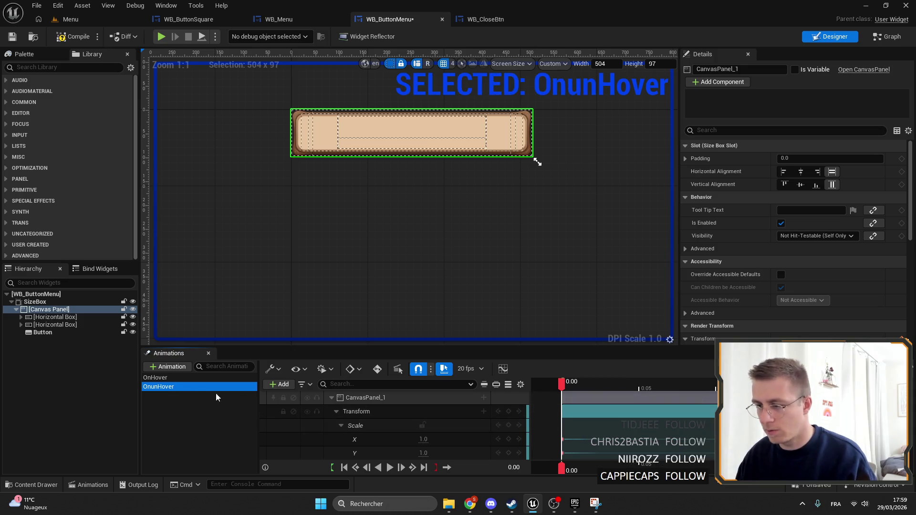
# Key OnunHover's Scale X and Y to 1.1 at the start and 1.0 at 0.20 seconds.
pyautogui.click(423, 440)
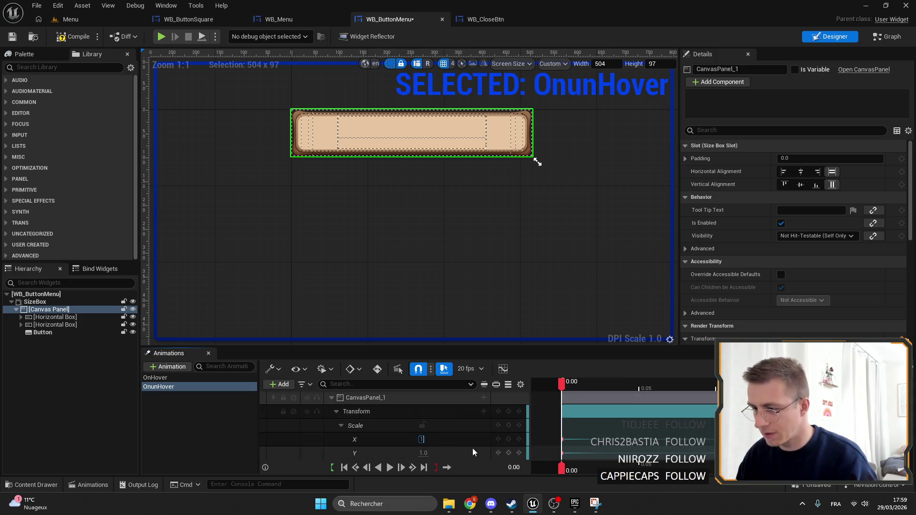
pyautogui.write('.1')
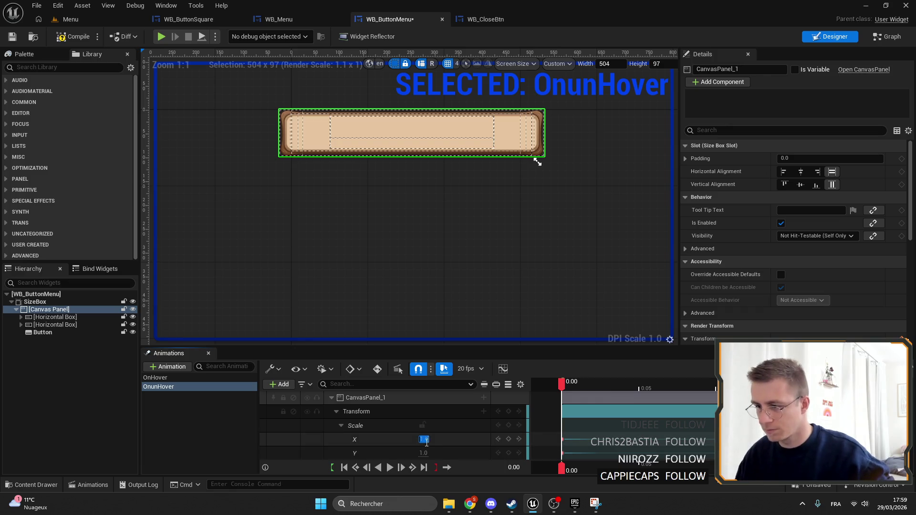
pyautogui.press('Return')
pyautogui.click(423, 453)
pyautogui.write('1.1')
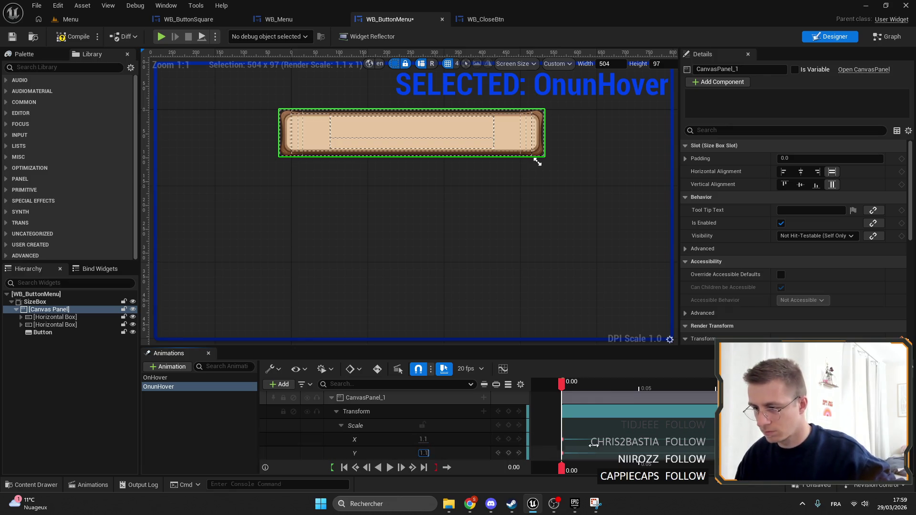
pyautogui.press('Return')
pyautogui.press('Right')
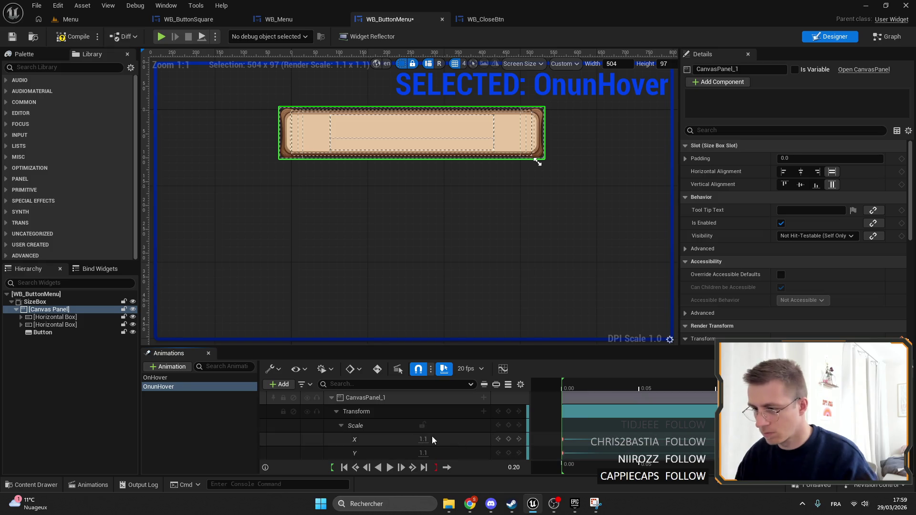
pyautogui.press('Tab')
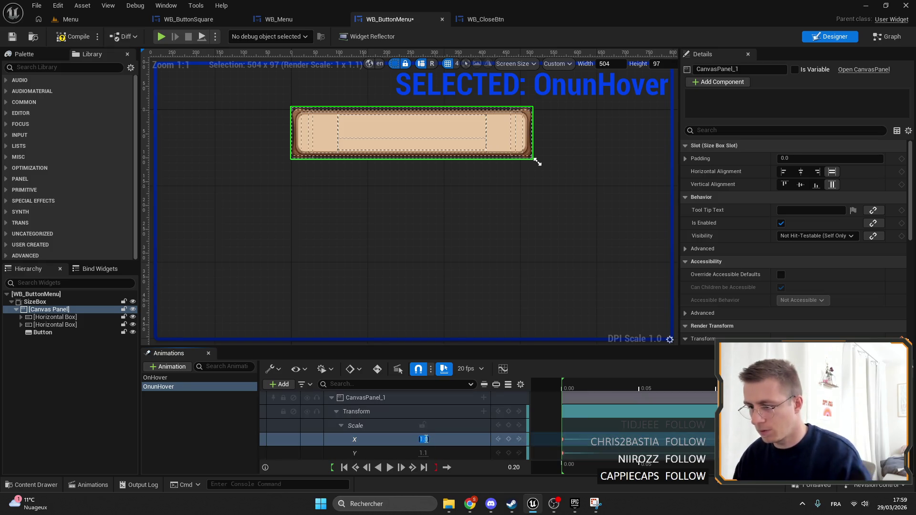
pyautogui.write('1')
pyautogui.press('Return')
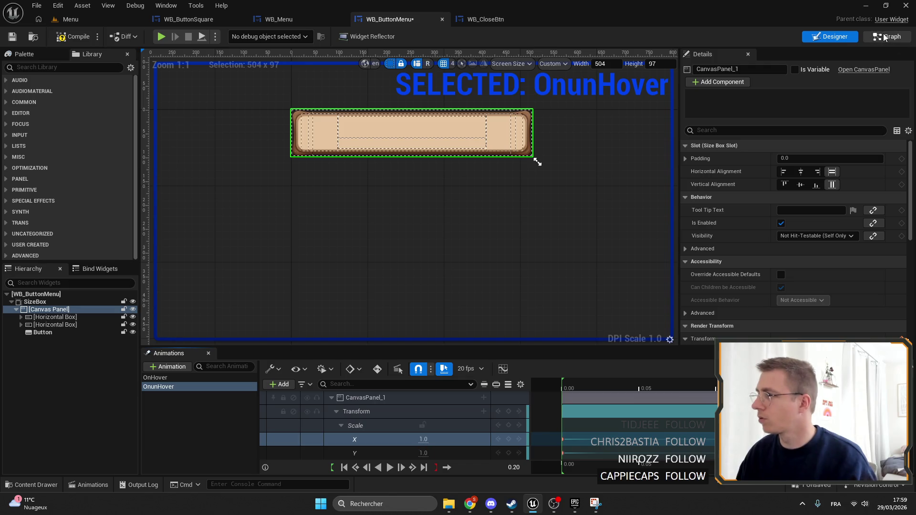
# Add On Hovered and On Unhovered events for WB_ButtonMenu's Button.
pyautogui.hotkey('ctrl', 'shift', 'g')
pyautogui.scroll(-3, 335, 231)
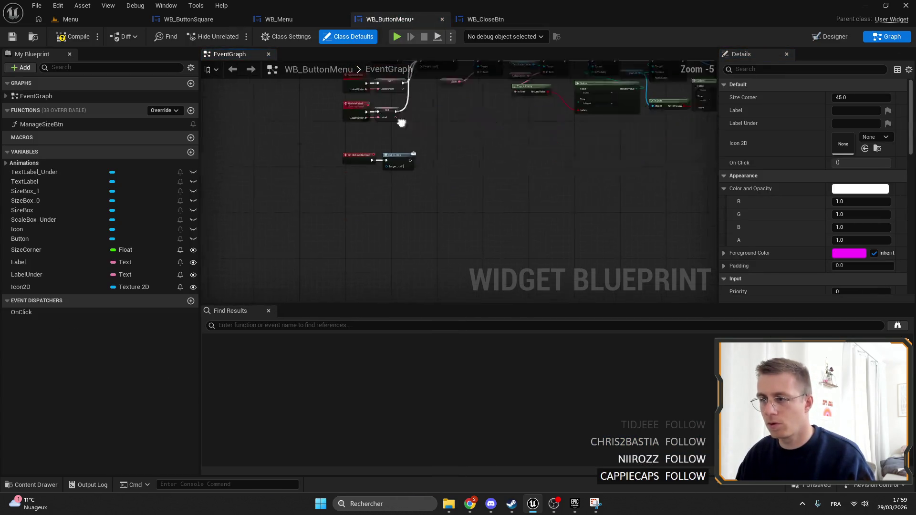
pyautogui.hotkey('ctrl', 'shift', 'd')
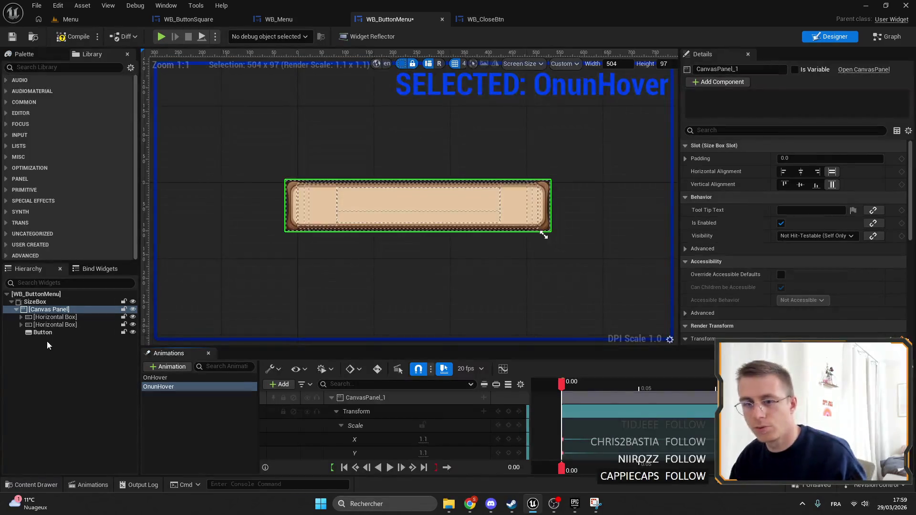
pyautogui.click(43, 332)
pyautogui.scroll(-10, 724, 218)
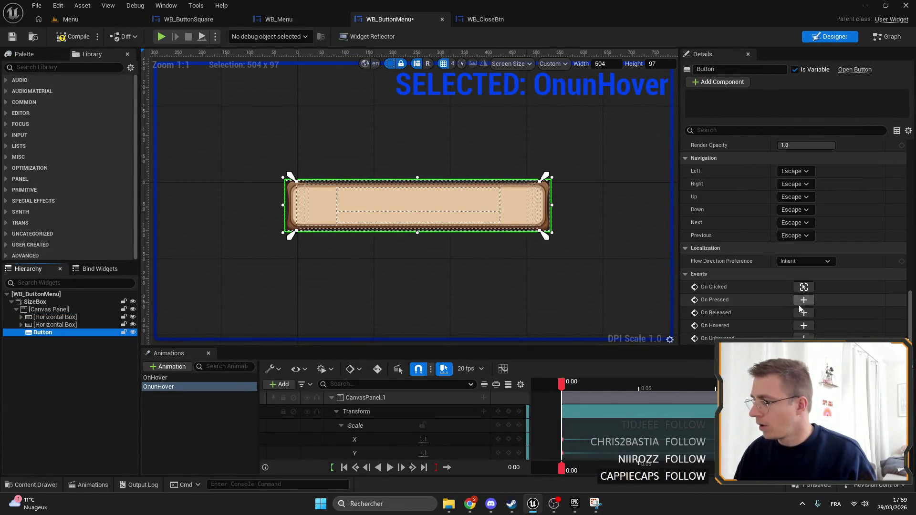
pyautogui.click(805, 325)
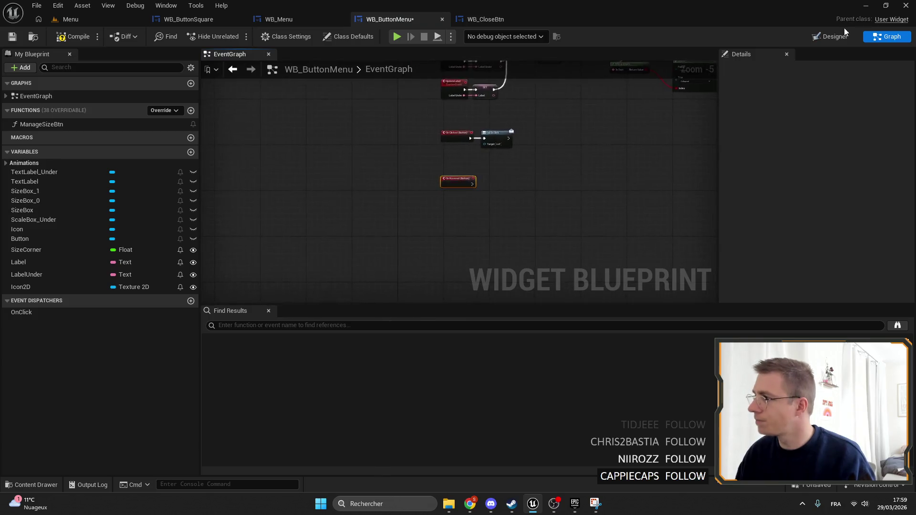
pyautogui.hotkey('ctrl', 'shift', 'd')
pyautogui.scroll(-10, 844, 249)
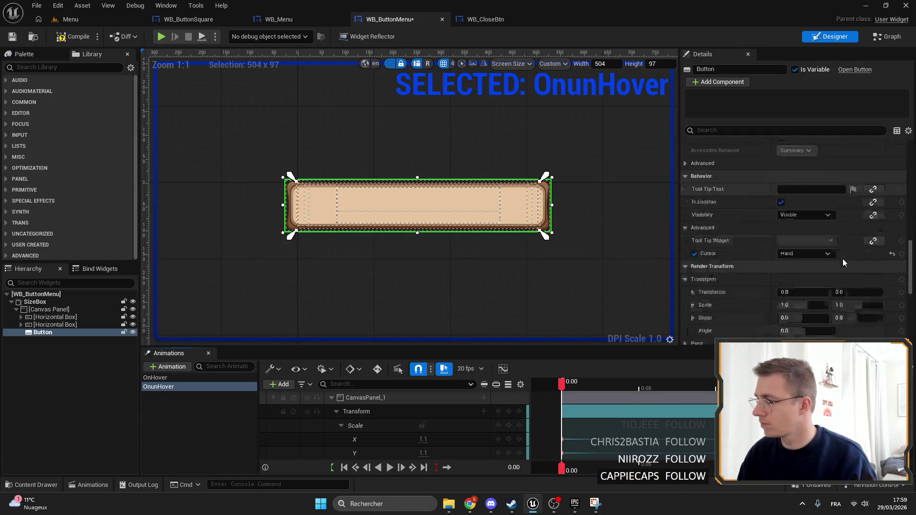
pyautogui.click(804, 338)
# In WB_CloseBtn's event graph, select the unhover Stop Animation and Play Animation nodes.
pyautogui.click(486, 19)
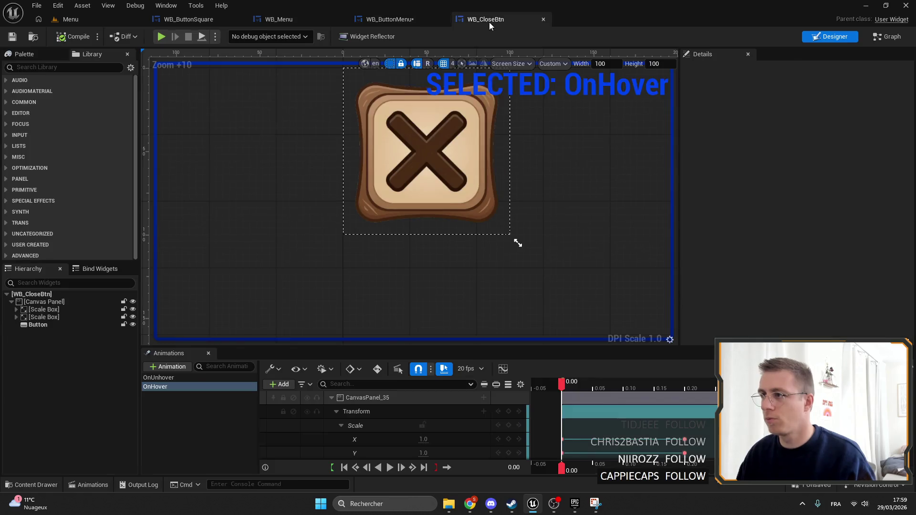
pyautogui.click(889, 39)
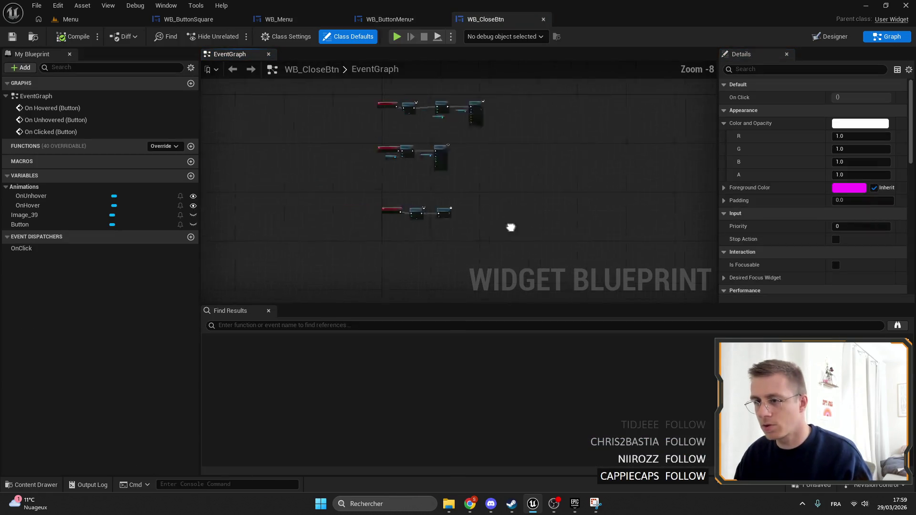
pyautogui.scroll(-2, 401, 163)
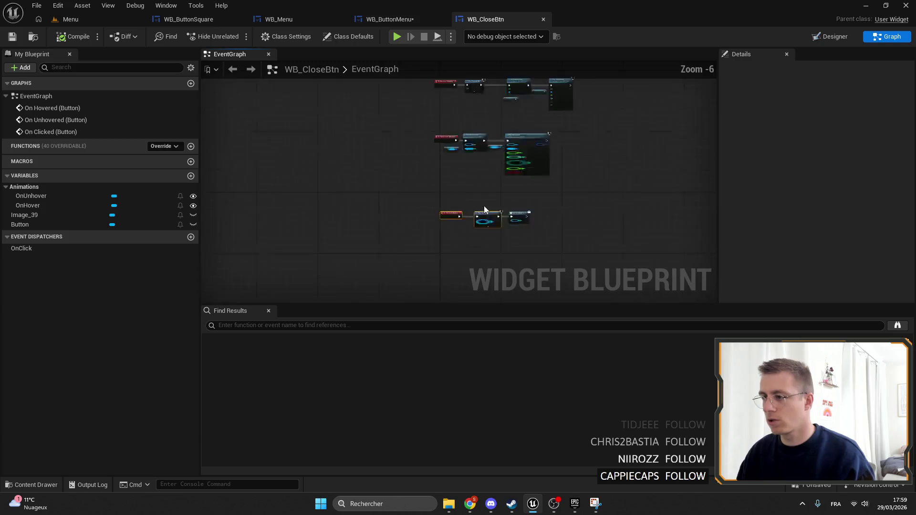
pyautogui.scroll(1, 454, 222)
pyautogui.moveTo(454, 222)
pyautogui.mouseDown()
pyautogui.moveTo(425, 156)
pyautogui.moveTo(449, 102)
pyautogui.mouseUp()
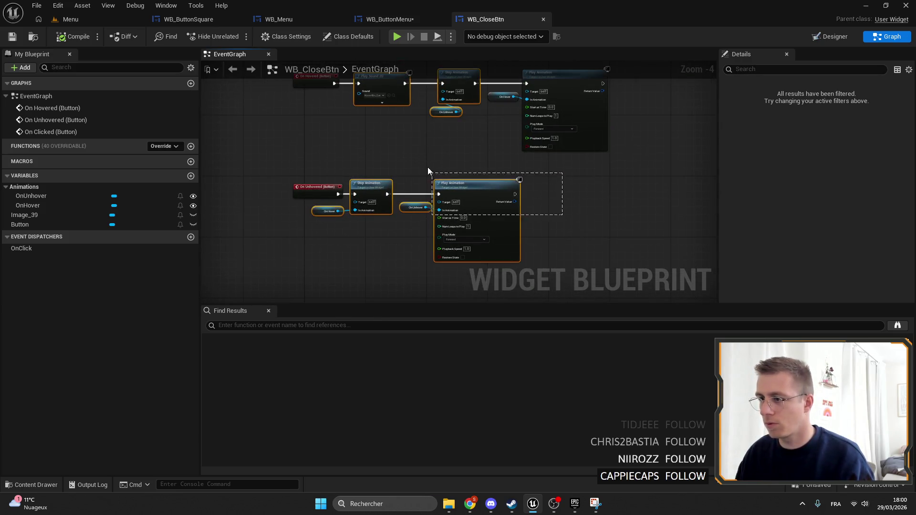
pyautogui.keyDown('shift'); pyautogui.click(564, 150); pyautogui.keyUp('shift')
# Position the On Unhovered event in WB_ButtonMenu's graph and save the blueprint.
pyautogui.click(390, 21)
pyautogui.scroll(-5, 419, 166)
pyautogui.scroll(3, 400, 150)
pyautogui.scroll(4, 362, 121)
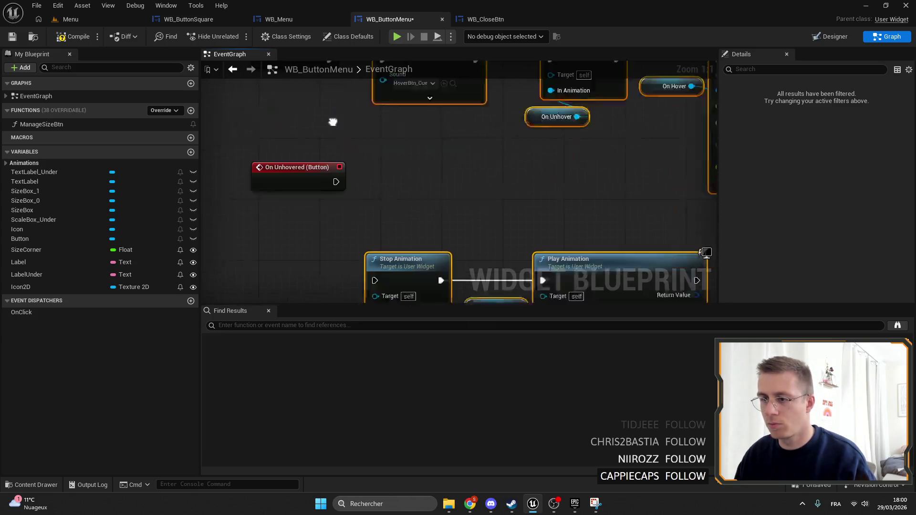
pyautogui.moveTo(356, 166)
pyautogui.mouseDown()
pyautogui.moveTo(356, 264)
pyautogui.moveTo(402, 257)
pyautogui.moveTo(391, 257)
pyautogui.mouseUp()
pyautogui.scroll(-4, 472, 160)
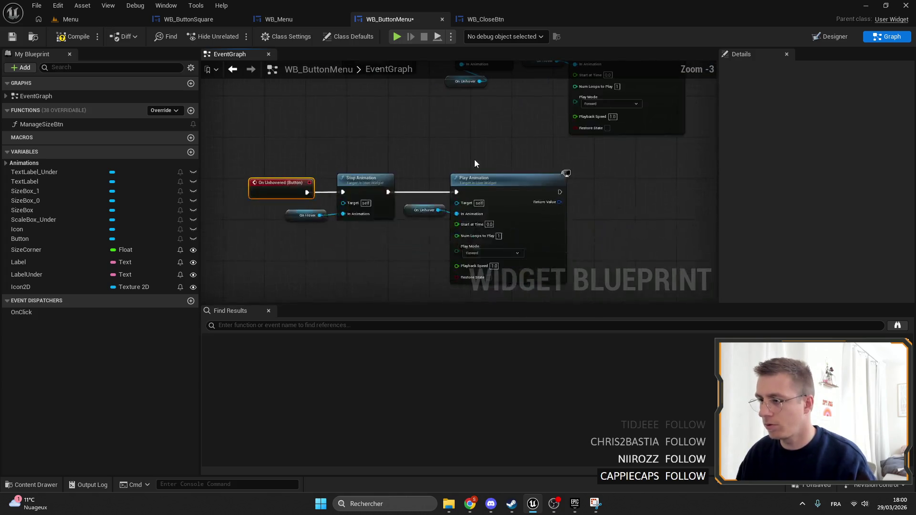
pyautogui.hotkey('ctrl', 's')
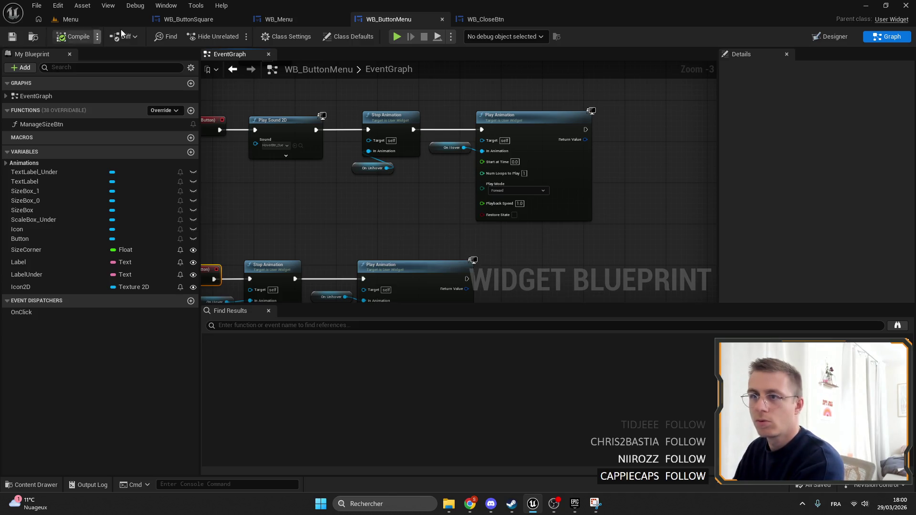
pyautogui.click(119, 17)
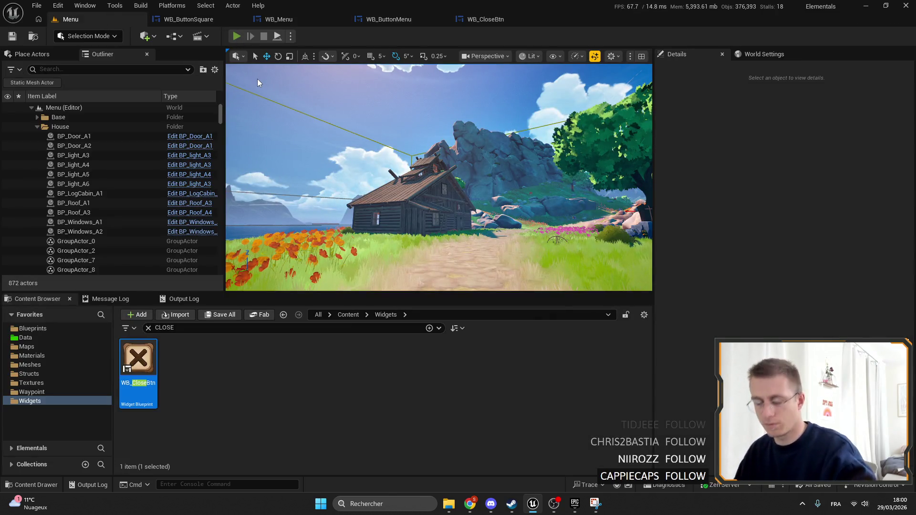
# Play the Menu level fullscreen to preview the wooden Multiplayer button, then return to the editor.
pyautogui.hotkey('alt', 'p')
pyautogui.press('F11')
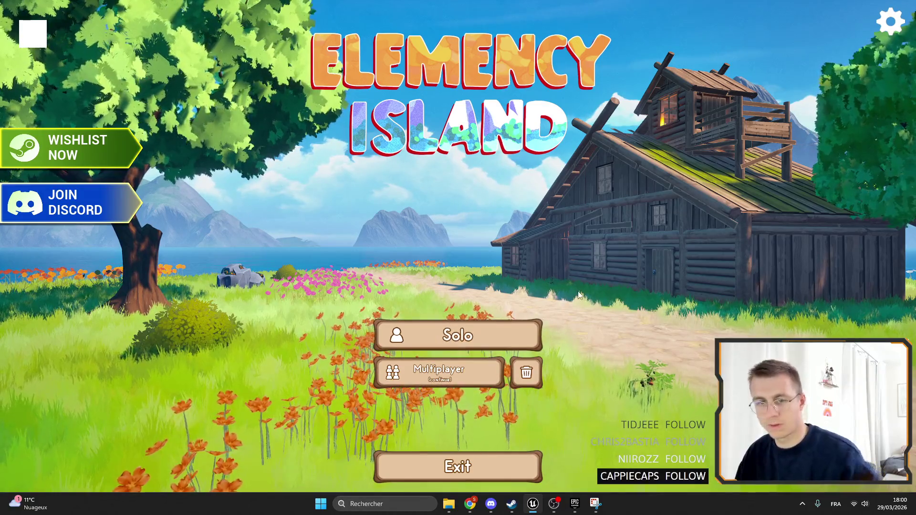
pyautogui.press('F11')
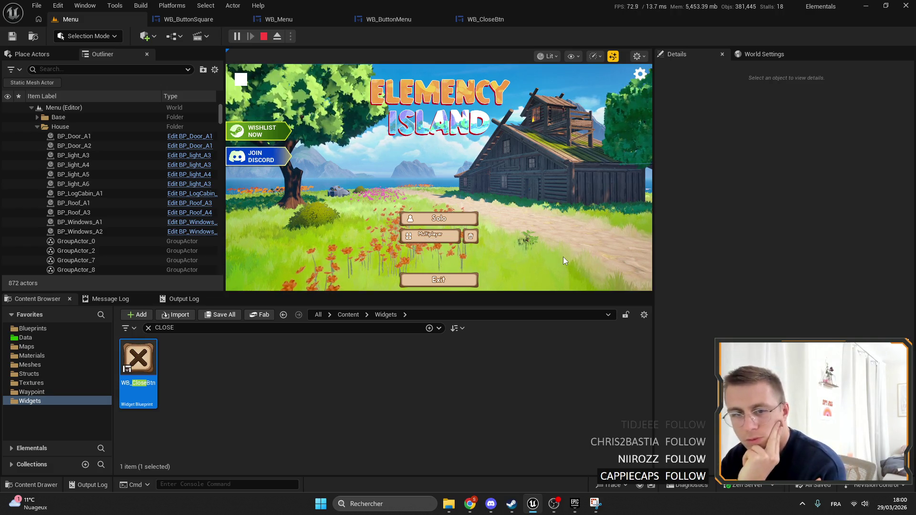
pyautogui.click(219, 22)
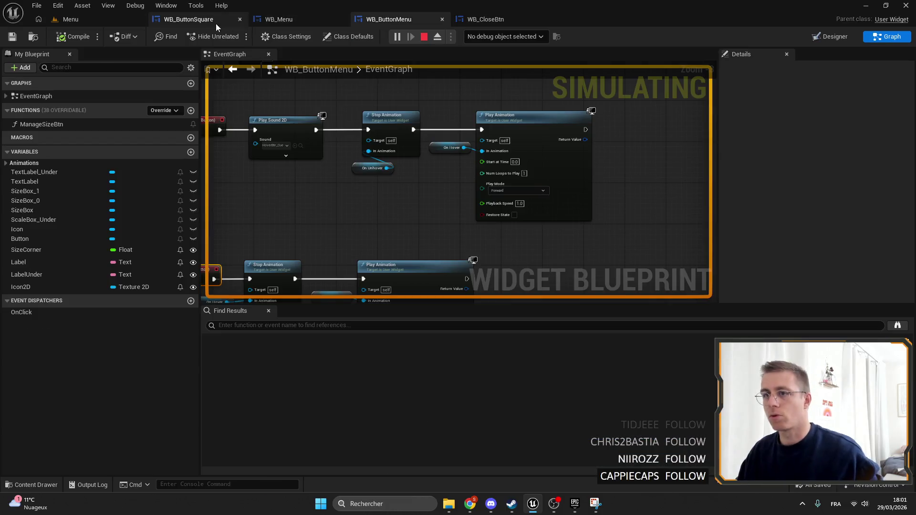
# Stop the play session and return to the Menu level after checking the widget tabs.
pyautogui.click(474, 21)
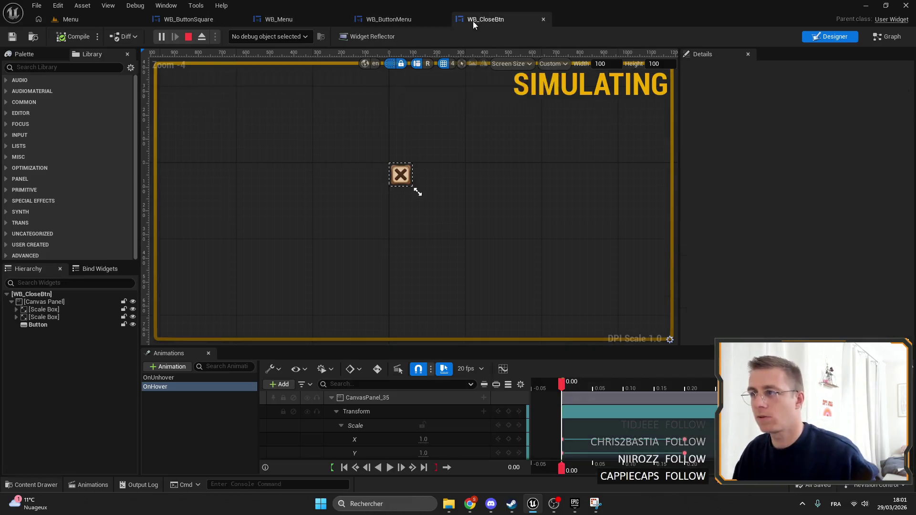
pyautogui.click(188, 36)
pyautogui.click(198, 19)
pyautogui.click(96, 18)
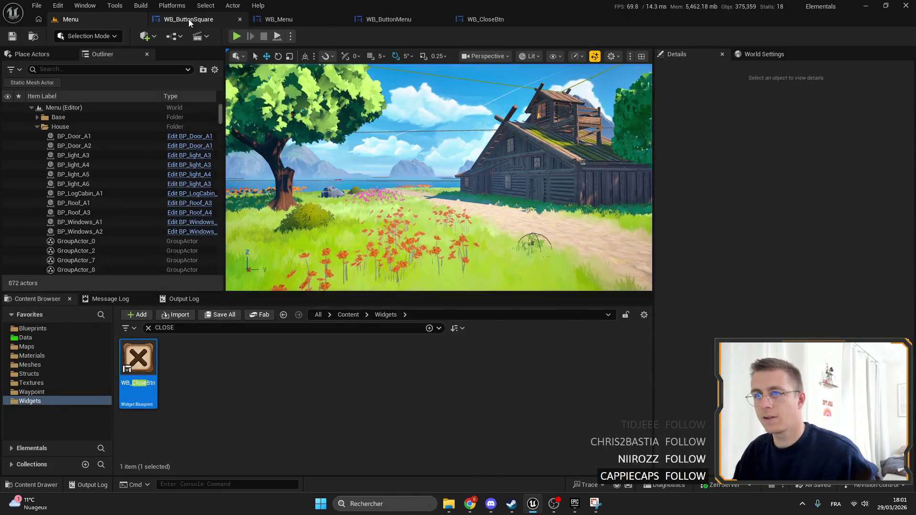
pyautogui.click(189, 19)
pyautogui.click(110, 18)
pyautogui.click(287, 19)
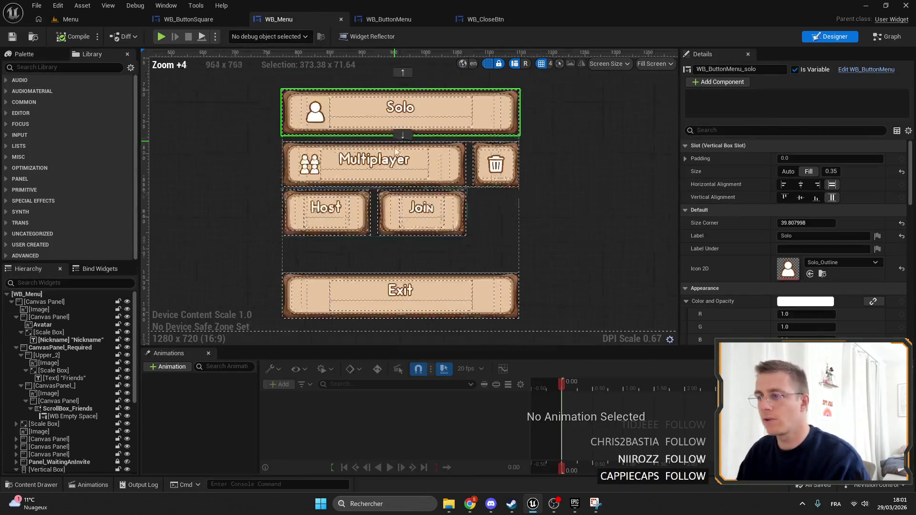
pyautogui.scroll(-2, 395, 150)
pyautogui.click(67, 19)
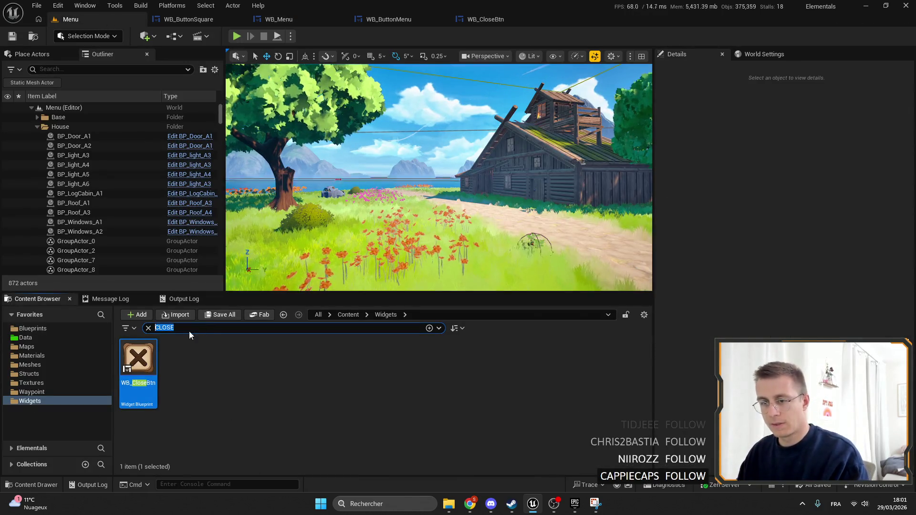
# Search the Content Browser for 'SETT' and open WB_Settings.
pyautogui.press('BackSpace')
pyautogui.write('SETT')
pyautogui.doubleClick(264, 365)
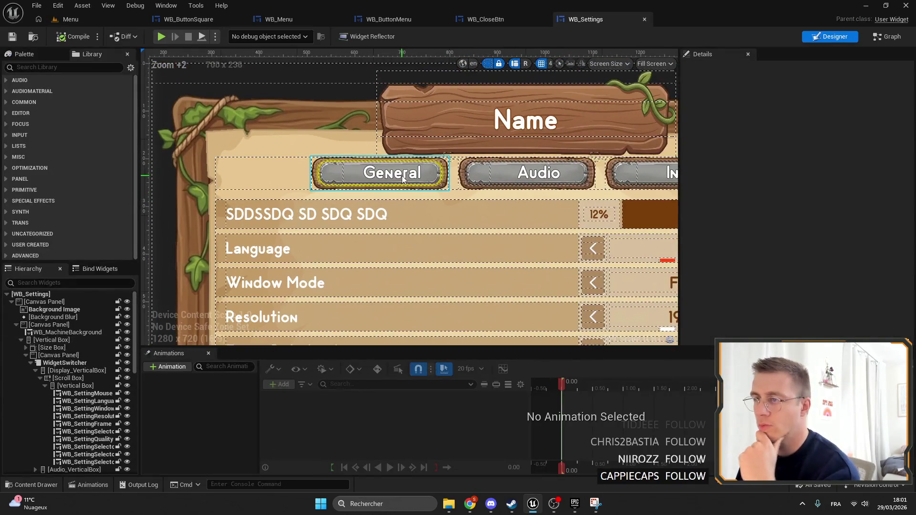
# Stretch the General button's canvas panel vertically and anchor the General button to fill it.
pyautogui.click(377, 172)
pyautogui.rightClick(77, 380)
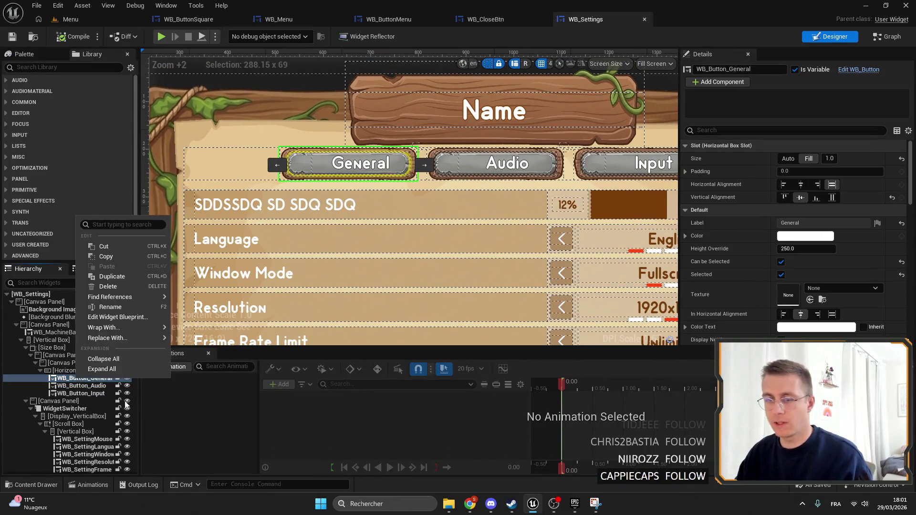
pyautogui.moveTo(124, 328)
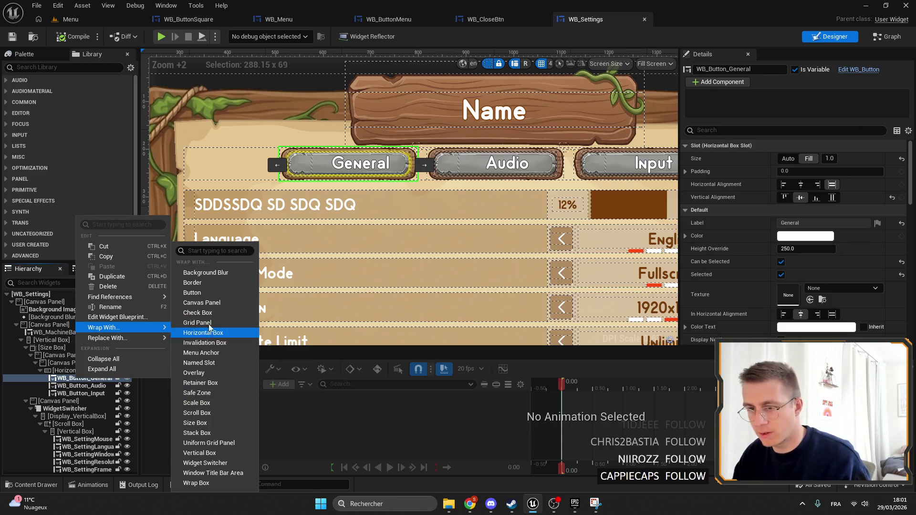
pyautogui.press('Escape')
pyautogui.press('Escape')
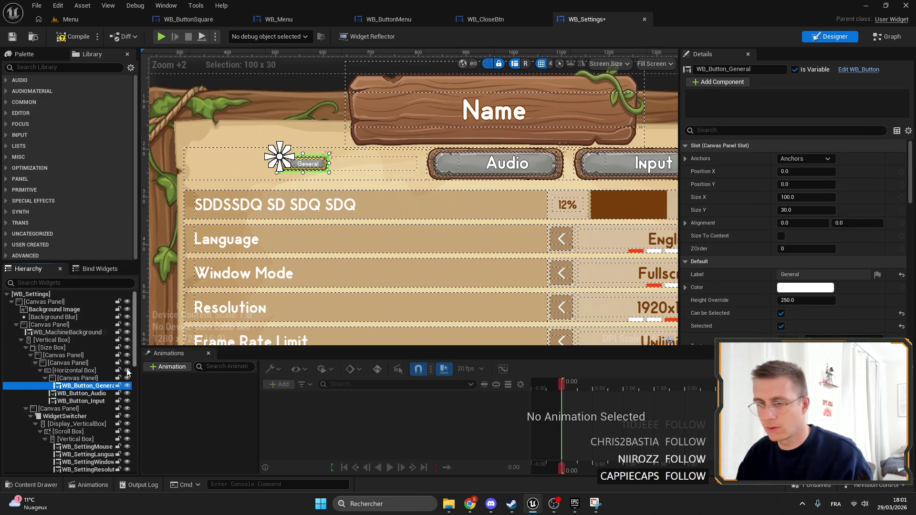
pyautogui.click(34, 380)
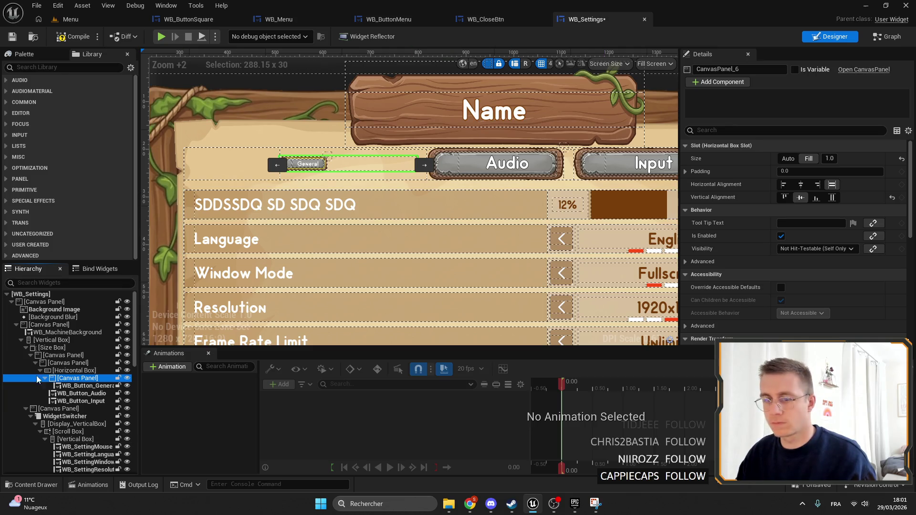
pyautogui.click(833, 198)
pyautogui.click(88, 385)
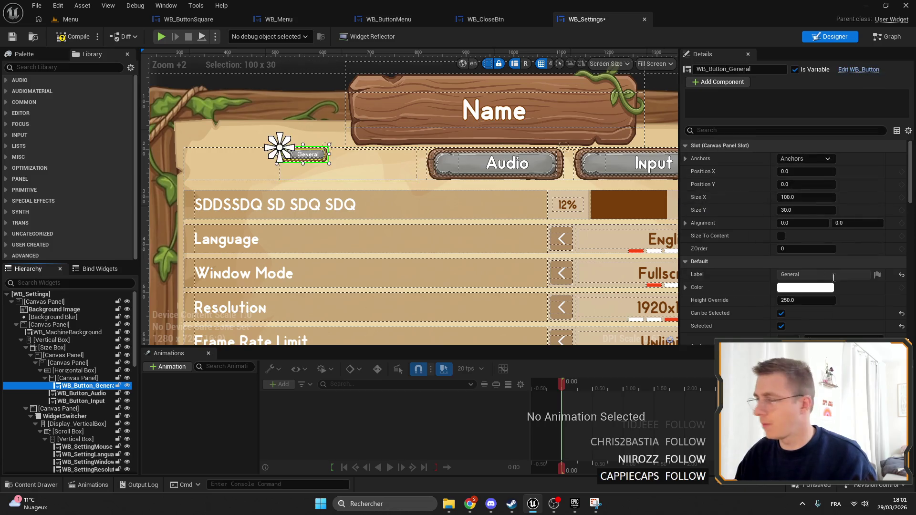
pyautogui.click(807, 158)
pyautogui.click(892, 287)
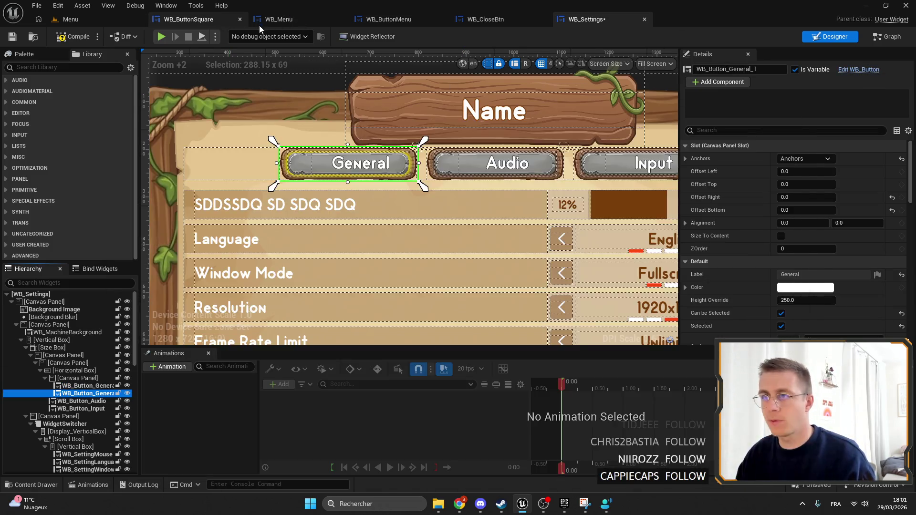
# Replace the duplicate General button with WB_Menu's Solo button, anchored full-stretch, and save WB_Settings.
pyautogui.click(282, 20)
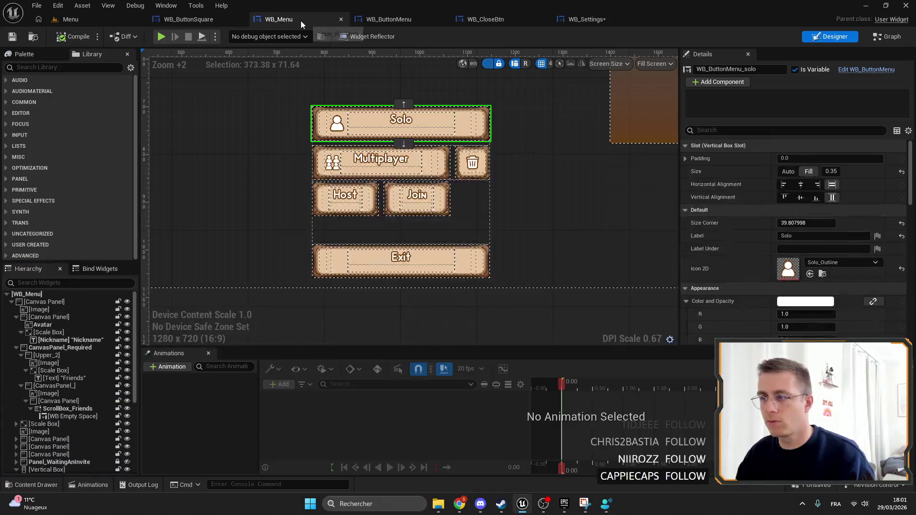
pyautogui.click(392, 122)
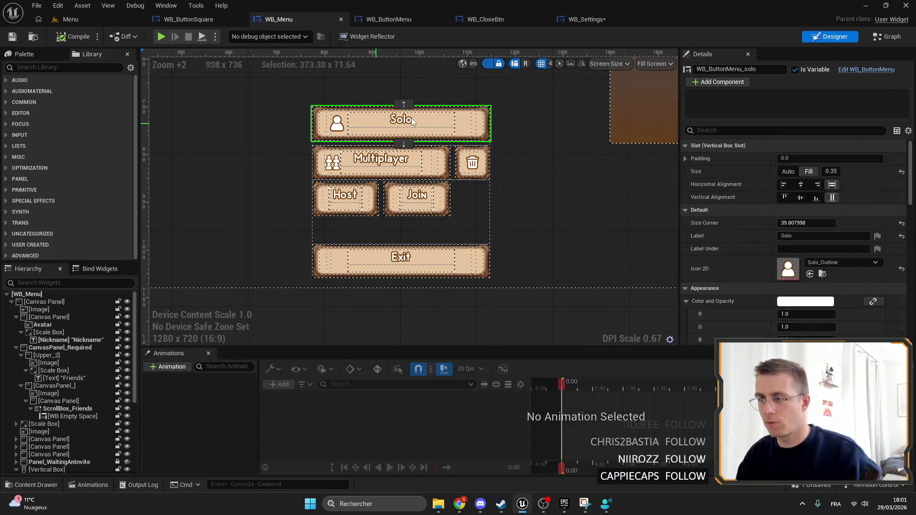
pyautogui.click(587, 20)
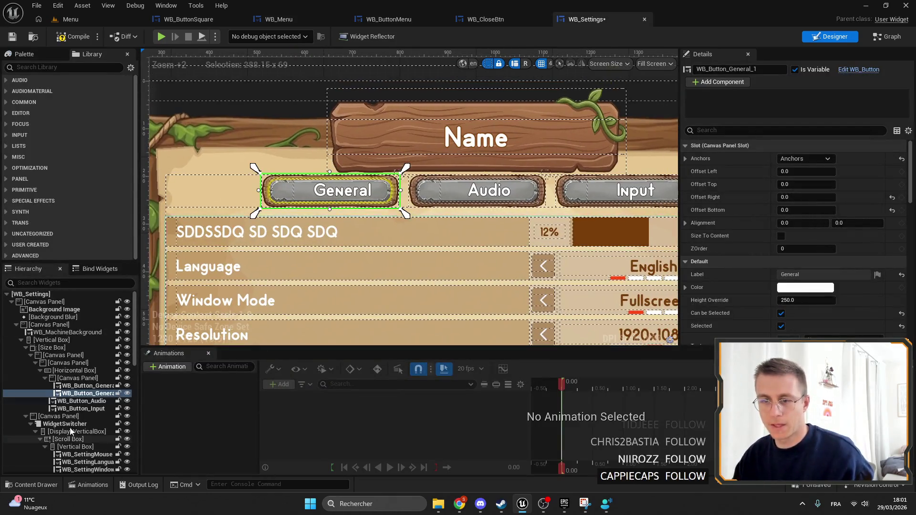
pyautogui.click(91, 393)
pyautogui.press('Delete')
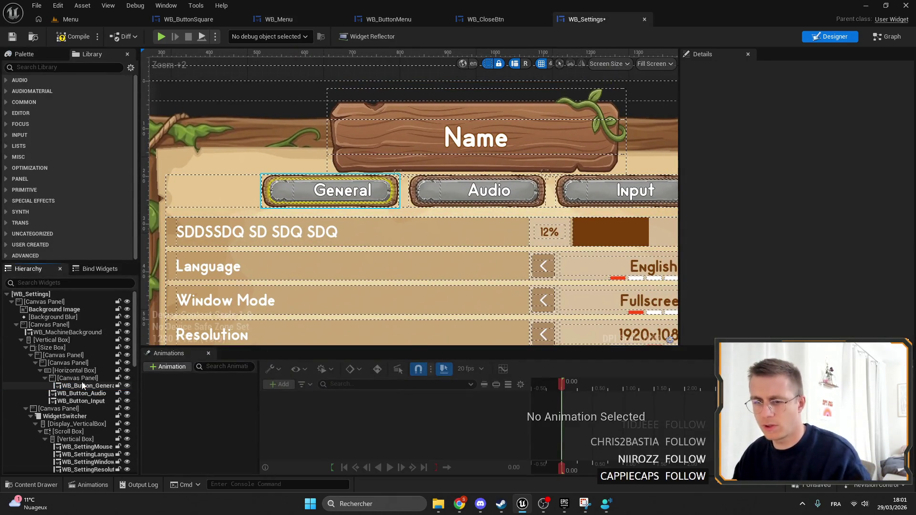
pyautogui.click(82, 379)
pyautogui.hotkey('ctrl', 'v')
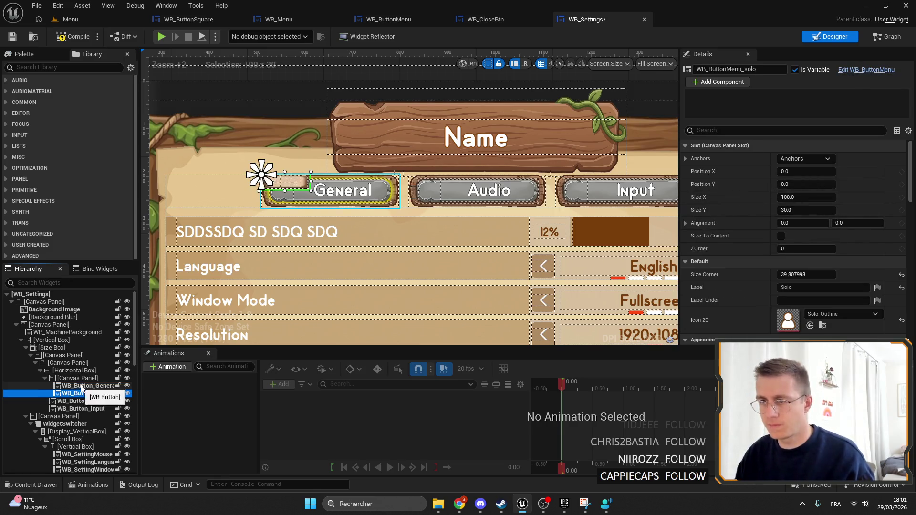
pyautogui.click(812, 158)
pyautogui.click(895, 285)
pyautogui.hotkey('ctrl', 's')
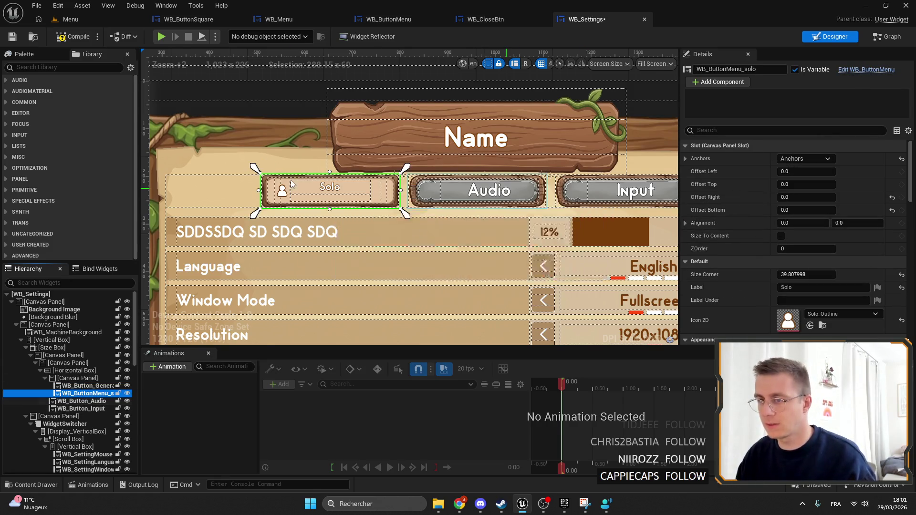
# Zoom and pan around the settings window to inspect the Solo button in the tab row.
pyautogui.scroll(8, 315, 201)
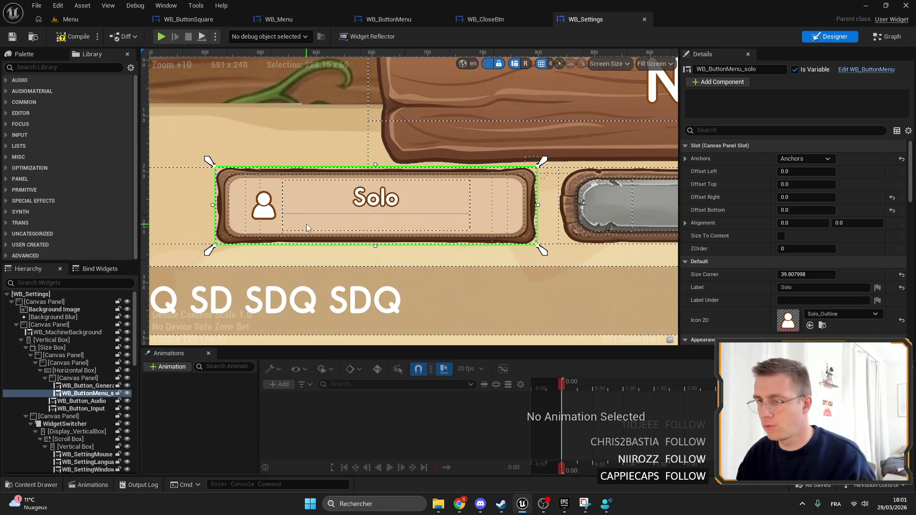
pyautogui.scroll(-11, 307, 222)
pyautogui.click(221, 119)
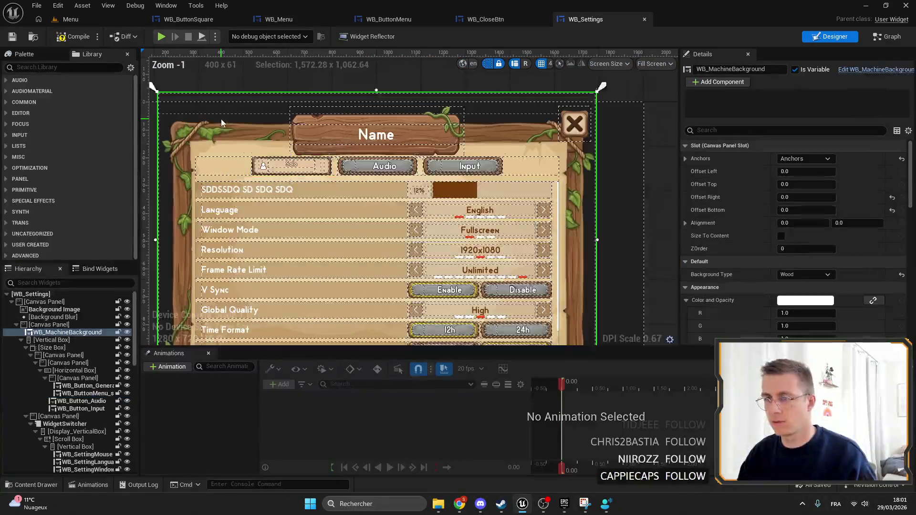
pyautogui.scroll(14, 221, 119)
pyautogui.scroll(-6, 243, 170)
pyautogui.scroll(-6, 323, 181)
pyautogui.scroll(6, 412, 152)
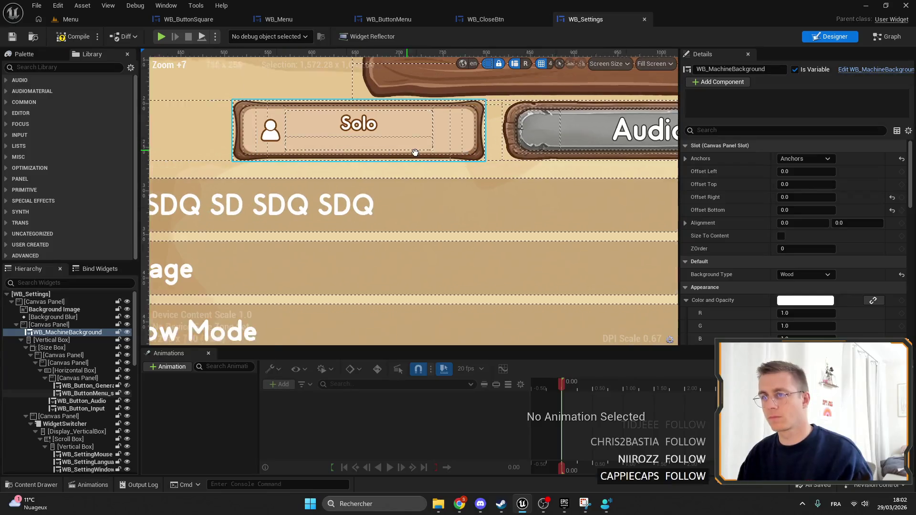
pyautogui.scroll(2, 290, 127)
pyautogui.scroll(-2, 231, 158)
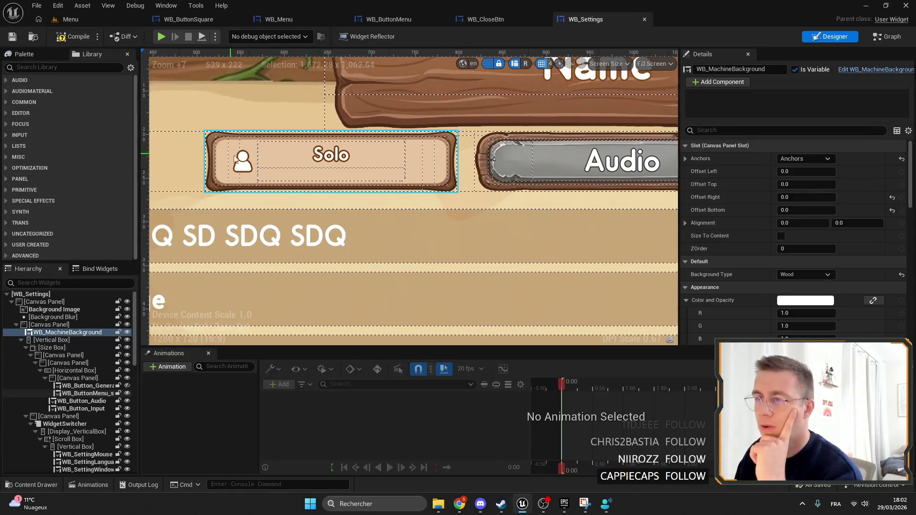
pyautogui.scroll(-1, 232, 158)
pyautogui.scroll(1, 317, 163)
pyautogui.scroll(1, 238, 207)
pyautogui.scroll(-1, 425, 226)
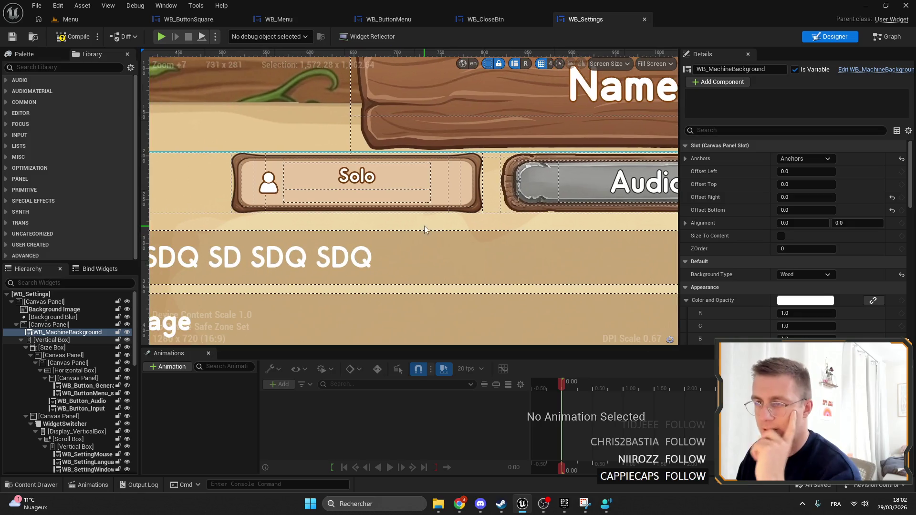
pyautogui.scroll(-5, 420, 216)
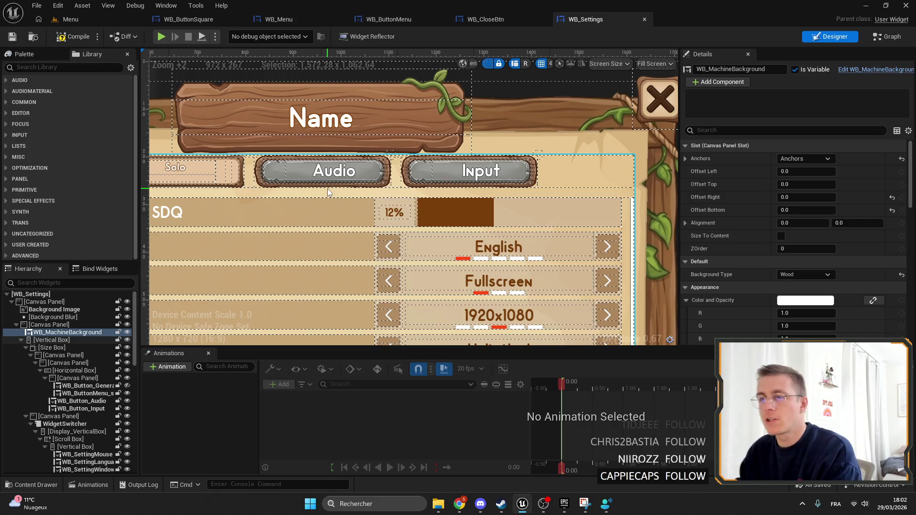
pyautogui.moveTo(327, 188); pyautogui.dragTo(343, 216)
# Delete the Solo button, undo back to the original General button, and save WB_Settings.
pyautogui.click(340, 152)
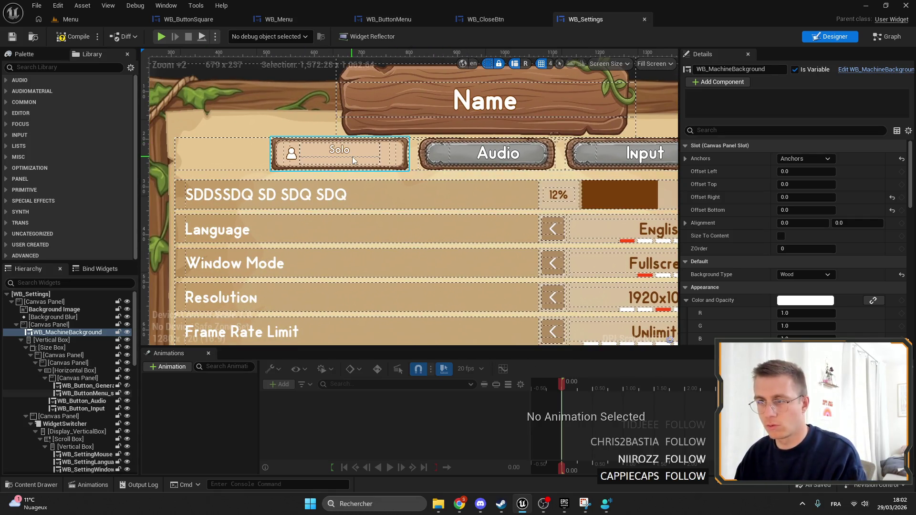
pyautogui.press('Delete')
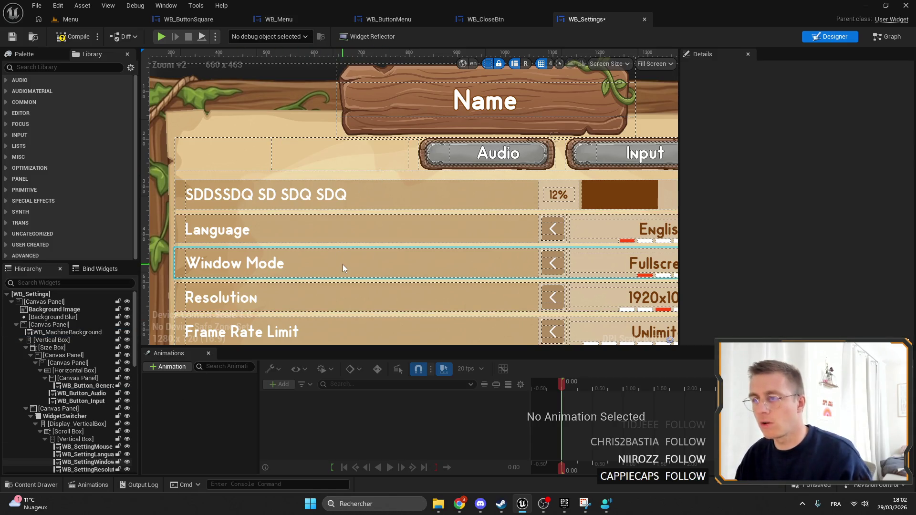
pyautogui.hotkey('ctrl', 'z')
pyautogui.hotkey('ctrl', 'y')
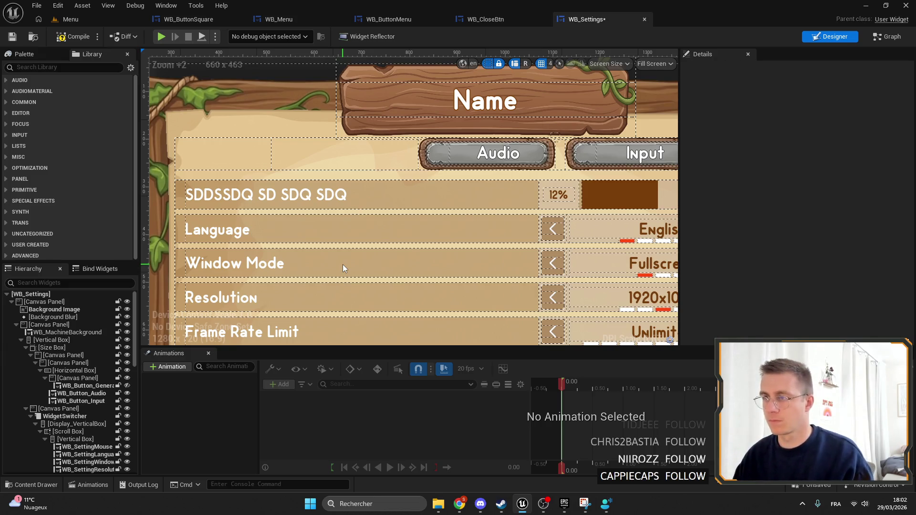
pyautogui.hotkey('ctrl', 'z')
pyautogui.hotkey('ctrl', 's')
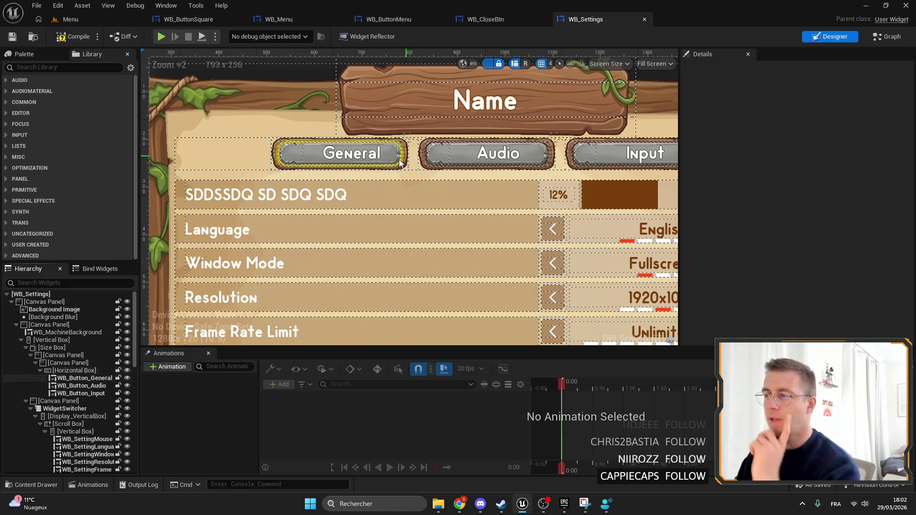
pyautogui.click(399, 166)
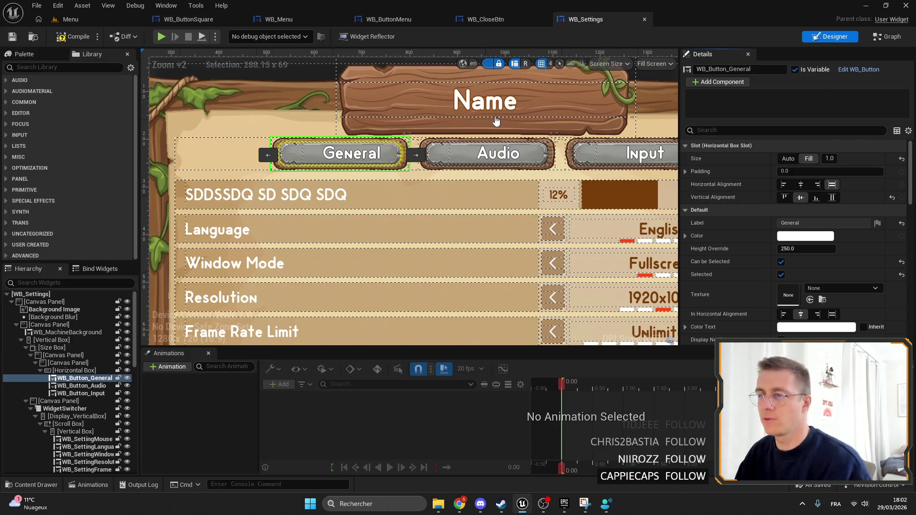
# Open the General button's WB_Button widget and delete its Background image.
pyautogui.doubleClick(496, 121)
pyautogui.scroll(6, 450, 215)
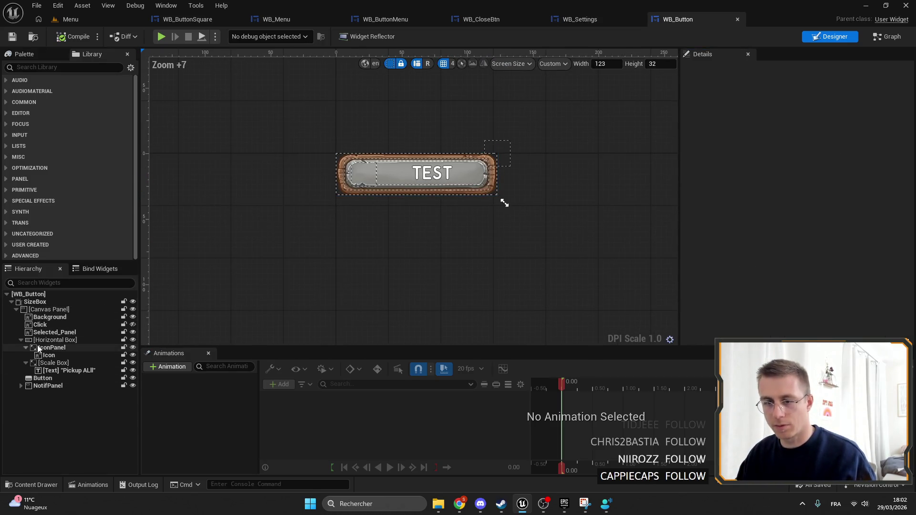
pyautogui.click(17, 341)
pyautogui.click(21, 340)
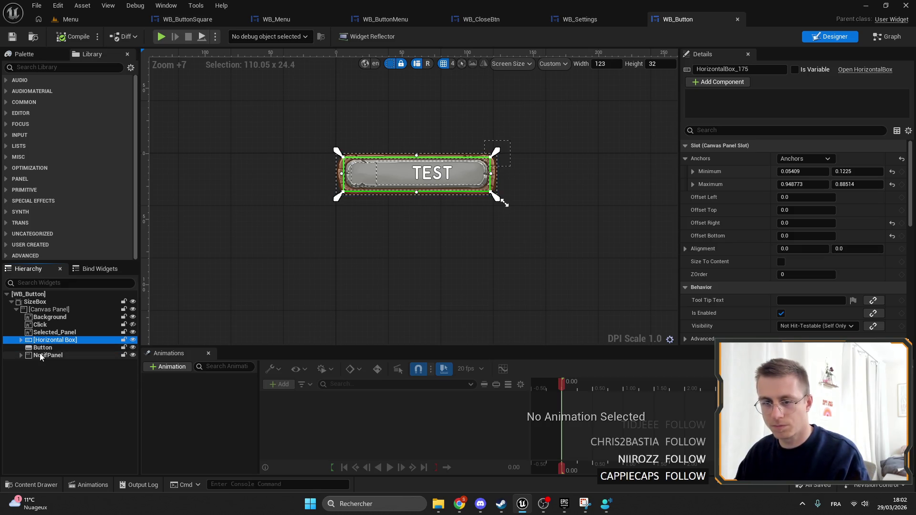
pyautogui.click(50, 317)
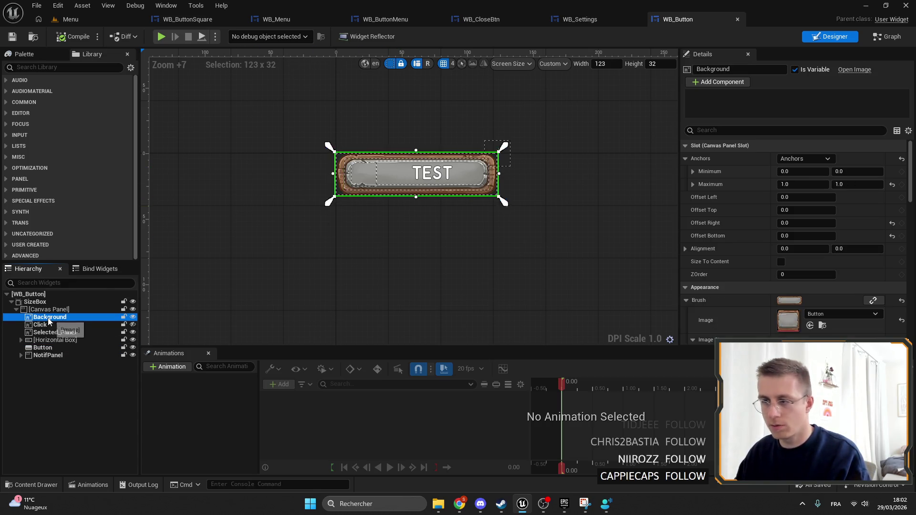
pyautogui.press('Delete')
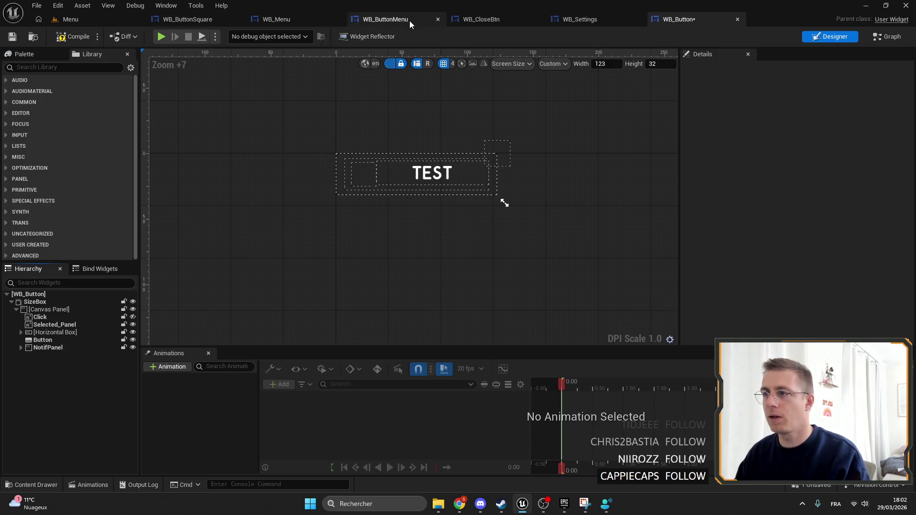
# Look over WB_ButtonMenu, WB_ButtonSquare, WB_CloseBtn and WB_Menu before returning to WB_Button.
pyautogui.click(409, 20)
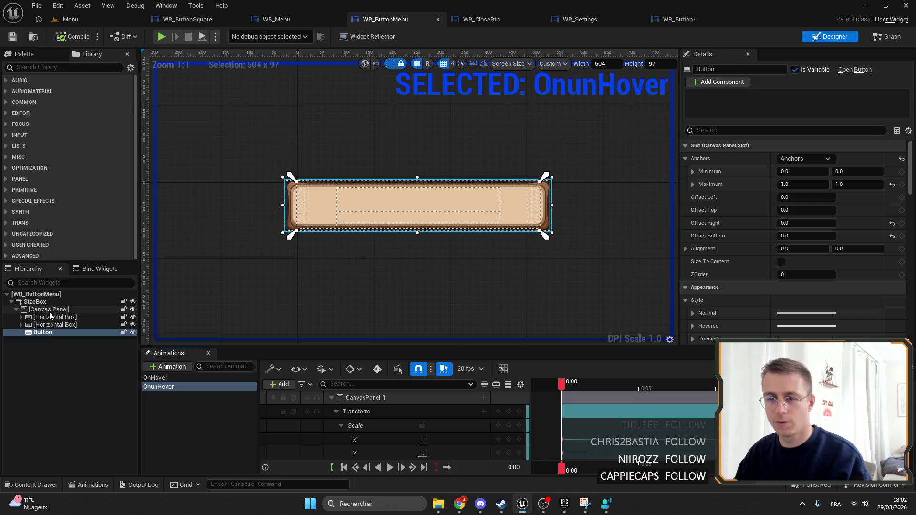
pyautogui.click(49, 318)
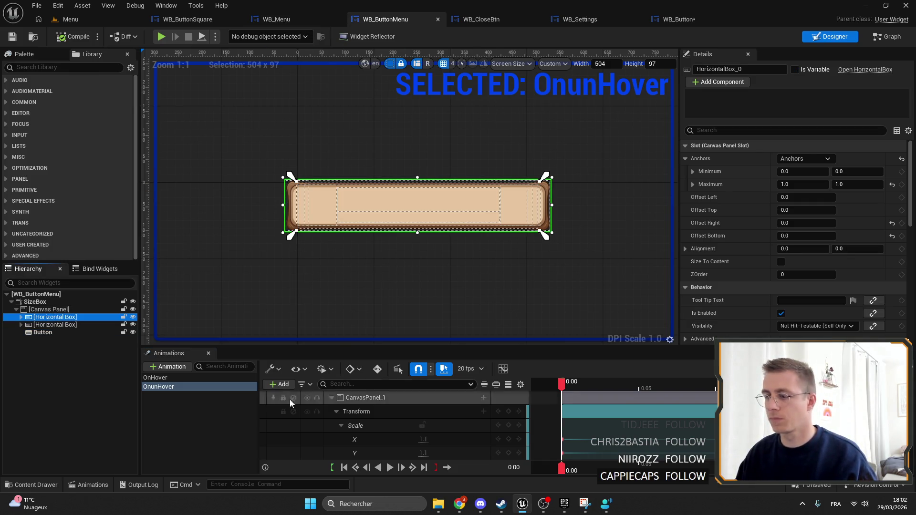
pyautogui.click(226, 425)
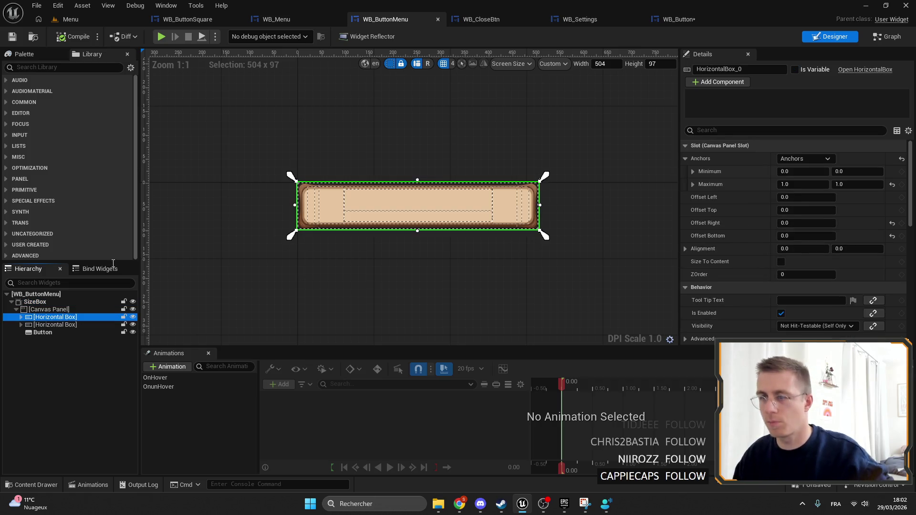
pyautogui.click(191, 22)
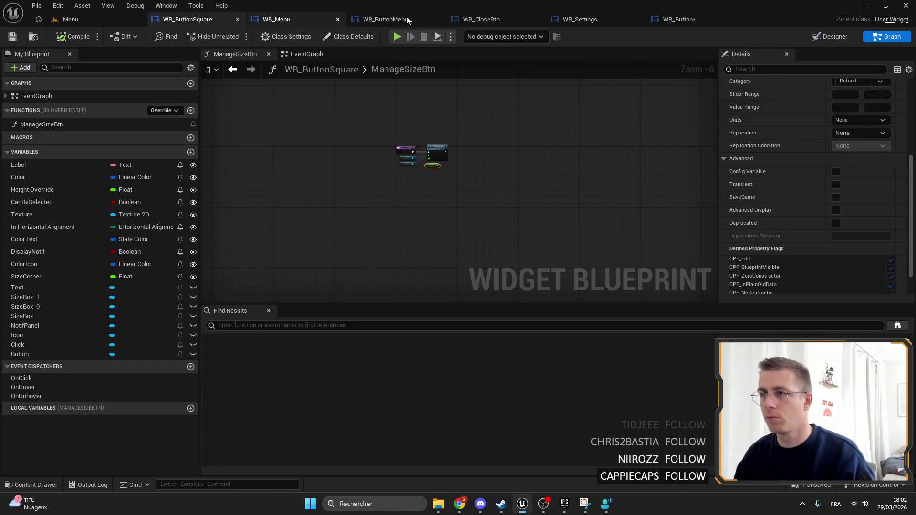
pyautogui.click(480, 19)
pyautogui.click(314, 19)
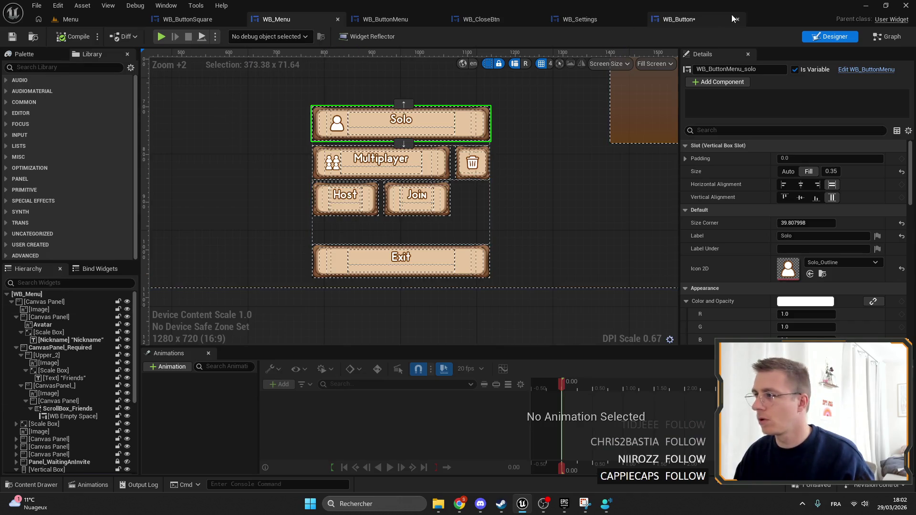
pyautogui.click(726, 18)
# Paste the wooden background box into WB_Button's canvas, reorder Click beneath it, and hide Click.
pyautogui.click(49, 310)
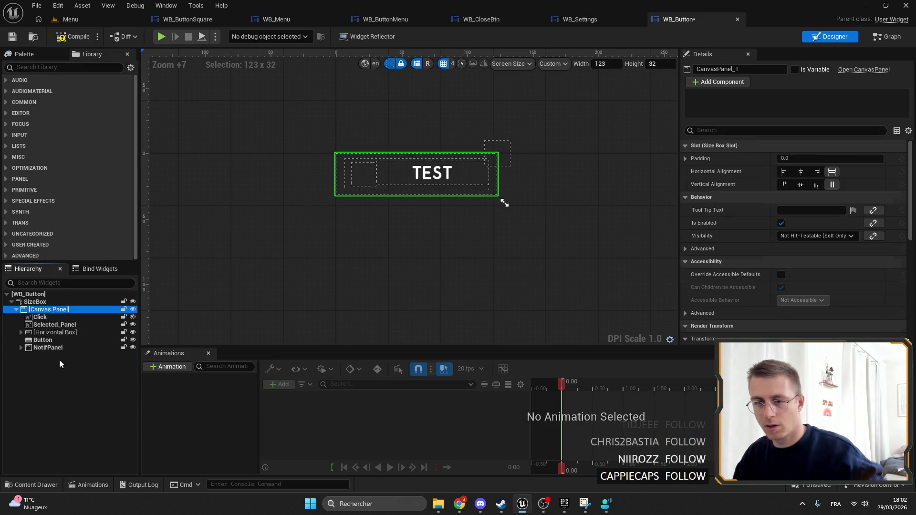
pyautogui.hotkey('ctrl', 'v')
pyautogui.moveTo(54, 322); pyautogui.dragTo(53, 323)
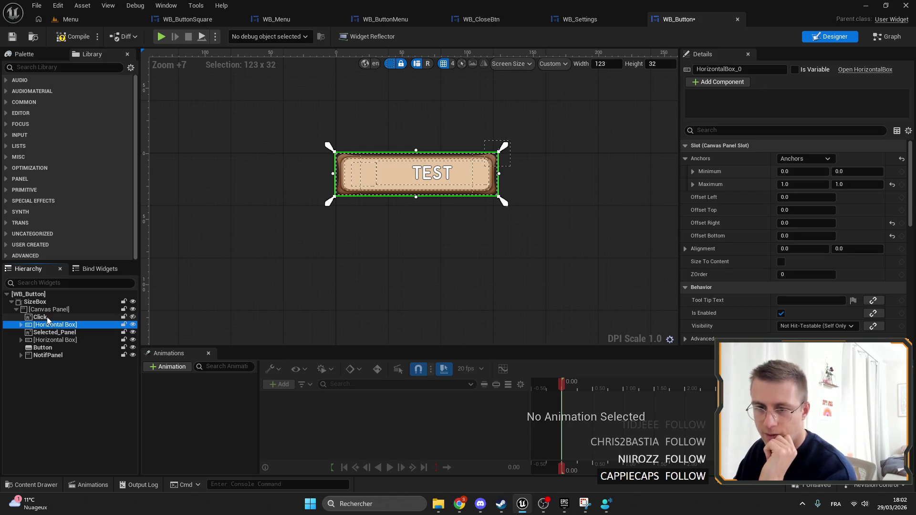
pyautogui.click(46, 318)
pyautogui.moveTo(134, 316)
pyautogui.mouseDown()
pyautogui.moveTo(42, 329)
pyautogui.moveTo(22, 316)
pyautogui.mouseUp()
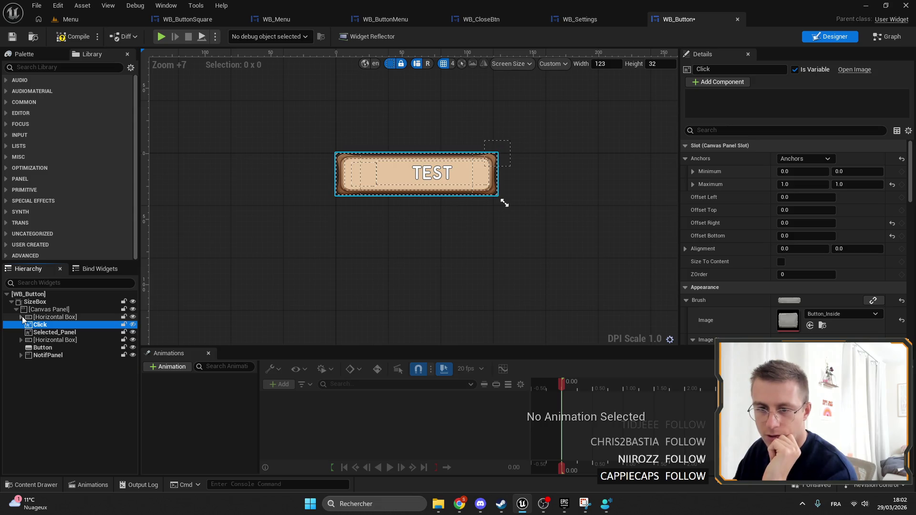
pyautogui.click(133, 327)
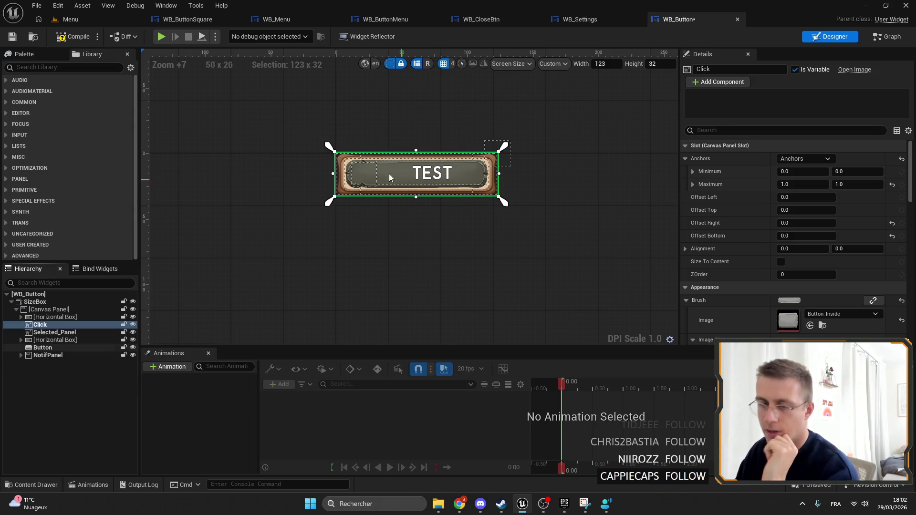
pyautogui.scroll(5, 375, 147)
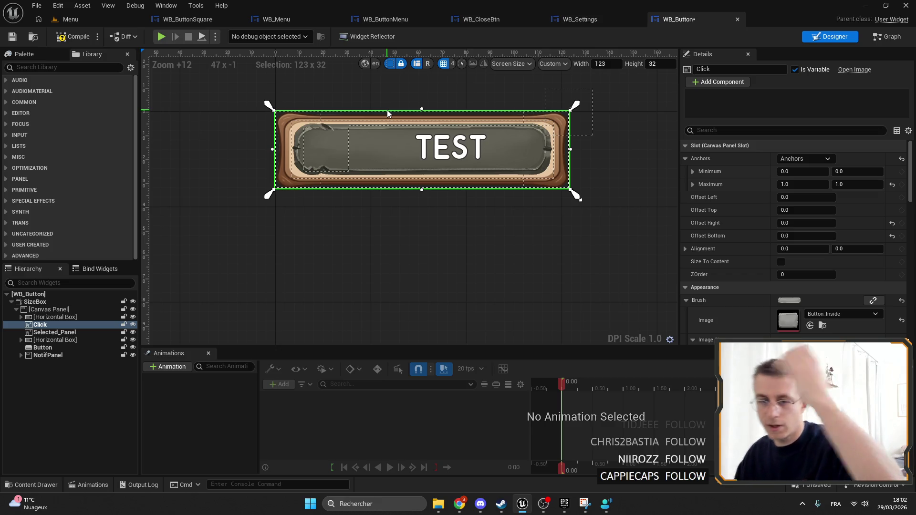
pyautogui.click(133, 325)
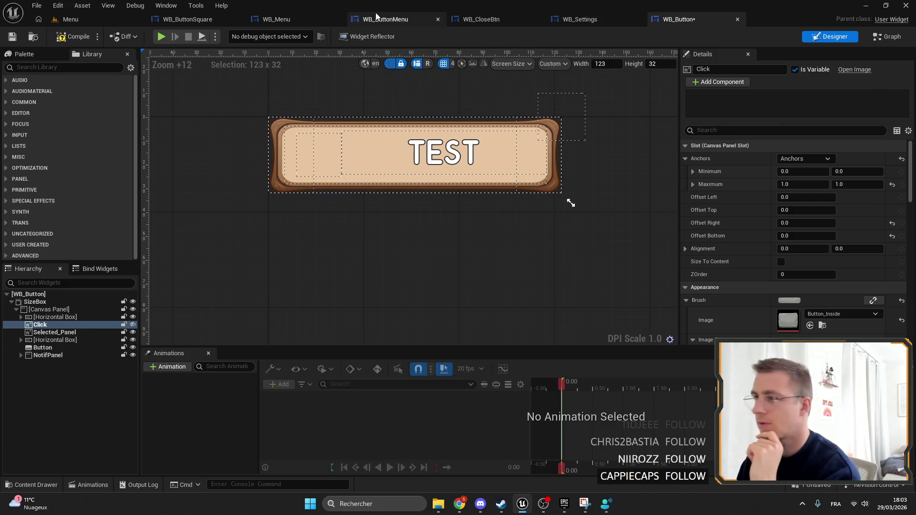
pyautogui.click(194, 21)
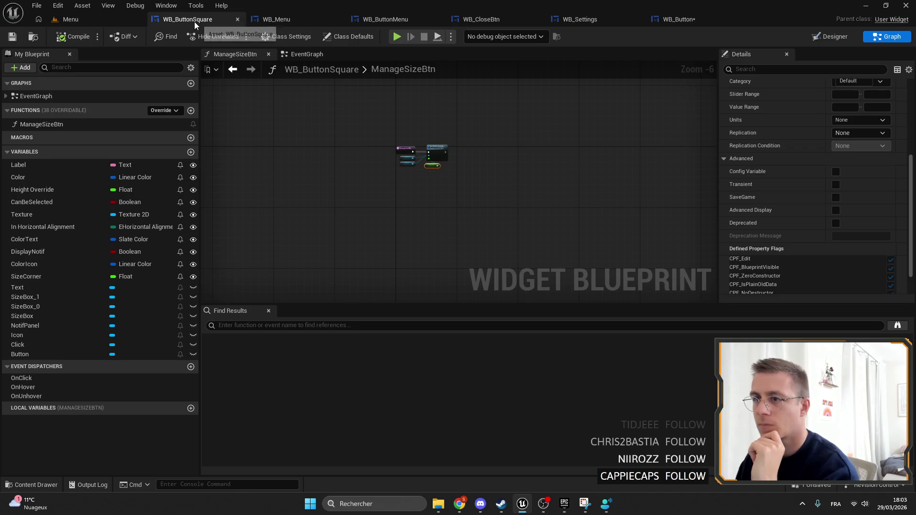
# Copy WB_ButtonSquare's ManageSizeBtn nodes into a new ManageSizeBtn function in WB_Button.
pyautogui.moveTo(448, 190); pyautogui.dragTo(277, 95)
pyautogui.click(74, 125)
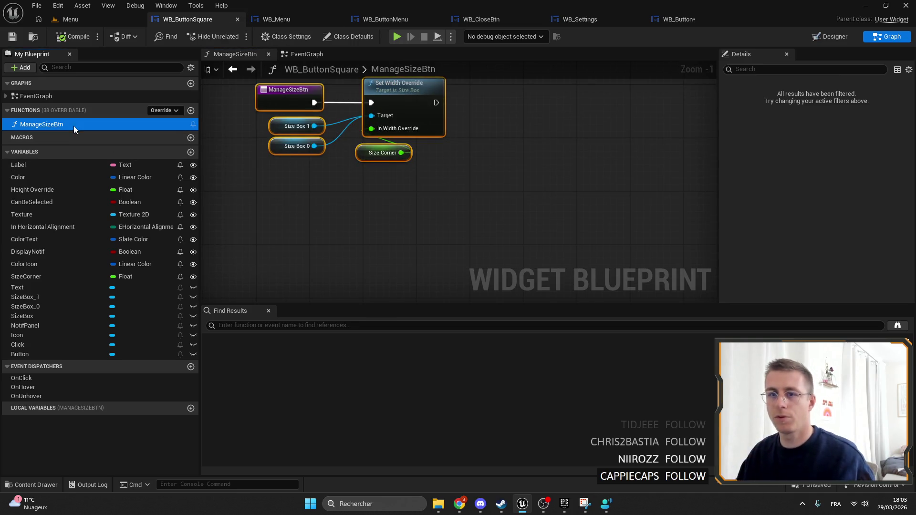
pyautogui.click(678, 19)
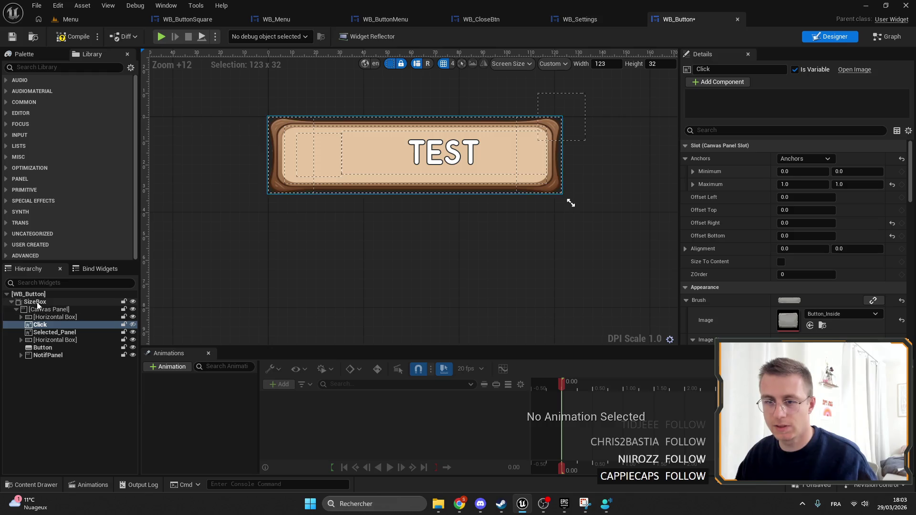
pyautogui.hotkey('ctrl', 'shift', 'g')
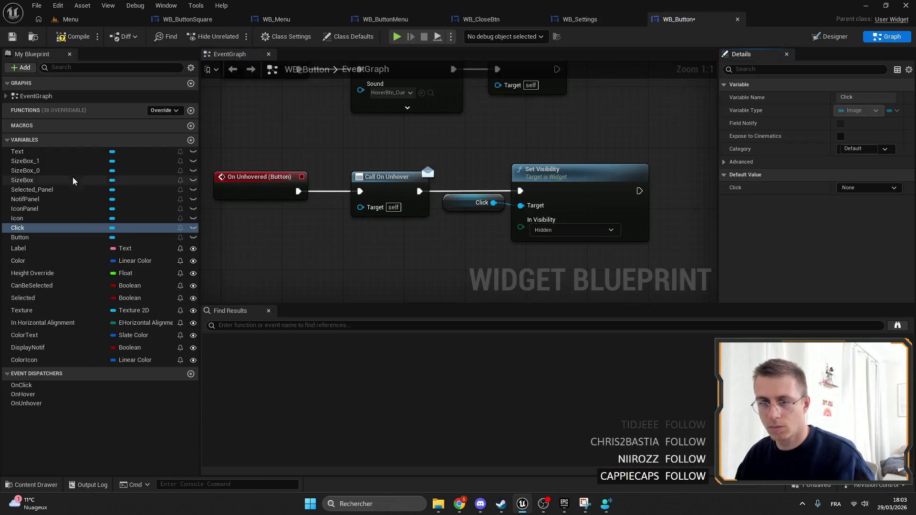
pyautogui.scroll(-3, 382, 272)
pyautogui.scroll(5, 393, 210)
pyautogui.scroll(-3, 370, 203)
pyautogui.moveTo(433, 175)
pyautogui.mouseDown()
pyautogui.moveTo(453, 188)
pyautogui.moveTo(429, 200)
pyautogui.moveTo(287, 177)
pyautogui.mouseUp()
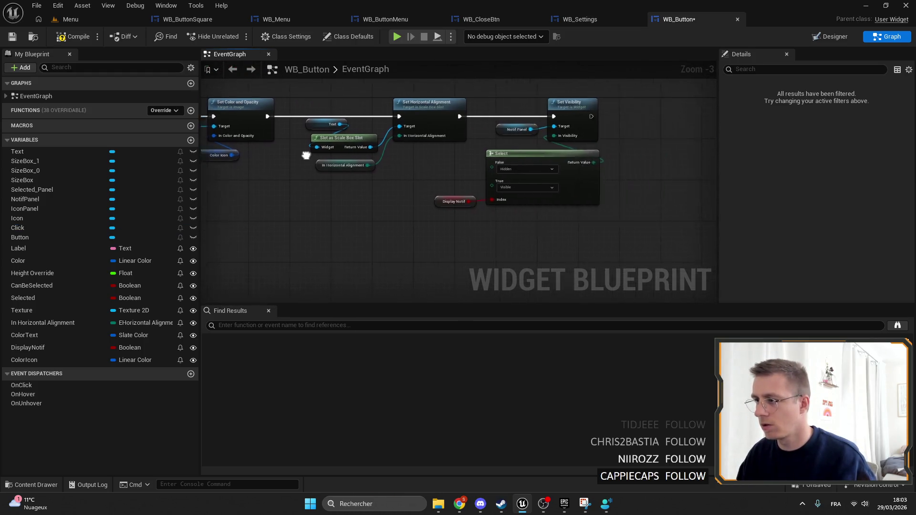
pyautogui.doubleClick(70, 120)
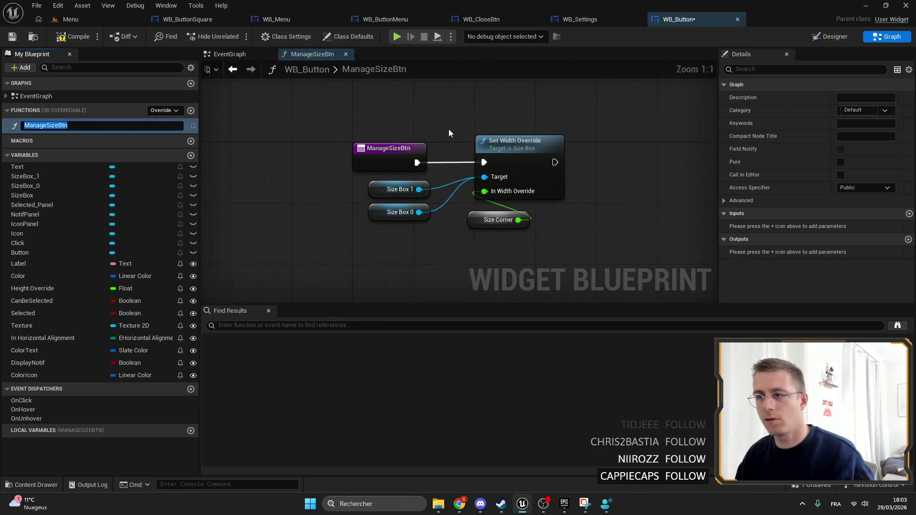
pyautogui.press('Return')
# Create a SizeCorner float variable, expose it on spawn, default it to 50, and save.
pyautogui.rightClick(498, 220)
pyautogui.click(506, 239)
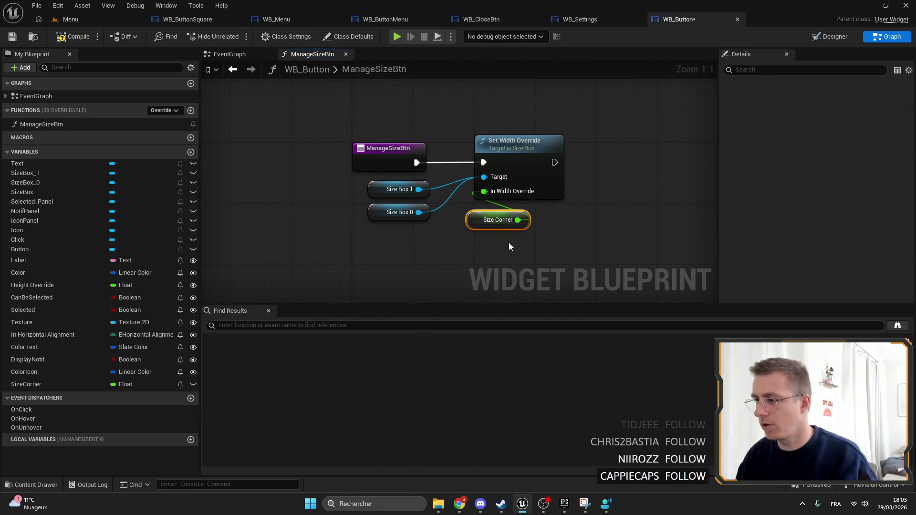
pyautogui.click(837, 174)
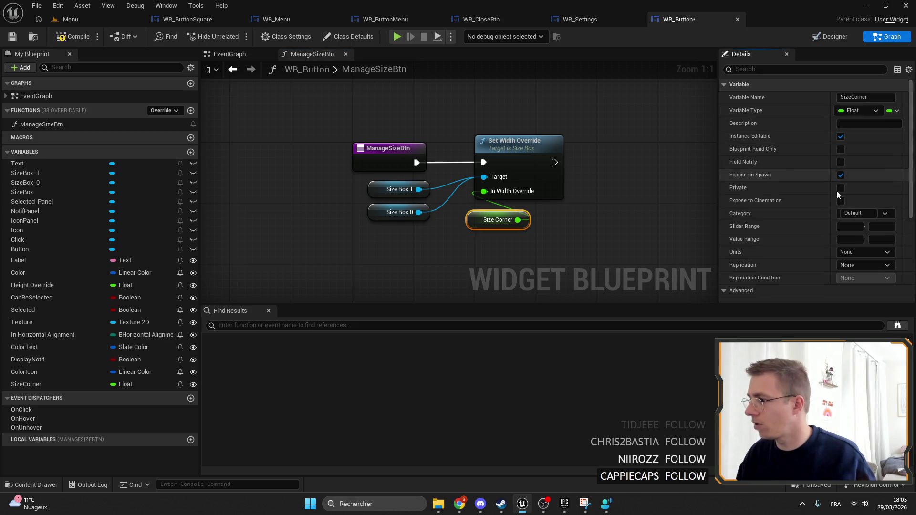
pyautogui.scroll(-3, 826, 268)
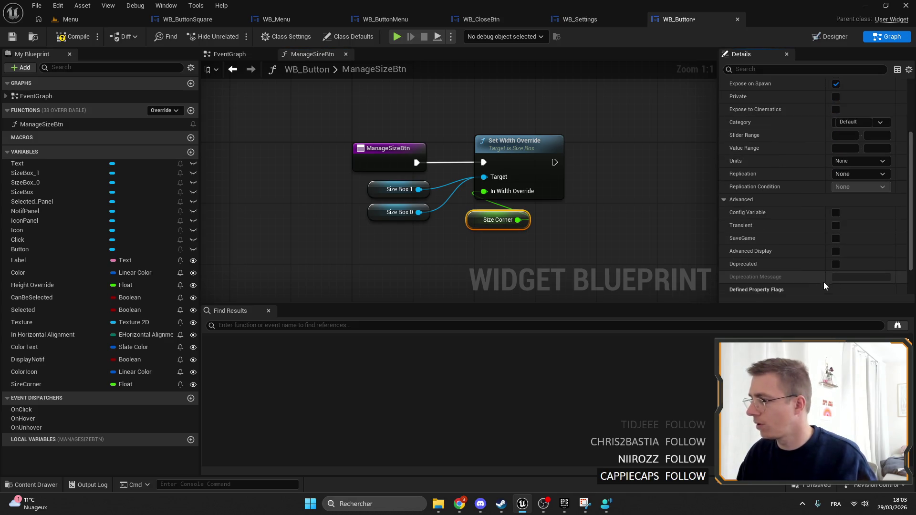
pyautogui.click(13, 39)
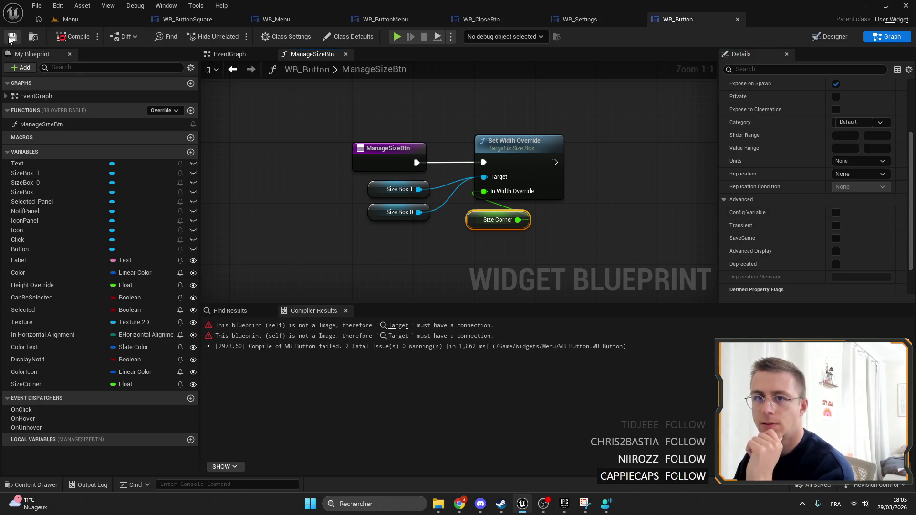
pyautogui.scroll(-4, 809, 217)
pyautogui.write('50')
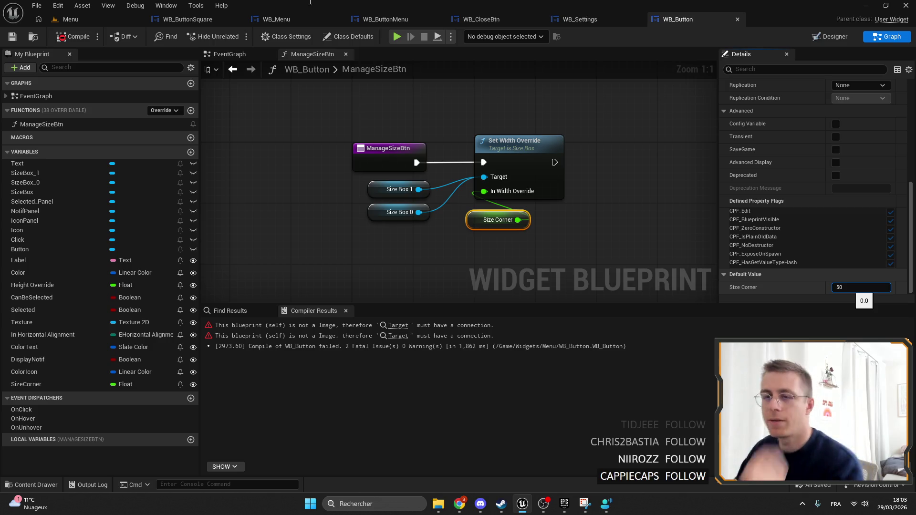
pyautogui.press('Return')
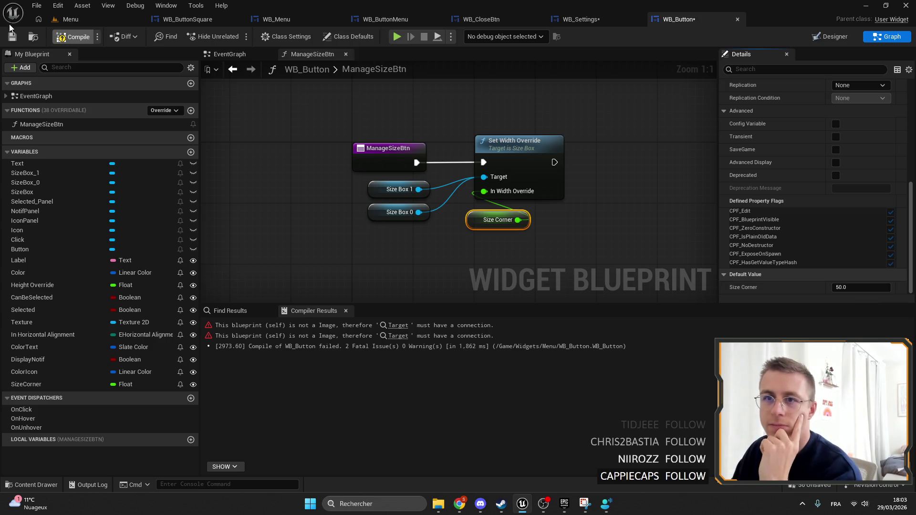
pyautogui.click(10, 40)
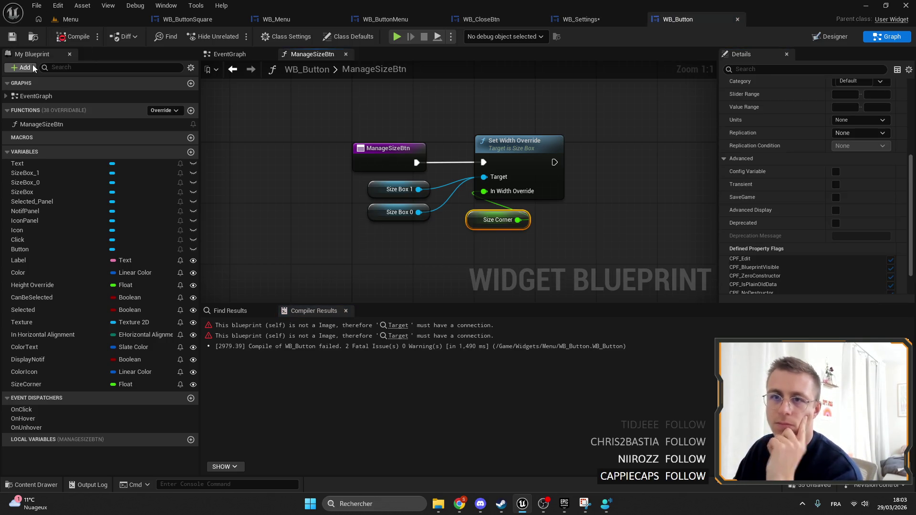
pyautogui.hotkey('alt', 'Left')
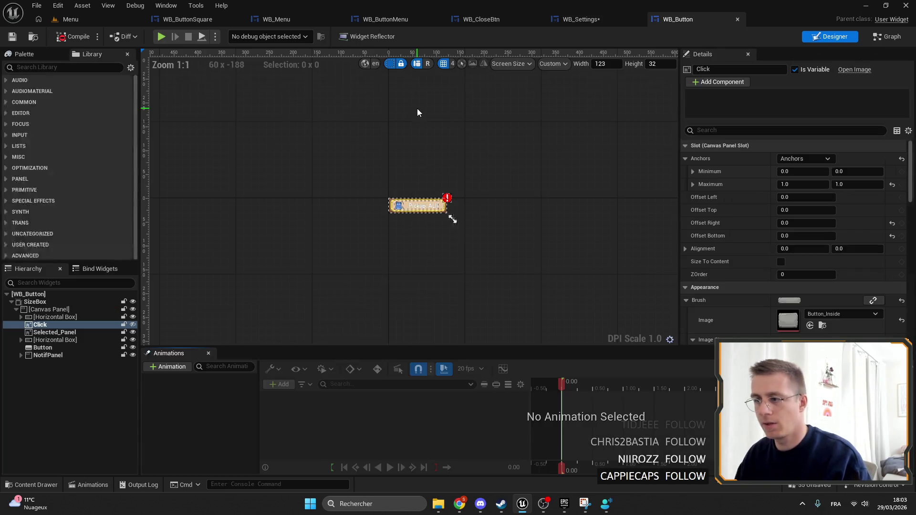
pyautogui.click(887, 36)
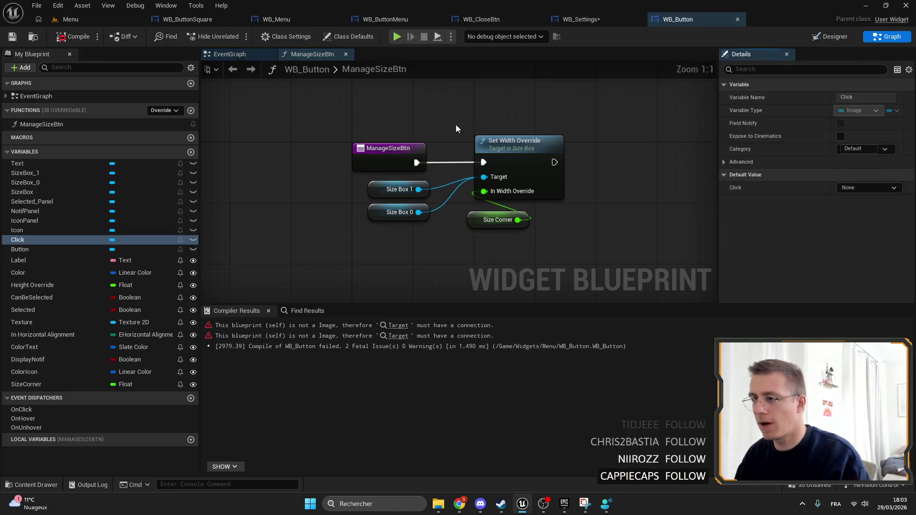
# Open WB_Button's EventGraph and locate the SET and Set Color and Opacity nodes.
pyautogui.scroll(-5, 363, 193)
pyautogui.doubleClick(89, 95)
pyautogui.scroll(4, 404, 208)
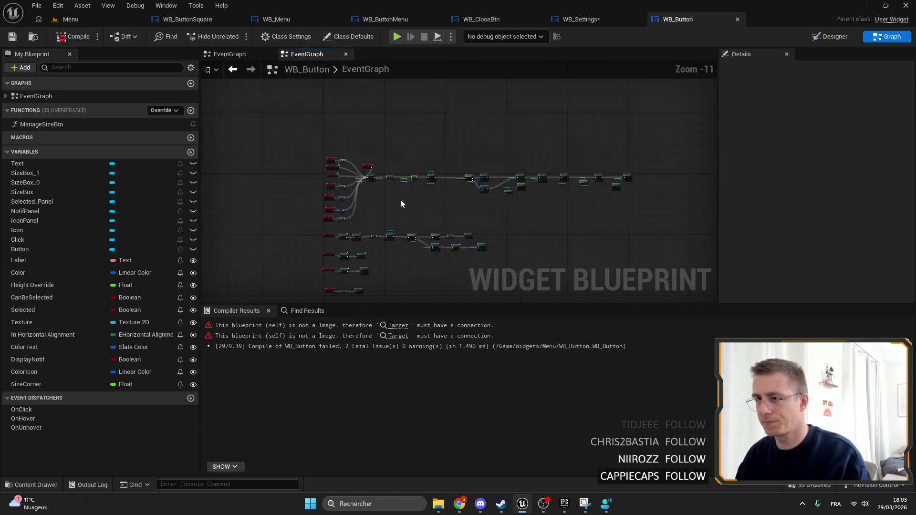
pyautogui.moveTo(695, 205); pyautogui.dragTo(334, 127)
pyautogui.scroll(4, 339, 131)
pyautogui.click(348, 139)
pyautogui.scroll(-4, 382, 132)
pyautogui.moveTo(415, 127); pyautogui.dragTo(729, 186)
pyautogui.scroll(7, 446, 151)
pyautogui.moveTo(446, 151)
pyautogui.mouseDown()
pyautogui.moveTo(567, 130)
pyautogui.moveTo(631, 143)
pyautogui.mouseUp()
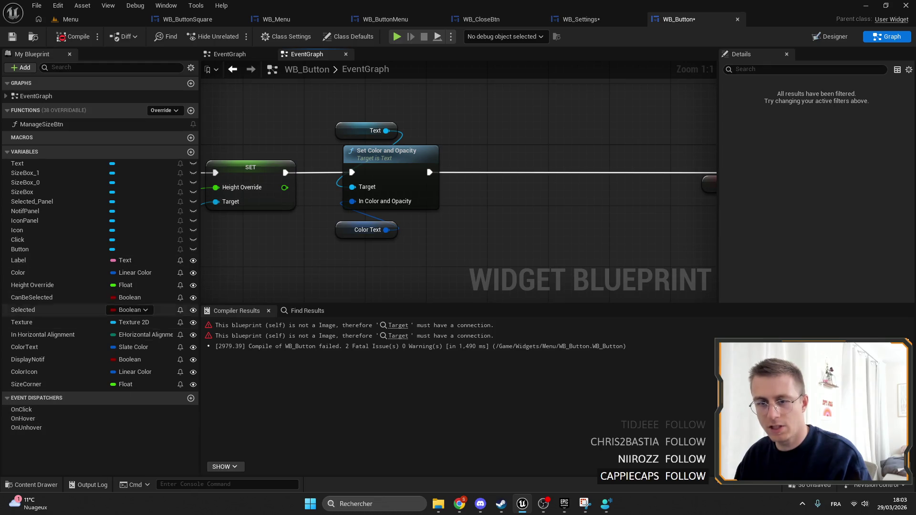
# Insert a Manage Size Btn call after Set Color and Opacity, wired on to the Branch.
pyautogui.moveTo(42, 124)
pyautogui.mouseDown()
pyautogui.moveTo(100, 143)
pyautogui.moveTo(513, 139)
pyautogui.mouseUp()
pyautogui.moveTo(514, 170); pyautogui.dragTo(519, 164)
pyautogui.moveTo(584, 165); pyautogui.dragTo(637, 165)
pyautogui.moveTo(580, 141); pyautogui.dragTo(475, 114)
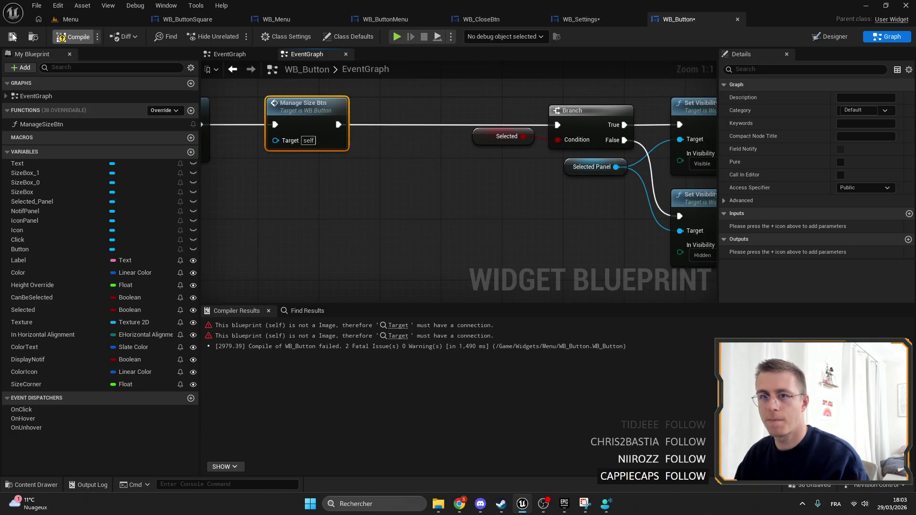
pyautogui.click(817, 38)
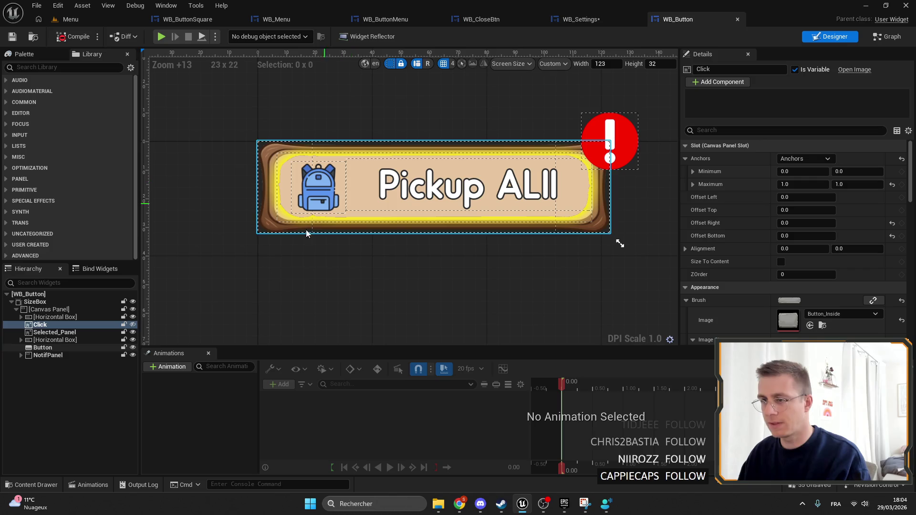
# Resize the second horizontal box and inspect Selected_Panel and its Button widget.
pyautogui.click(47, 340)
pyautogui.scroll(3, 172, 280)
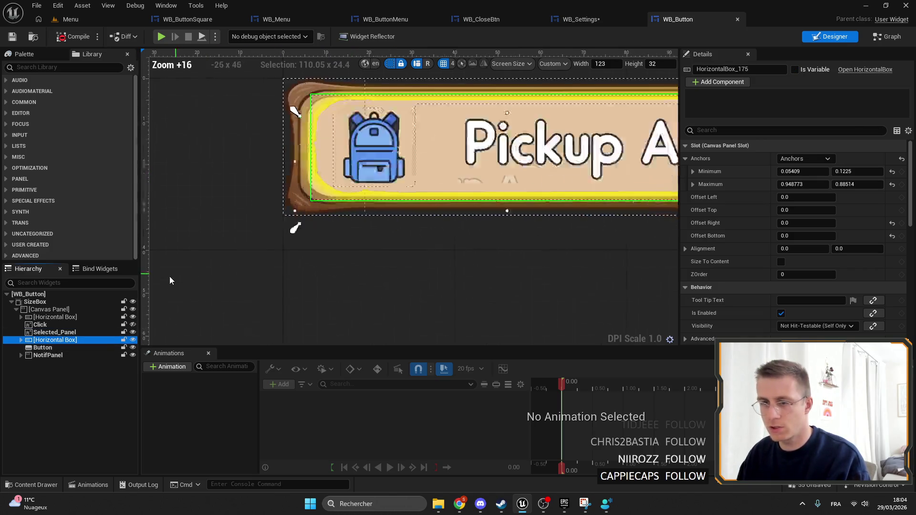
pyautogui.scroll(1, 172, 281)
pyautogui.moveTo(280, 258); pyautogui.dragTo(285, 249)
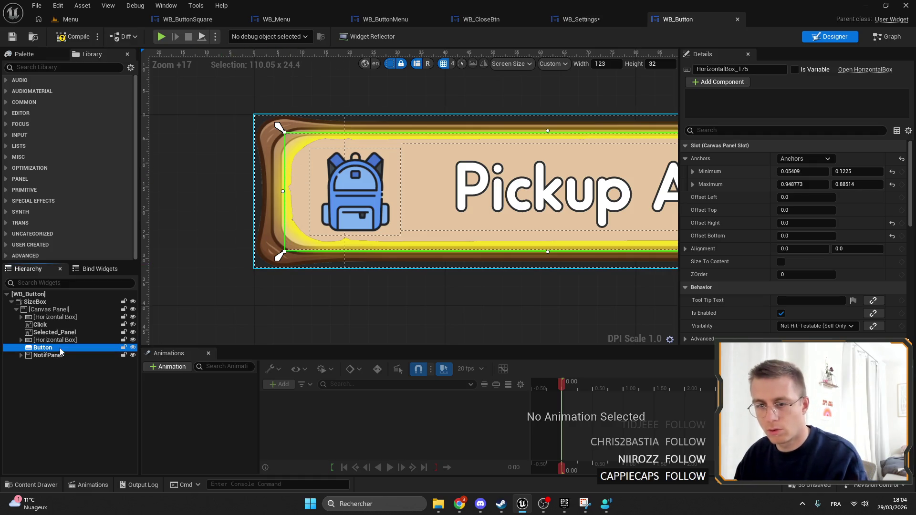
pyautogui.click(54, 333)
pyautogui.scroll(-3, 221, 126)
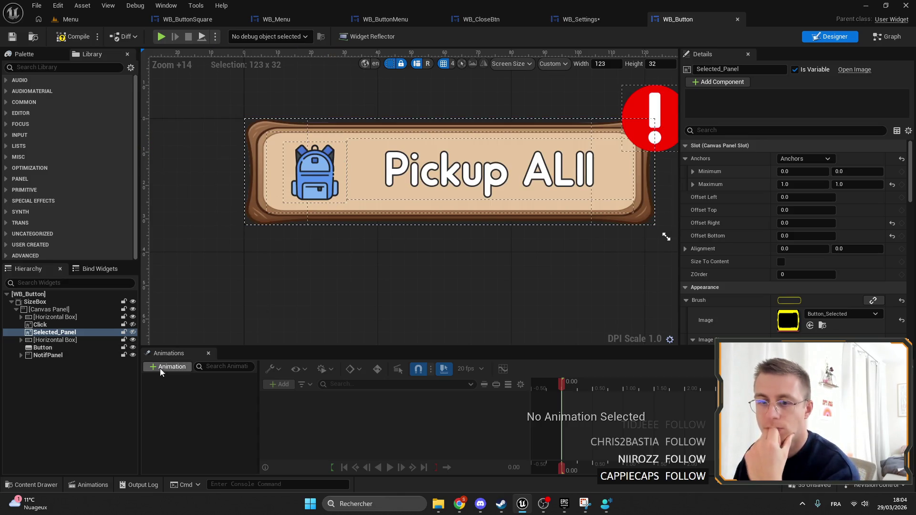
pyautogui.click(22, 340)
pyautogui.click(42, 347)
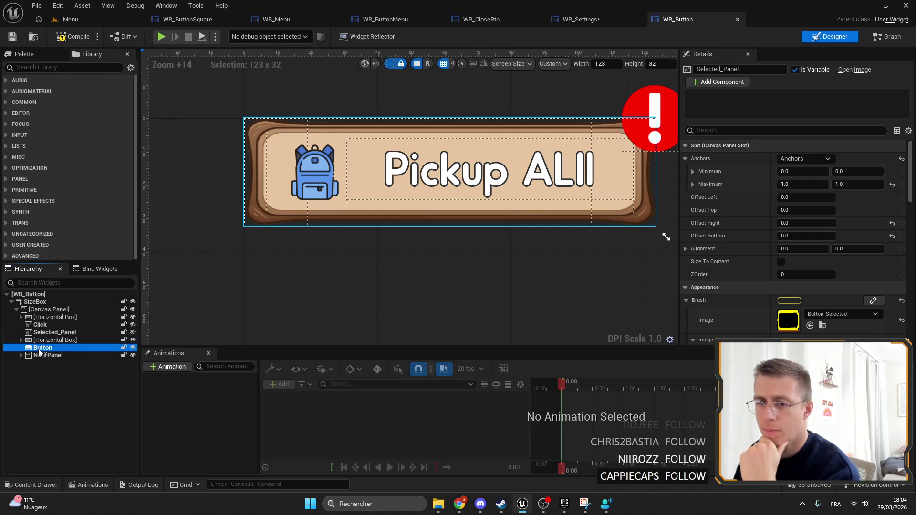
pyautogui.scroll(-3, 374, 136)
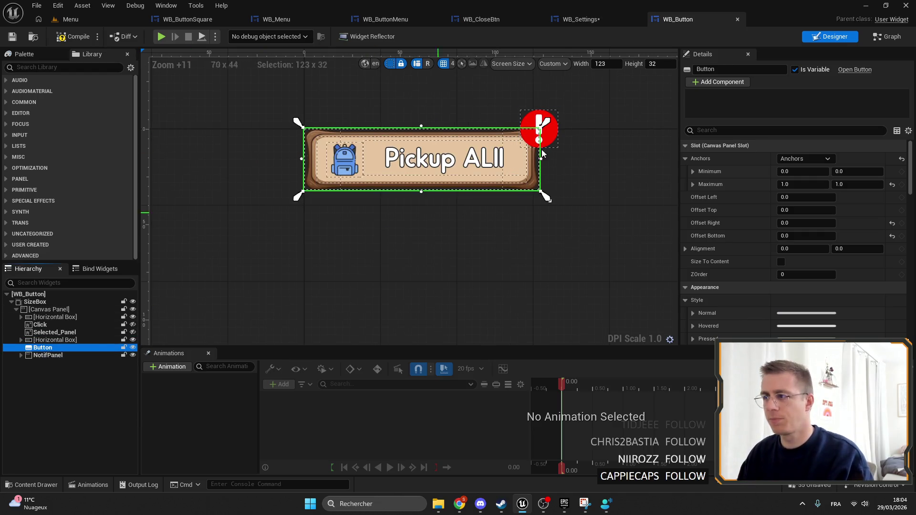
pyautogui.scroll(4, 388, 234)
pyautogui.scroll(-3, 459, 116)
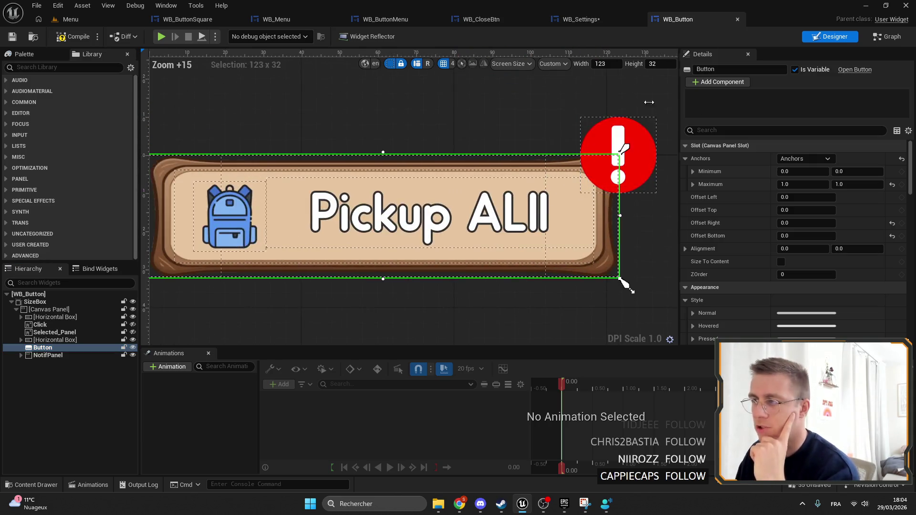
# Inspect WB_ButtonSquare's SizeBox_0, then WB_ButtonMenu's event graph and second horizontal box.
pyautogui.click(200, 20)
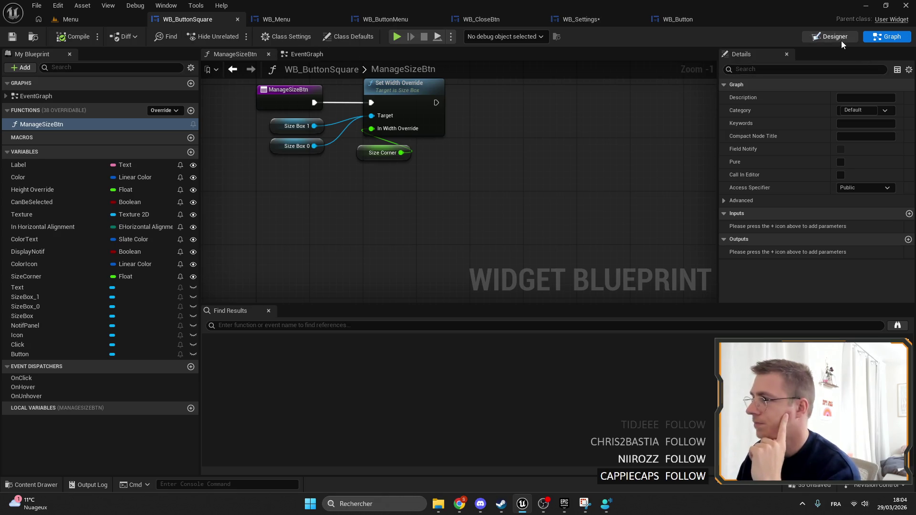
pyautogui.doubleClick(297, 146)
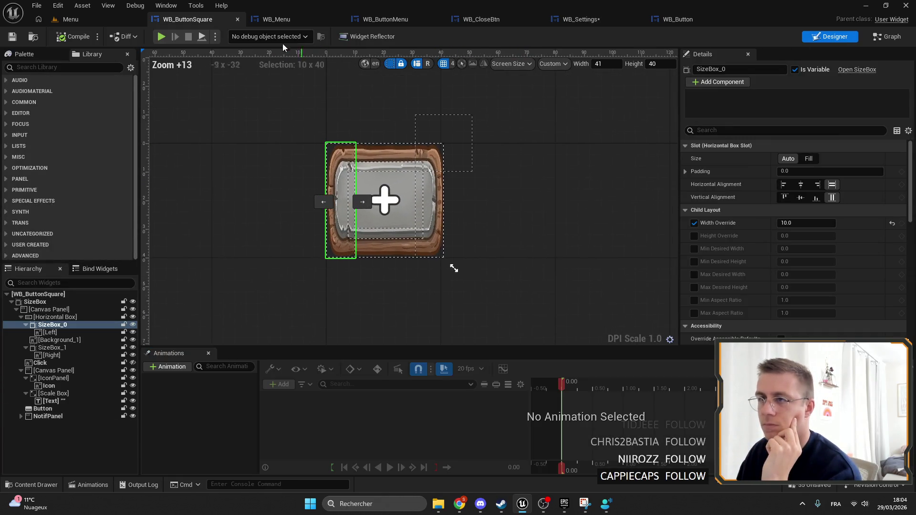
pyautogui.click(237, 19)
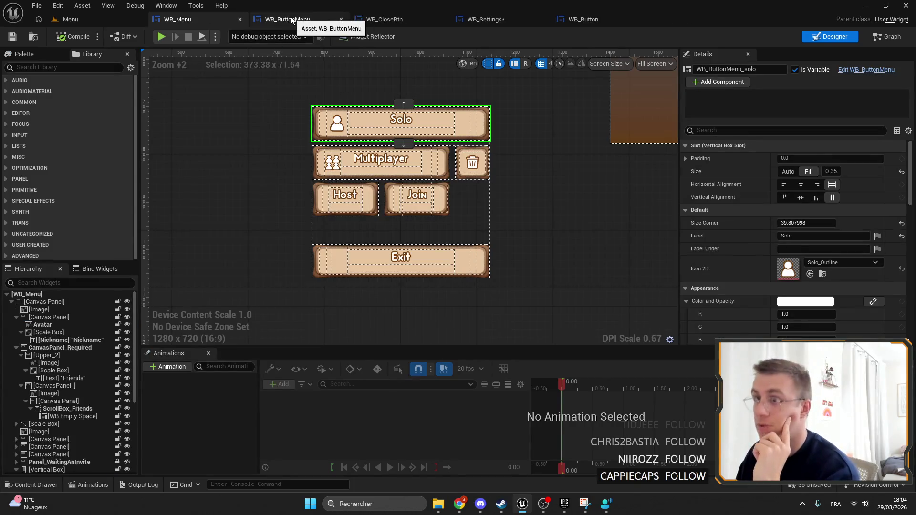
pyautogui.click(288, 19)
pyautogui.click(196, 19)
pyautogui.click(291, 18)
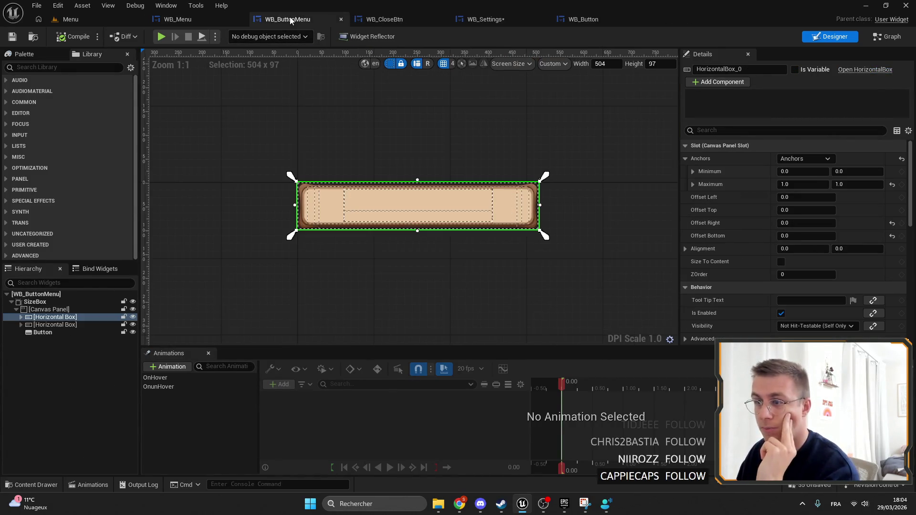
pyautogui.click(887, 36)
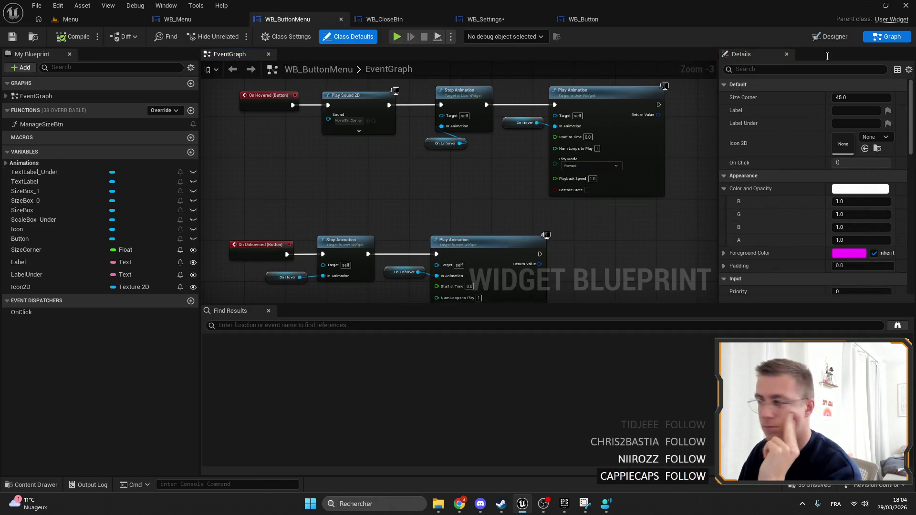
pyautogui.hotkey('shift', 'F4')
pyautogui.scroll(7, 363, 176)
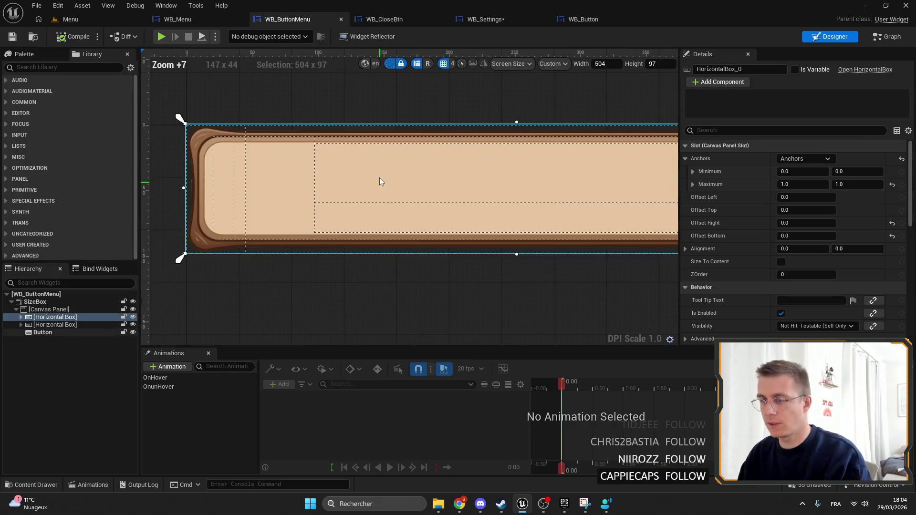
pyautogui.click(42, 325)
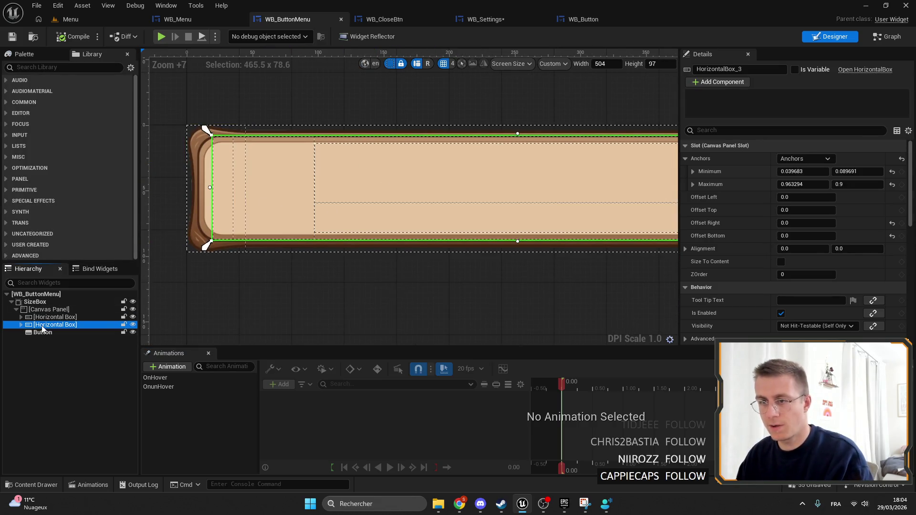
pyautogui.scroll(-4, 388, 143)
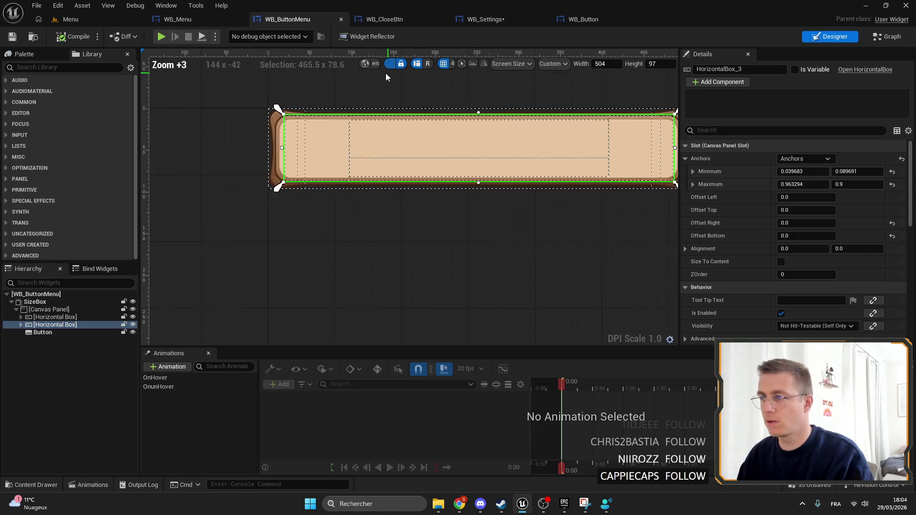
# Switch to WB_Button and enlarge its preview area to 179 × 38.
pyautogui.click(572, 19)
pyautogui.scroll(-1, 525, 211)
pyautogui.moveTo(530, 211)
pyautogui.mouseDown()
pyautogui.moveTo(410, 157)
pyautogui.moveTo(516, 167)
pyautogui.mouseUp()
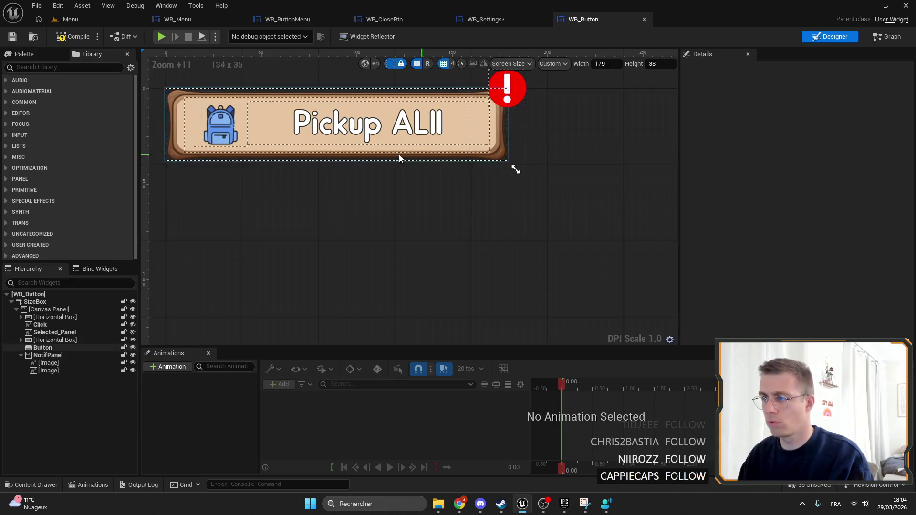
# Drag WB_Button's inner horizontal box anchors inside the wooden frame and zero its slot offsets.
pyautogui.scroll(4, 297, 231)
pyautogui.click(39, 340)
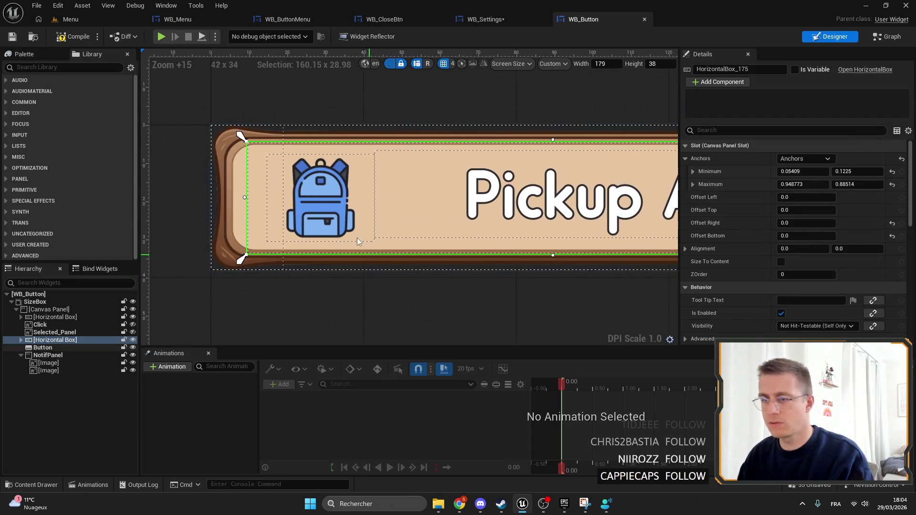
pyautogui.moveTo(245, 143); pyautogui.dragTo(243, 143)
pyautogui.moveTo(244, 144); pyautogui.dragTo(242, 143)
pyautogui.moveTo(242, 261); pyautogui.dragTo(242, 256)
pyautogui.moveTo(596, 245); pyautogui.dragTo(592, 246)
pyautogui.scroll(-2, 669, 215)
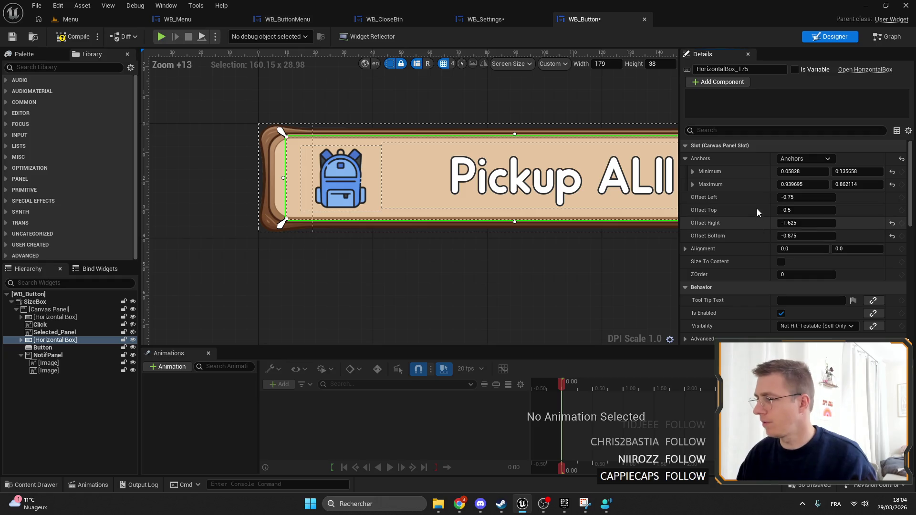
pyautogui.click(784, 235)
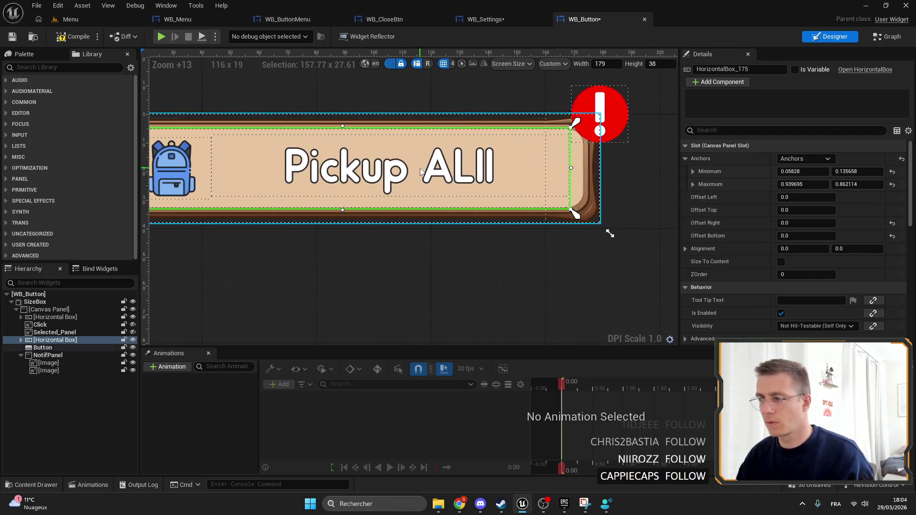
# Copy all Appearance properties of the Multiplayer text label in WB_ButtonMenu.
pyautogui.click(204, 16)
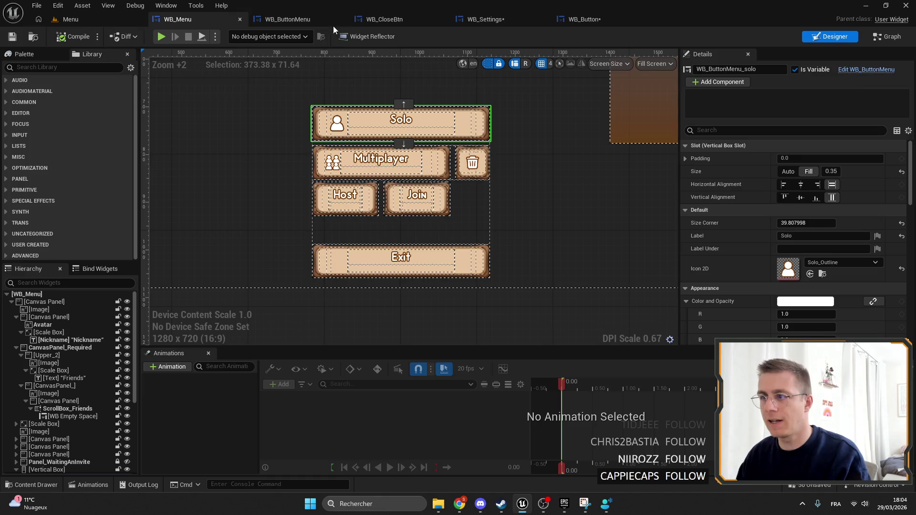
pyautogui.click(289, 20)
pyautogui.click(21, 325)
pyautogui.click(26, 347)
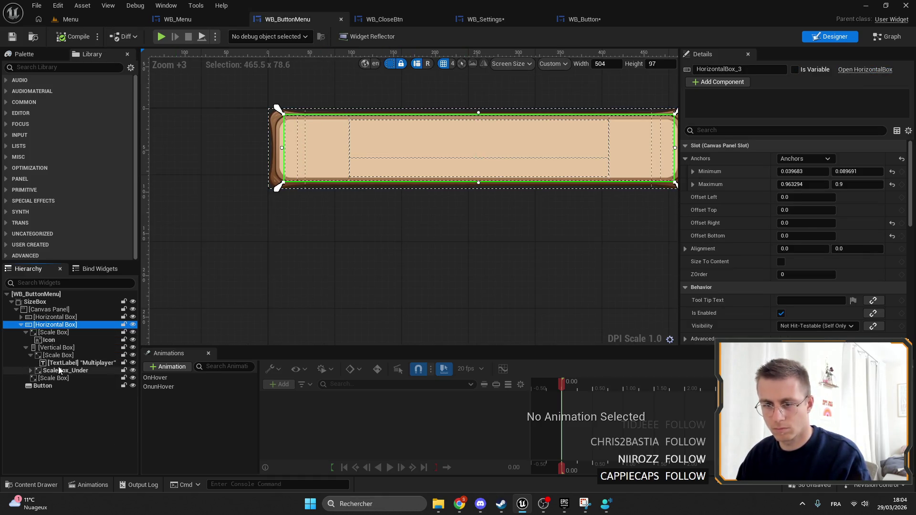
pyautogui.click(76, 363)
pyautogui.rightClick(756, 219)
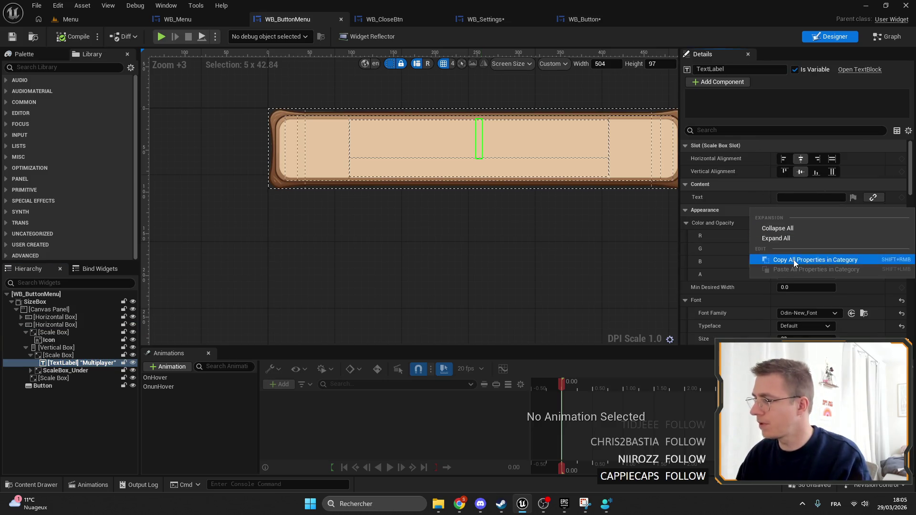
pyautogui.click(769, 261)
# Paste the copied appearance onto WB_Button's Pickup All text and save WB_Button.
pyautogui.click(585, 19)
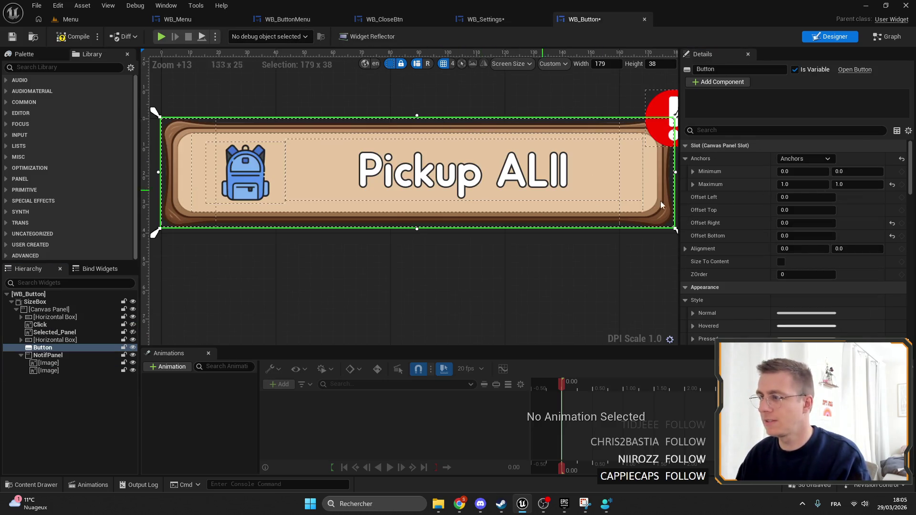
pyautogui.scroll(-3, 795, 215)
pyautogui.scroll(-5, 782, 272)
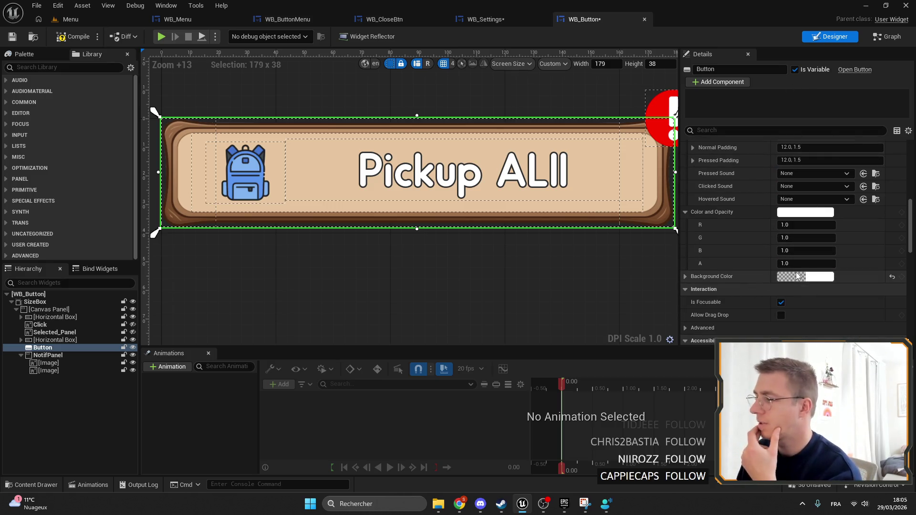
pyautogui.scroll(3, 798, 276)
pyautogui.click(21, 340)
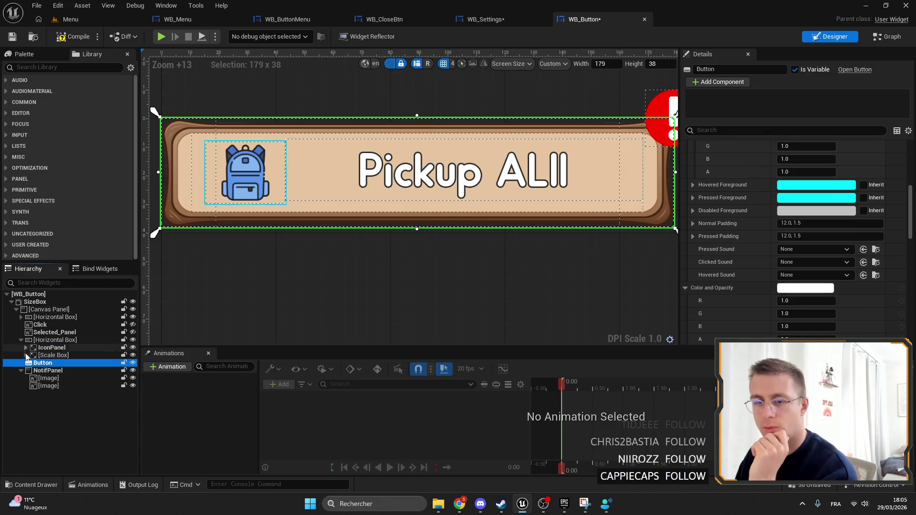
pyautogui.click(66, 363)
pyautogui.scroll(10, 815, 159)
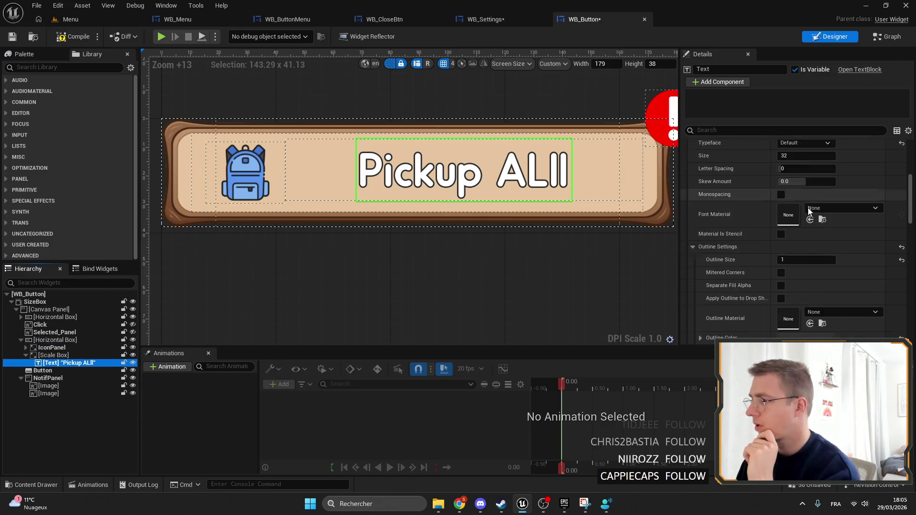
pyautogui.rightClick(771, 211)
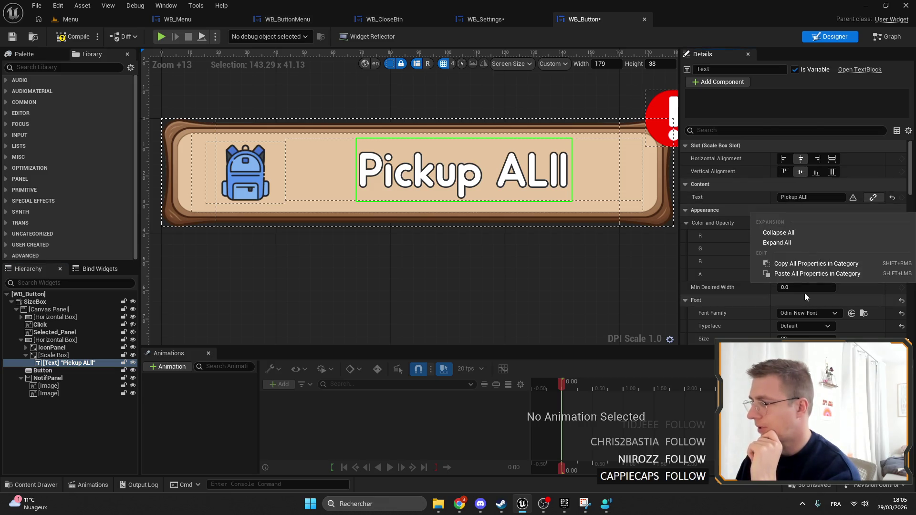
pyautogui.click(793, 277)
pyautogui.hotkey('ctrl', 's')
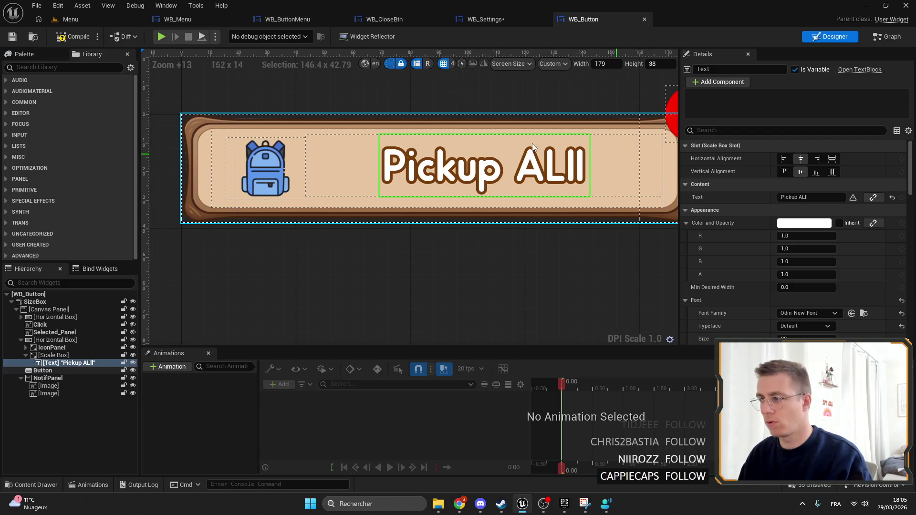
pyautogui.click(48, 348)
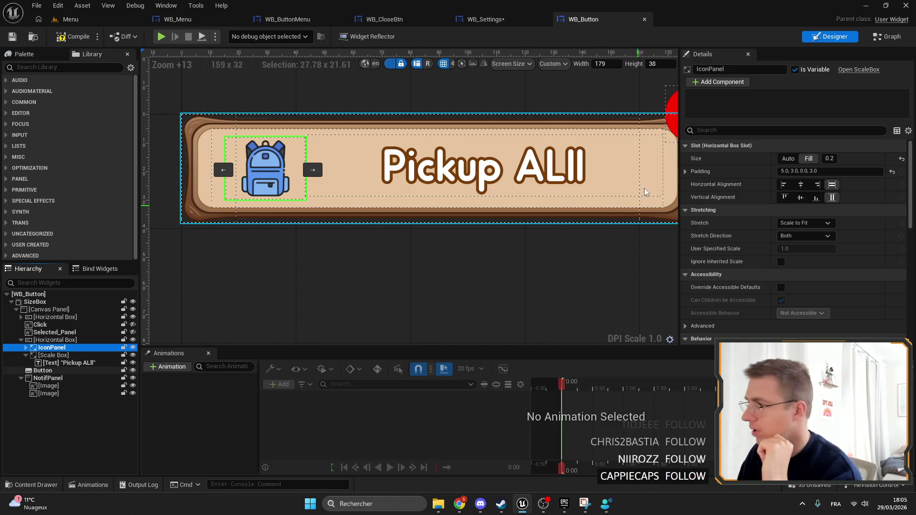
# Inspect WB_Button's icon panel, then pick the Multiplayer/Continue label box in WB_ButtonMenu.
pyautogui.click(25, 348)
pyautogui.click(49, 355)
pyautogui.click(53, 348)
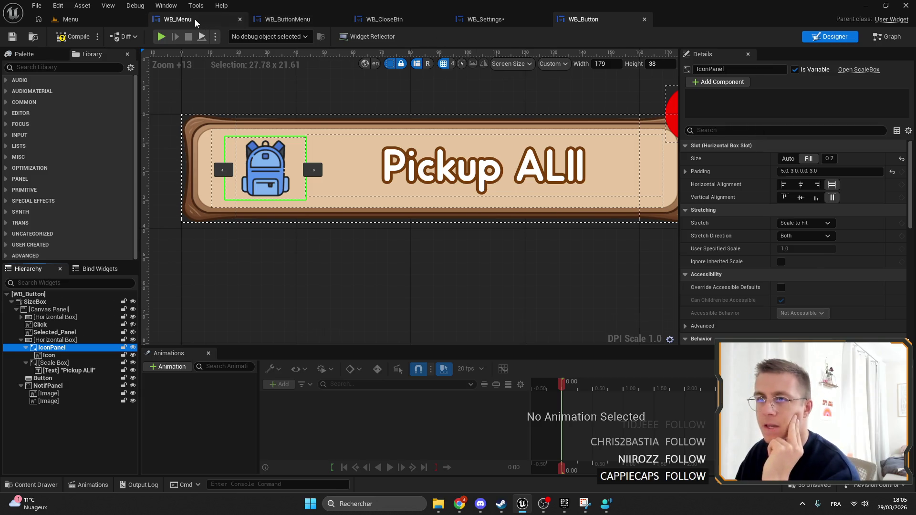
pyautogui.click(195, 19)
pyautogui.click(285, 20)
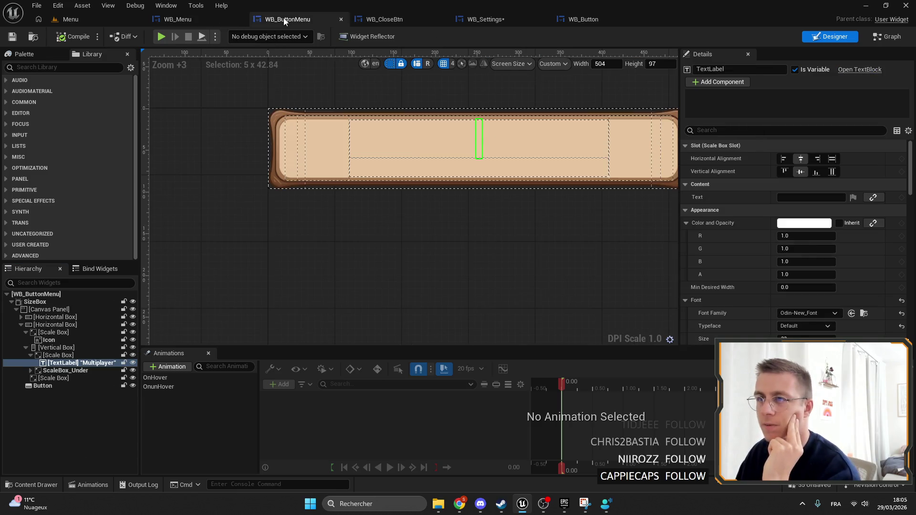
pyautogui.click(60, 356)
pyautogui.click(53, 348)
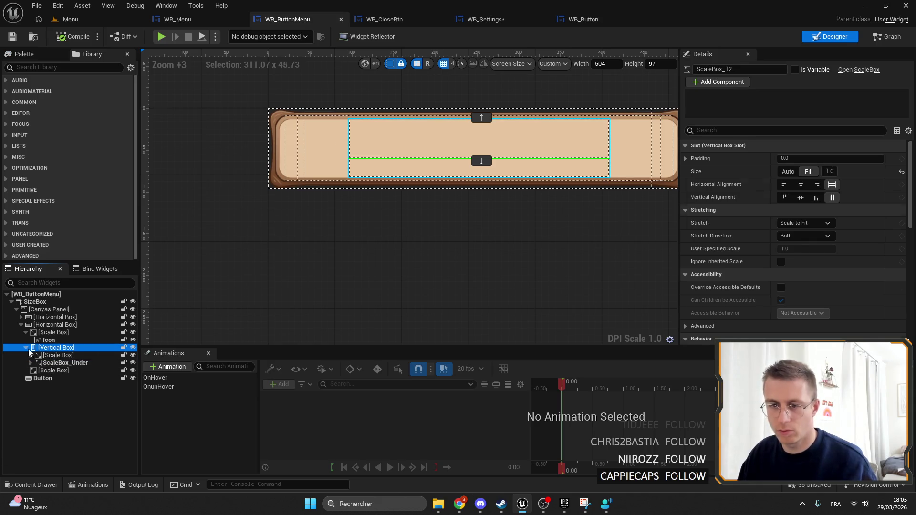
pyautogui.click(26, 347)
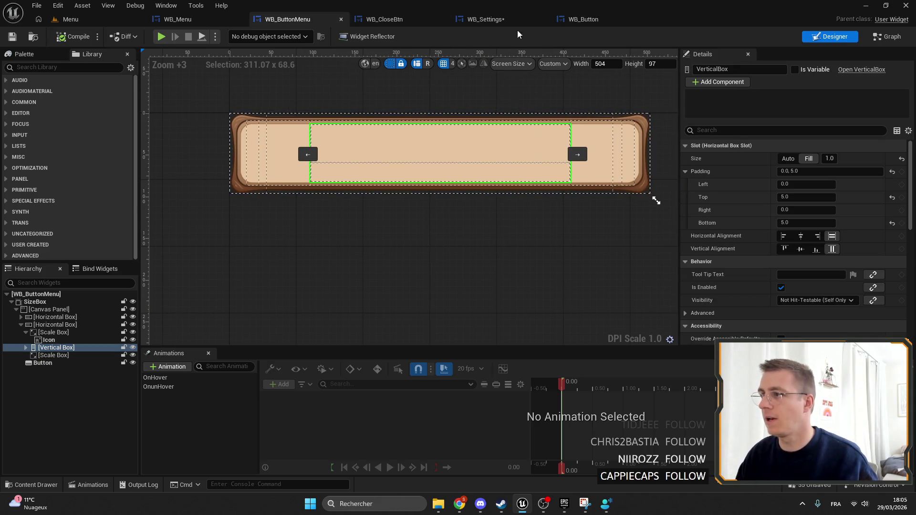
# Replace WB_Button's old icon-and-text row with the pasted label box, placed above NotifPanel.
pyautogui.click(583, 19)
pyautogui.click(76, 340)
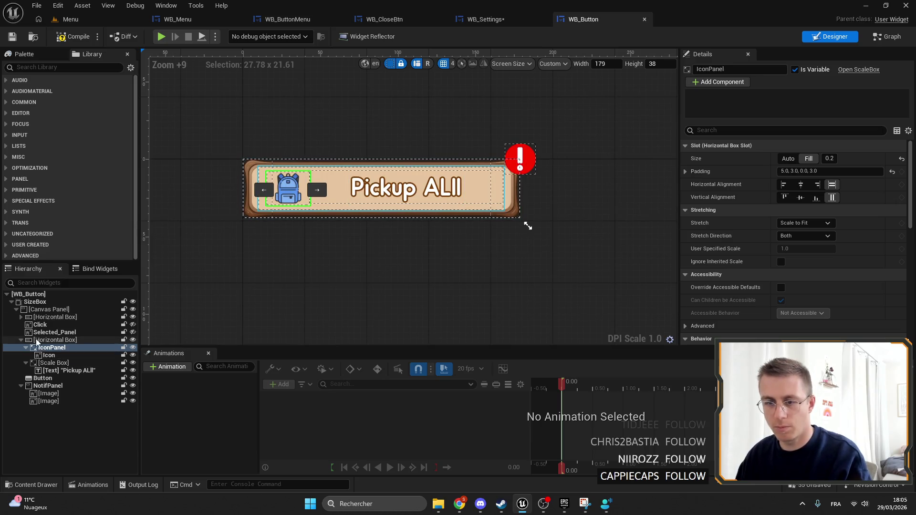
pyautogui.press('Delete')
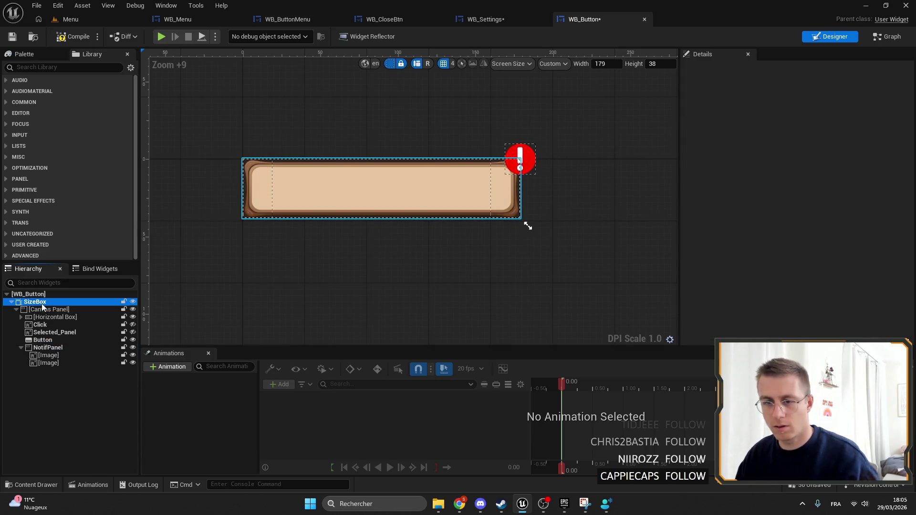
pyautogui.click(42, 309)
pyautogui.hotkey('ctrl', 'v')
pyautogui.click(21, 348)
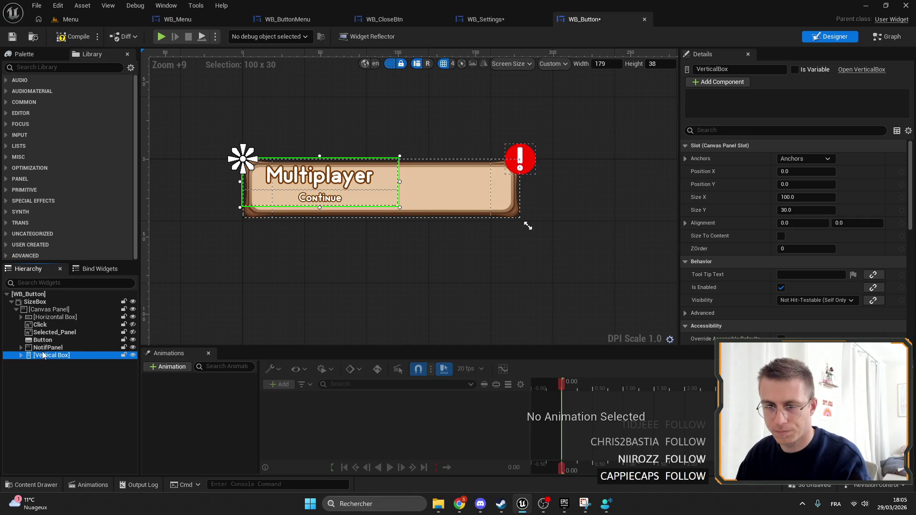
pyautogui.moveTo(44, 347); pyautogui.dragTo(46, 340)
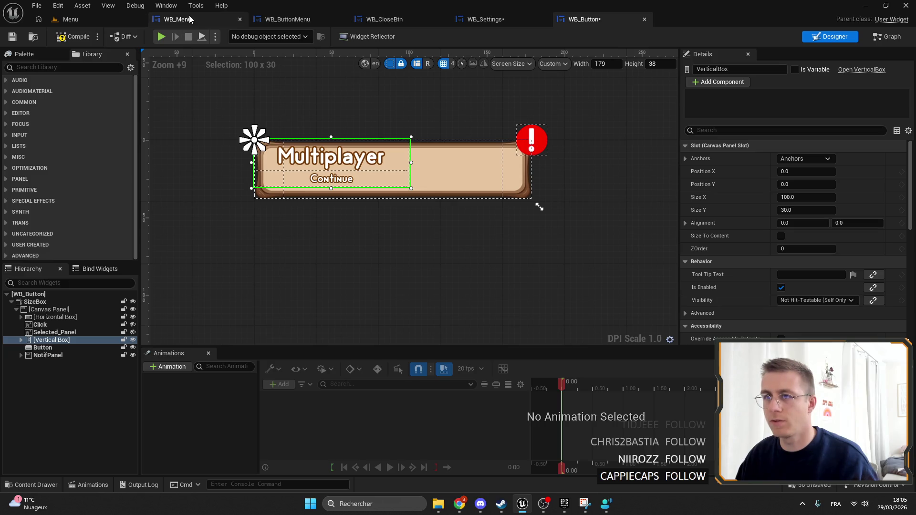
# Copy all Slot properties from WB_ButtonMenu's horizontal box holding the labels.
pyautogui.click(177, 19)
pyautogui.click(288, 19)
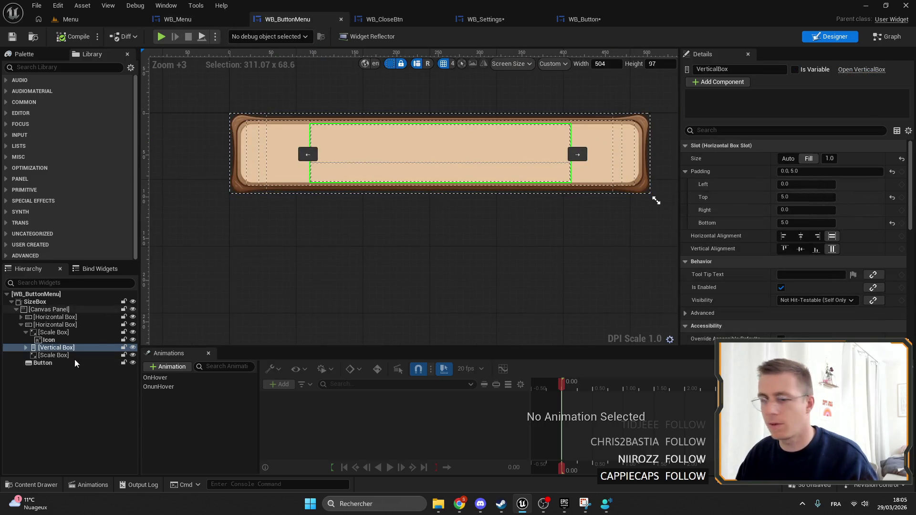
pyautogui.click(611, 185)
pyautogui.rightClick(755, 145)
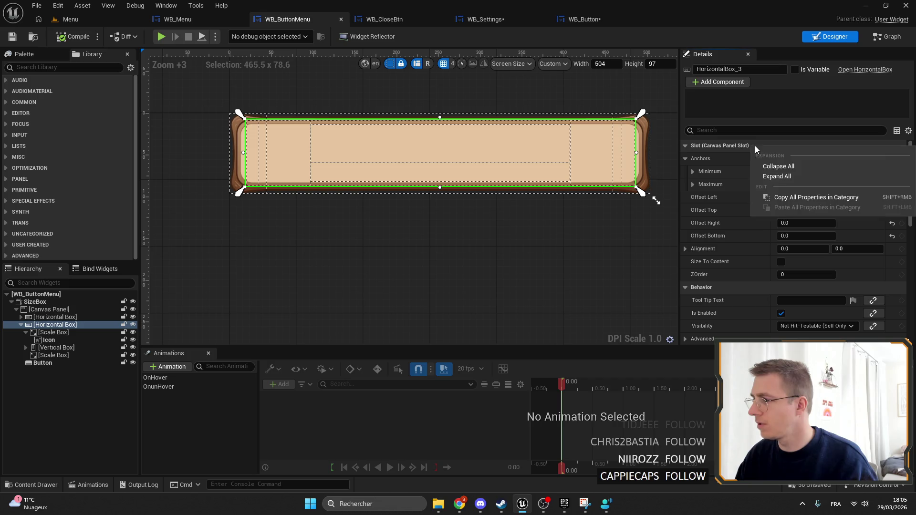
pyautogui.click(788, 198)
# Paste those Slot properties onto WB_Button's label vertical box and save.
pyautogui.click(584, 19)
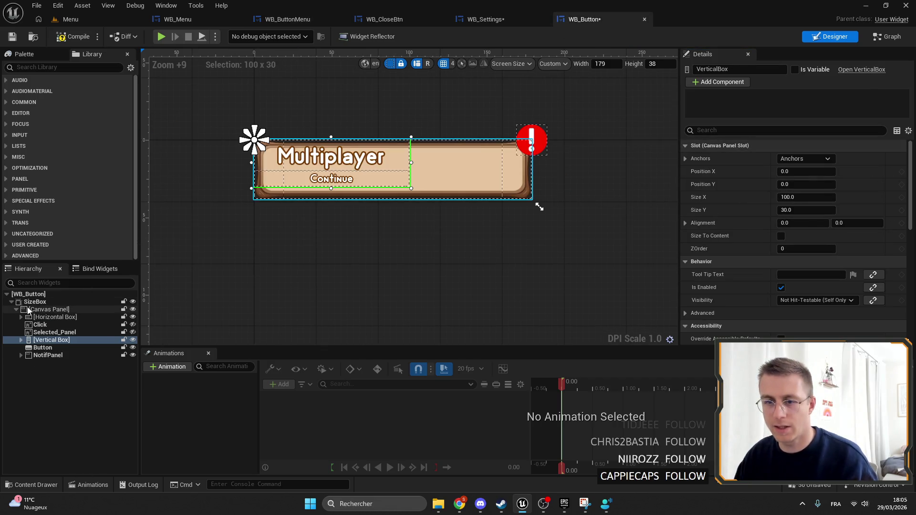
pyautogui.click(48, 309)
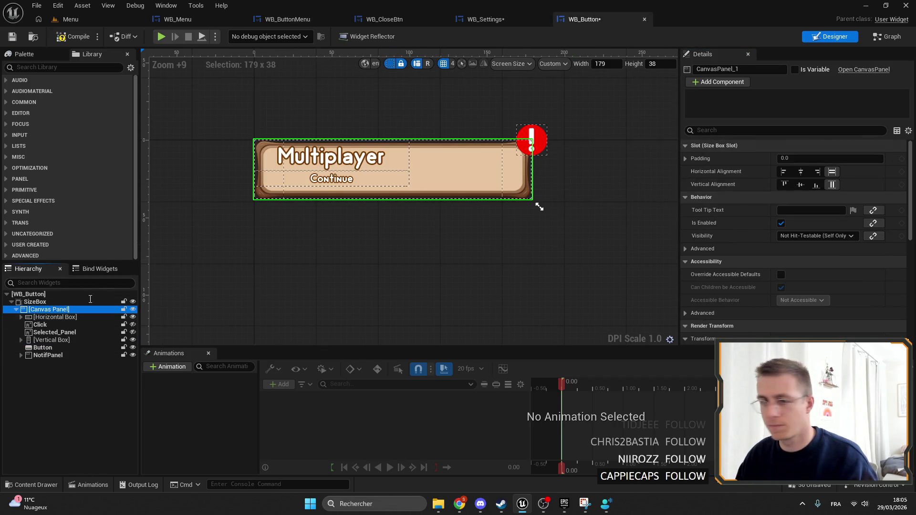
pyautogui.click(52, 340)
pyautogui.rightClick(755, 146)
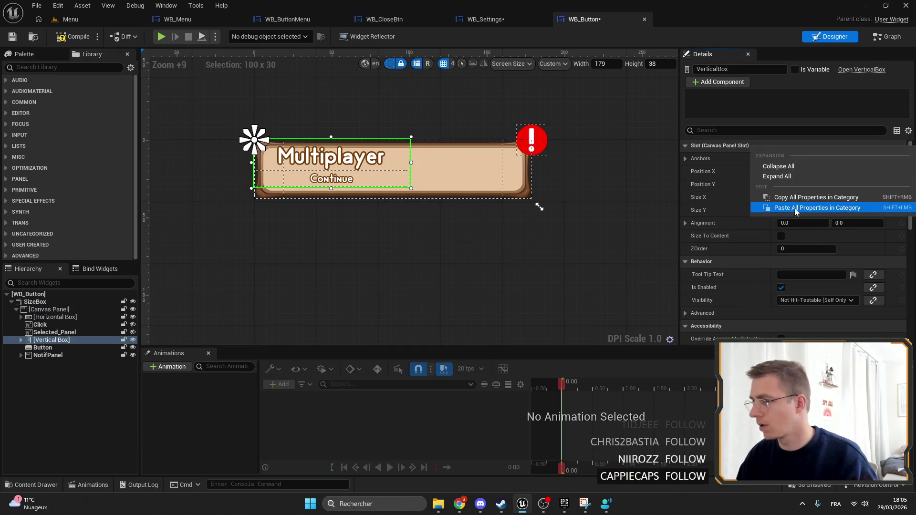
pyautogui.click(795, 208)
pyautogui.scroll(5, 367, 214)
pyautogui.scroll(1, 219, 165)
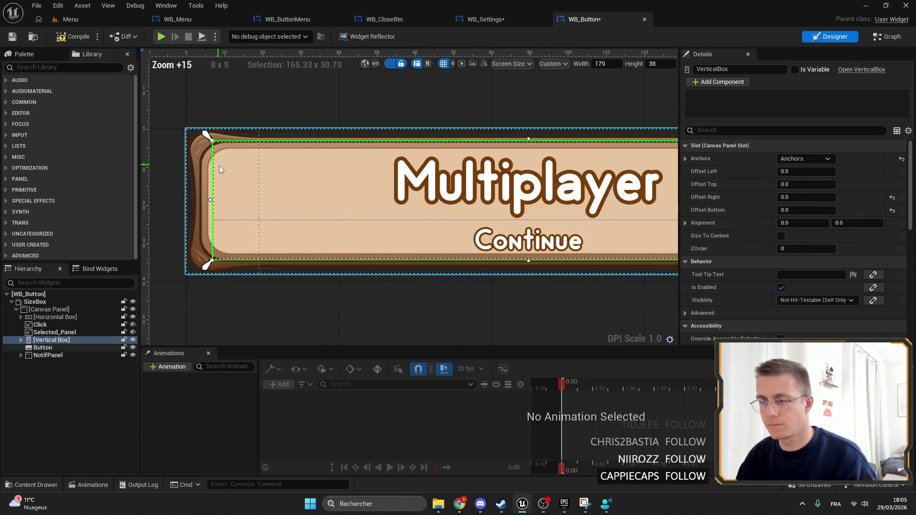
pyautogui.scroll(-1, 268, 171)
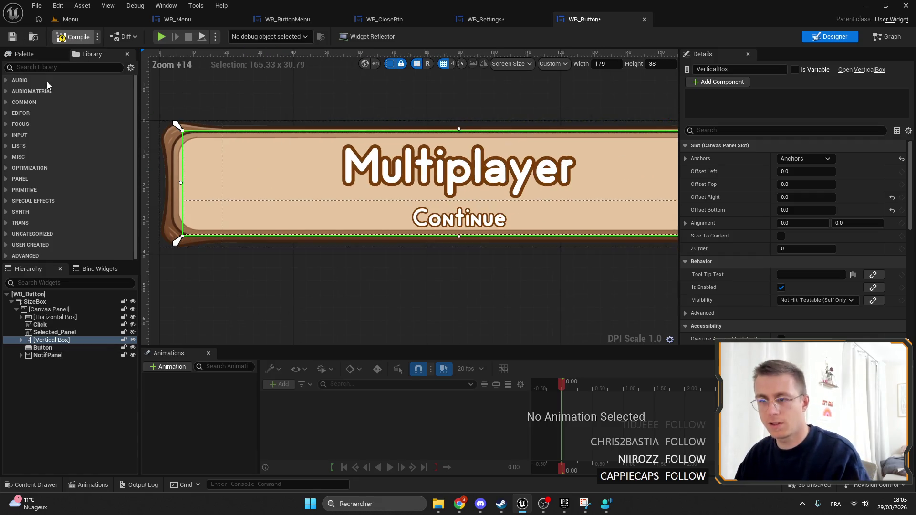
pyautogui.hotkey('ctrl', 's')
# Delete ScaleBox_Under so the Continue subtitle is removed.
pyautogui.click(21, 340)
pyautogui.click(27, 355)
pyautogui.click(26, 348)
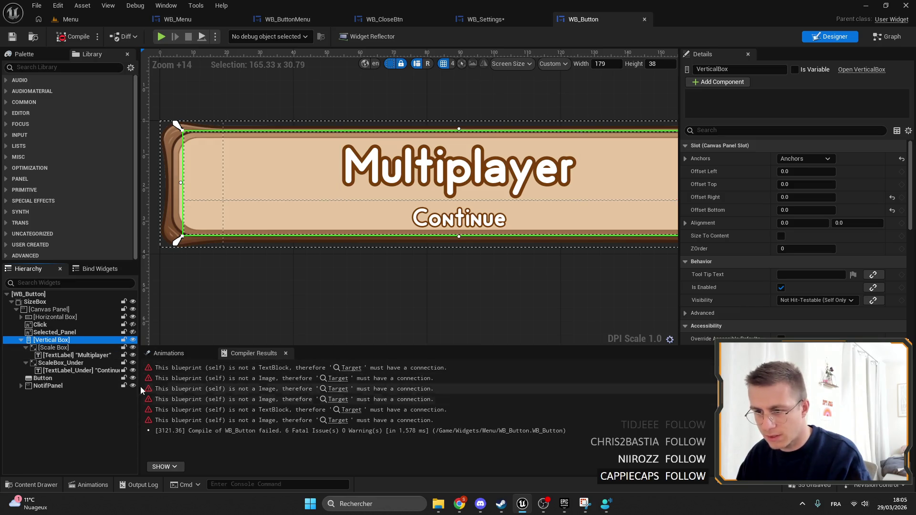
pyautogui.click(57, 365)
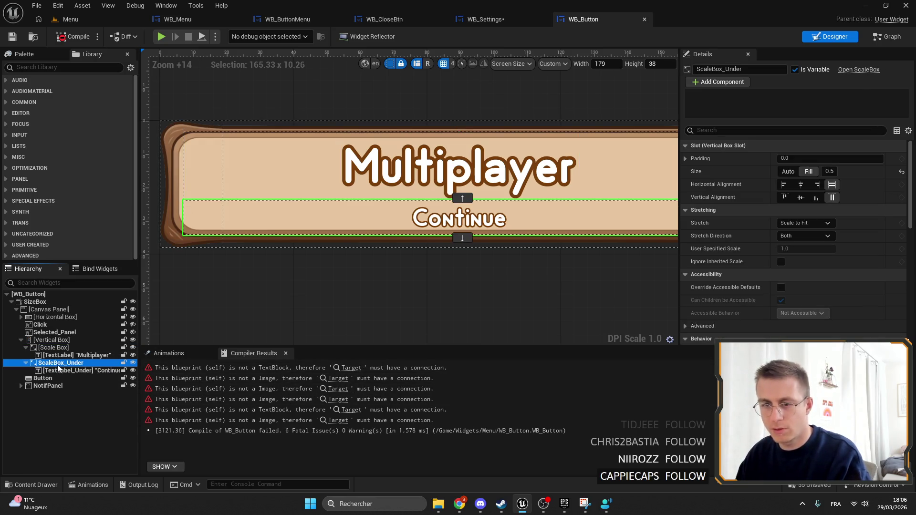
pyautogui.press('Delete')
pyautogui.scroll(-1, 425, 229)
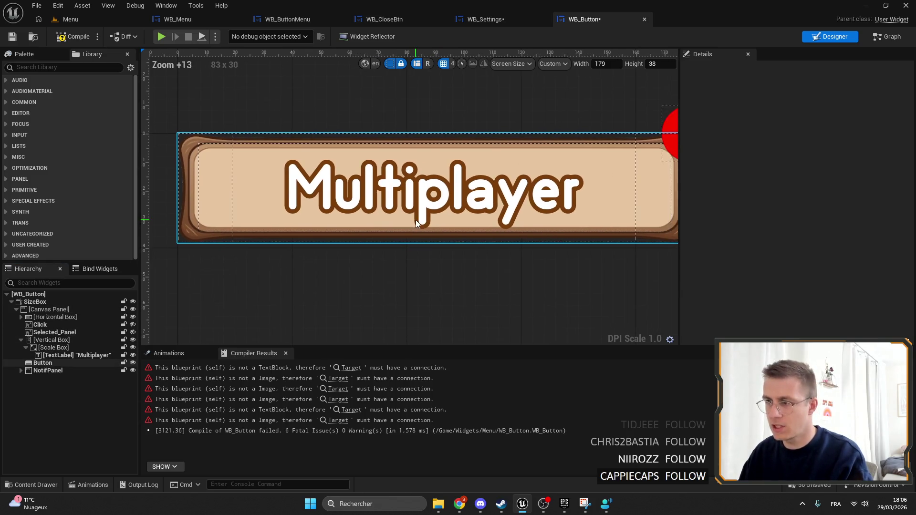
# Check WB_ButtonMenu's vertical box padding, confirming a top value of 5.0.
pyautogui.click(48, 340)
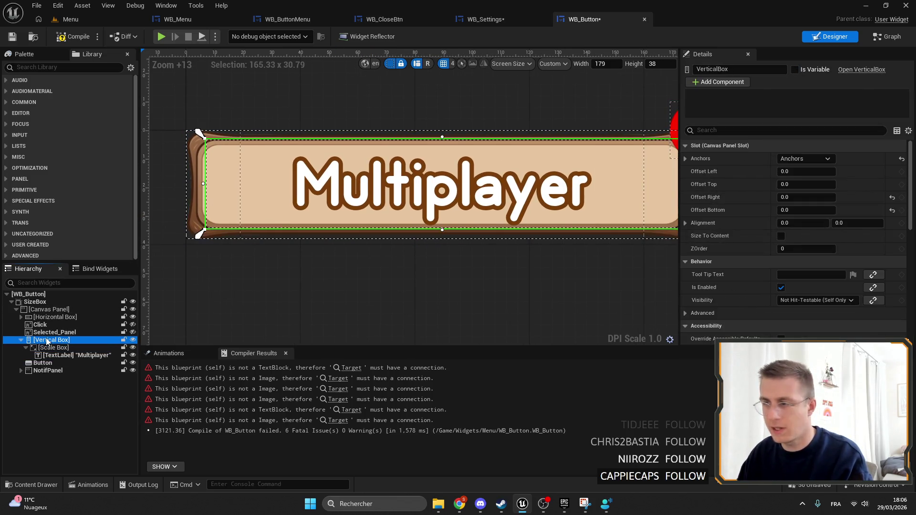
pyautogui.moveTo(710, 250); pyautogui.dragTo(647, 241)
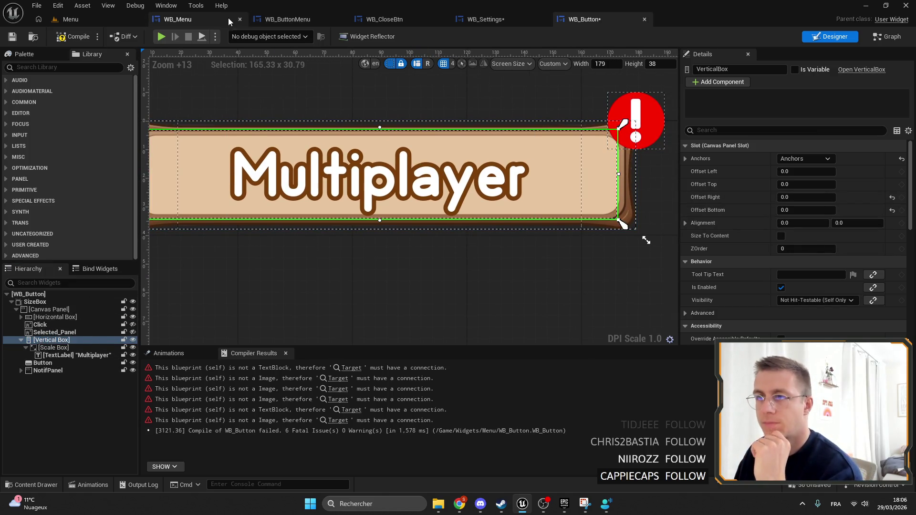
pyautogui.click(288, 18)
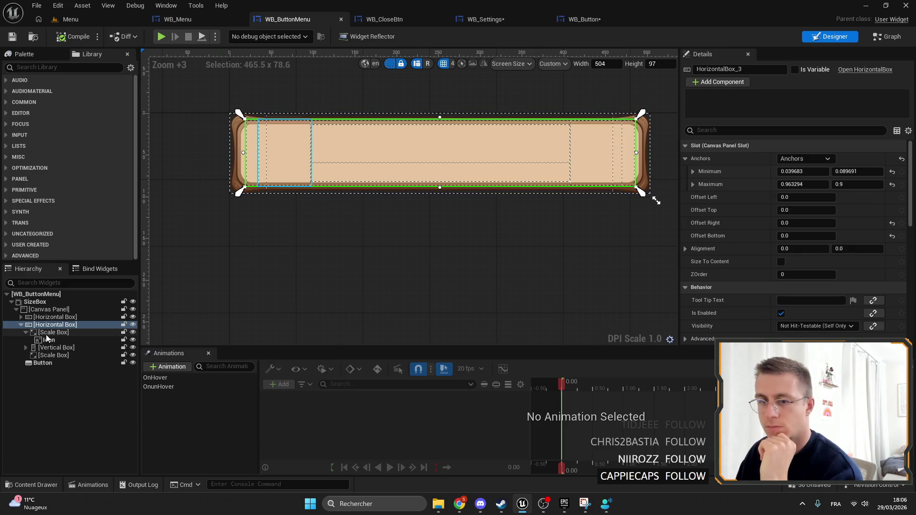
pyautogui.click(41, 348)
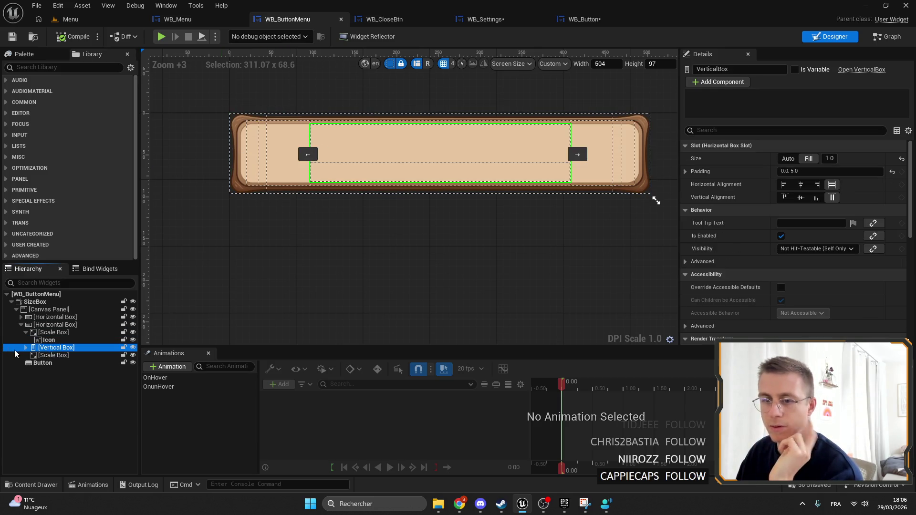
pyautogui.click(686, 173)
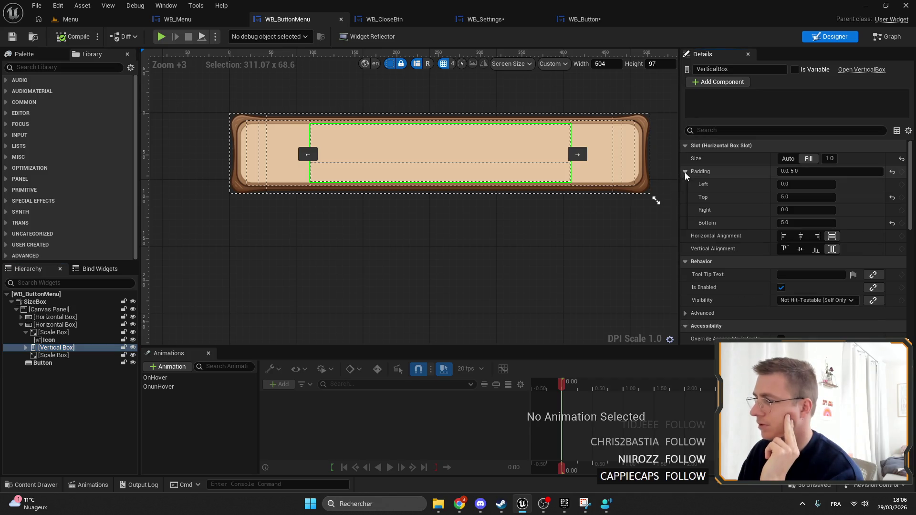
pyautogui.click(801, 197)
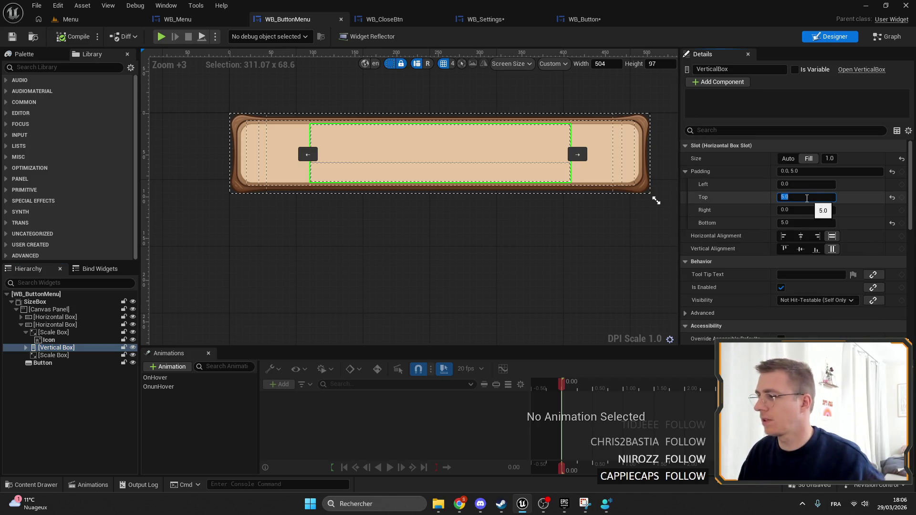
# Set WB_Button's vertical box Offset Top and Offset Bottom to 5.0 and enlarge the preview.
pyautogui.click(585, 19)
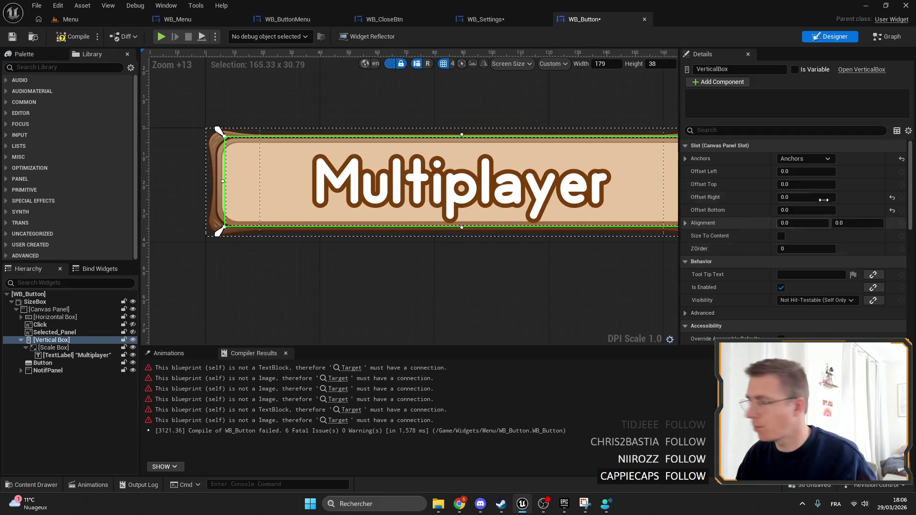
pyautogui.click(790, 172)
pyautogui.press('BackSpace')
pyautogui.click(787, 184)
pyautogui.write('5.0')
pyautogui.click(800, 211)
pyautogui.write('5.0')
pyautogui.press('Return')
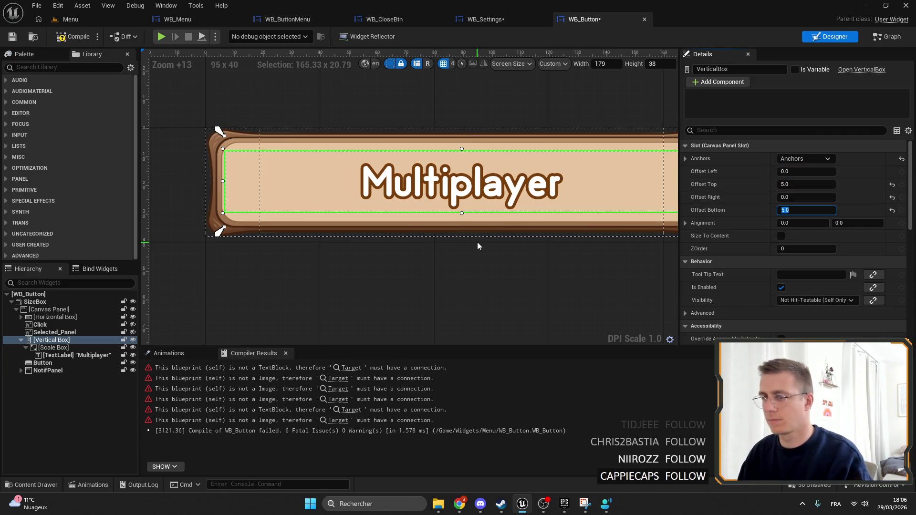
pyautogui.scroll(-5, 439, 151)
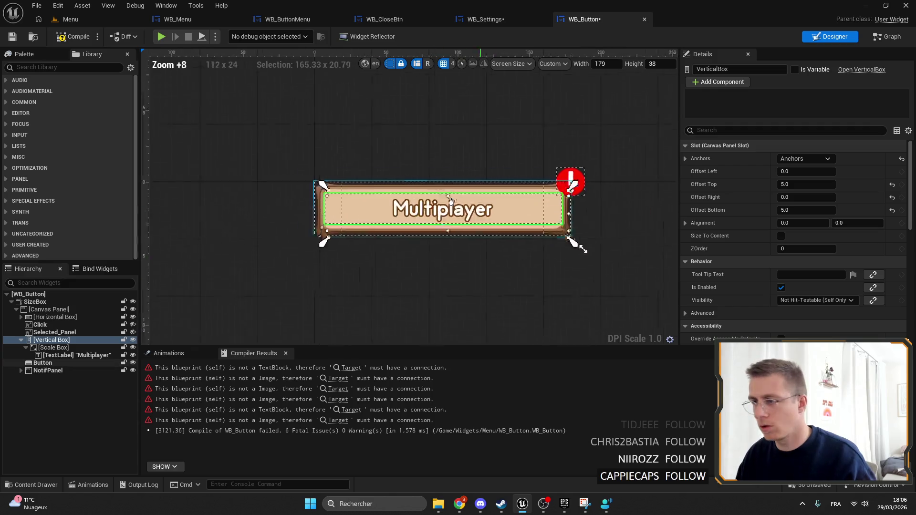
pyautogui.click(440, 151)
pyautogui.moveTo(432, 148)
pyautogui.mouseDown()
pyautogui.moveTo(470, 235)
pyautogui.moveTo(527, 187)
pyautogui.mouseUp()
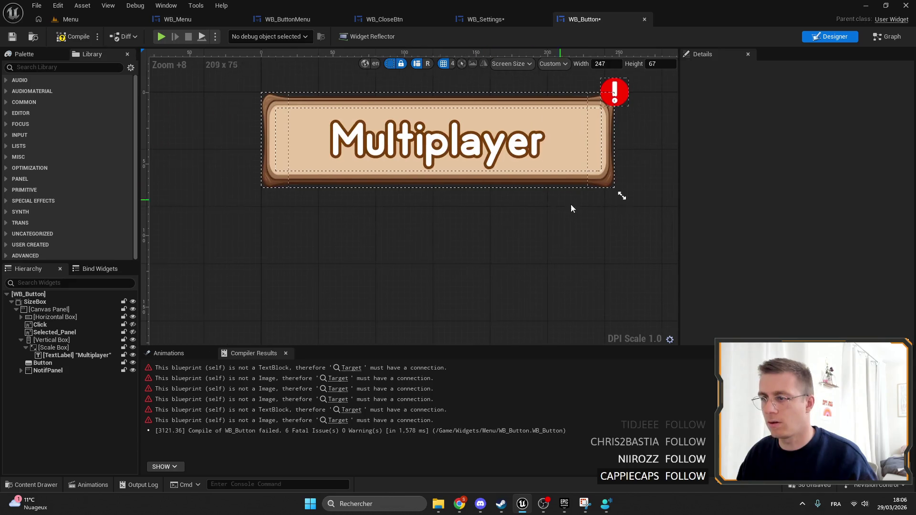
# Move the vertical box's anchors inward and reset its left, top and bottom offsets to 0.
pyautogui.click(51, 340)
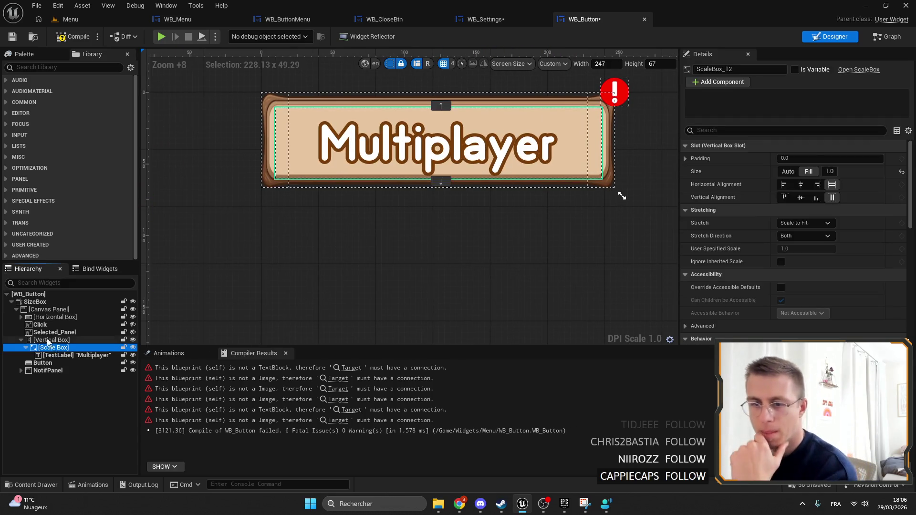
pyautogui.press('Up')
pyautogui.scroll(4, 204, 116)
pyautogui.moveTo(204, 116); pyautogui.dragTo(213, 120)
pyautogui.moveTo(211, 251); pyautogui.dragTo(212, 245)
pyautogui.click(806, 185)
pyautogui.write('0')
pyautogui.click(806, 210)
pyautogui.write('0')
pyautogui.click(806, 172)
pyautogui.write('0')
# Shrink the widget preview to 136 by 34.
pyautogui.scroll(-5, 379, 175)
pyautogui.scroll(-3, 584, 222)
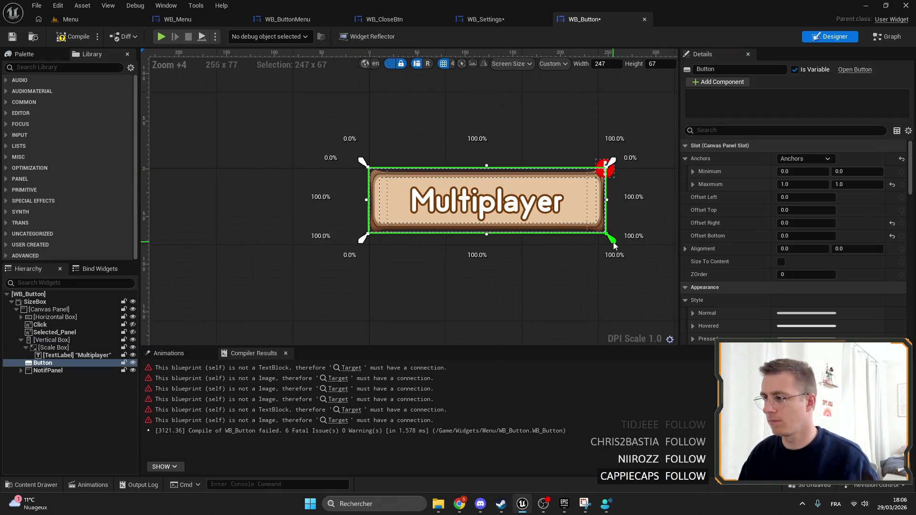
pyautogui.click(610, 239)
pyautogui.moveTo(610, 240); pyautogui.dragTo(506, 209)
pyautogui.scroll(4, 453, 185)
pyautogui.scroll(5, 396, 195)
pyautogui.scroll(-3, 302, 192)
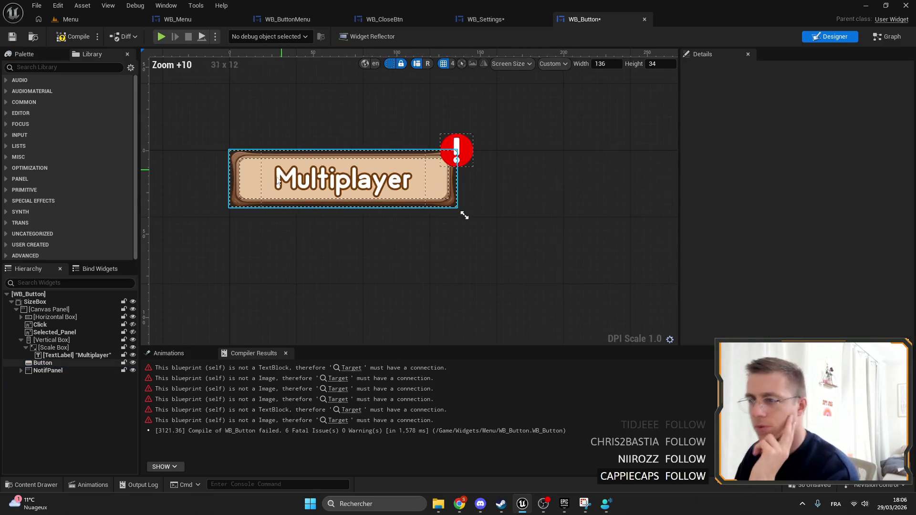
# Paste WB_ButtonMenu's icon scale box into WB_Button, directly under the Canvas Panel.
pyautogui.click(45, 348)
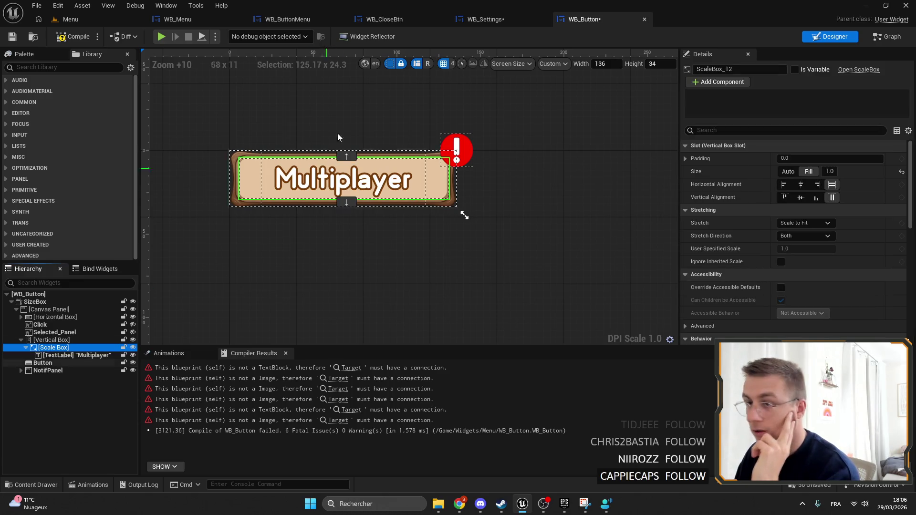
pyautogui.click(325, 15)
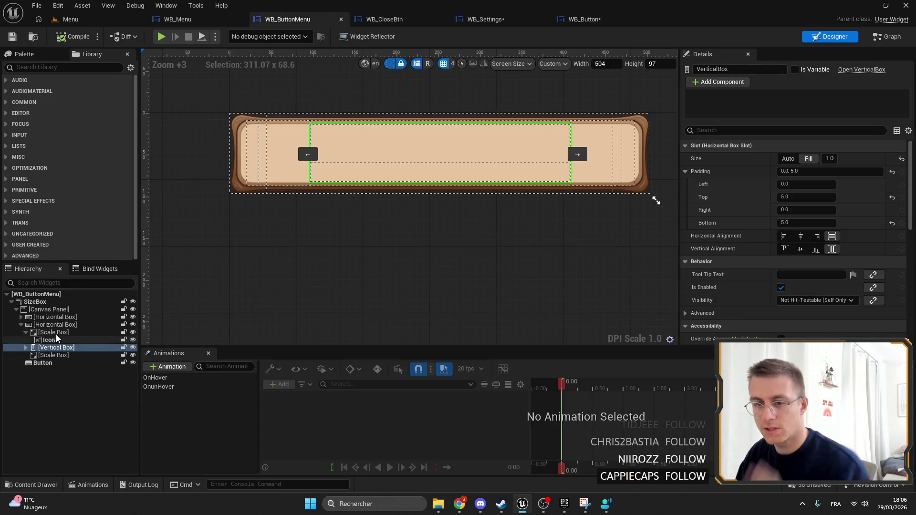
pyautogui.click(24, 333)
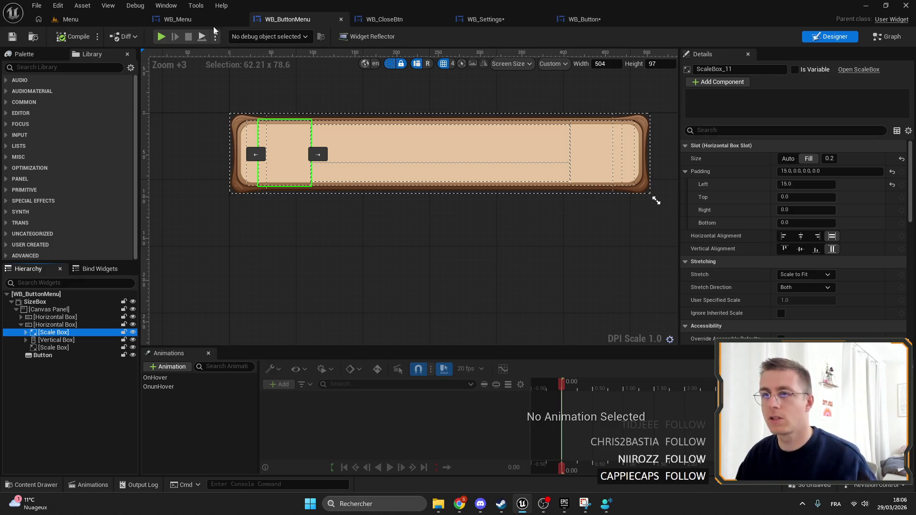
pyautogui.click(205, 20)
pyautogui.click(582, 19)
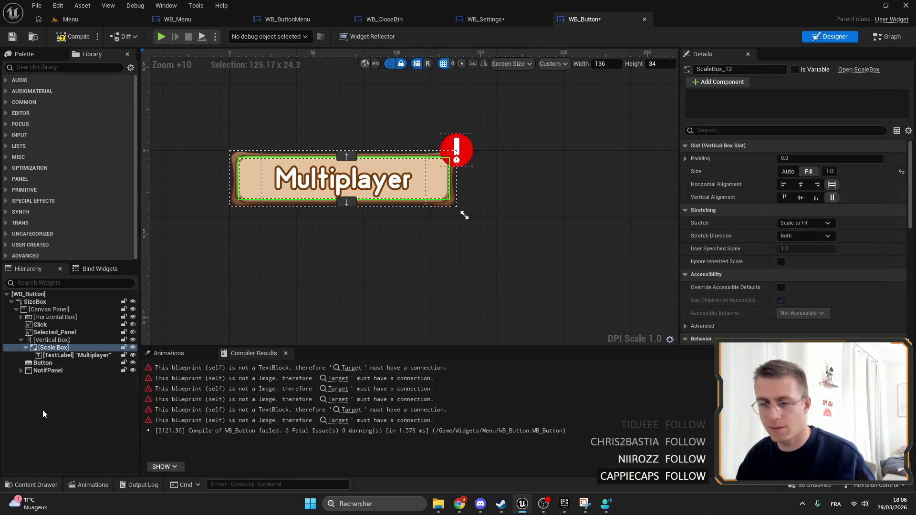
pyautogui.click(54, 340)
pyautogui.hotkey('ctrl', 'v')
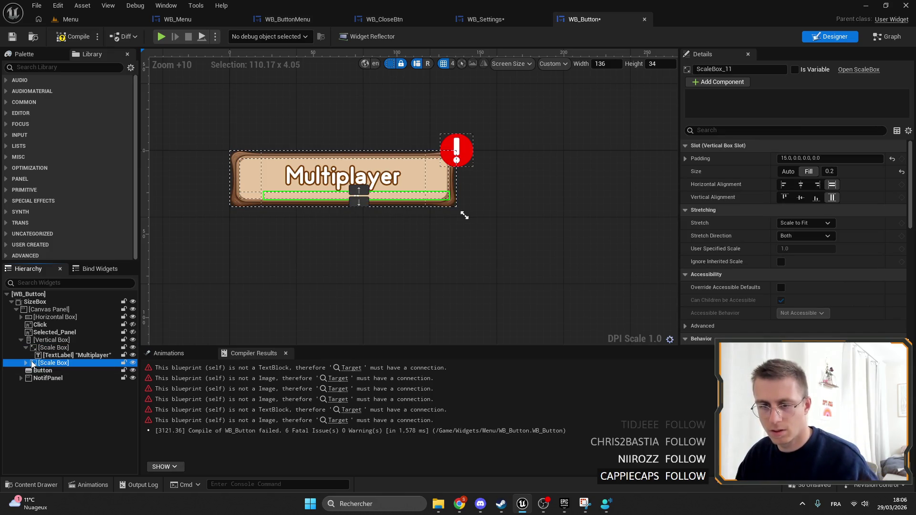
pyautogui.click(25, 348)
pyautogui.click(29, 340)
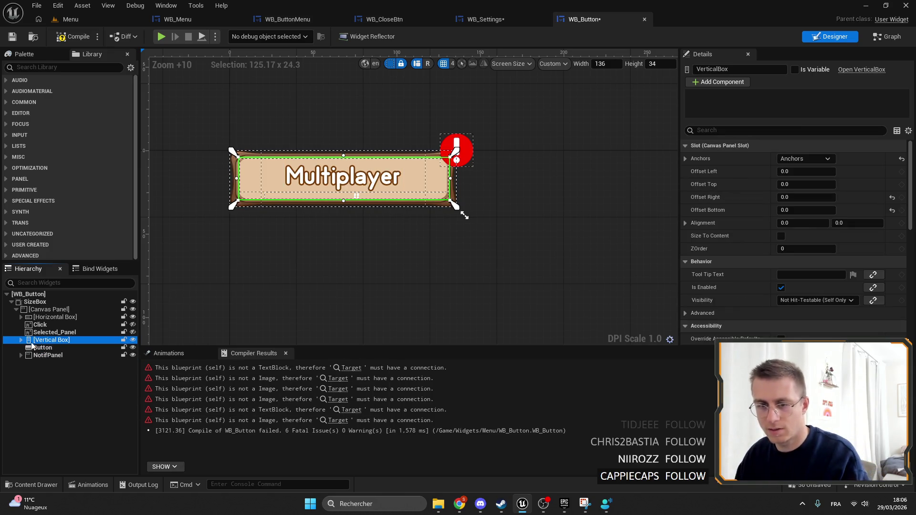
pyautogui.click(29, 355)
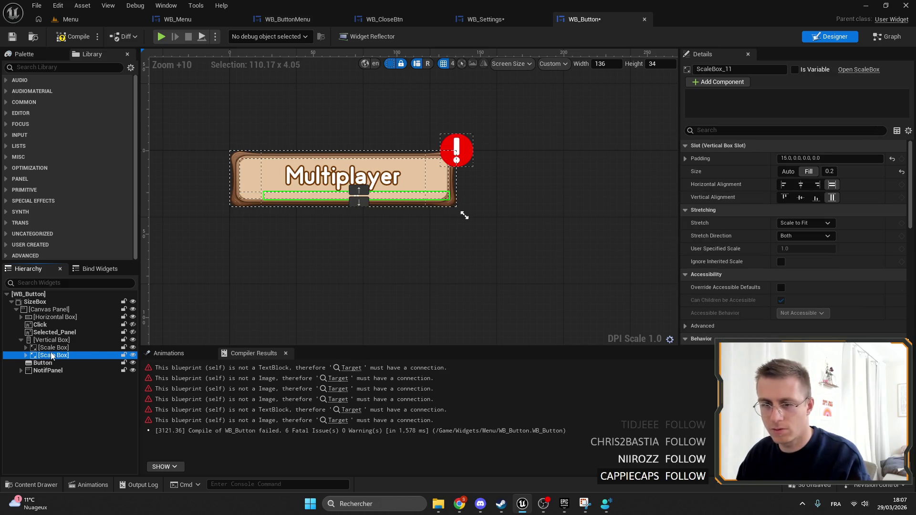
pyautogui.moveTo(54, 340); pyautogui.dragTo(54, 338)
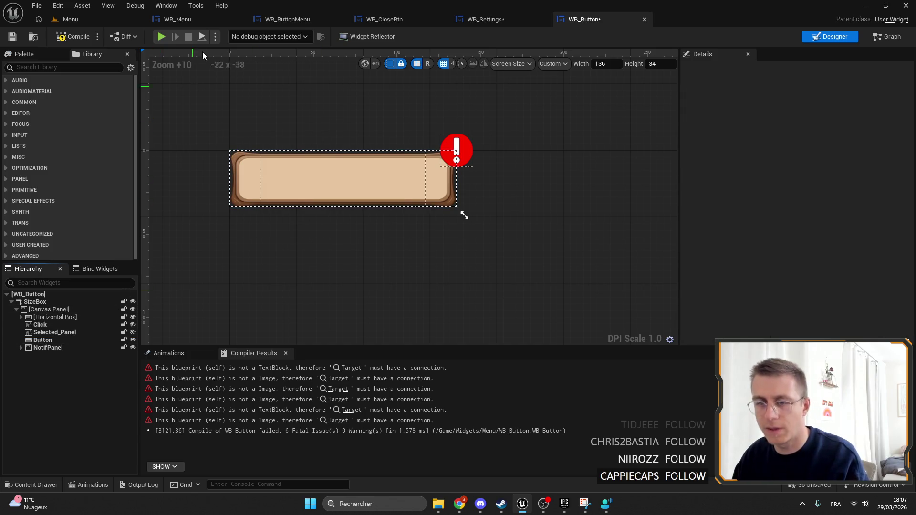
# Paste WB_ButtonMenu's Multiplayer horizontal box into WB_Button, above Button in the hierarchy.
pyautogui.click(287, 19)
pyautogui.click(47, 326)
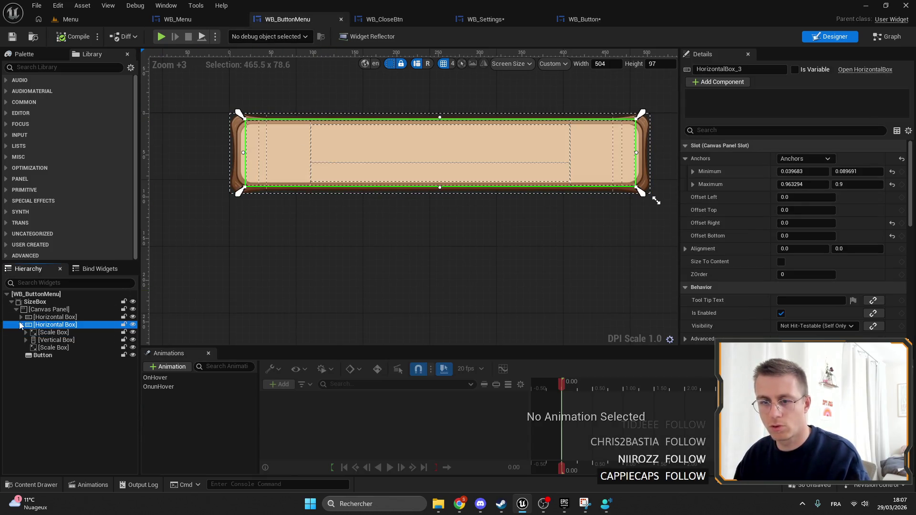
pyautogui.click(580, 19)
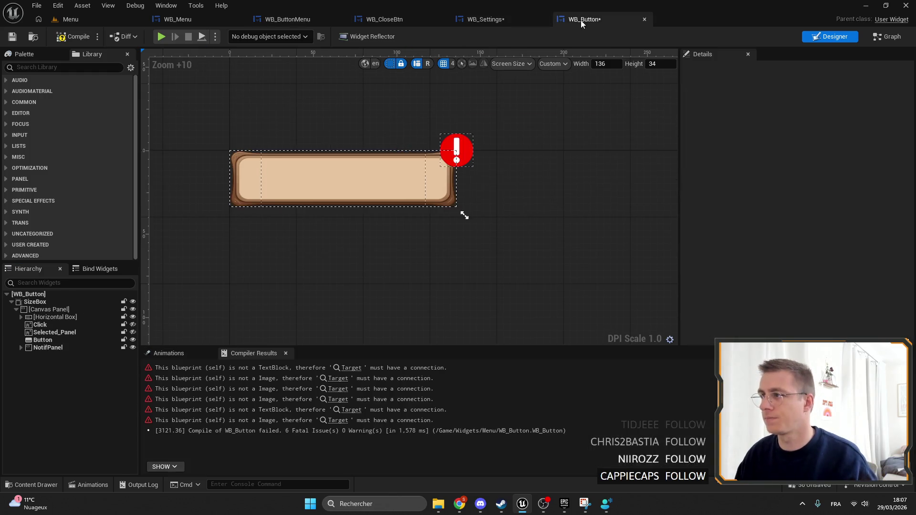
pyautogui.hotkey('ctrl', 'v')
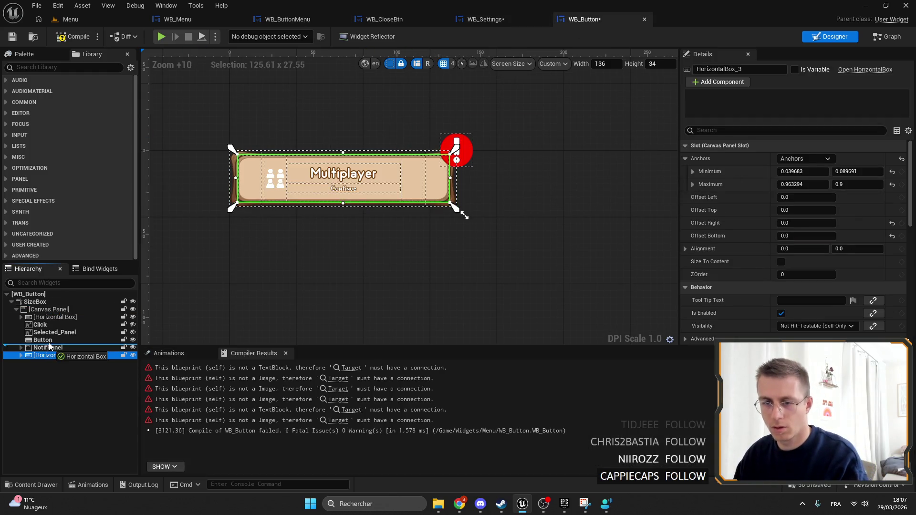
pyautogui.moveTo(49, 341); pyautogui.dragTo(54, 344)
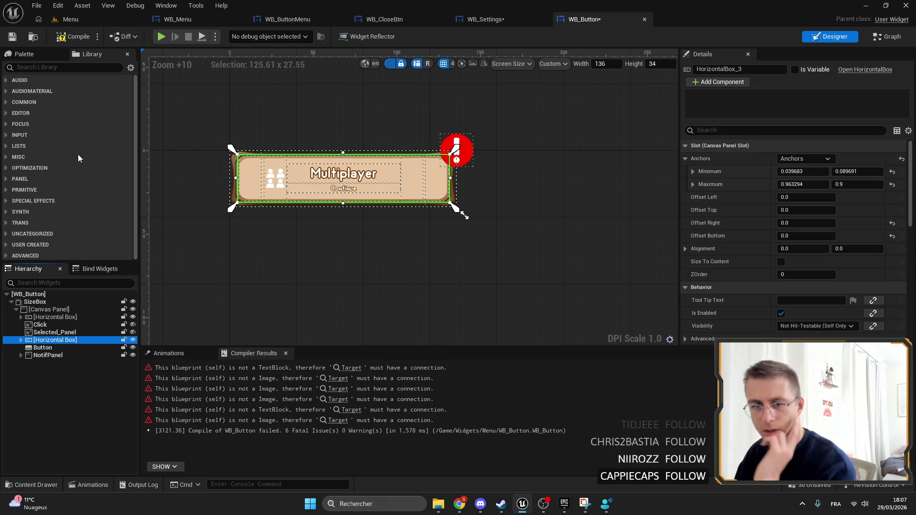
pyautogui.scroll(8, 265, 218)
pyautogui.scroll(-5, 310, 289)
pyautogui.scroll(5, 268, 251)
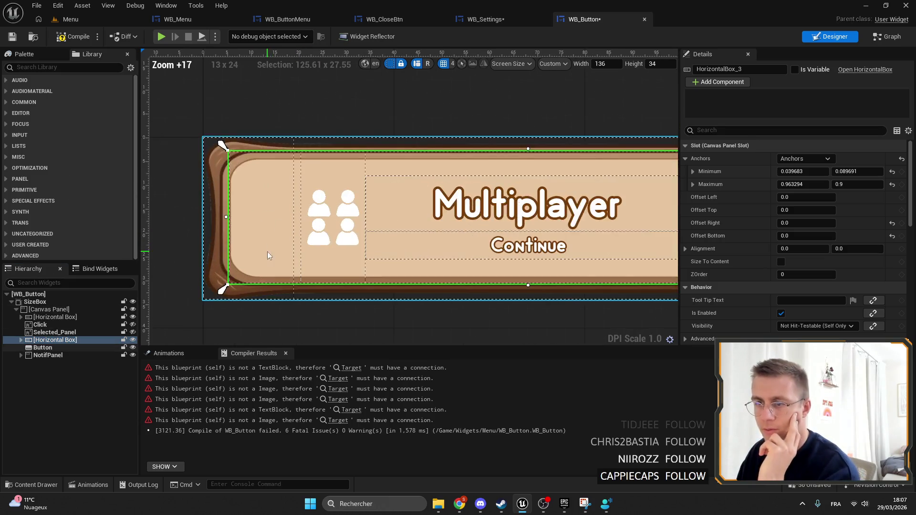
# Anchor the horizontal box inside the wooden frame and set all four offsets to 0.
pyautogui.moveTo(223, 145); pyautogui.dragTo(245, 158)
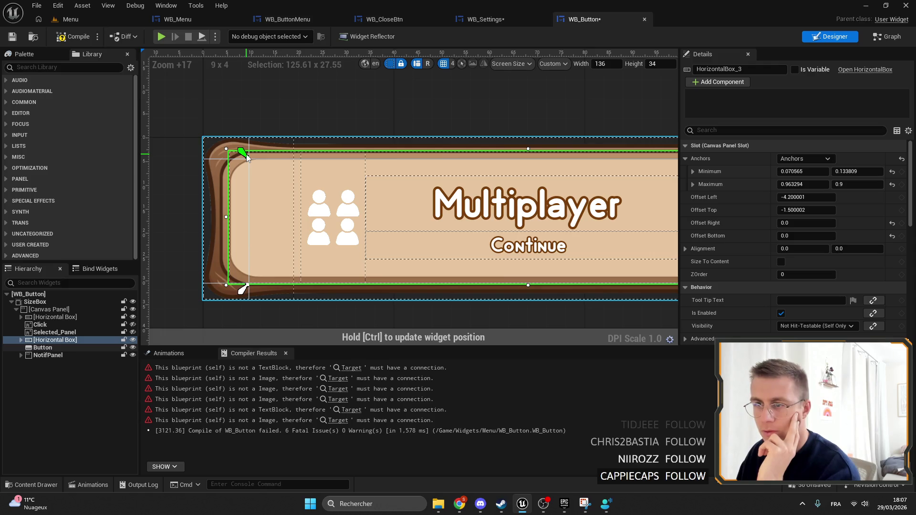
pyautogui.moveTo(632, 266); pyautogui.dragTo(549, 254)
pyautogui.moveTo(507, 229); pyautogui.dragTo(483, 224)
pyautogui.write('0')
pyautogui.press('Tab')
pyautogui.write('0')
pyautogui.press('Tab')
pyautogui.write('0')
pyautogui.press('Tab')
pyautogui.write('0')
pyautogui.press('Return')
pyautogui.scroll(3, 529, 248)
pyautogui.click(21, 340)
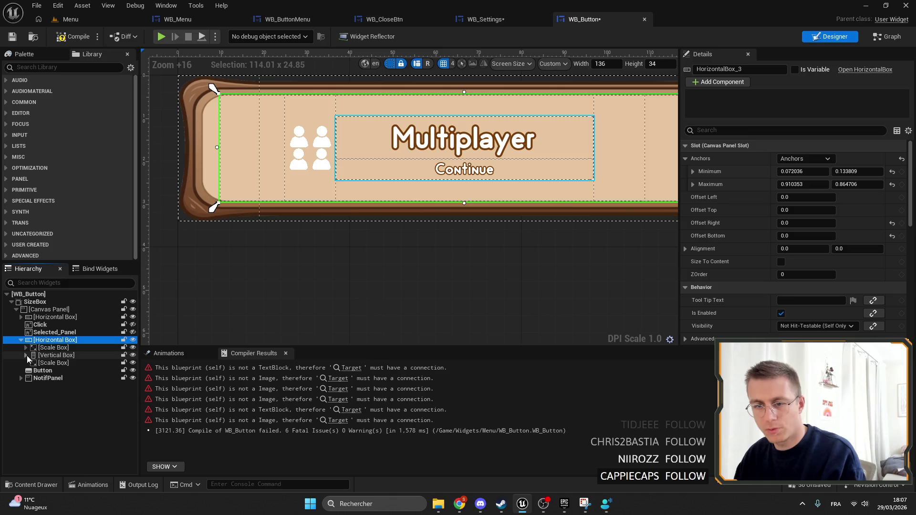
# Pull the Multiplayer scale box out, delete the vertical box holding Continue, and place Multiplayer beside the icon.
pyautogui.click(42, 355)
pyautogui.click(42, 372)
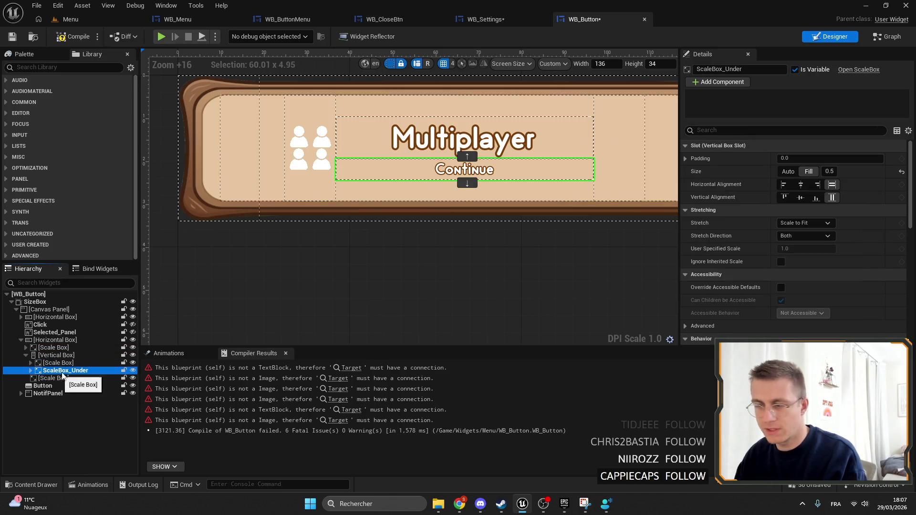
pyautogui.click(54, 363)
pyautogui.moveTo(48, 365); pyautogui.dragTo(49, 349)
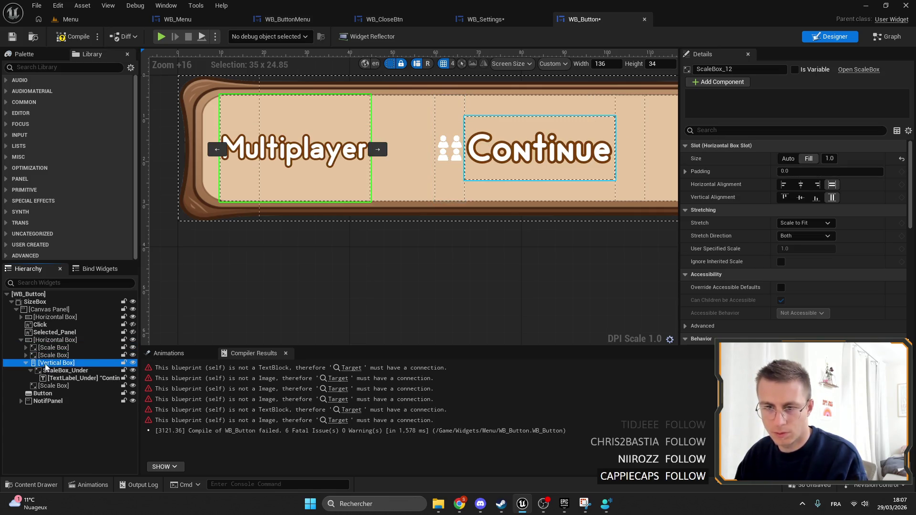
pyautogui.press('Delete')
pyautogui.click(40, 348)
pyautogui.moveTo(460, 187); pyautogui.dragTo(399, 190)
pyautogui.scroll(-2, 399, 190)
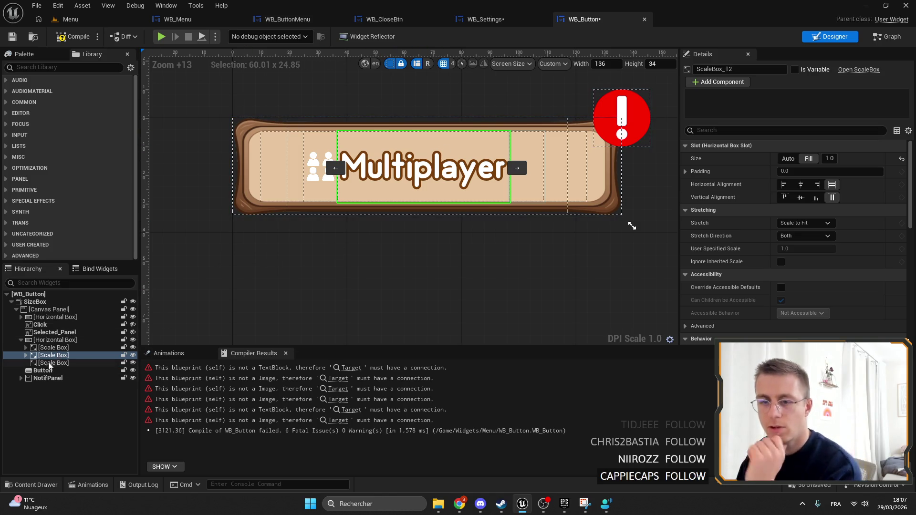
pyautogui.click(297, 19)
pyautogui.click(402, 20)
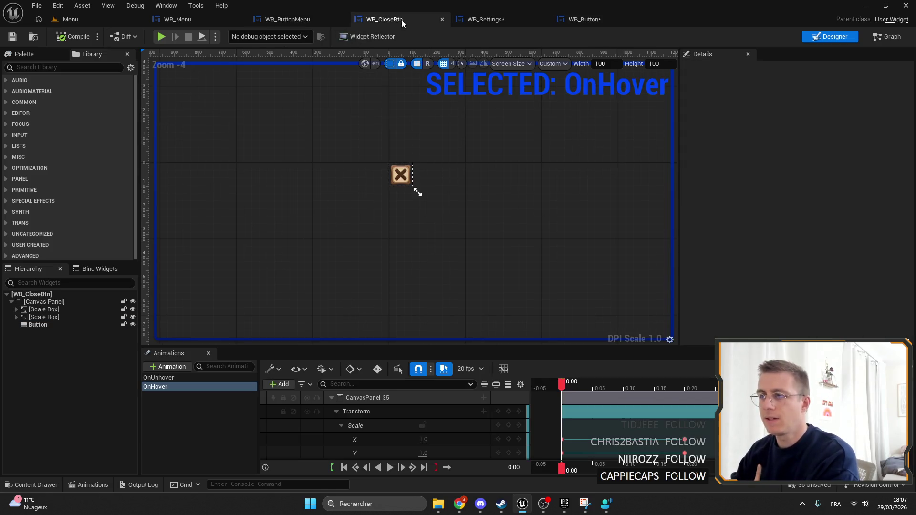
# Back in WB_Button, try a left padding of 10 on the Multiplayer scale box, then revert it to 0.
pyautogui.click(462, 20)
pyautogui.click(270, 18)
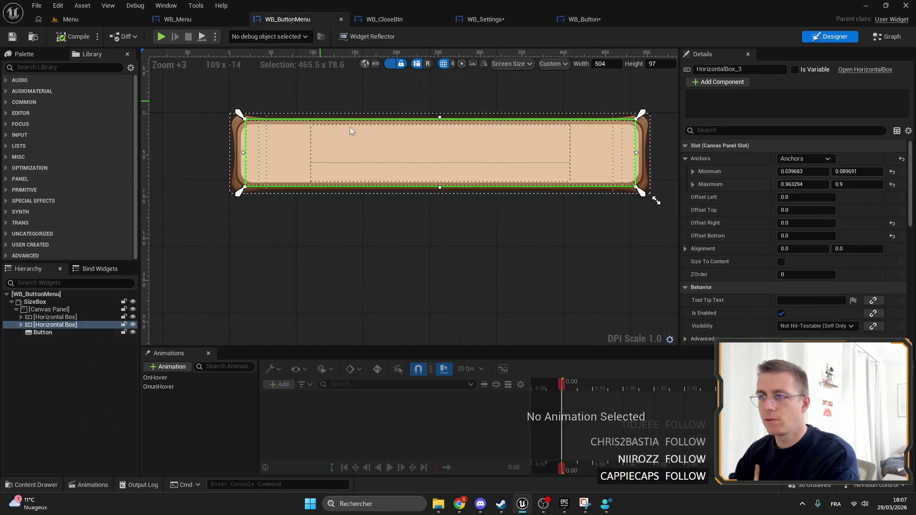
pyautogui.click(594, 18)
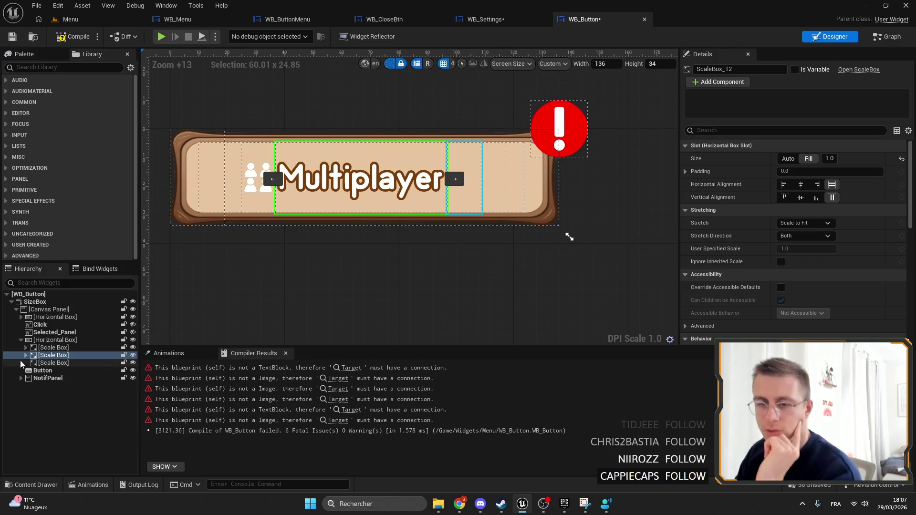
pyautogui.click(27, 356)
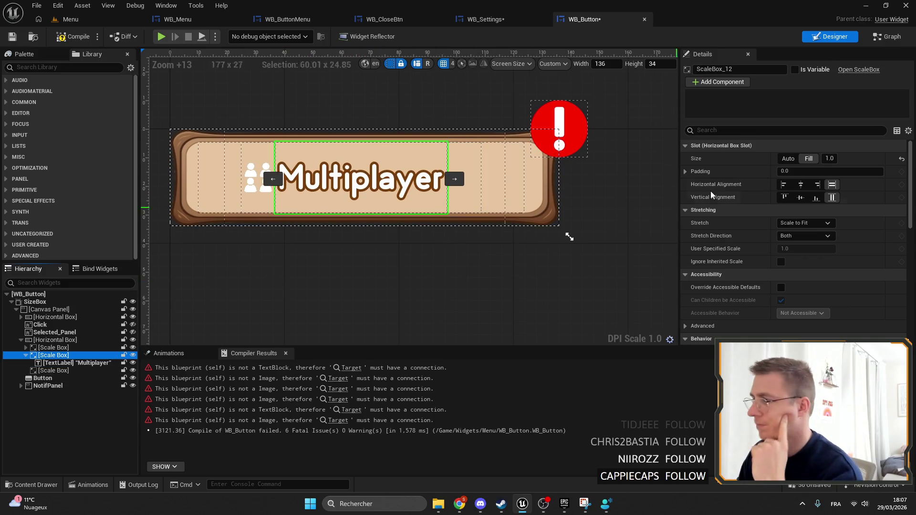
pyautogui.click(688, 172)
pyautogui.moveTo(172, 221); pyautogui.dragTo(243, 236)
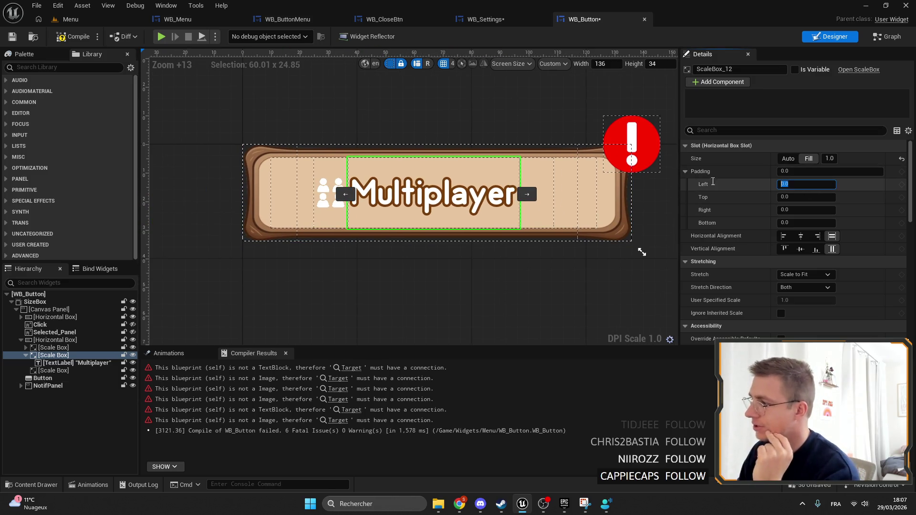
pyautogui.write('10')
pyautogui.press('Return')
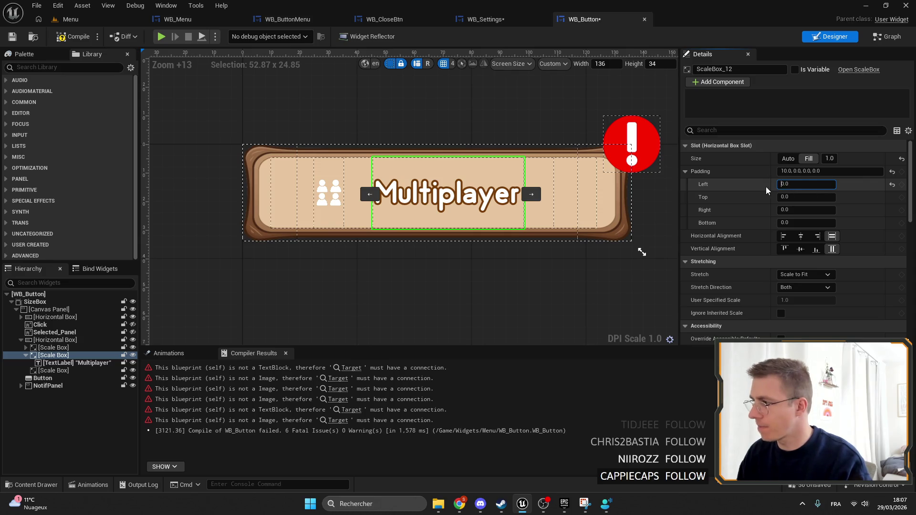
pyautogui.press('Return')
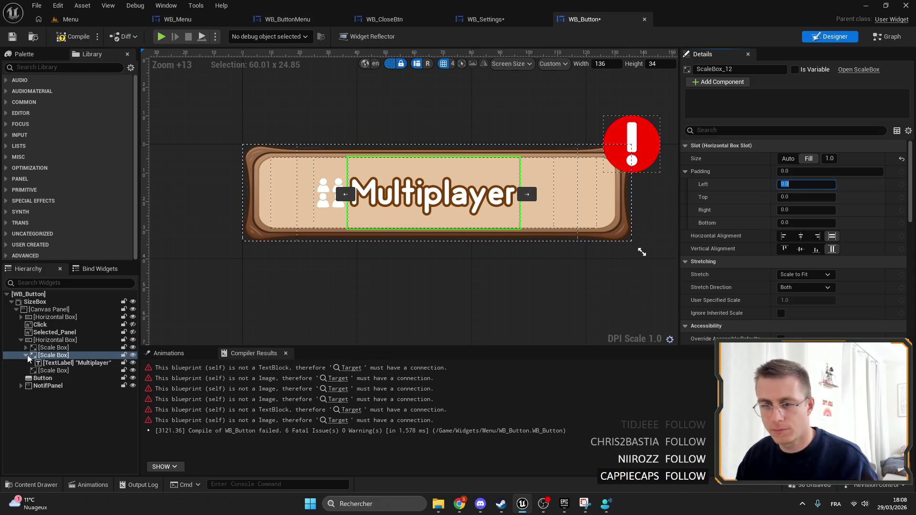
# Set the right-side spacer scale box's right padding to 0.
pyautogui.click(26, 355)
pyautogui.click(50, 363)
pyautogui.keyDown('ctrl'); pyautogui.click(47, 348); pyautogui.keyUp('ctrl')
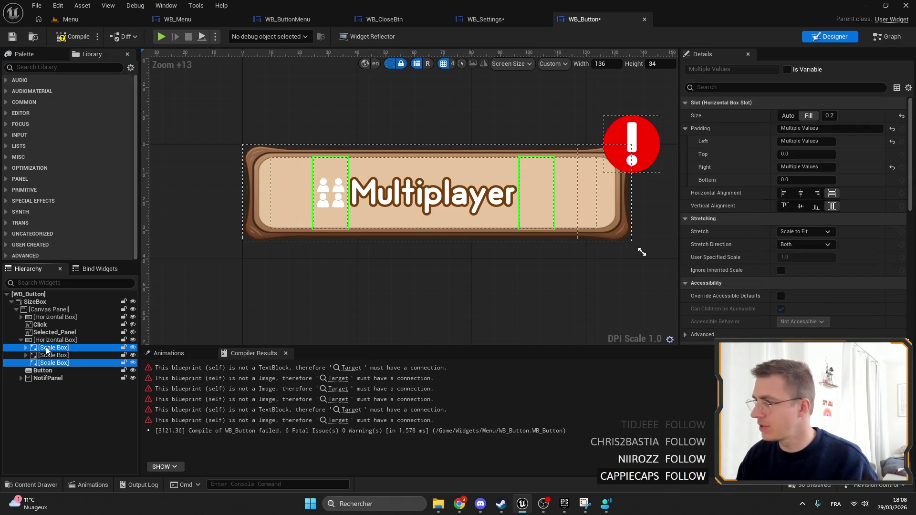
pyautogui.click(58, 341)
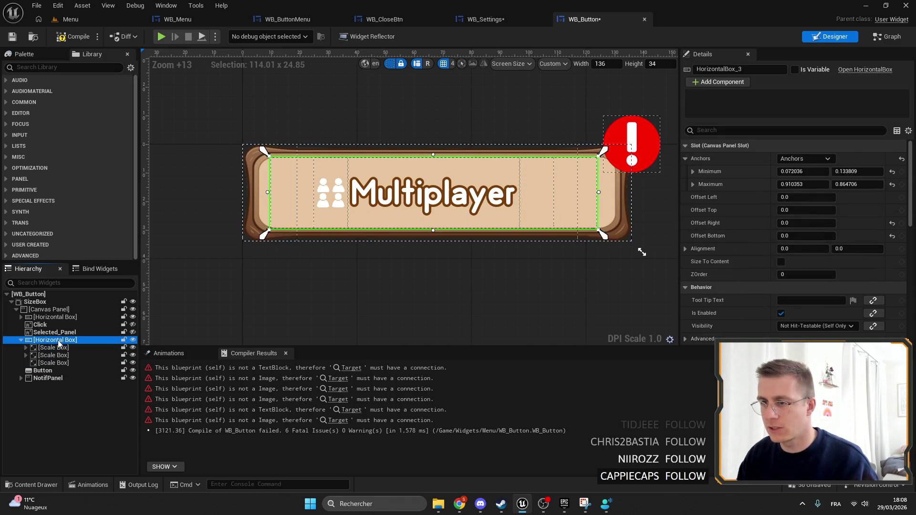
pyautogui.click(53, 350)
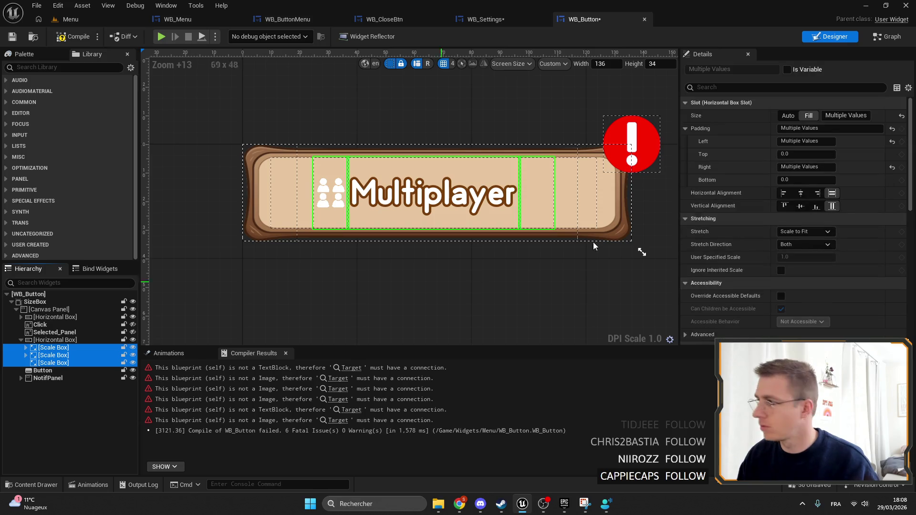
pyautogui.click(53, 356)
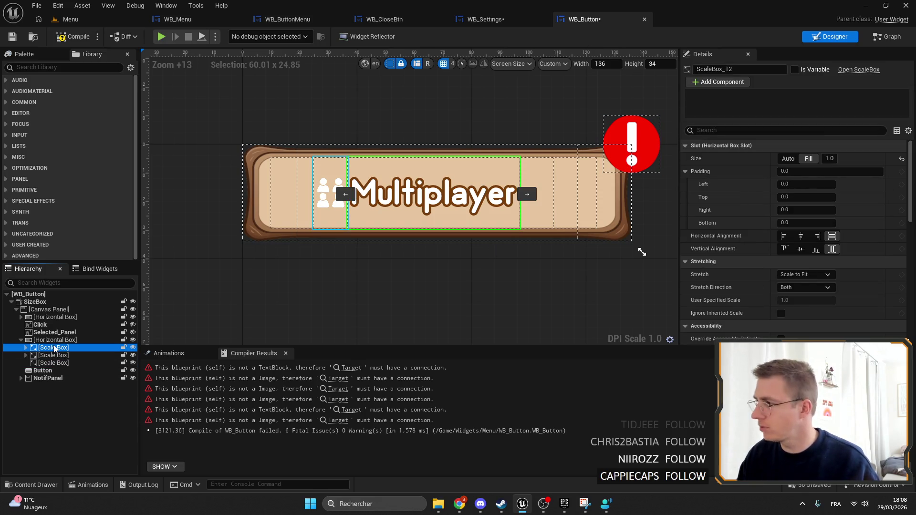
pyautogui.click(61, 371)
pyautogui.click(60, 363)
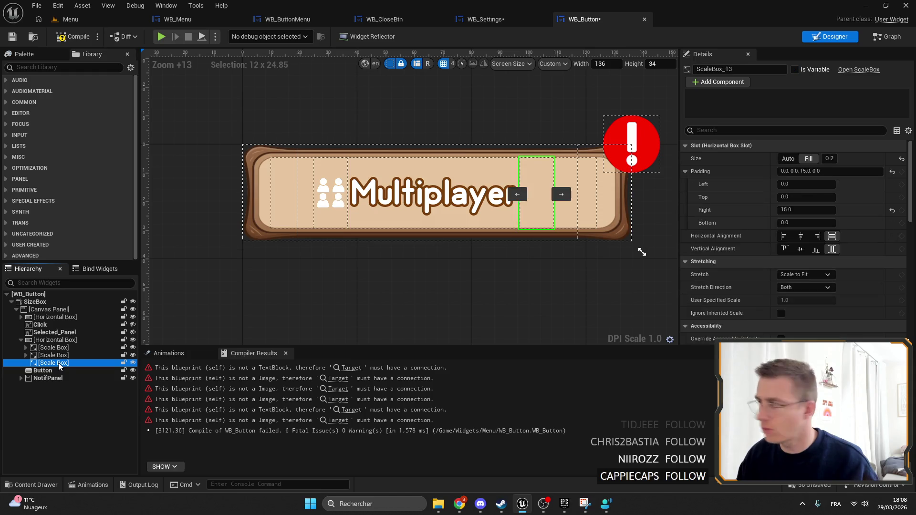
pyautogui.click(807, 210)
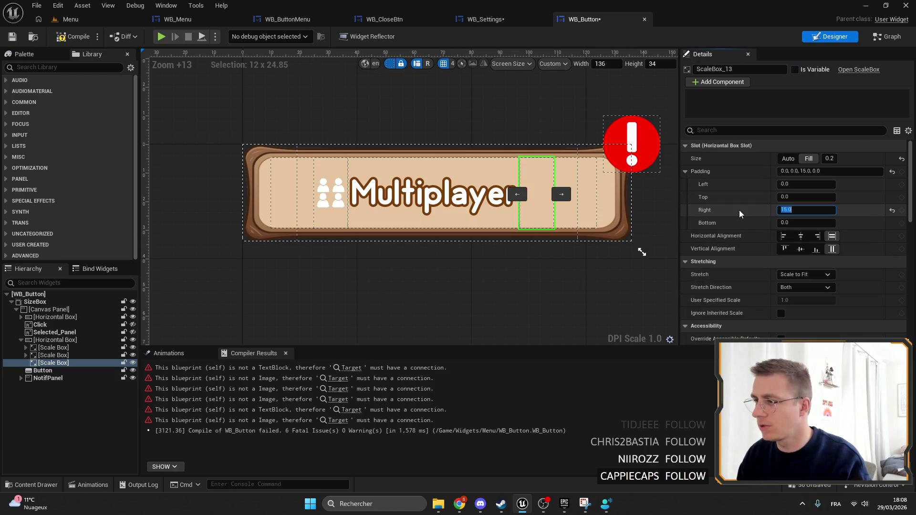
pyautogui.write('0')
pyautogui.press('Return')
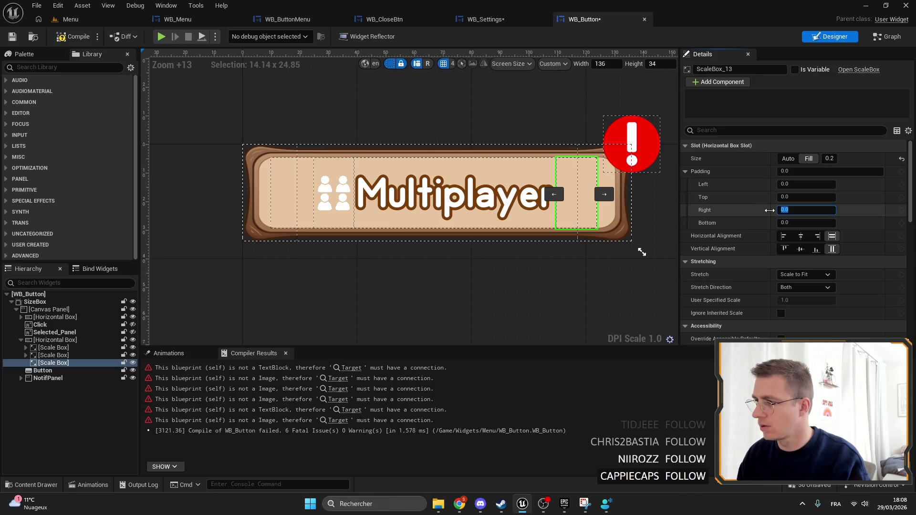
# Set the icon scale box's slot left padding to 5.
pyautogui.click(54, 347)
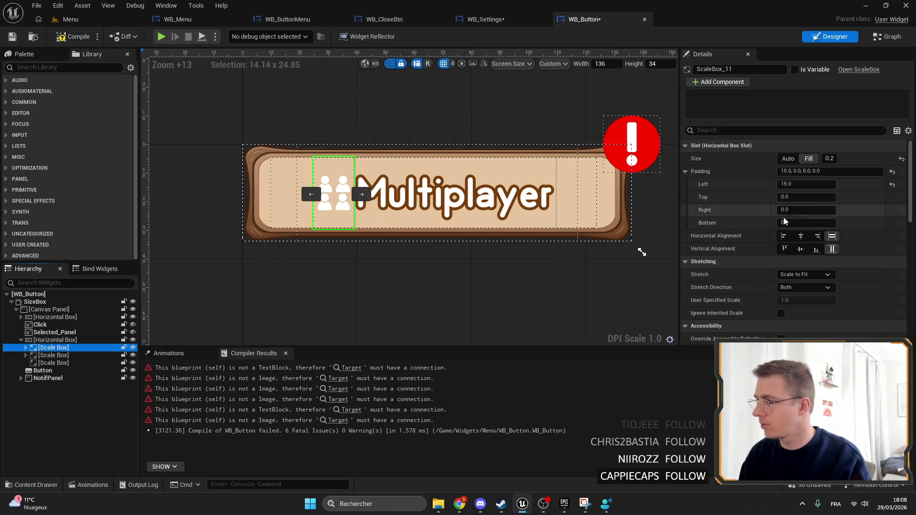
pyautogui.moveTo(557, 249); pyautogui.dragTo(430, 232)
pyautogui.click(786, 184)
pyautogui.write('5')
pyautogui.press('Return')
pyautogui.moveTo(307, 211); pyautogui.dragTo(427, 224)
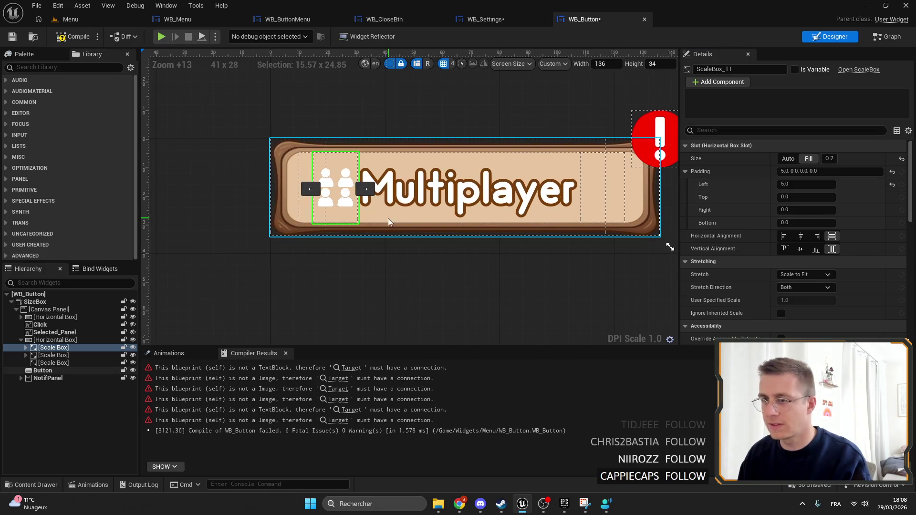
# Change the icon scale box's left padding to 0.0, then select the empty right scale box.
pyautogui.click(52, 362)
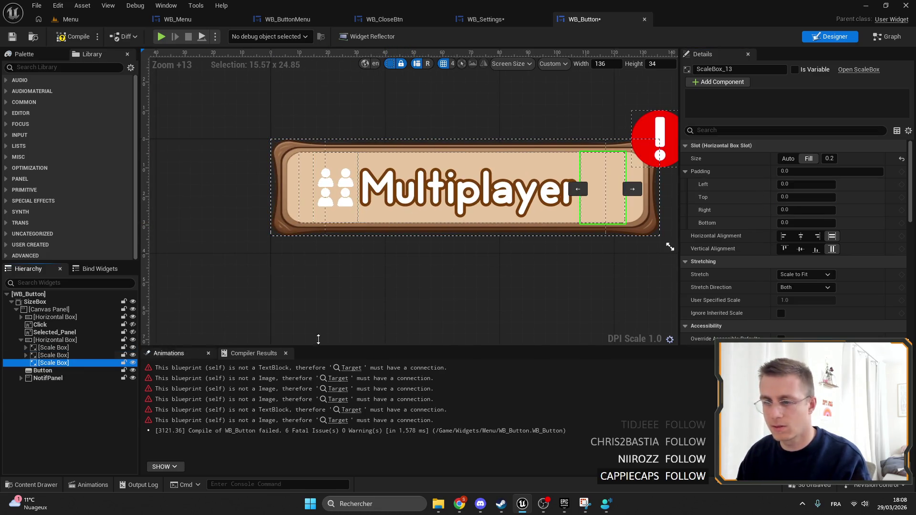
pyautogui.click(25, 348)
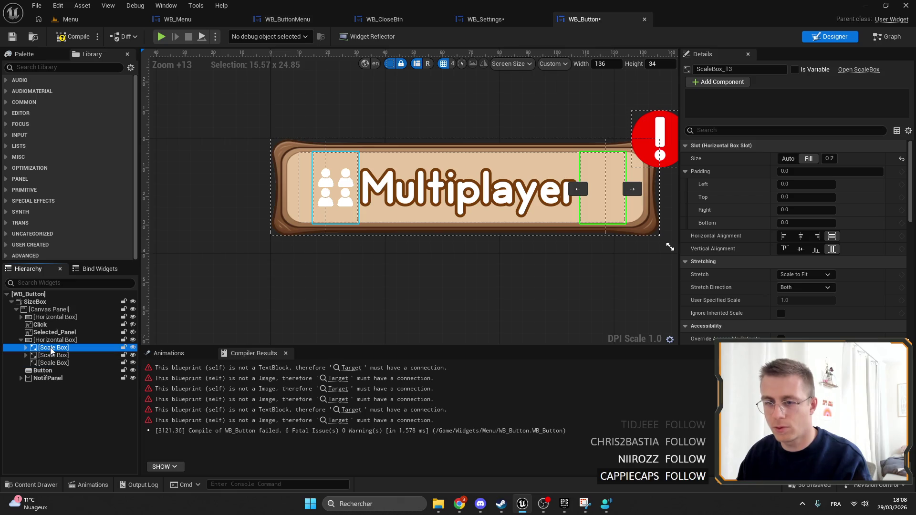
pyautogui.click(25, 348)
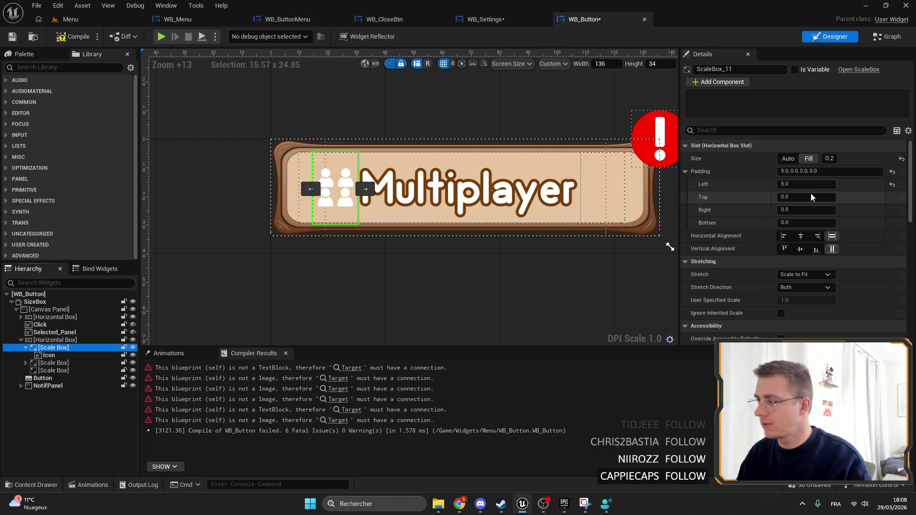
pyautogui.click(784, 184)
pyautogui.write('0')
pyautogui.press('Return')
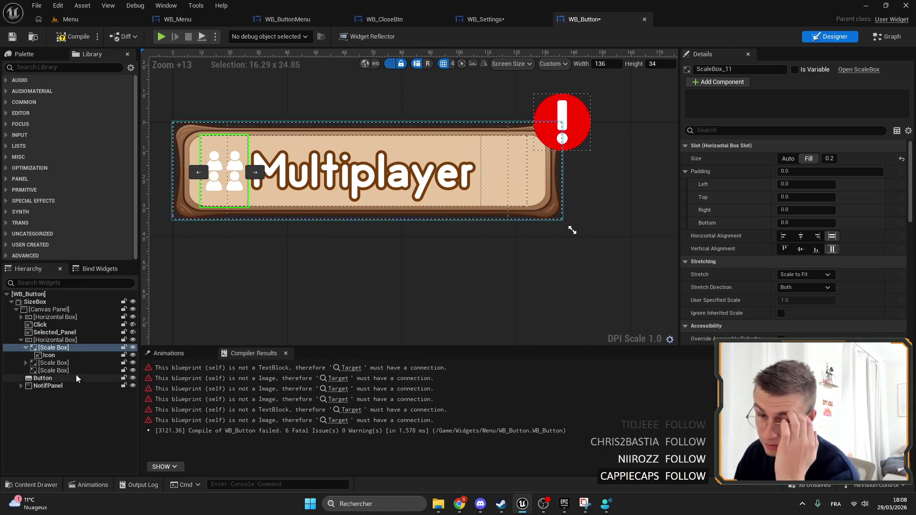
pyautogui.click(26, 347)
pyautogui.click(48, 363)
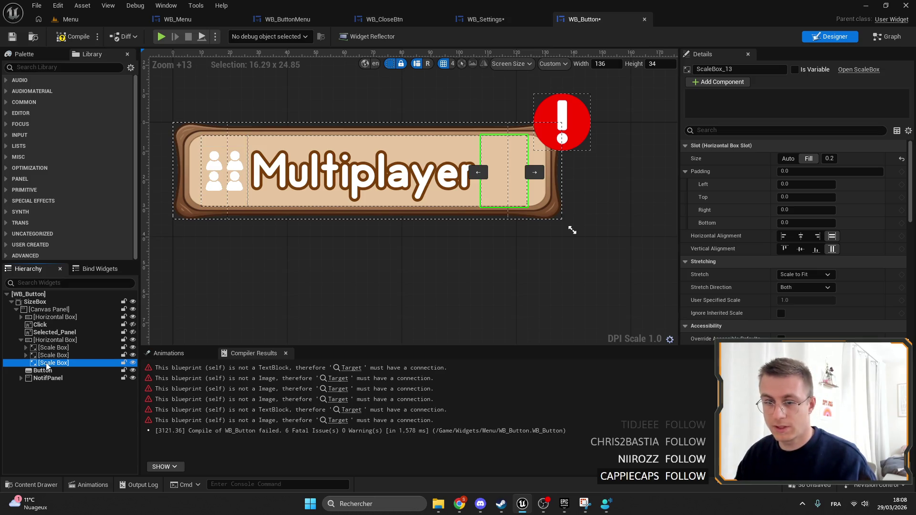
pyautogui.moveTo(463, 295); pyautogui.dragTo(518, 300)
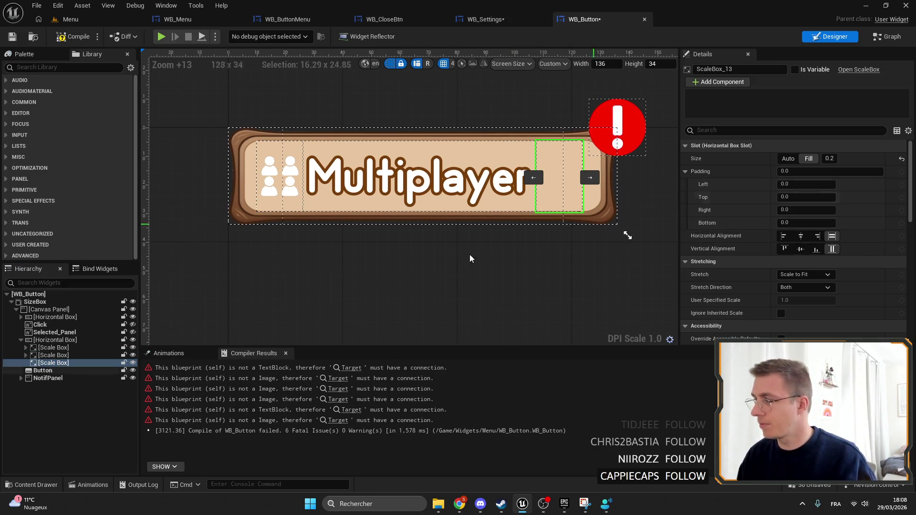
pyautogui.click(79, 334)
# Duplicate the empty scale box, move it to the row's start, and set its fill size to 0.055.
pyautogui.click(44, 348)
pyautogui.press('Down')
pyautogui.press('Down')
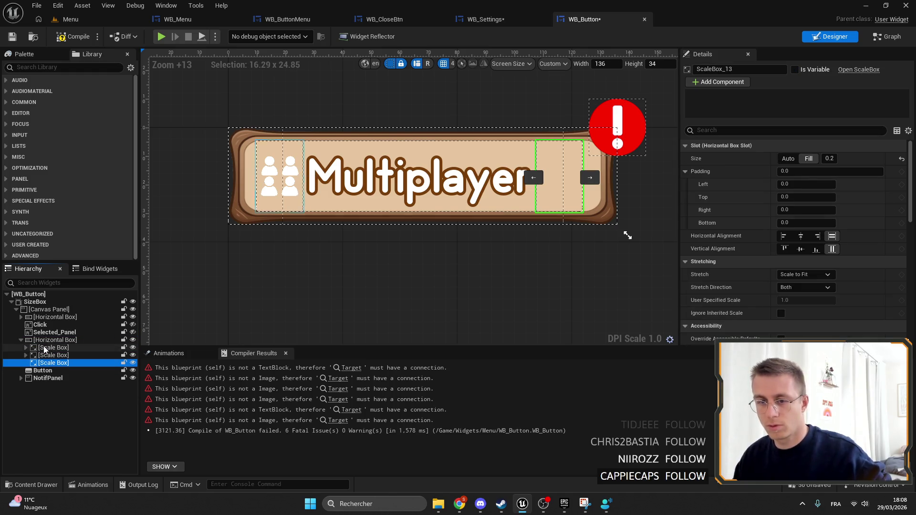
pyautogui.hotkey('ctrl', 'd')
pyautogui.moveTo(41, 348); pyautogui.dragTo(46, 352)
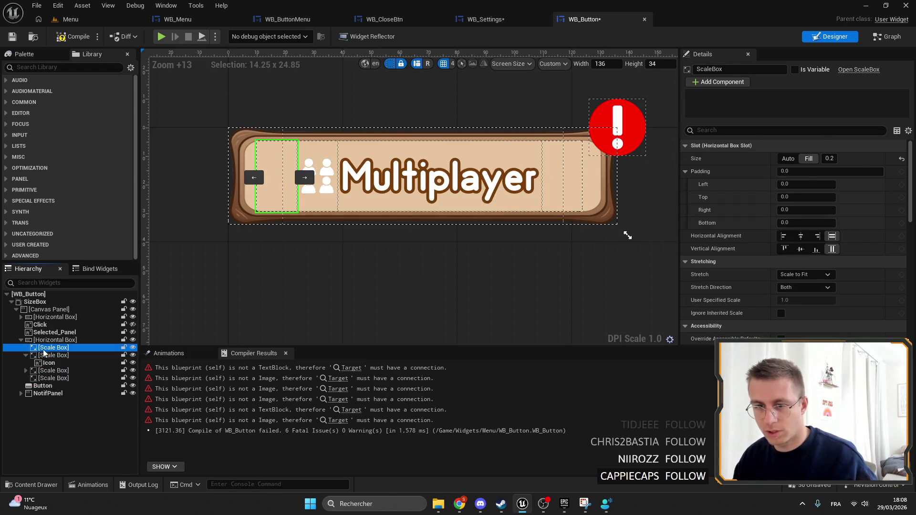
pyautogui.click(831, 159)
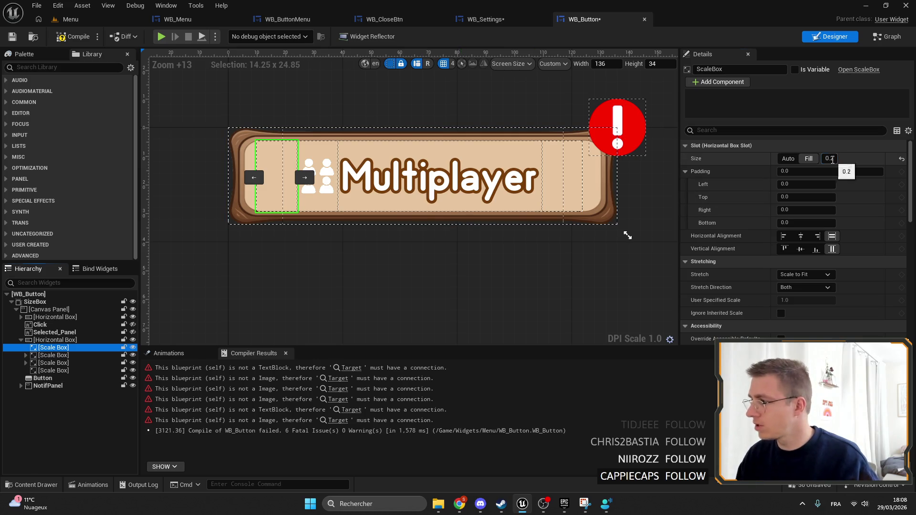
pyautogui.write('0.1')
pyautogui.press('Return')
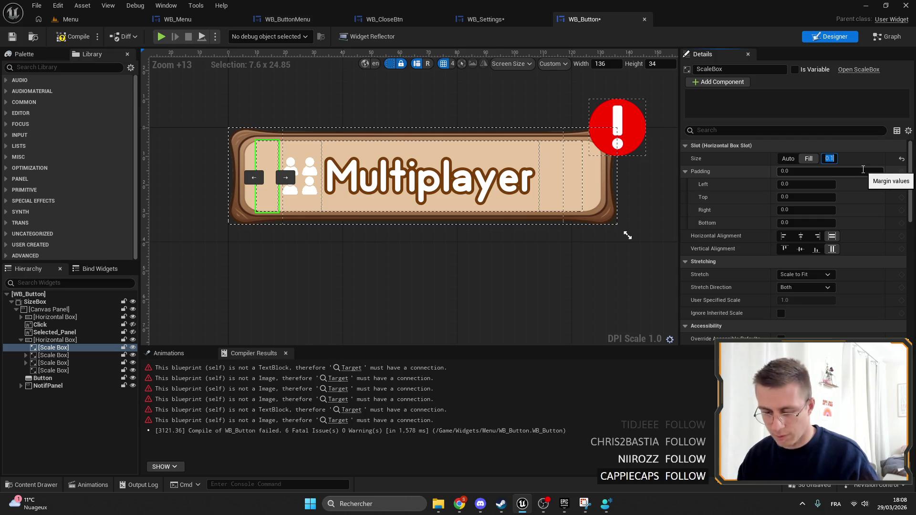
pyautogui.write('55')
pyautogui.press('Return')
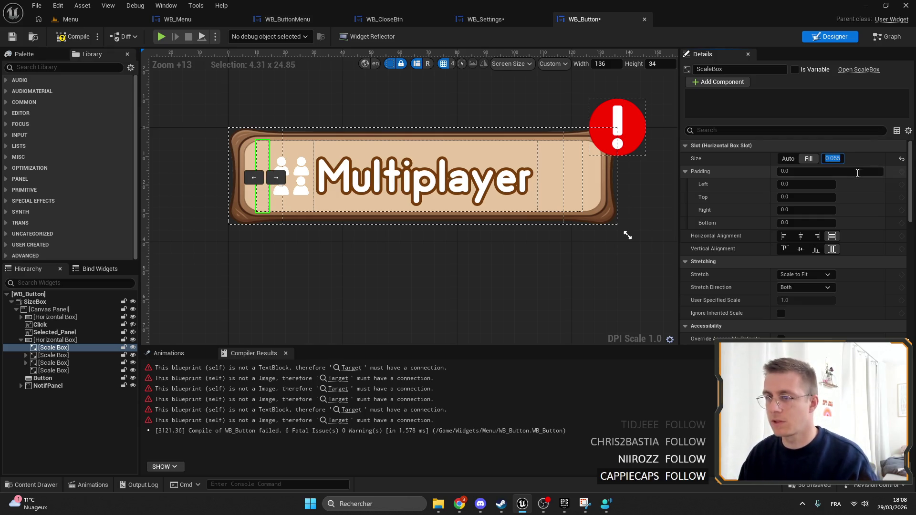
pyautogui.click(474, 177)
pyautogui.scroll(-4, 474, 178)
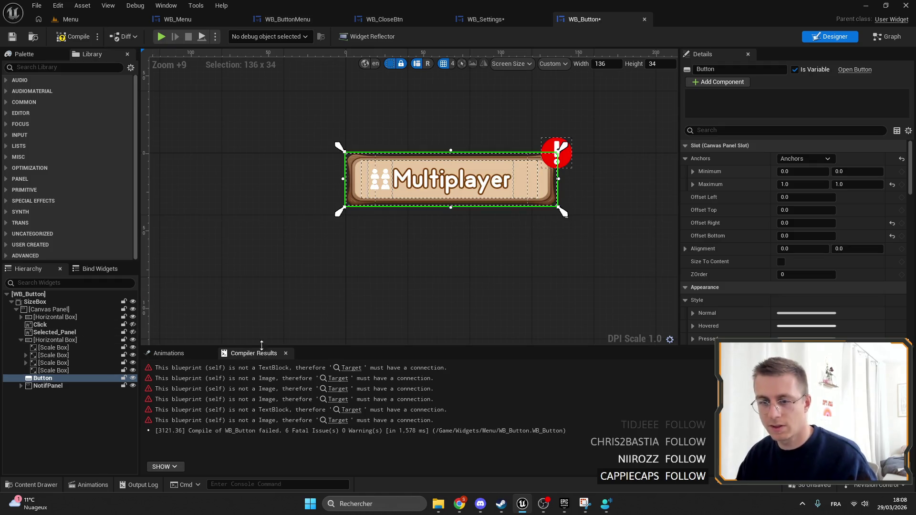
pyautogui.moveTo(368, 332); pyautogui.dragTo(321, 314)
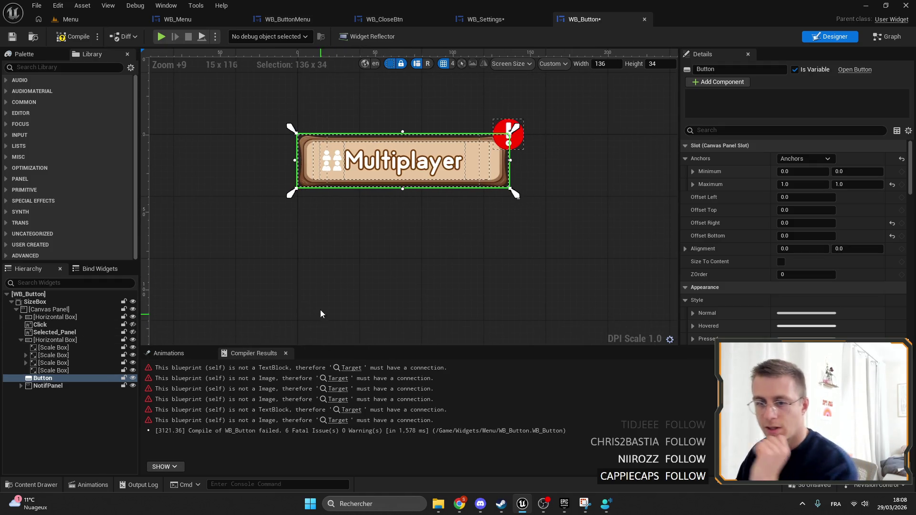
# Save and compile WB_Button, then jump to the erroring Set Color and Opacity node.
pyautogui.click(10, 38)
pyautogui.scroll(5, 263, 120)
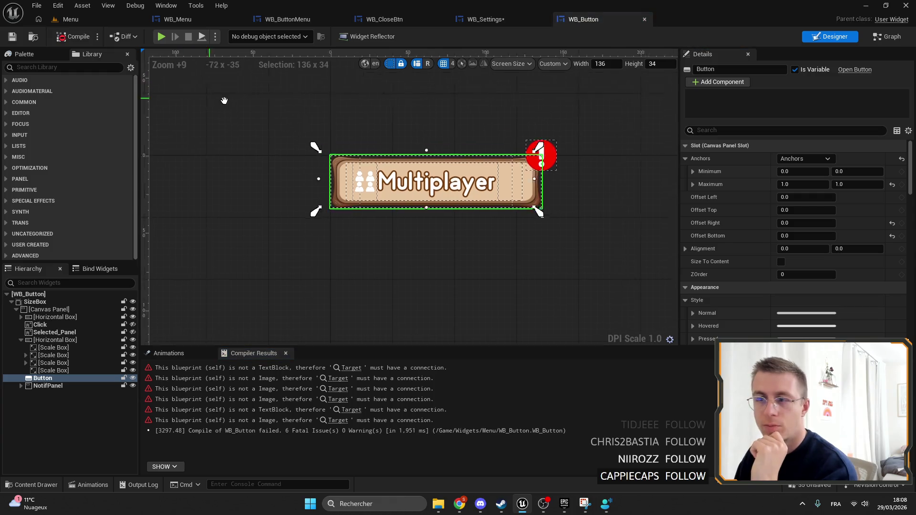
pyautogui.click(352, 368)
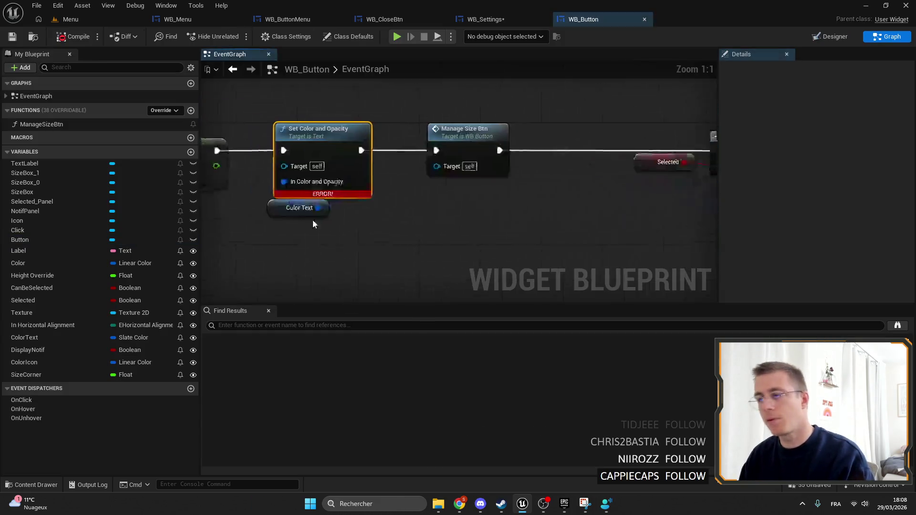
pyautogui.moveTo(625, 261)
pyautogui.mouseDown()
pyautogui.moveTo(549, 112)
pyautogui.moveTo(420, 126)
pyautogui.moveTo(613, 121)
pyautogui.moveTo(464, 191)
pyautogui.moveTo(508, 149)
pyautogui.mouseUp()
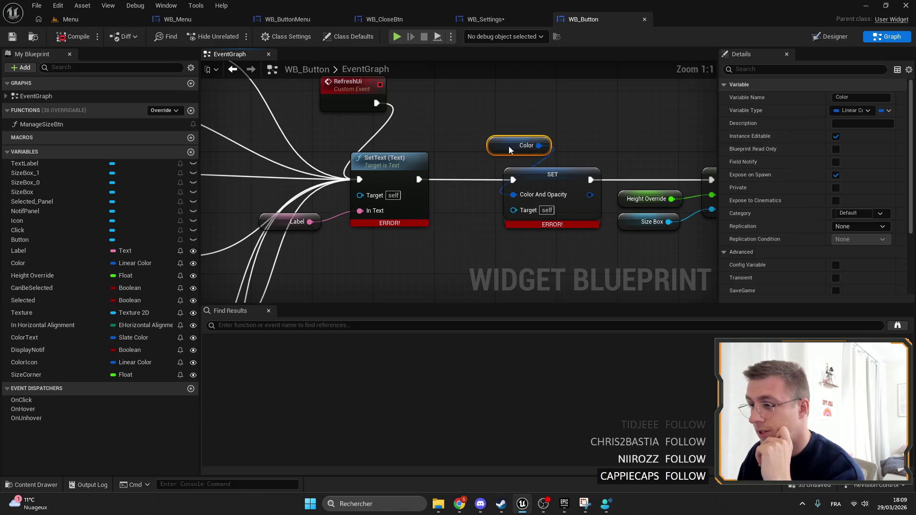
pyautogui.moveTo(445, 202); pyautogui.dragTo(456, 175)
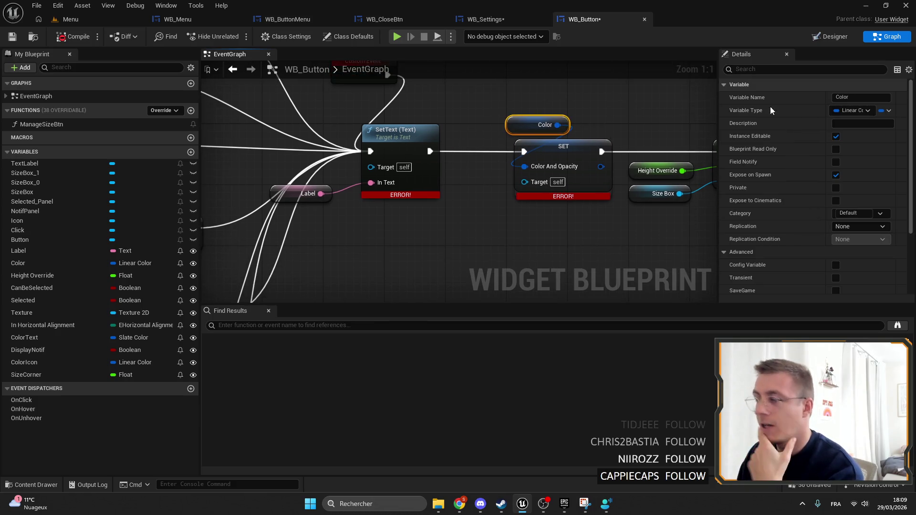
# Inspect the Text Label and Icon widgets in the Designer, then pull a target from SetText.
pyautogui.click(831, 37)
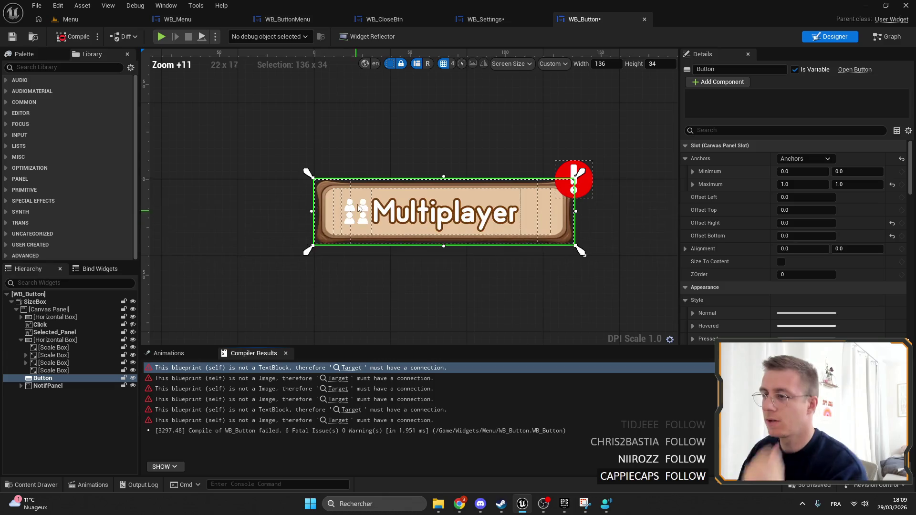
pyautogui.click(26, 362)
pyautogui.click(26, 355)
pyautogui.click(66, 378)
pyautogui.click(63, 363)
pyautogui.click(67, 378)
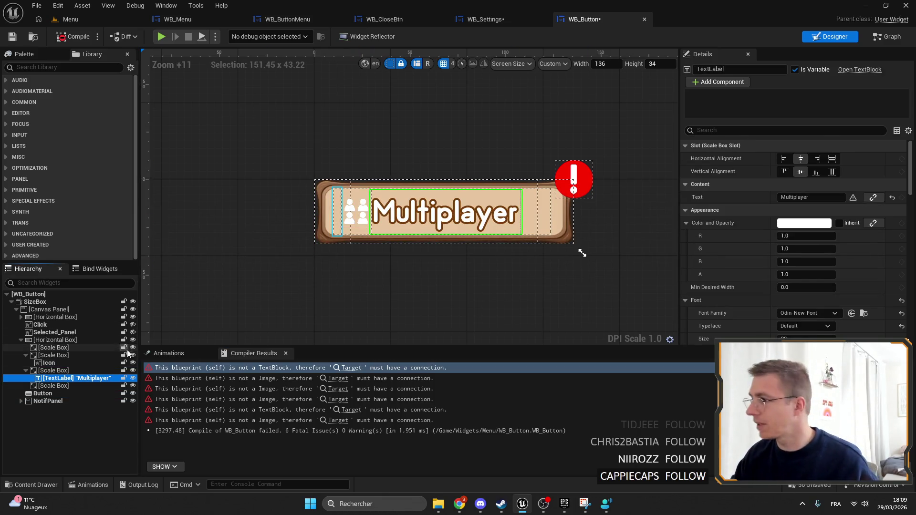
pyautogui.click(68, 366)
pyautogui.click(888, 36)
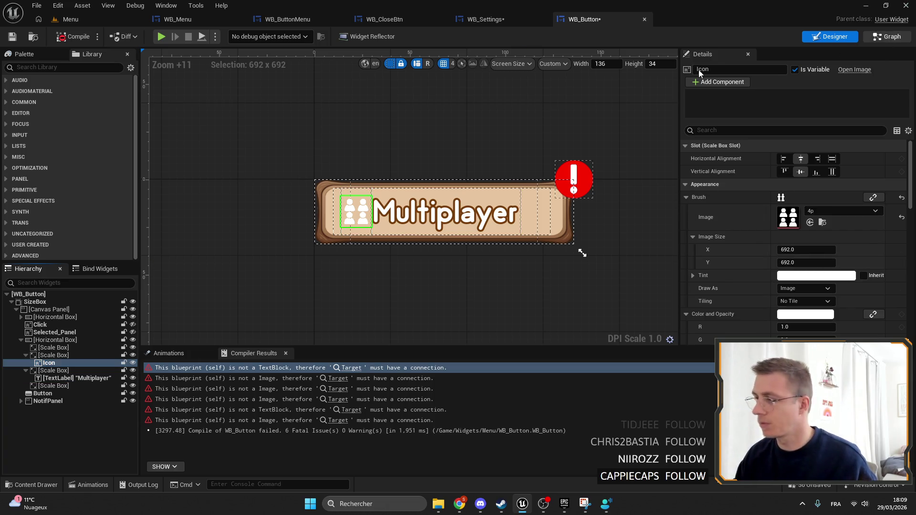
pyautogui.moveTo(450, 175); pyautogui.dragTo(390, 167)
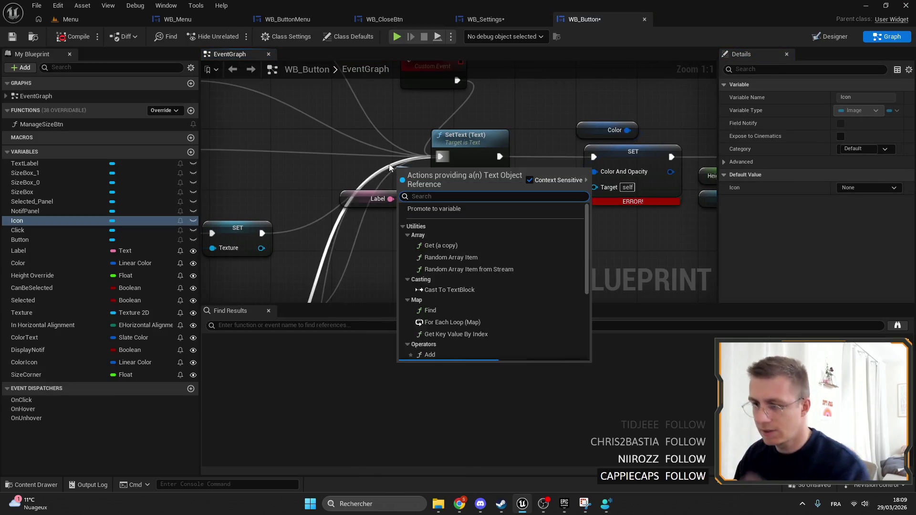
# Plug Get Text Label into SetText's Target pin.
pyautogui.write('TEXT')
pyautogui.press('Return')
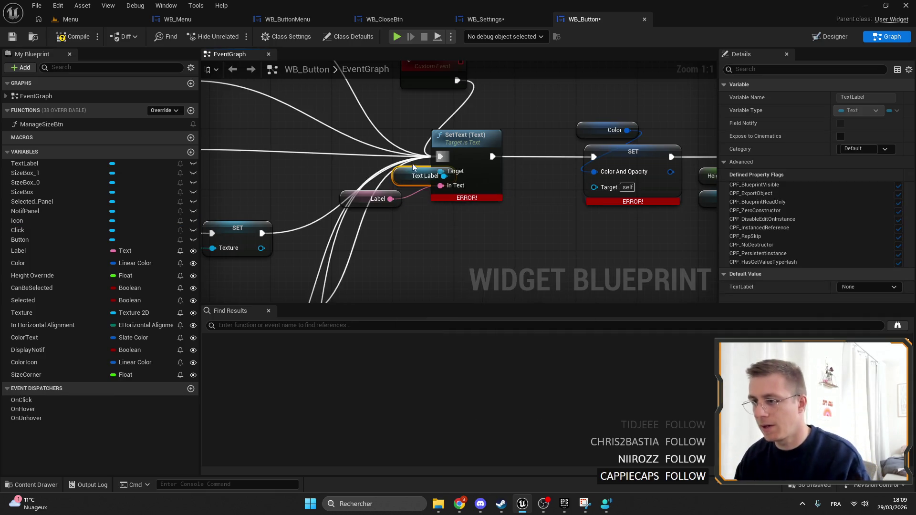
pyautogui.moveTo(495, 192); pyautogui.dragTo(457, 201)
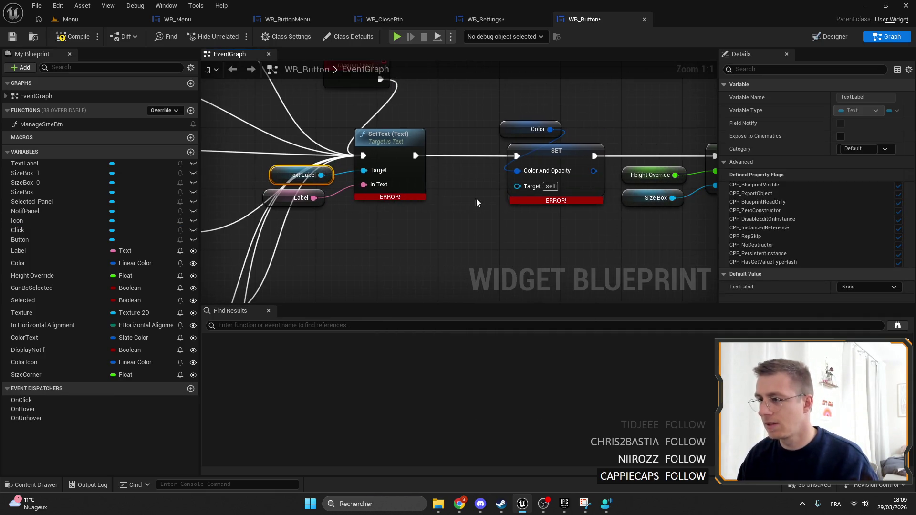
# Delete the UpdateColor event with its SET node and remove the Color variable.
pyautogui.click(529, 137)
pyautogui.scroll(-3, 530, 180)
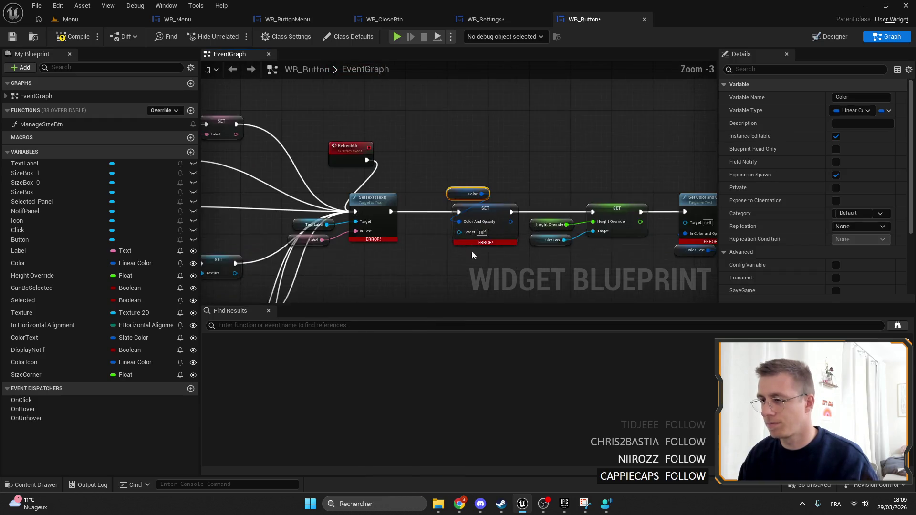
pyautogui.moveTo(529, 193)
pyautogui.mouseDown()
pyautogui.moveTo(482, 208)
pyautogui.moveTo(497, 119)
pyautogui.mouseUp()
pyautogui.moveTo(200, 263)
pyautogui.mouseDown()
pyautogui.moveTo(344, 186)
pyautogui.moveTo(433, 213)
pyautogui.moveTo(420, 253)
pyautogui.moveTo(419, 213)
pyautogui.mouseUp()
pyautogui.scroll(2, 331, 186)
pyautogui.press('Delete')
pyautogui.scroll(-2, 429, 224)
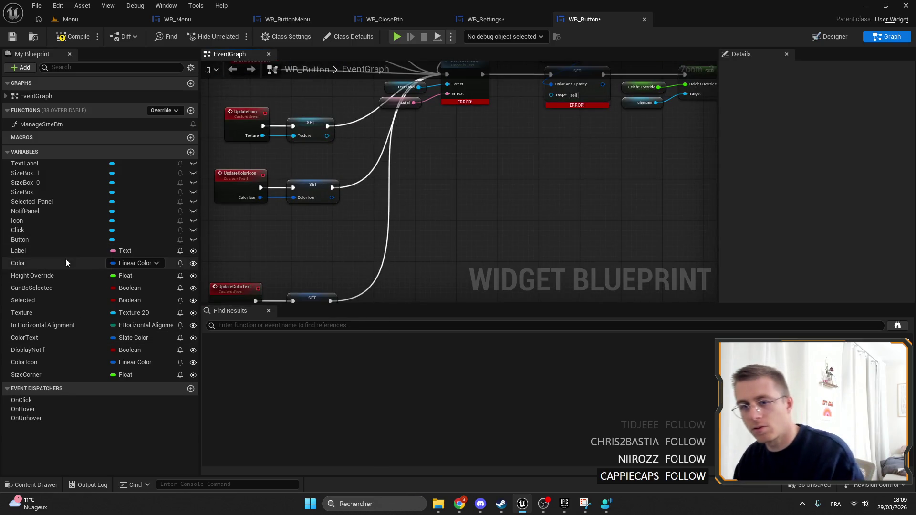
pyautogui.click(88, 262)
pyautogui.press('Delete')
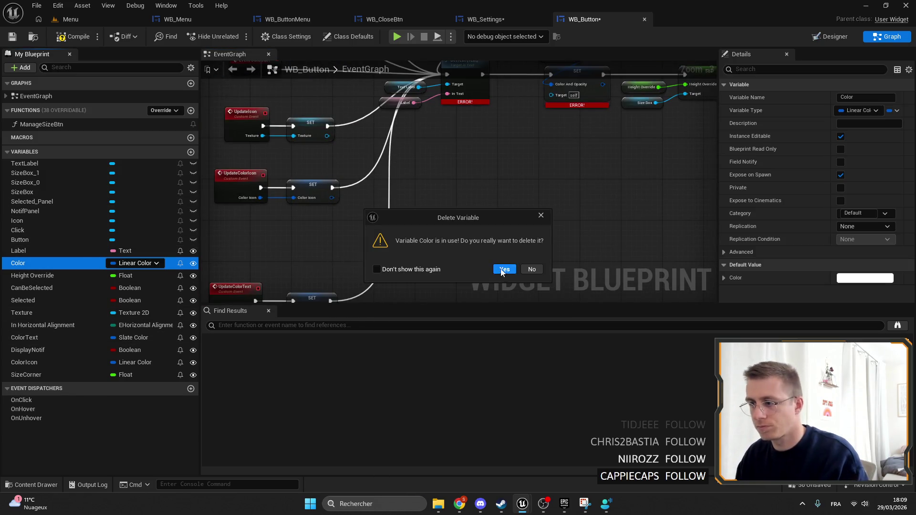
pyautogui.click(504, 270)
# Connect SetText's execution output to the SET node.
pyautogui.moveTo(236, 255); pyautogui.dragTo(353, 278)
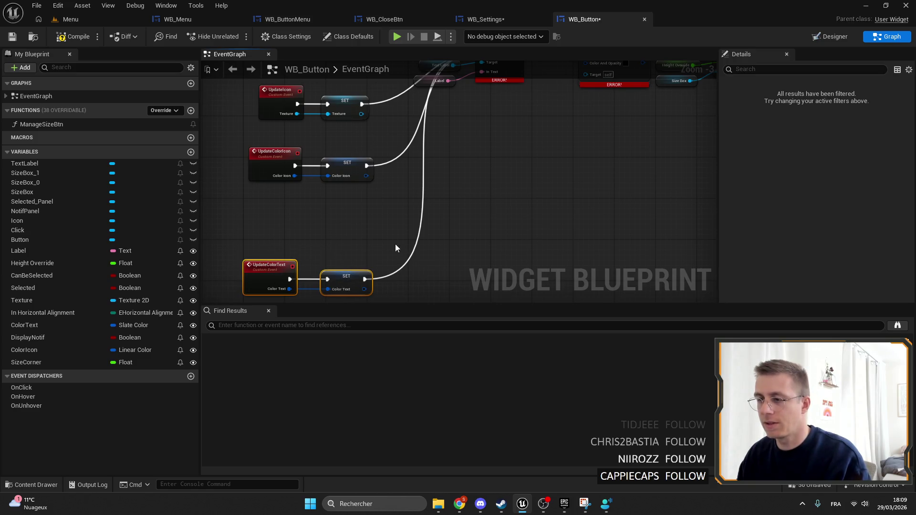
pyautogui.scroll(-1, 326, 173)
pyautogui.scroll(1, 559, 262)
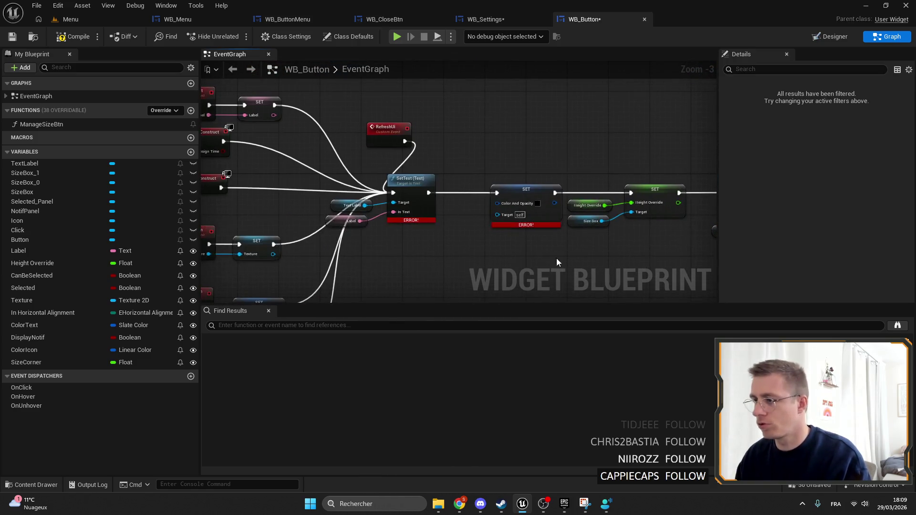
pyautogui.click(559, 262)
pyautogui.scroll(2, 482, 177)
pyautogui.moveTo(409, 200); pyautogui.dragTo(673, 201)
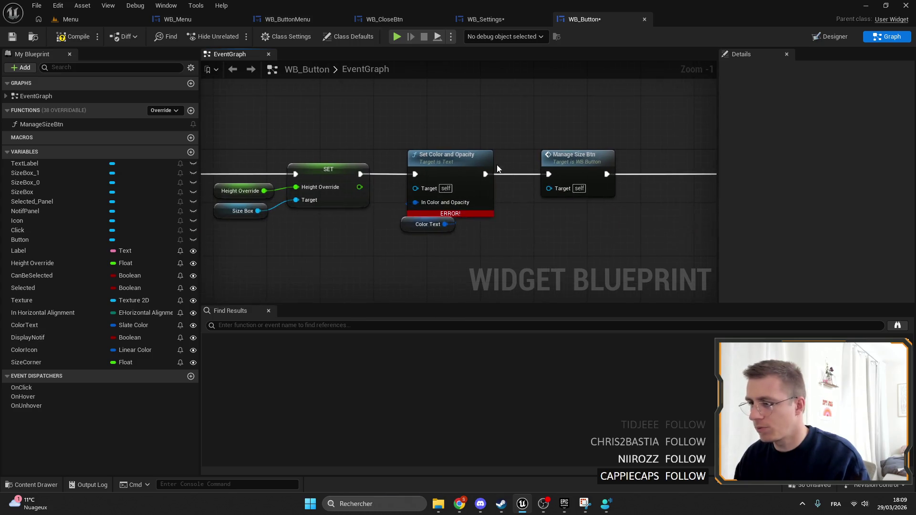
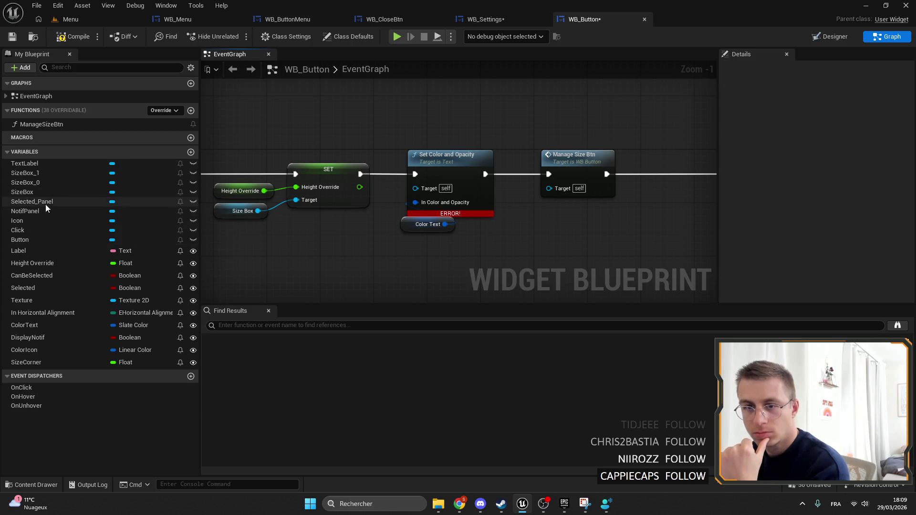
# Connect Text Label to Set Color and Opacity's Target and move the SET and color nodes left.
pyautogui.moveTo(24, 163)
pyautogui.mouseDown()
pyautogui.moveTo(421, 188)
pyautogui.moveTo(368, 190)
pyautogui.mouseUp()
pyautogui.moveTo(421, 167); pyautogui.dragTo(506, 224)
pyautogui.moveTo(528, 184); pyautogui.dragTo(374, 184)
pyautogui.moveTo(519, 157); pyautogui.dragTo(710, 253)
pyautogui.moveTo(625, 241)
pyautogui.mouseDown()
pyautogui.moveTo(545, 241)
pyautogui.moveTo(456, 222)
pyautogui.moveTo(467, 225)
pyautogui.mouseUp()
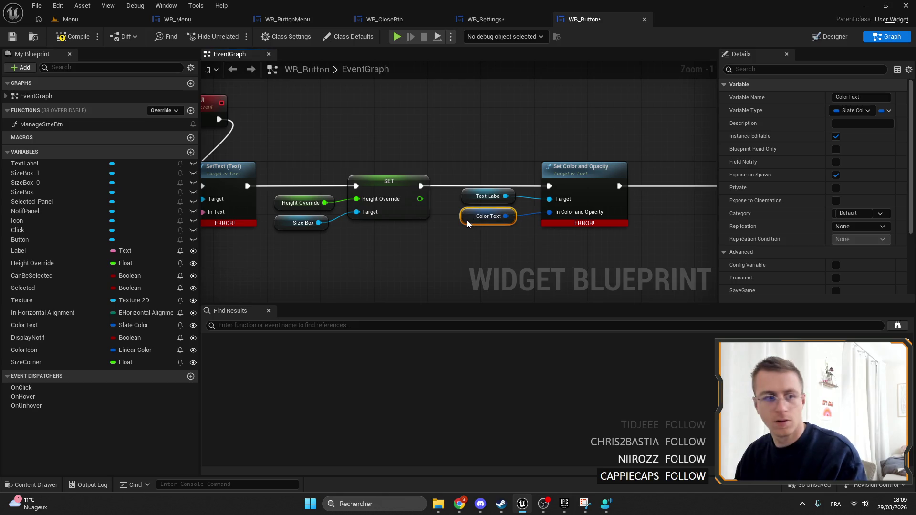
# Move the Set Visibility and brush nodes left to tidy the graph.
pyautogui.moveTo(528, 170)
pyautogui.mouseDown()
pyautogui.moveTo(411, 139)
pyautogui.moveTo(433, 161)
pyautogui.moveTo(549, 162)
pyautogui.moveTo(309, 109)
pyautogui.moveTo(415, 109)
pyautogui.moveTo(267, 109)
pyautogui.moveTo(416, 96)
pyautogui.mouseUp()
pyautogui.click(396, 154)
pyautogui.scroll(-2, 309, 109)
pyautogui.moveTo(602, 254)
pyautogui.mouseDown()
pyautogui.moveTo(408, 117)
pyautogui.moveTo(473, 129)
pyautogui.mouseUp()
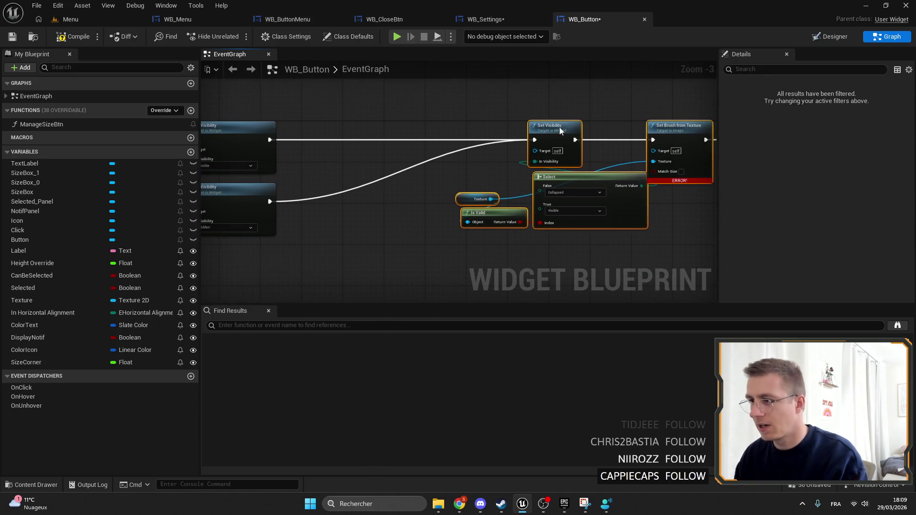
pyautogui.moveTo(558, 128); pyautogui.dragTo(414, 128)
pyautogui.click(399, 132)
pyautogui.scroll(3, 401, 143)
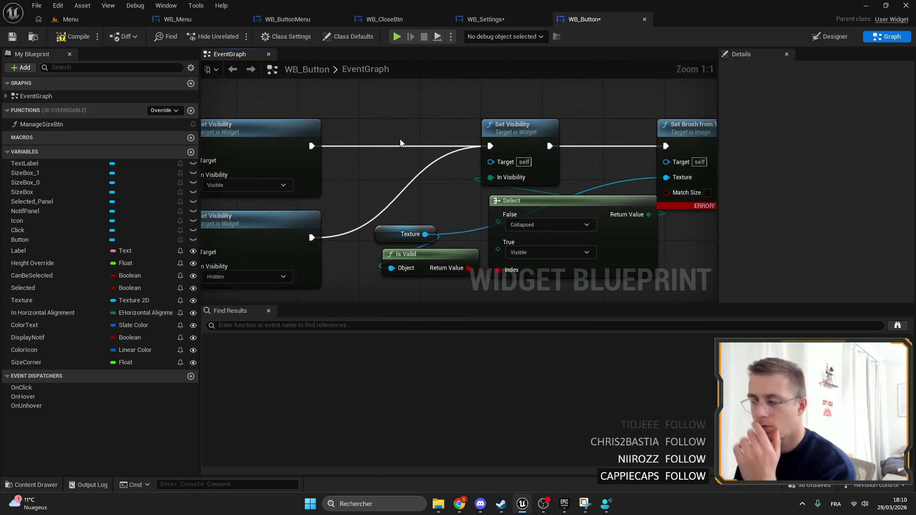
pyautogui.moveTo(442, 129); pyautogui.dragTo(466, 146)
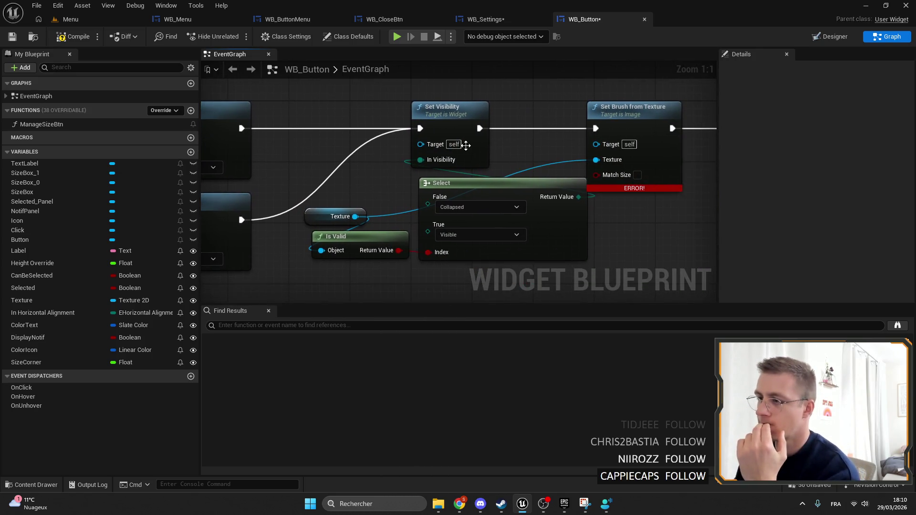
# Feed a Get Icon reference into Set Visibility's Target, then return to the Designer.
pyautogui.click(818, 40)
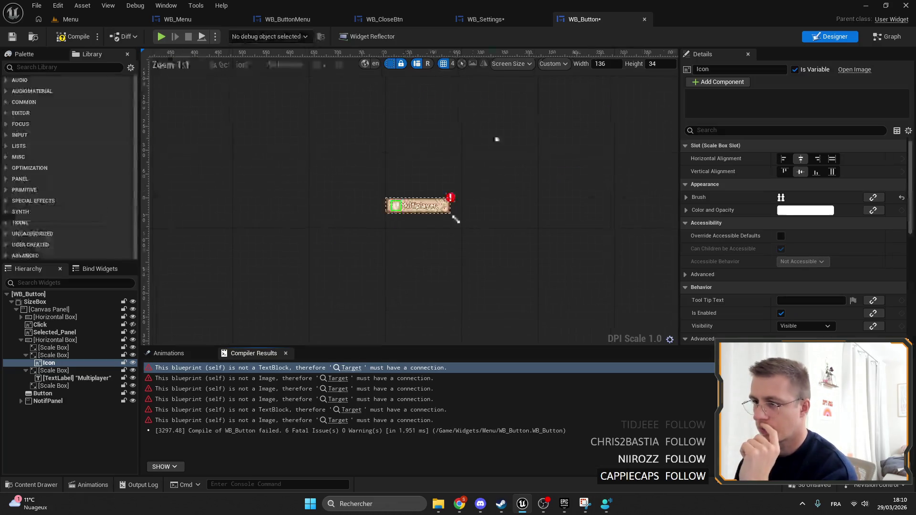
pyautogui.hotkey('alt', 'Left')
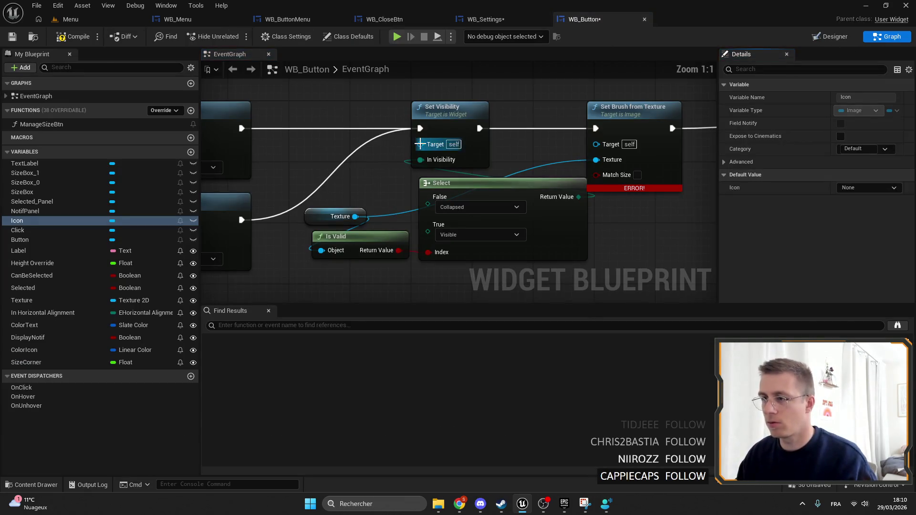
pyautogui.moveTo(420, 144); pyautogui.dragTo(393, 145)
pyautogui.write('ico')
pyautogui.press('Return')
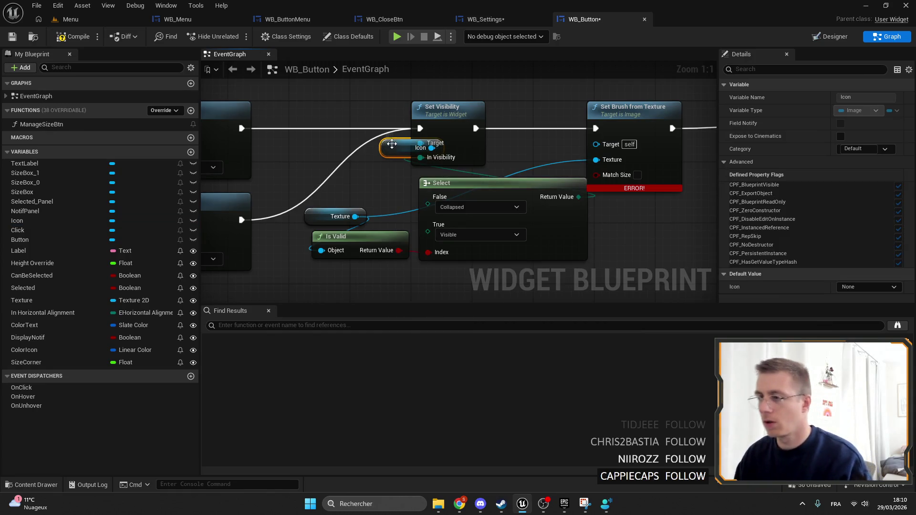
pyautogui.click(849, 40)
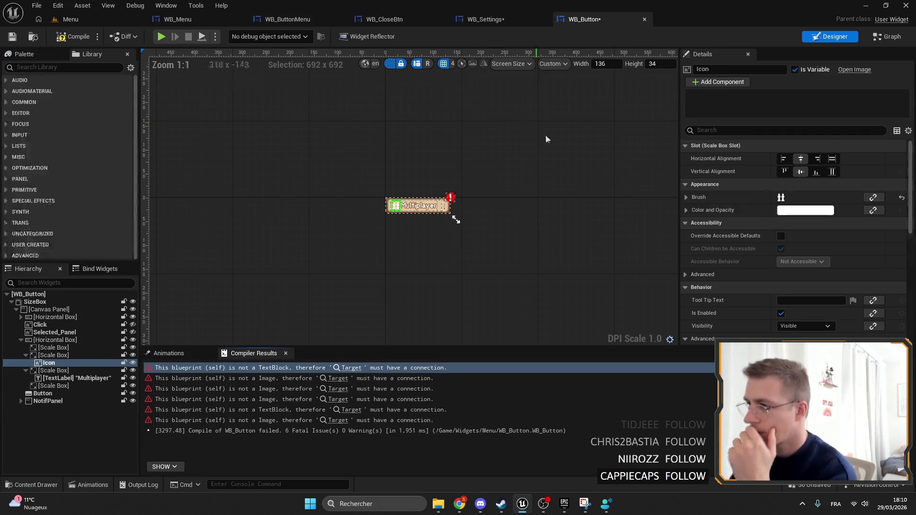
# Move the empty Scale Box to sit after the icon's Scale Box in the Hierarchy.
pyautogui.scroll(8, 479, 219)
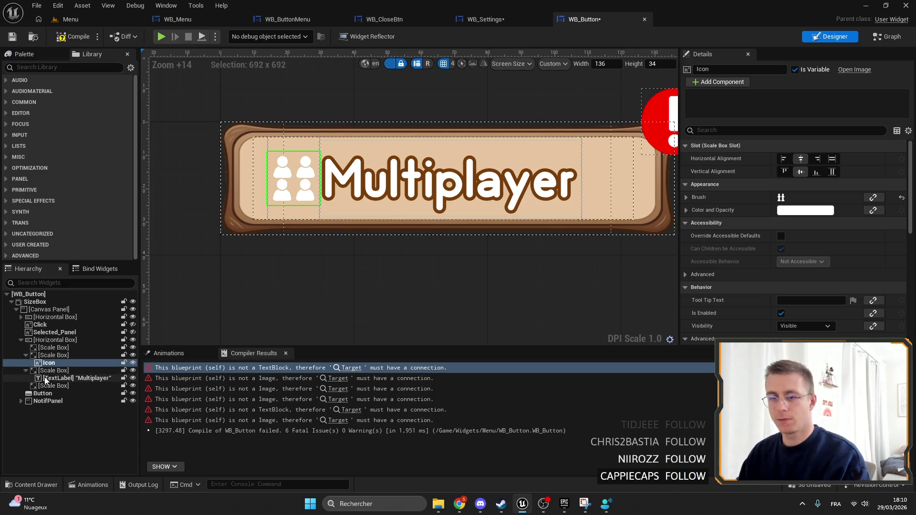
pyautogui.moveTo(47, 348); pyautogui.dragTo(51, 359)
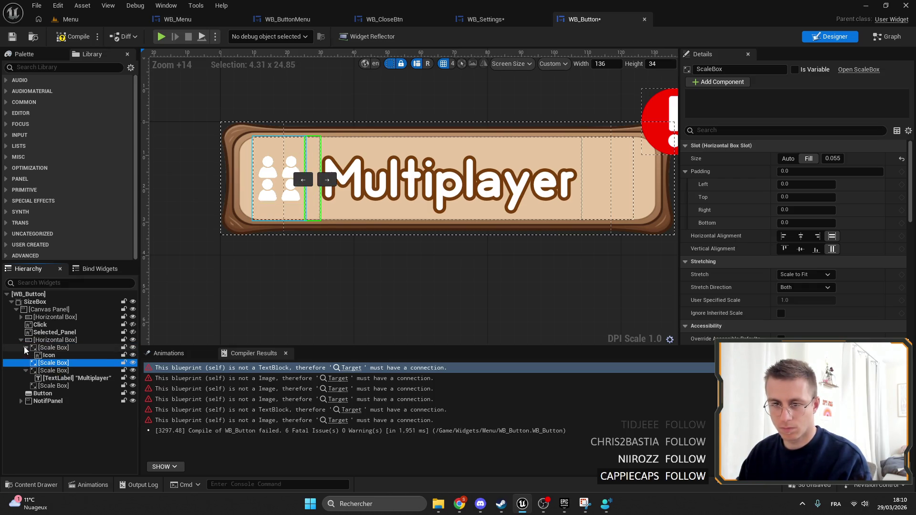
pyautogui.click(342, 284)
# Resize the WB_Button preview to 241×52.
pyautogui.scroll(-4, 403, 271)
pyautogui.scroll(4, 312, 265)
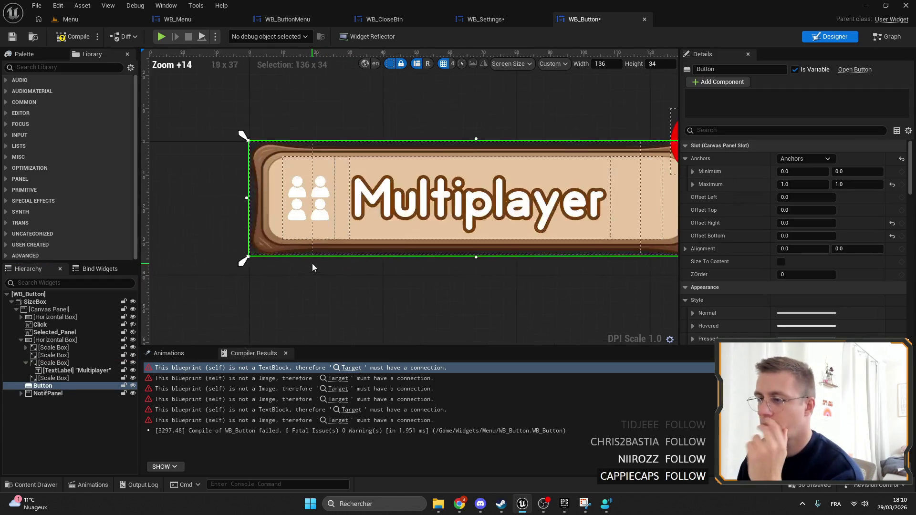
pyautogui.scroll(-4, 483, 219)
pyautogui.moveTo(483, 220)
pyautogui.mouseDown()
pyautogui.moveTo(407, 144)
pyautogui.moveTo(486, 188)
pyautogui.moveTo(547, 174)
pyautogui.mouseUp()
pyautogui.moveTo(401, 194); pyautogui.dragTo(453, 221)
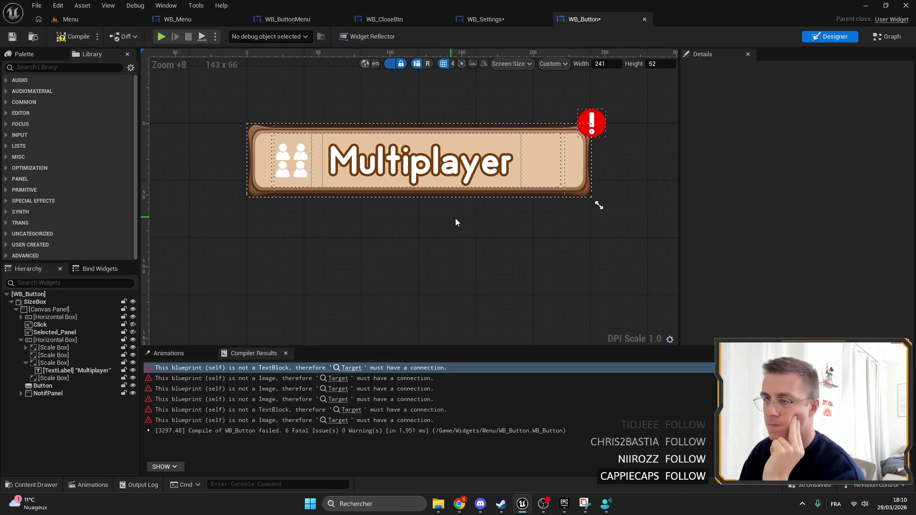
# Select the first Scale Box, then compile and save WB_Button.
pyautogui.scroll(3, 405, 220)
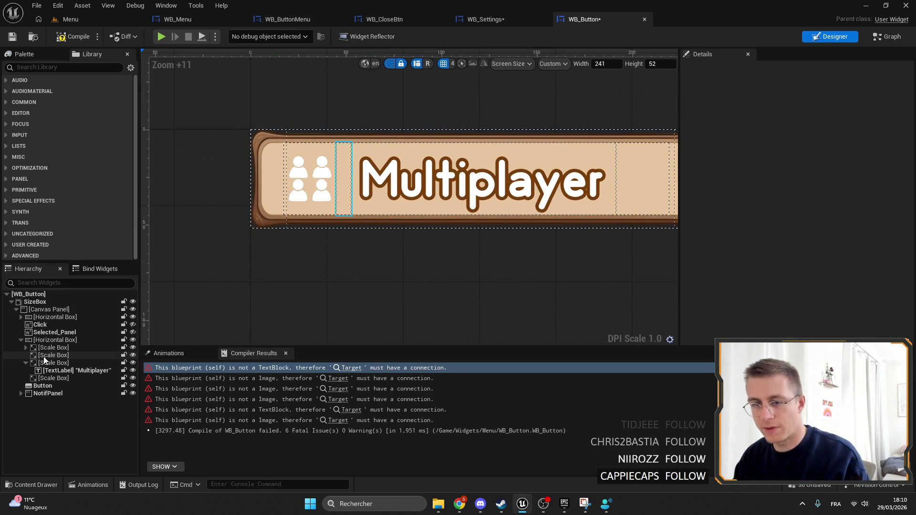
pyautogui.click(53, 355)
pyautogui.scroll(-2, 332, 162)
pyautogui.click(53, 348)
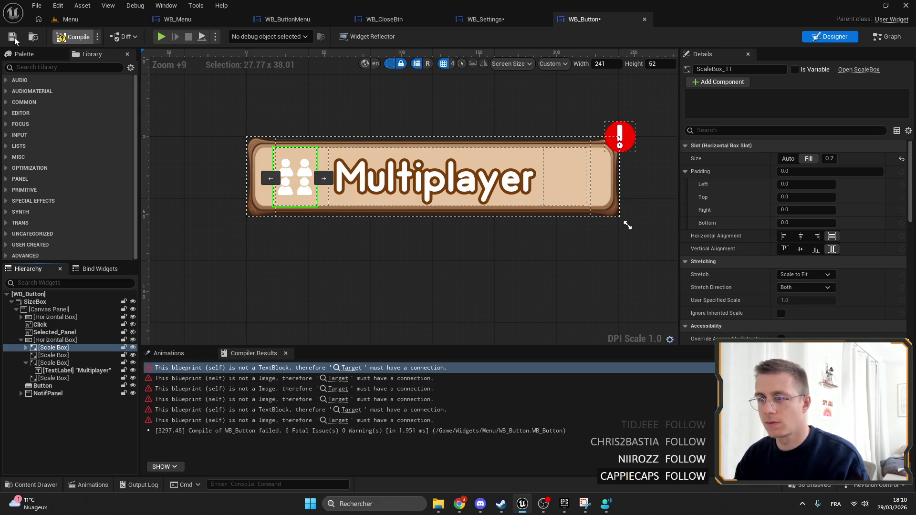
pyautogui.hotkey('ctrl', 's')
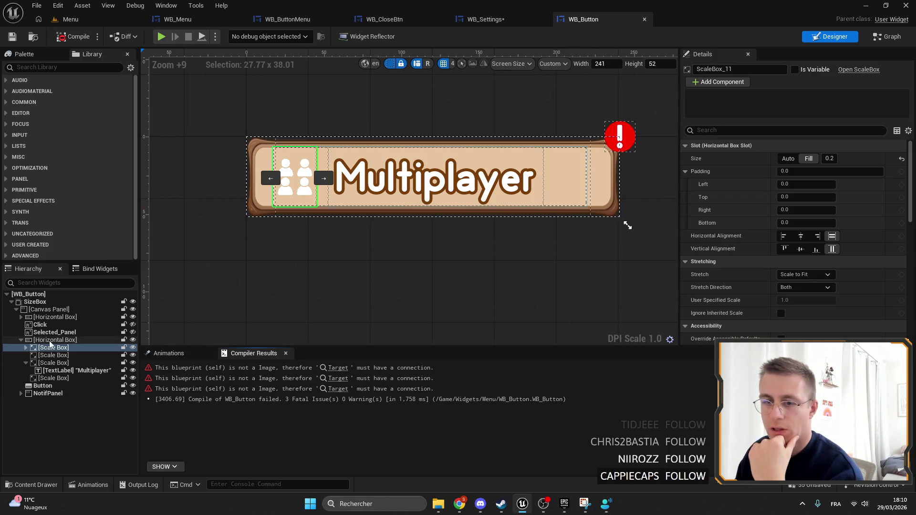
# Pull the content Horizontal Box's left and right anchors outward.
pyautogui.click(561, 202)
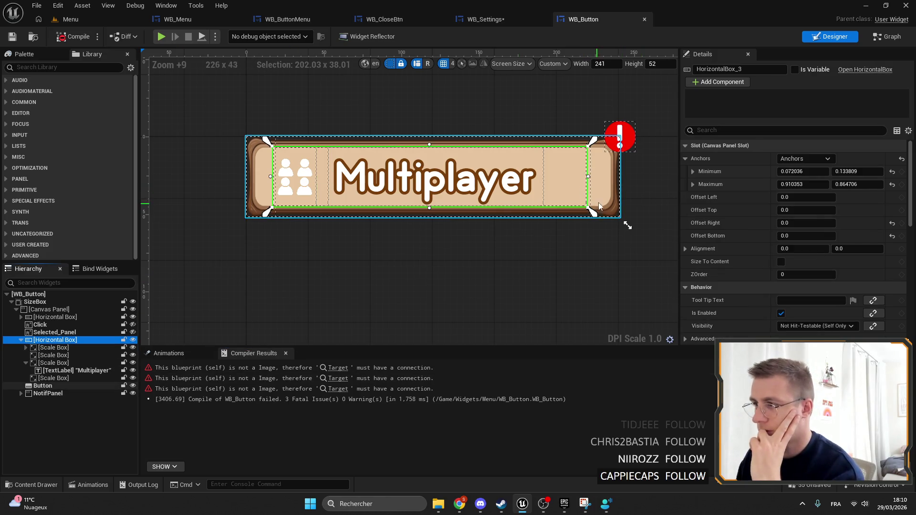
pyautogui.scroll(4, 598, 207)
pyautogui.scroll(2, 359, 145)
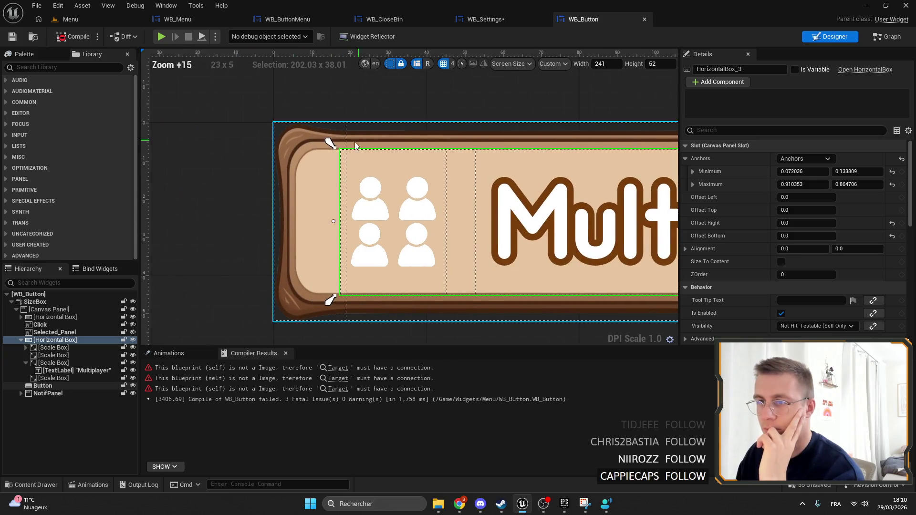
pyautogui.moveTo(324, 143); pyautogui.dragTo(311, 143)
pyautogui.hscroll(10, 223, 158)
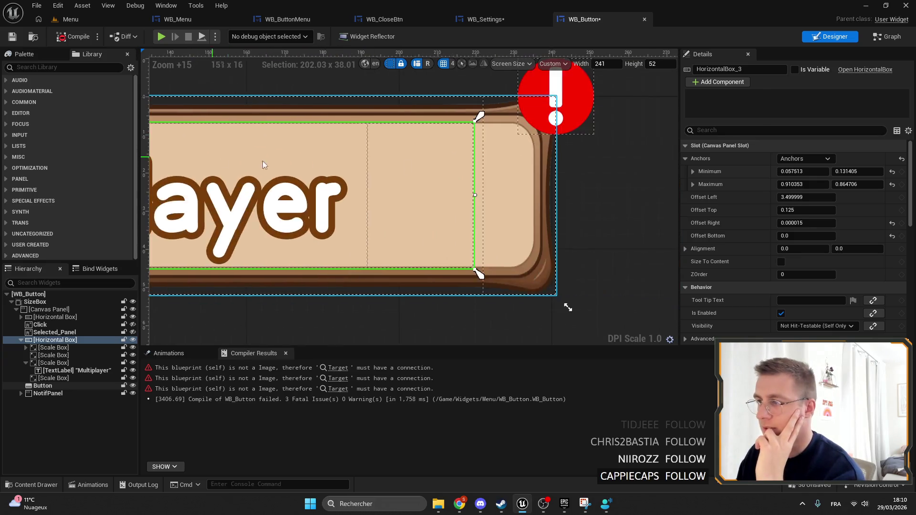
pyautogui.hscroll(5, 224, 162)
pyautogui.moveTo(362, 111); pyautogui.dragTo(400, 111)
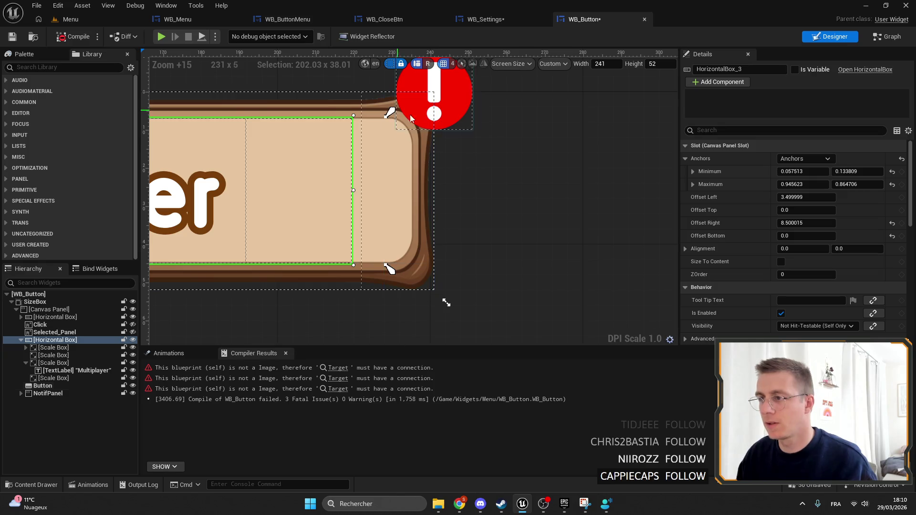
# Set the Horizontal Box's Offset Left and Offset Right to 0.
pyautogui.click(783, 197)
pyautogui.write('0')
pyautogui.press('Return')
pyautogui.click(783, 223)
pyautogui.write('0')
pyautogui.press('Return')
pyautogui.scroll(-5, 439, 204)
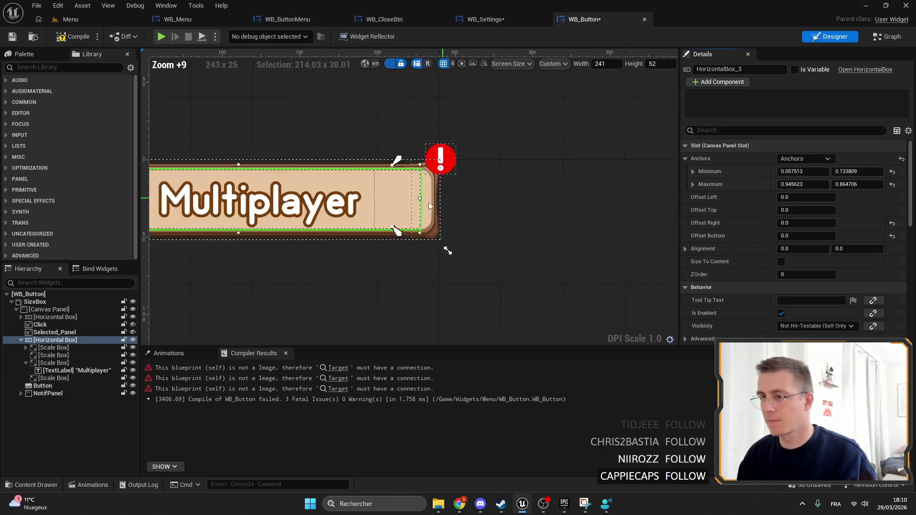
pyautogui.scroll(-2, 439, 204)
pyautogui.scroll(4, 620, 245)
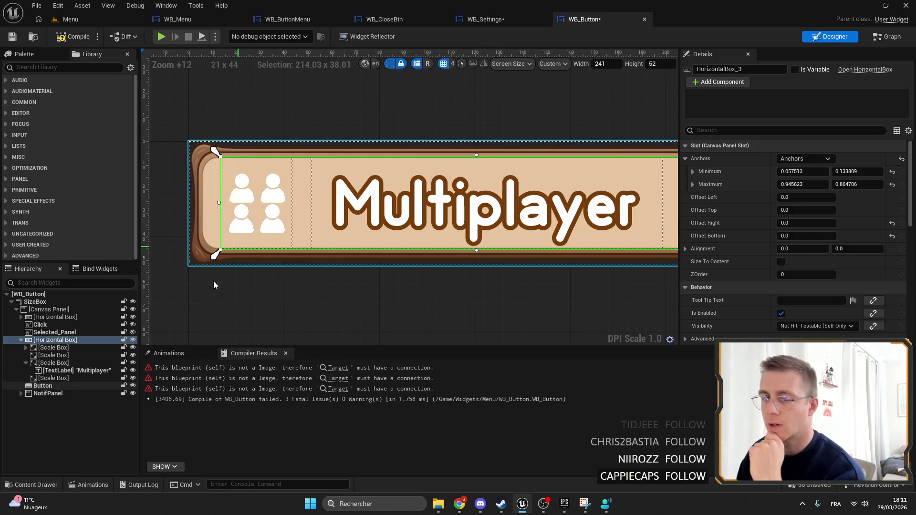
# Check the first Scale Box's people icon by toggling its visibility and expanding it to show Icon.
pyautogui.click(43, 350)
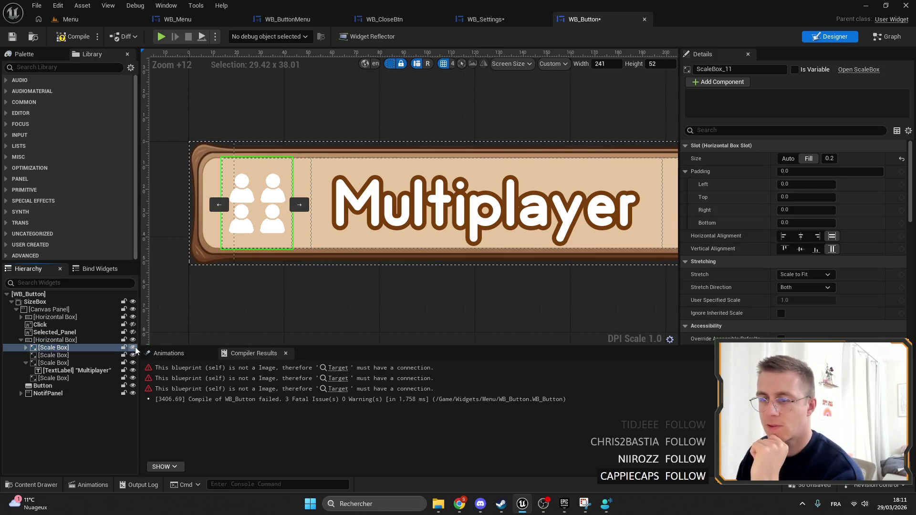
pyautogui.click(107, 340)
pyautogui.click(109, 348)
pyautogui.click(133, 348)
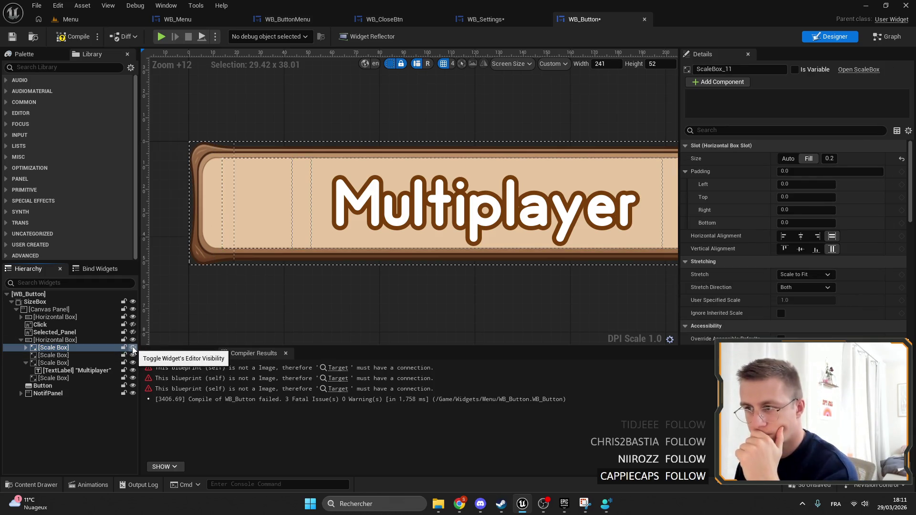
pyautogui.scroll(-4, 351, 248)
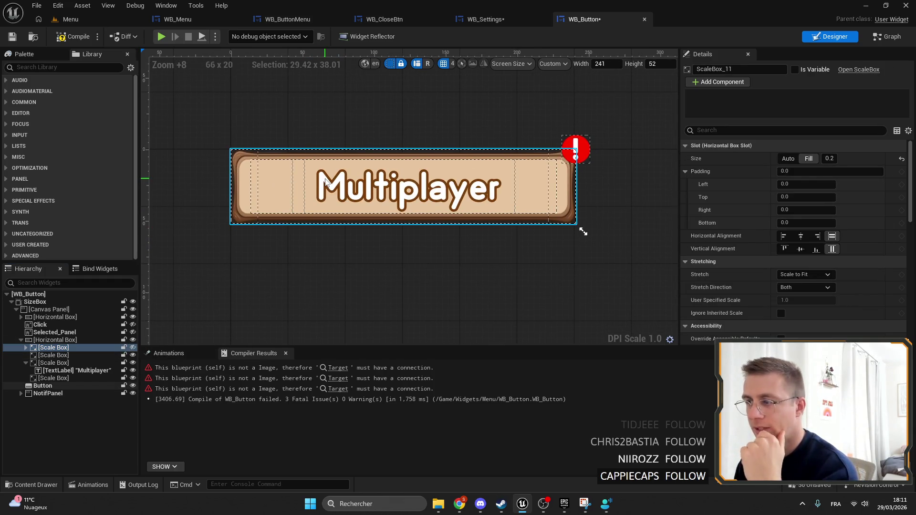
pyautogui.click(133, 348)
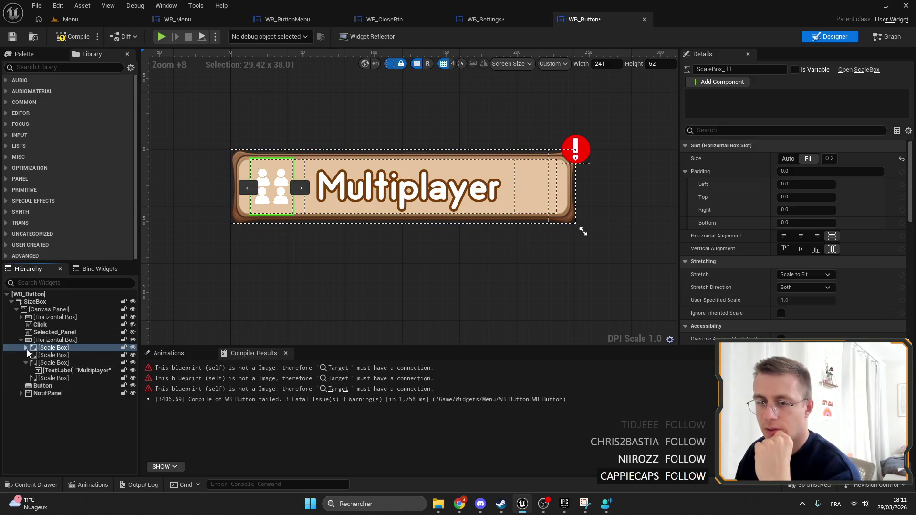
pyautogui.click(26, 348)
# Delete the empty Scale Box beside the icon, save, and open the event graph.
pyautogui.click(53, 363)
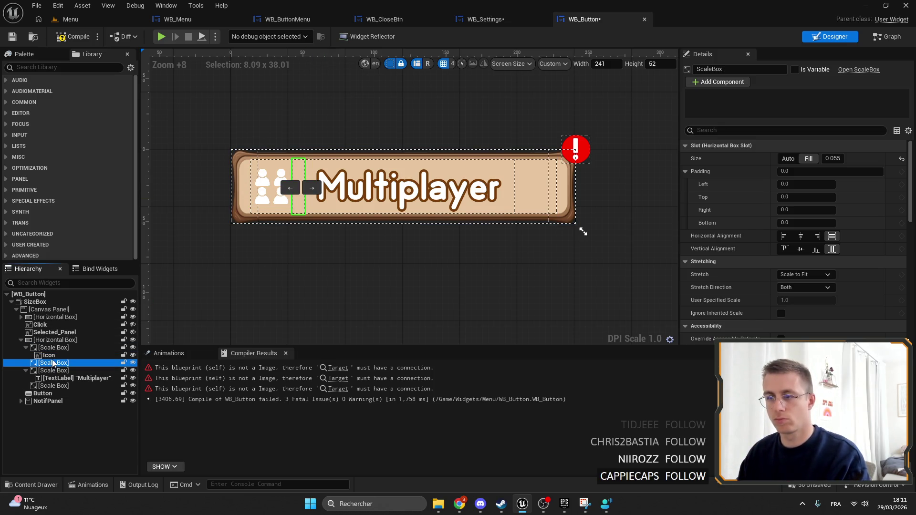
pyautogui.press('Delete')
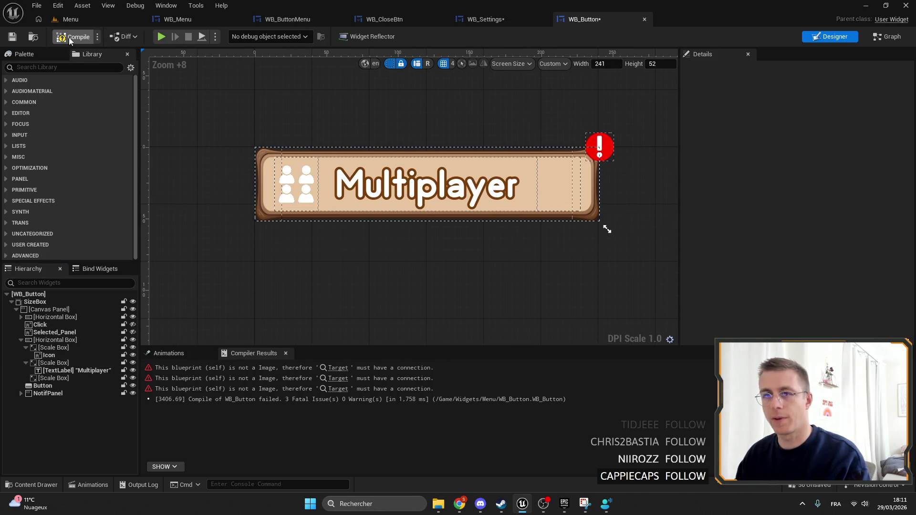
pyautogui.hotkey('ctrl', 's')
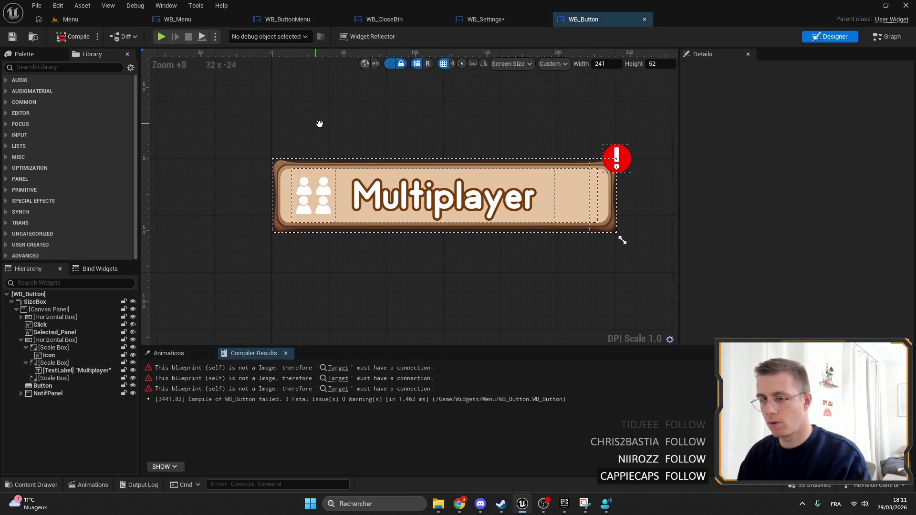
pyautogui.click(54, 348)
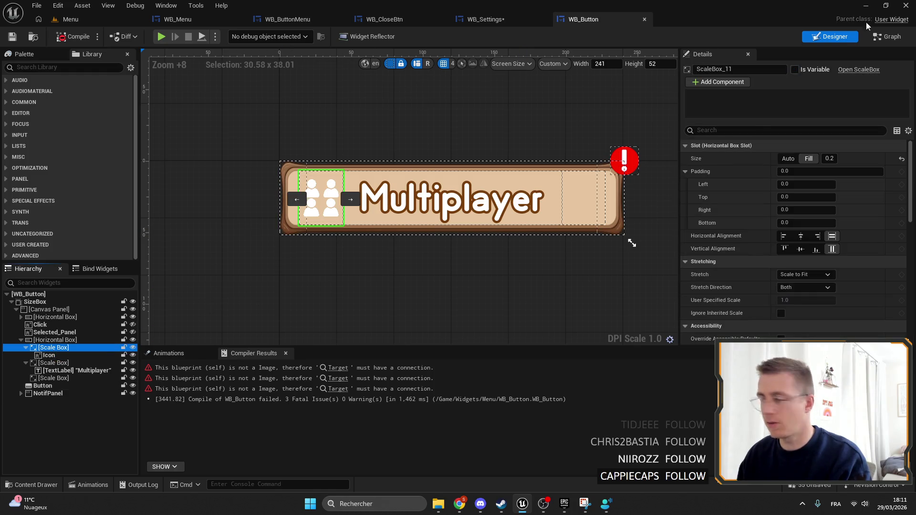
pyautogui.hotkey('ctrl', 'shift', 'g')
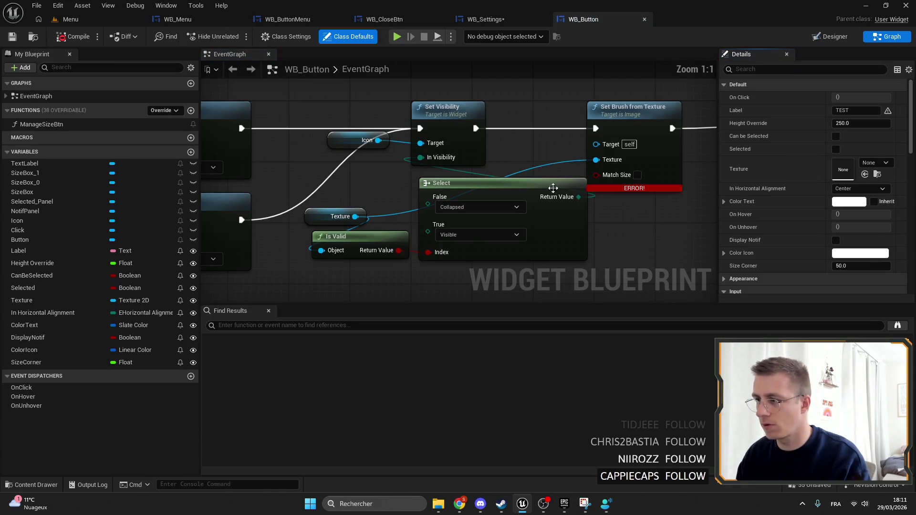
# Chain Set Visibility into Set Color and Opacity and wire Icon as its target.
pyautogui.scroll(-3, 256, 131)
pyautogui.moveTo(521, 117); pyautogui.dragTo(520, 184)
pyautogui.rightClick(386, 191)
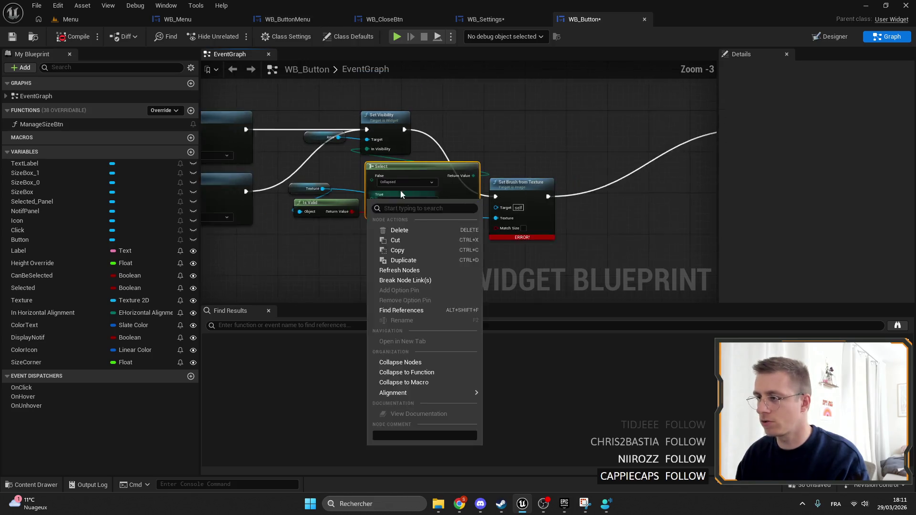
pyautogui.moveTo(308, 135)
pyautogui.mouseDown()
pyautogui.moveTo(329, 143)
pyautogui.moveTo(650, 135)
pyautogui.mouseUp()
pyautogui.click(630, 135)
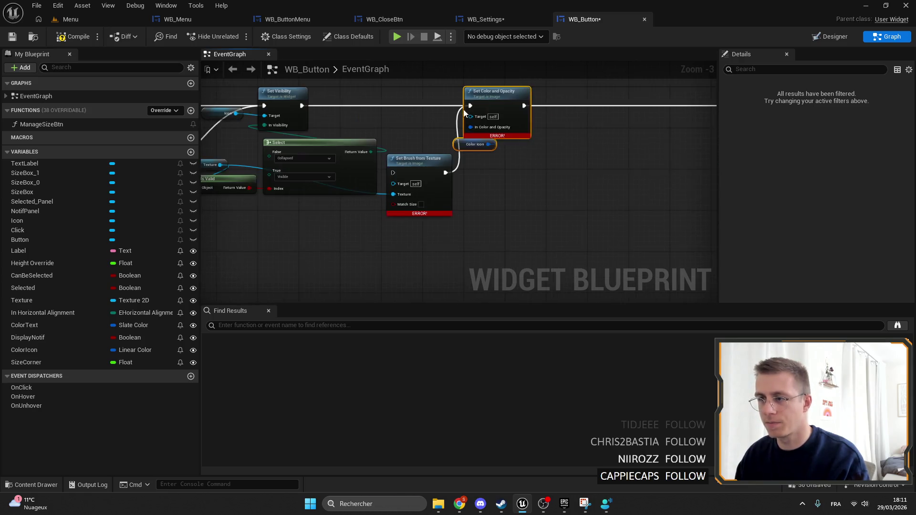
pyautogui.moveTo(275, 111)
pyautogui.mouseDown()
pyautogui.moveTo(510, 113)
pyautogui.moveTo(502, 171)
pyautogui.moveTo(408, 160)
pyautogui.mouseUp()
# Delete the Set Horizontal Alignment nodes and the In Horizontal Alignment variable.
pyautogui.scroll(2, 499, 167)
pyautogui.moveTo(548, 233); pyautogui.dragTo(451, 160)
pyautogui.moveTo(553, 169); pyautogui.dragTo(414, 177)
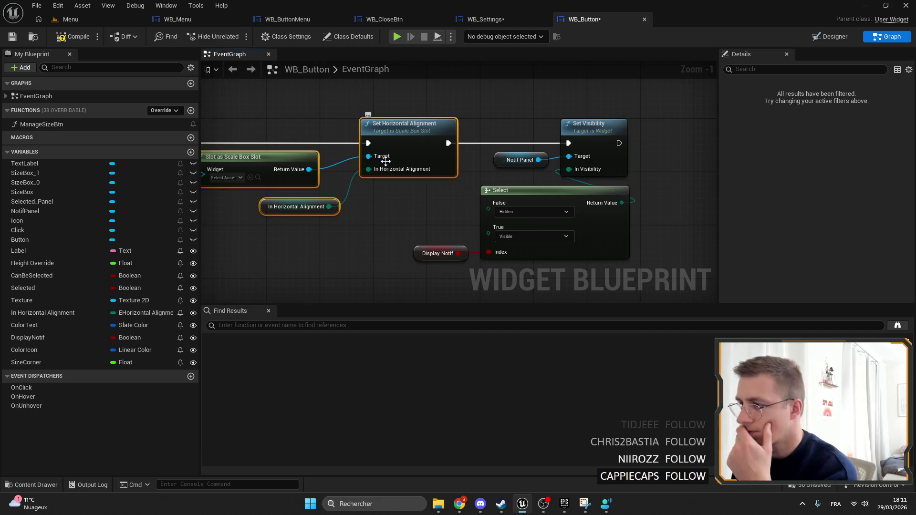
pyautogui.press('Delete')
pyautogui.scroll(-3, 472, 173)
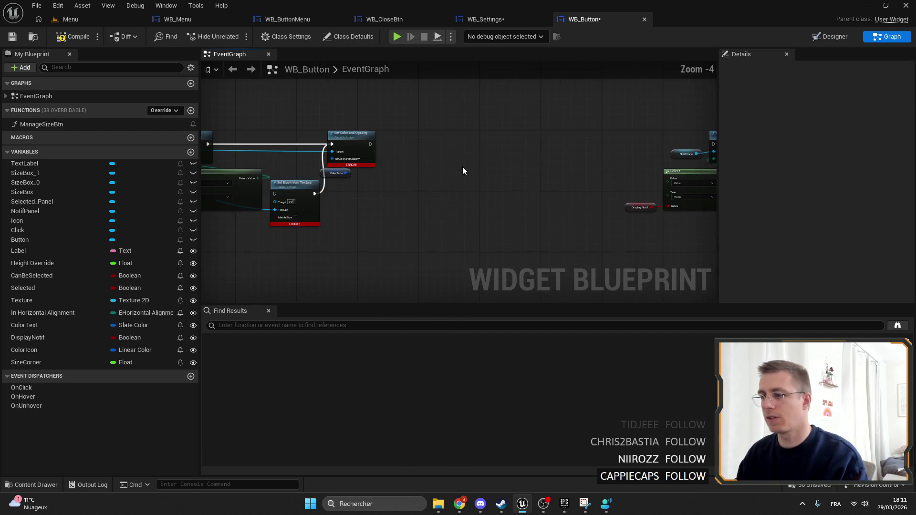
pyautogui.moveTo(370, 144); pyautogui.dragTo(641, 144)
pyautogui.moveTo(549, 215)
pyautogui.mouseDown()
pyautogui.moveTo(675, 151)
pyautogui.moveTo(408, 152)
pyautogui.mouseUp()
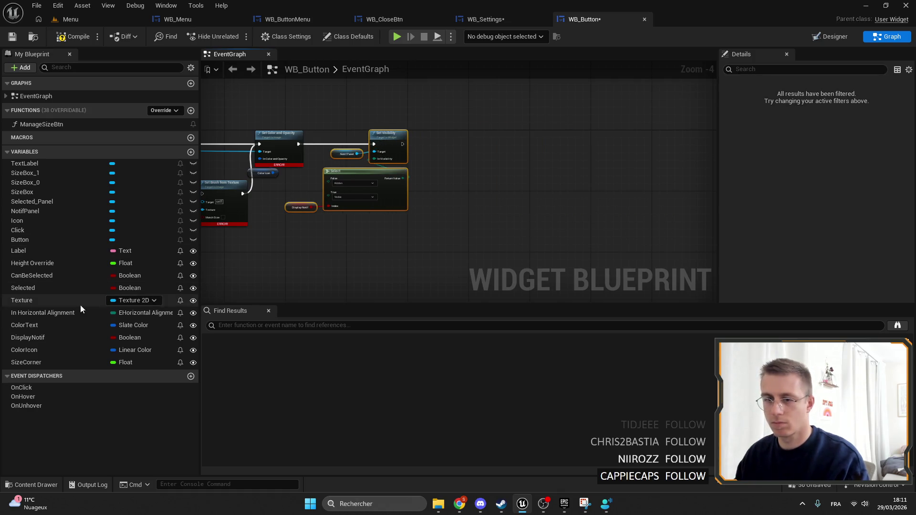
pyautogui.click(51, 313)
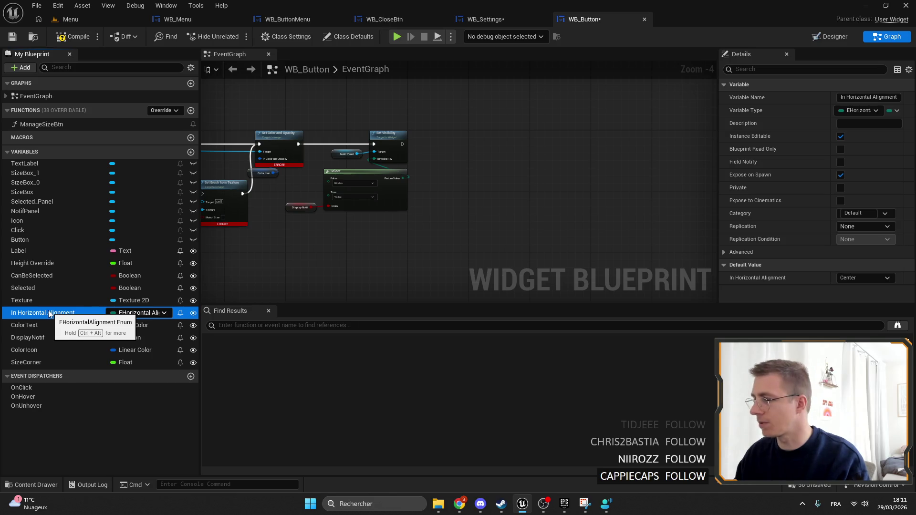
pyautogui.press('Delete')
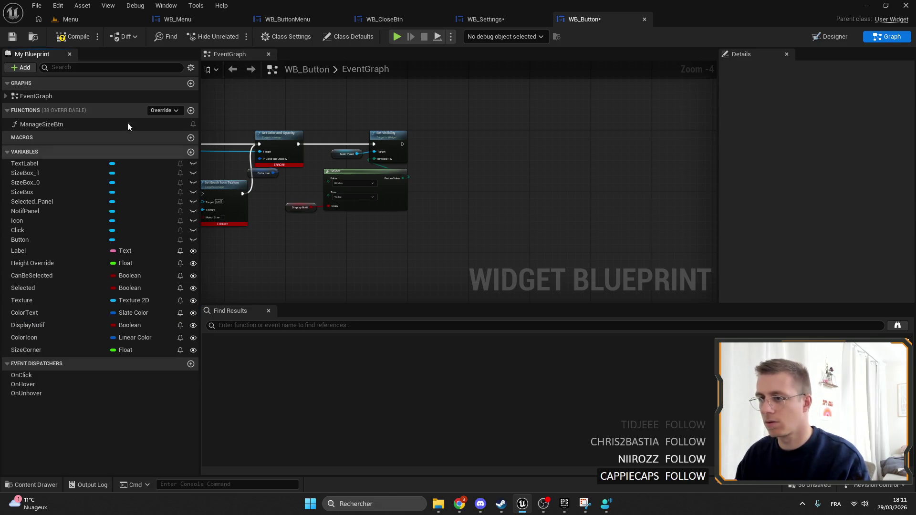
# Compile, delete the erroring SetColor event nodes, and save WB_Button.
pyautogui.click(72, 37)
pyautogui.click(398, 325)
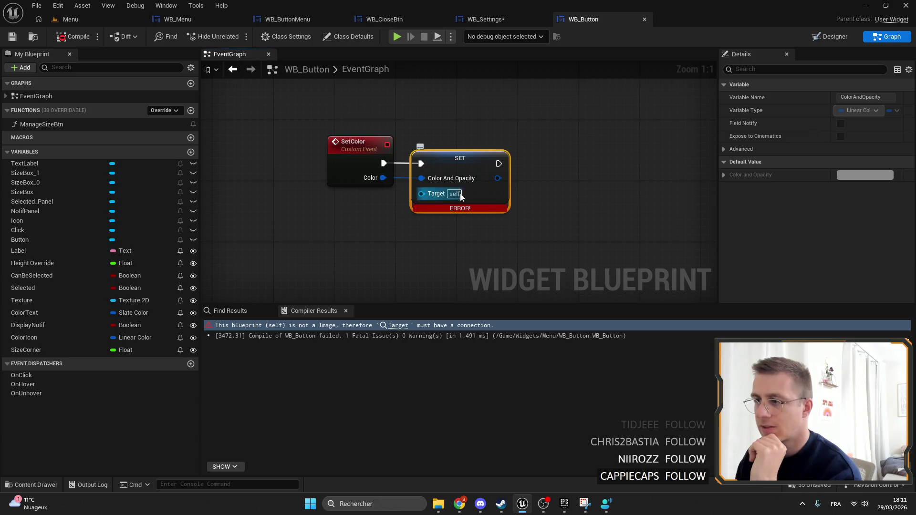
pyautogui.scroll(-4, 368, 157)
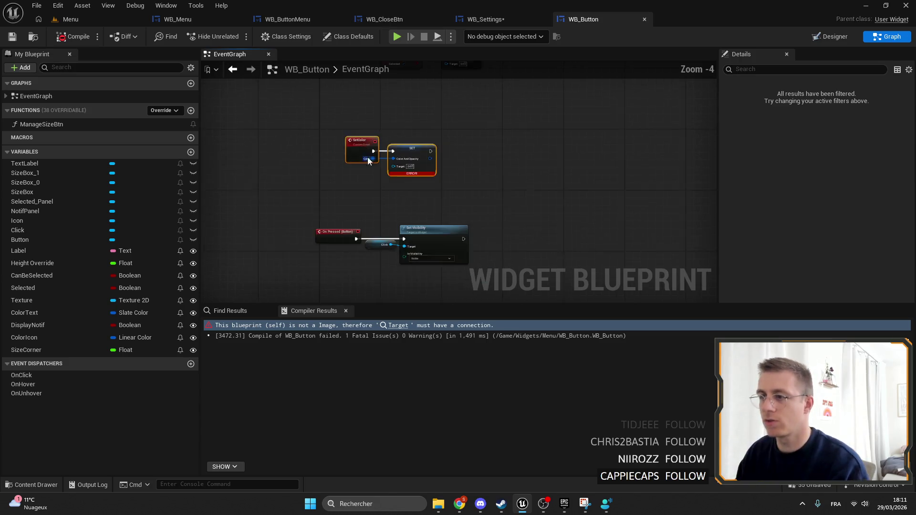
pyautogui.press('Delete')
pyautogui.click(12, 37)
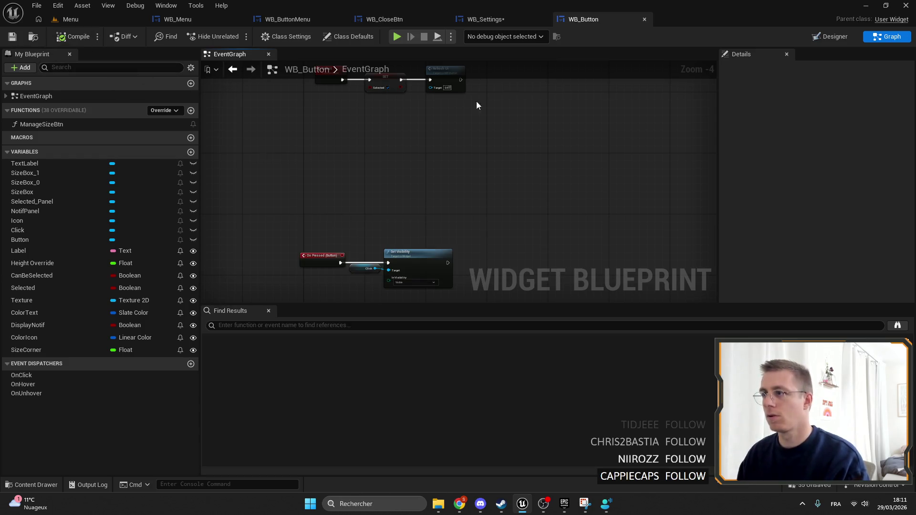
pyautogui.click(496, 19)
# Zoom in on WB_Settings' General button to inspect its yellow selected frame, then switch to Photopea.
pyautogui.scroll(-4, 382, 129)
pyautogui.scroll(4, 363, 103)
pyautogui.scroll(-4, 362, 101)
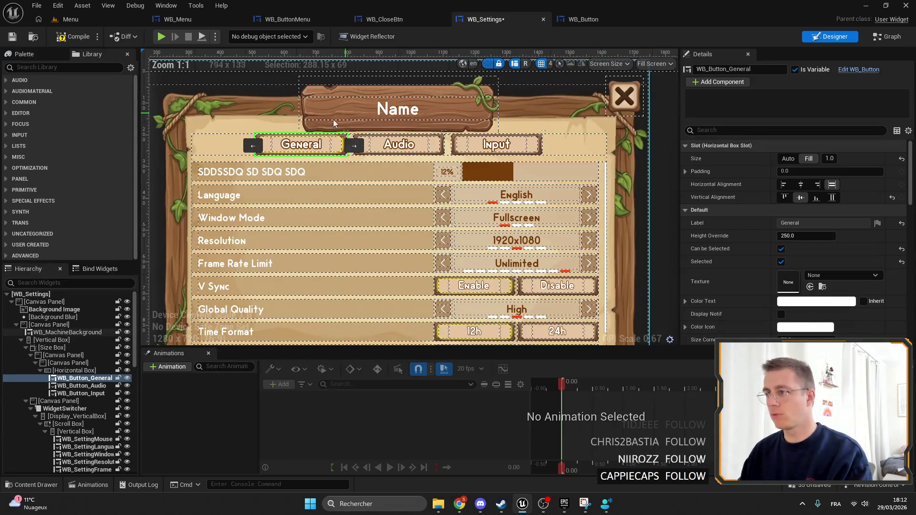
pyautogui.scroll(6, 363, 131)
pyautogui.scroll(-2, 389, 134)
pyautogui.scroll(5, 326, 187)
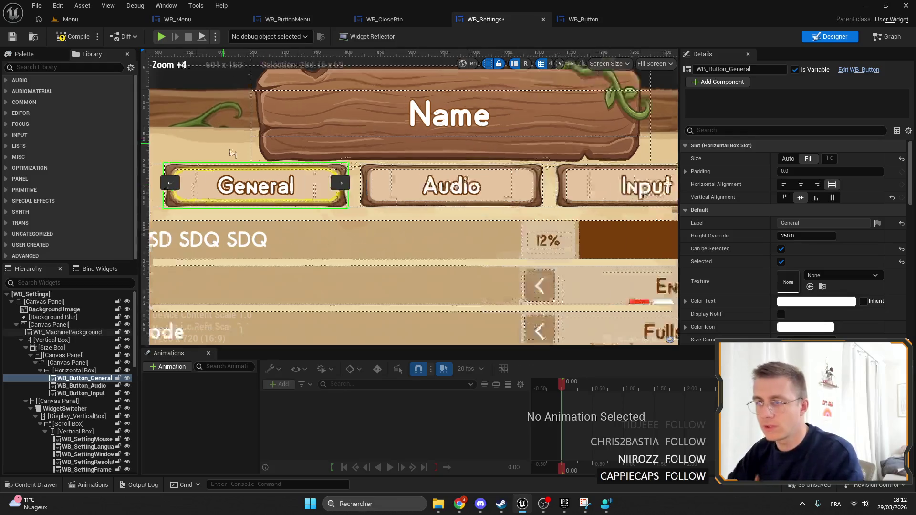
pyautogui.scroll(2, 264, 191)
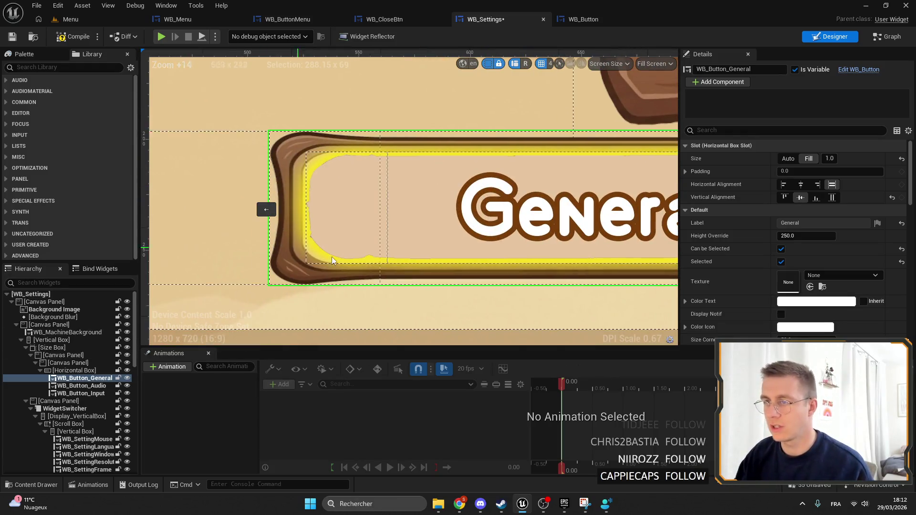
pyautogui.scroll(-3, 265, 191)
pyautogui.scroll(4, 365, 142)
pyautogui.scroll(-5, 429, 230)
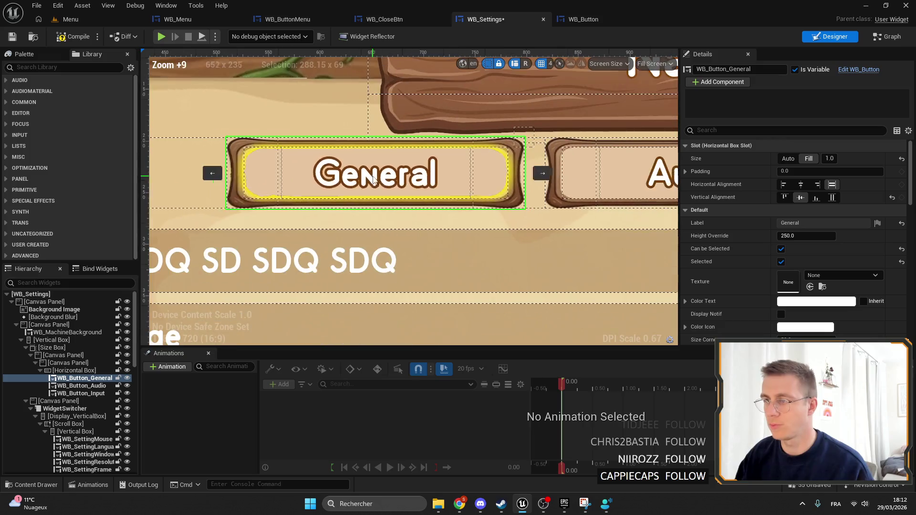
pyautogui.click(460, 505)
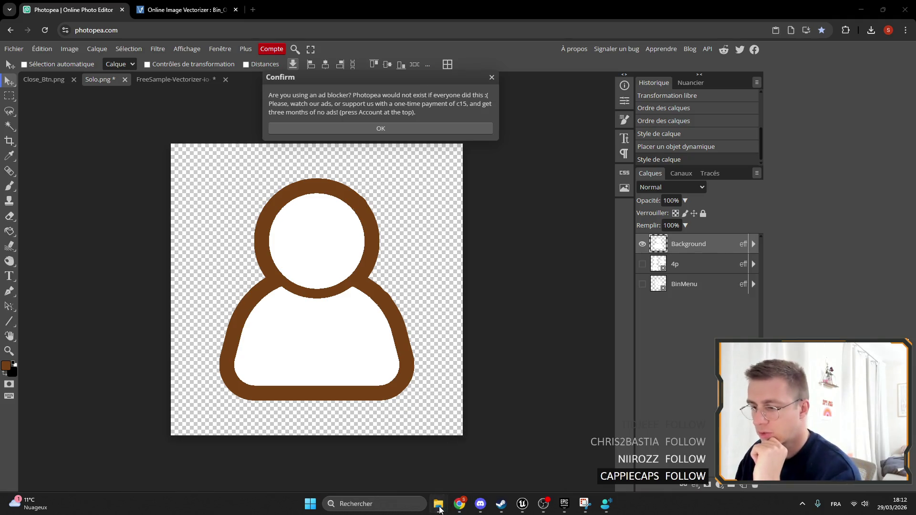
# Open Btn_Left.png in Photopea from the downloads folder and dismiss the ad-blocker notice.
pyautogui.moveTo(439, 509)
pyautogui.click(410, 454)
pyautogui.moveTo(341, 236)
pyautogui.mouseDown()
pyautogui.moveTo(242, 97)
pyautogui.moveTo(253, 91)
pyautogui.mouseUp()
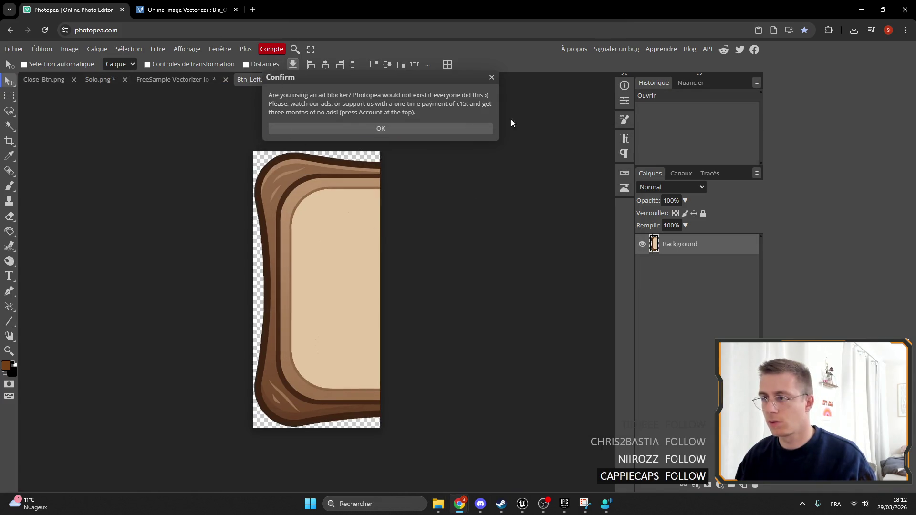
pyautogui.click(492, 78)
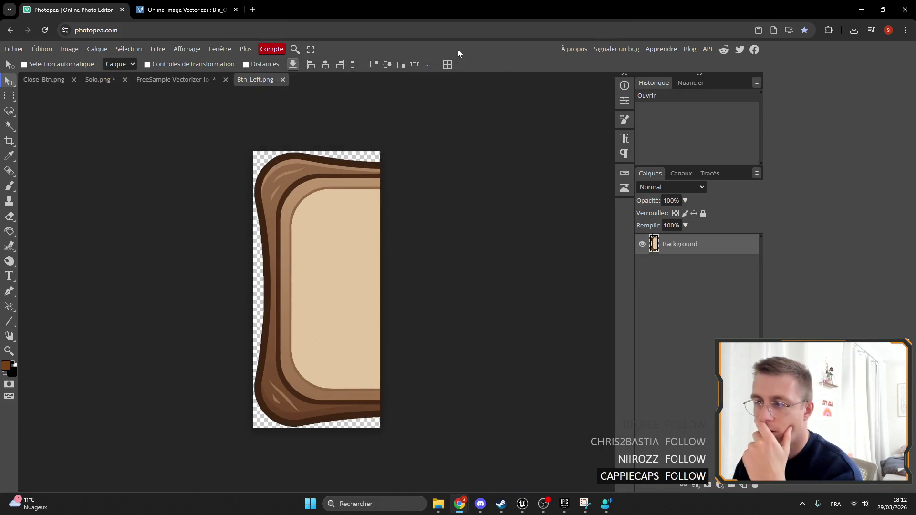
# Magic-wand the cream inner area, paste it as a new layer, and toggle layer visibility to check.
pyautogui.click(9, 127)
pyautogui.click(348, 262)
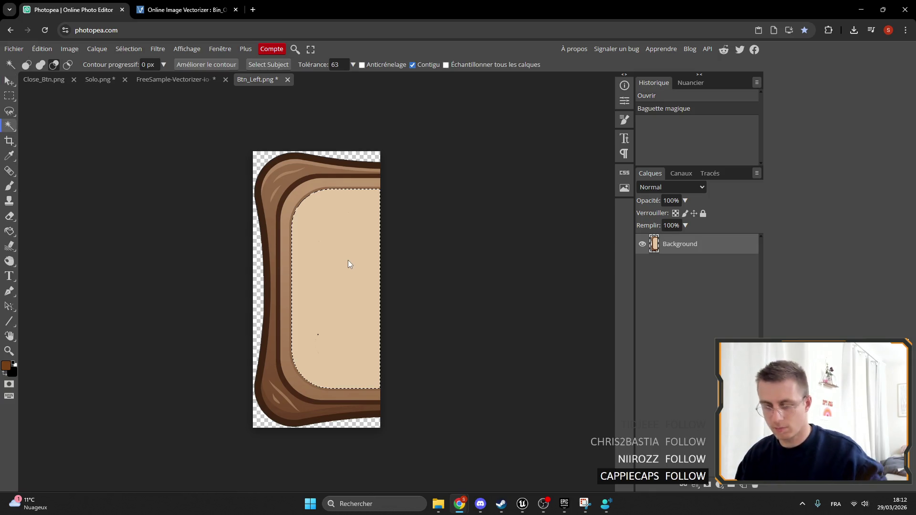
pyautogui.hotkey('ctrl', 'v')
pyautogui.click(642, 264)
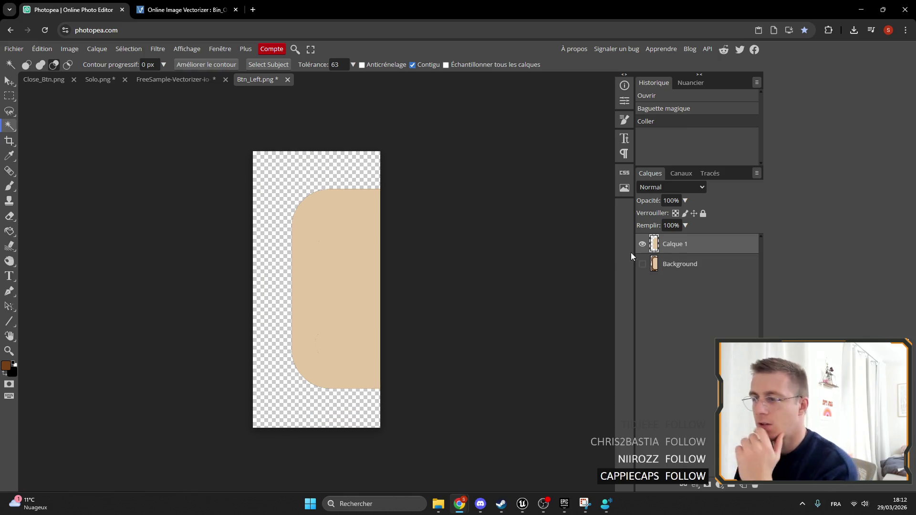
pyautogui.click(642, 245)
pyautogui.click(643, 244)
pyautogui.click(644, 267)
pyautogui.click(643, 267)
pyautogui.click(643, 268)
pyautogui.click(644, 267)
pyautogui.click(643, 267)
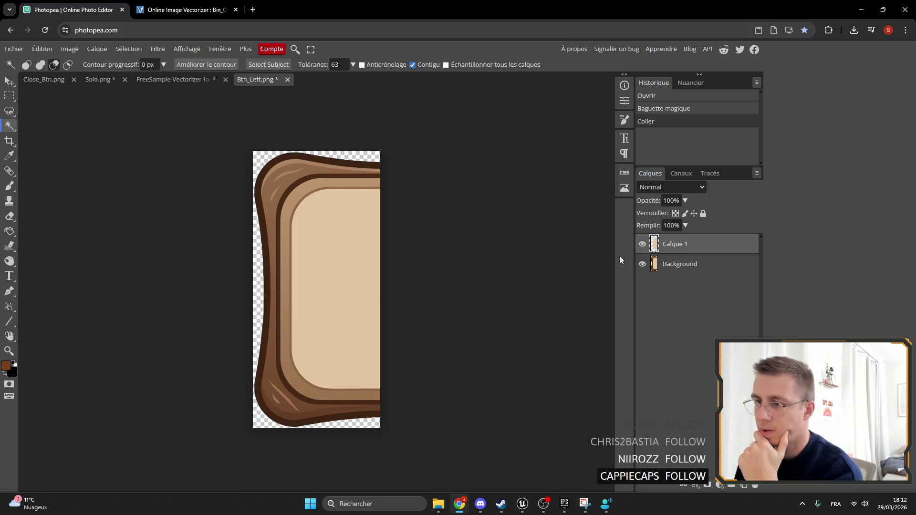
# Reselect the inner light area and hide the brown-framed Background to view the panel alone.
pyautogui.scroll(6, 341, 219)
pyautogui.scroll(-5, 342, 219)
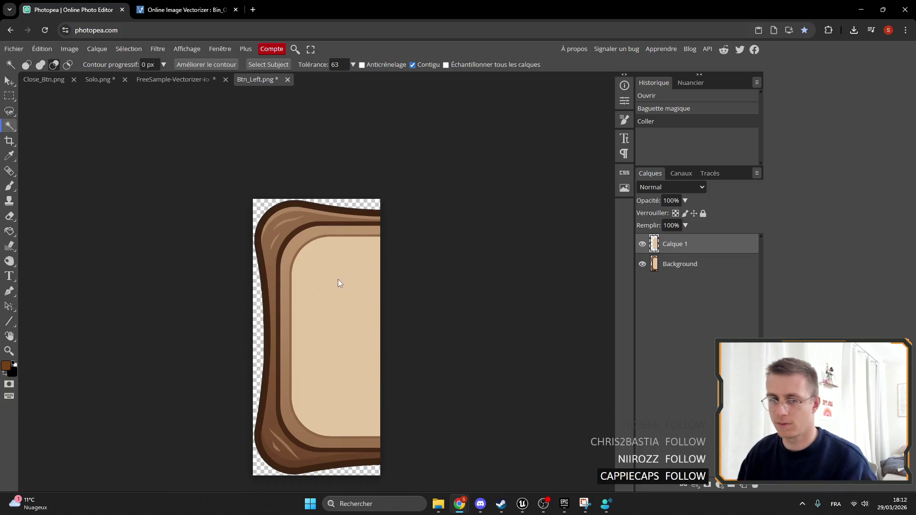
pyautogui.scroll(2, 340, 283)
pyautogui.click(336, 282)
pyautogui.scroll(3, 286, 220)
pyautogui.scroll(-5, 334, 253)
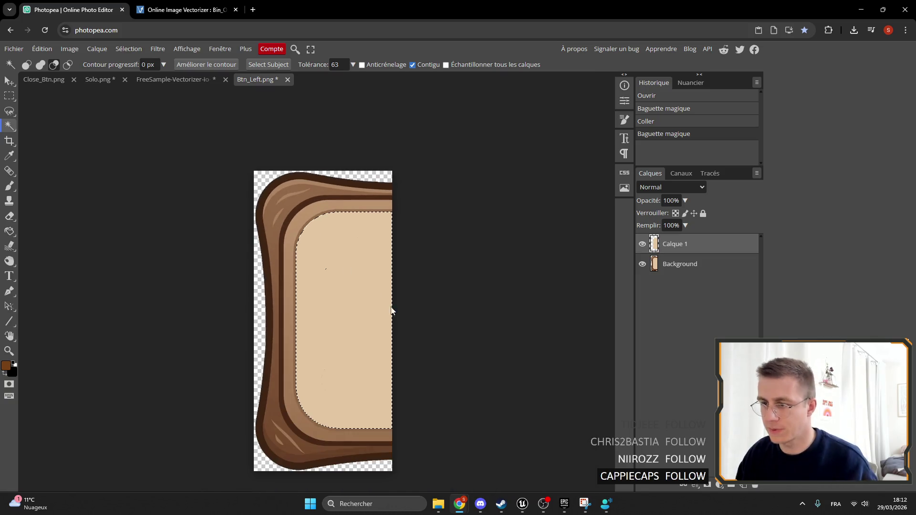
pyautogui.scroll(-2, 382, 295)
pyautogui.click(643, 266)
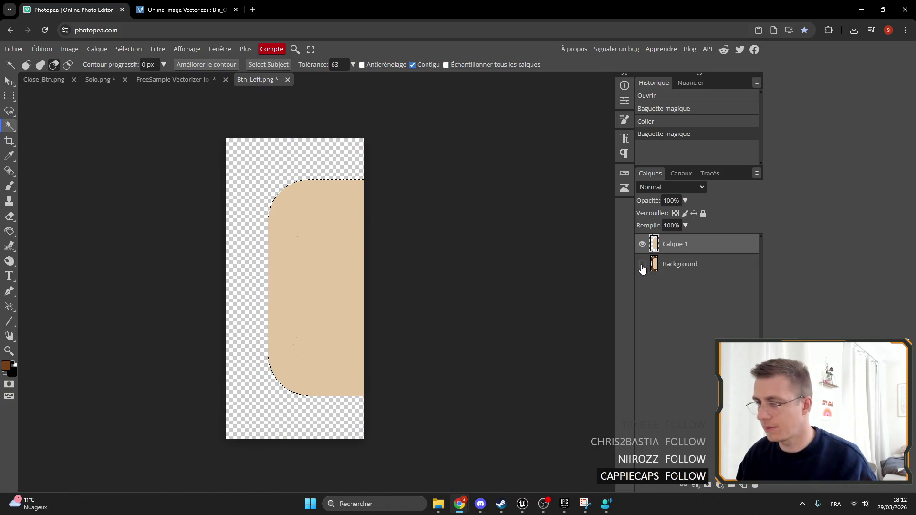
# Select the beige inner area again at another spot.
pyautogui.scroll(6, 306, 236)
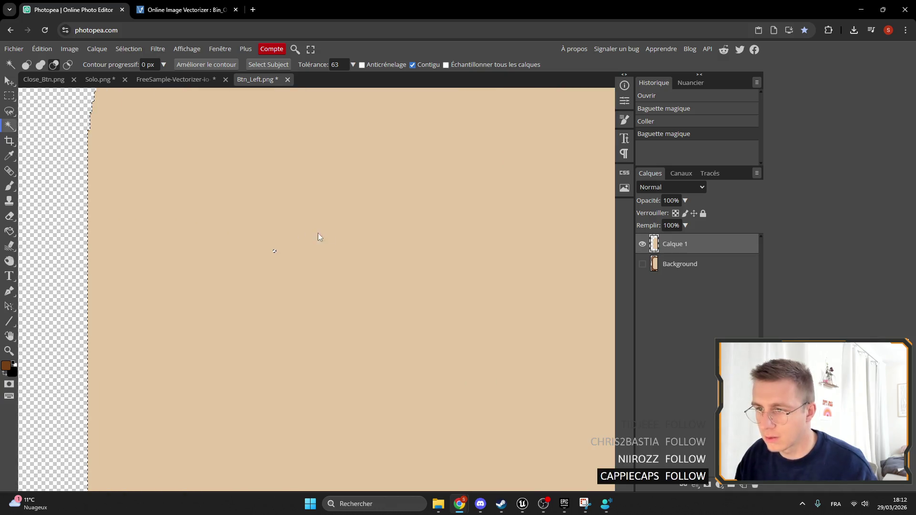
pyautogui.click(348, 233)
pyautogui.scroll(-4, 348, 231)
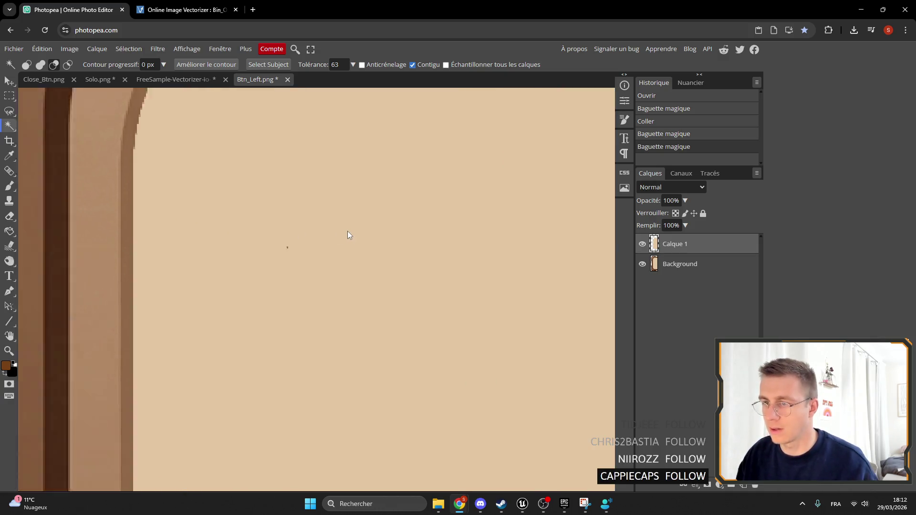
pyautogui.scroll(2, 342, 236)
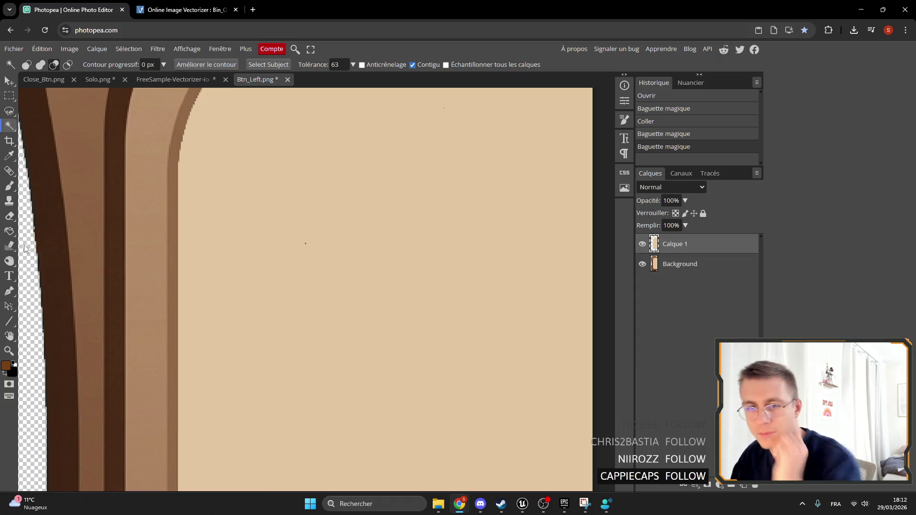
pyautogui.click(18, 189)
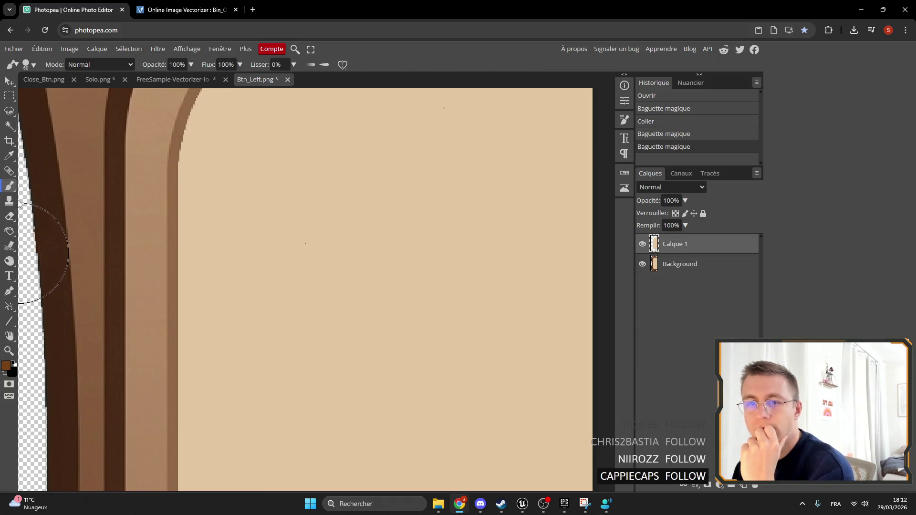
# Sample the beige panel colour, paint over a stray dot, and hide the brown-framed background layer.
pyautogui.click(9, 156)
pyautogui.click(396, 241)
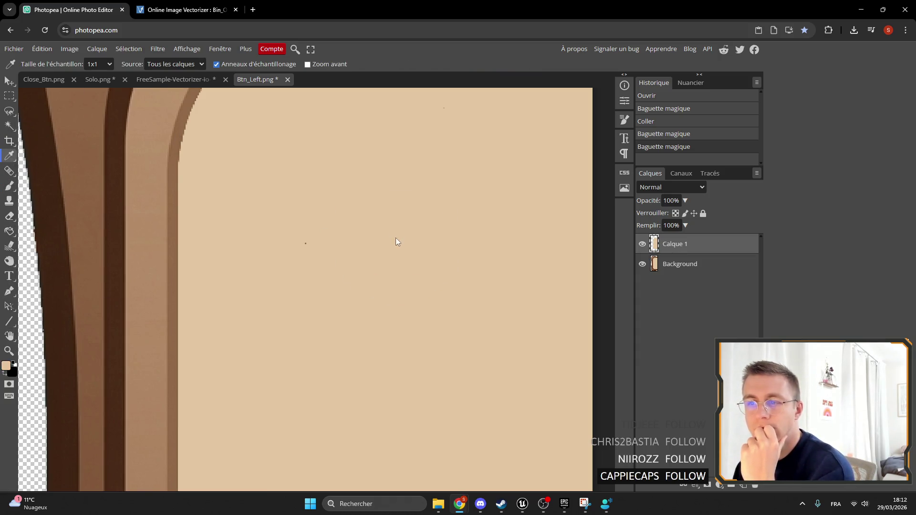
pyautogui.click(9, 187)
pyautogui.click(305, 244)
pyautogui.scroll(-3, 591, 318)
pyautogui.click(642, 264)
# Paint out the remaining stray specks near the corner and edges in beige.
pyautogui.scroll(-5, 462, 272)
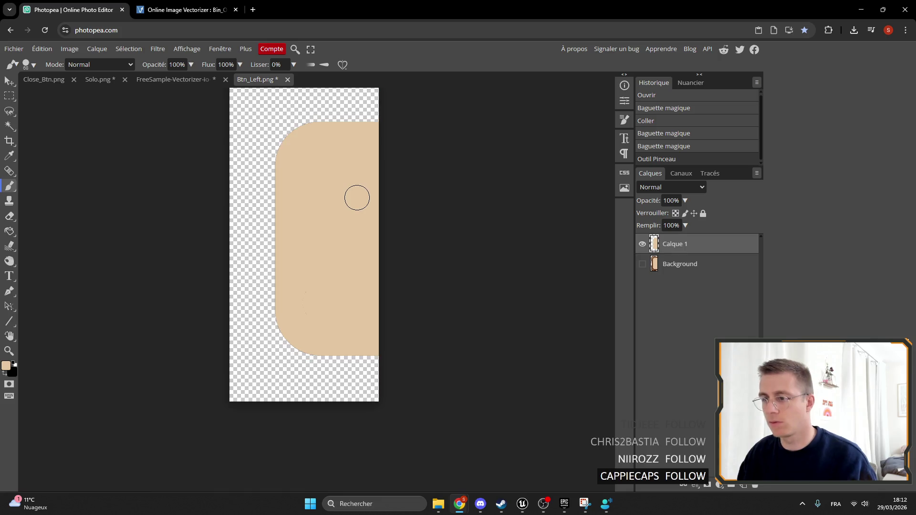
pyautogui.scroll(5, 310, 334)
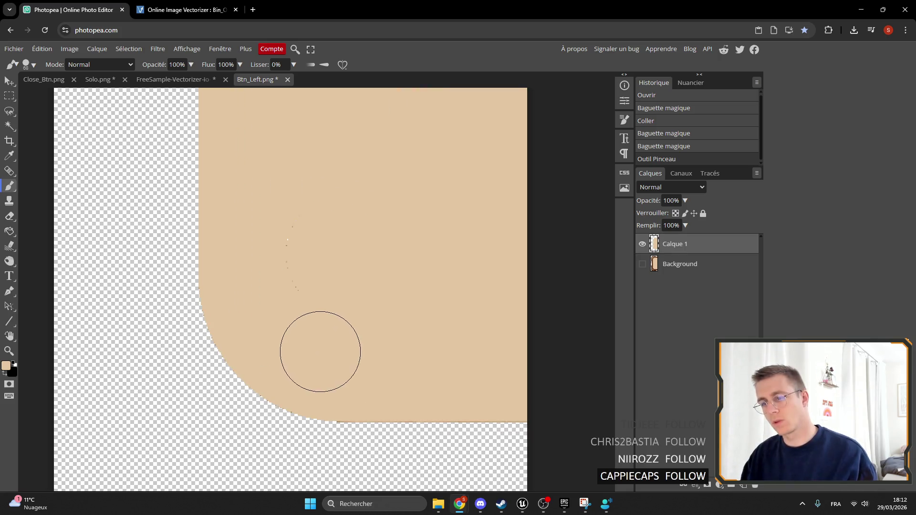
pyautogui.click(306, 299)
pyautogui.click(315, 184)
pyautogui.scroll(-4, 292, 231)
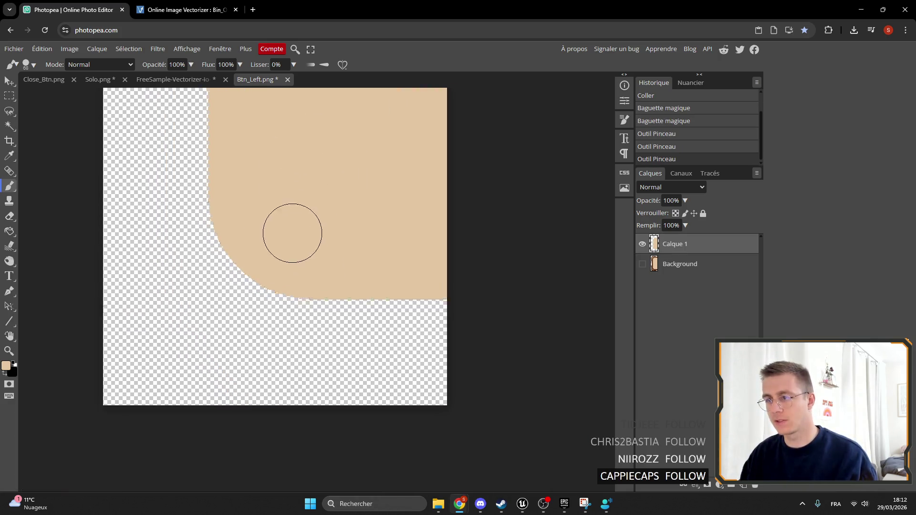
pyautogui.click(317, 282)
pyautogui.scroll(-5, 344, 377)
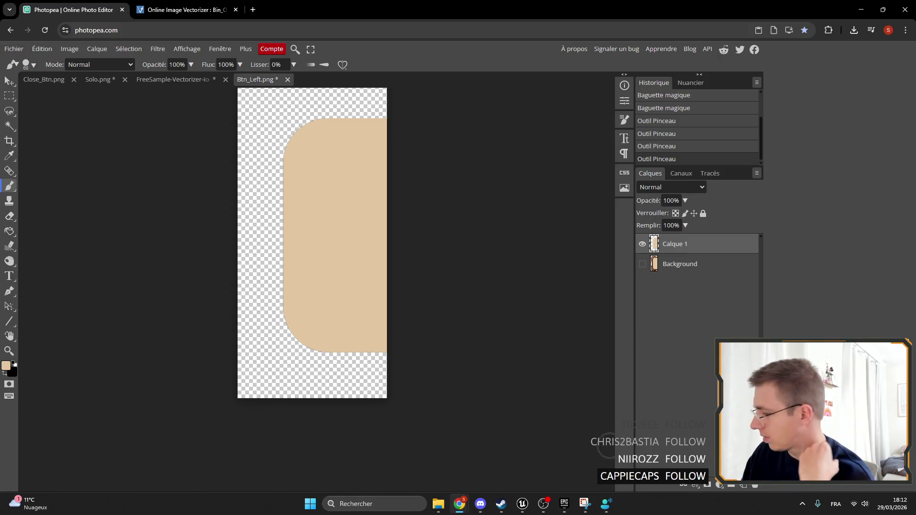
# Add a new layer clipped to the beige panel and bucket-fill it pure white.
pyautogui.click(743, 486)
pyautogui.hotkey('ctrl', 'alt', 'g')
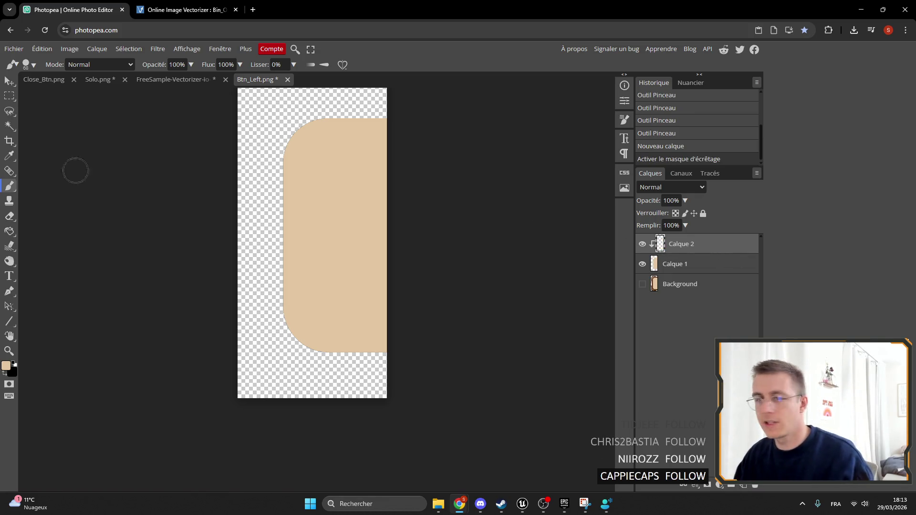
pyautogui.click(8, 229)
pyautogui.click(343, 225)
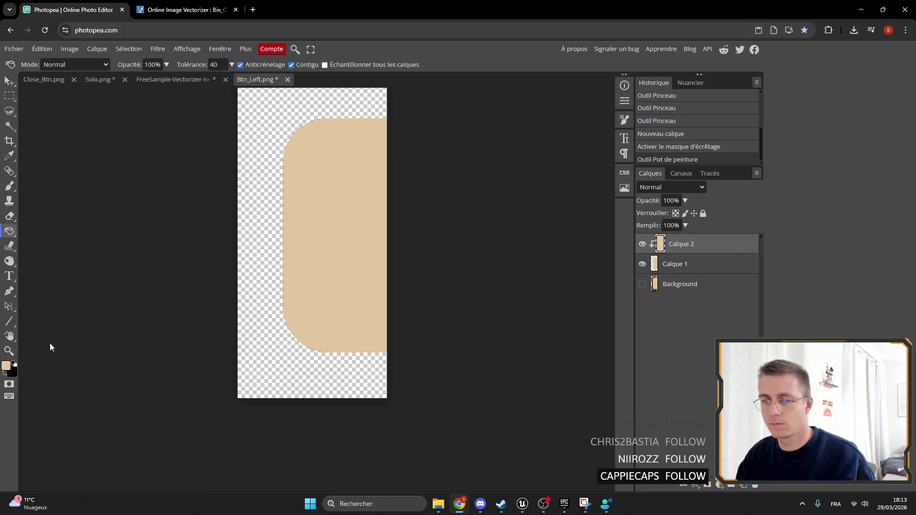
pyautogui.hotkey('ctrl', 'z')
pyautogui.click(6, 366)
pyautogui.moveTo(280, 290); pyautogui.dragTo(148, 128)
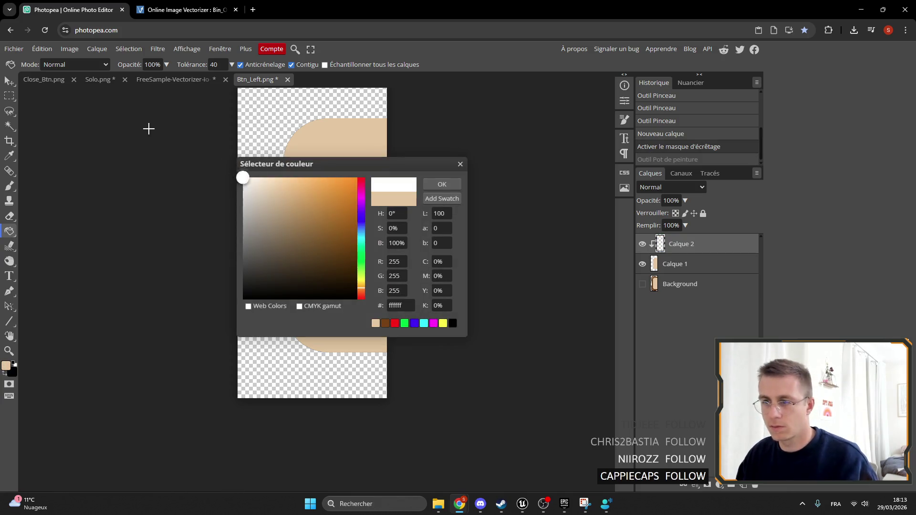
pyautogui.click(442, 184)
pyautogui.click(382, 176)
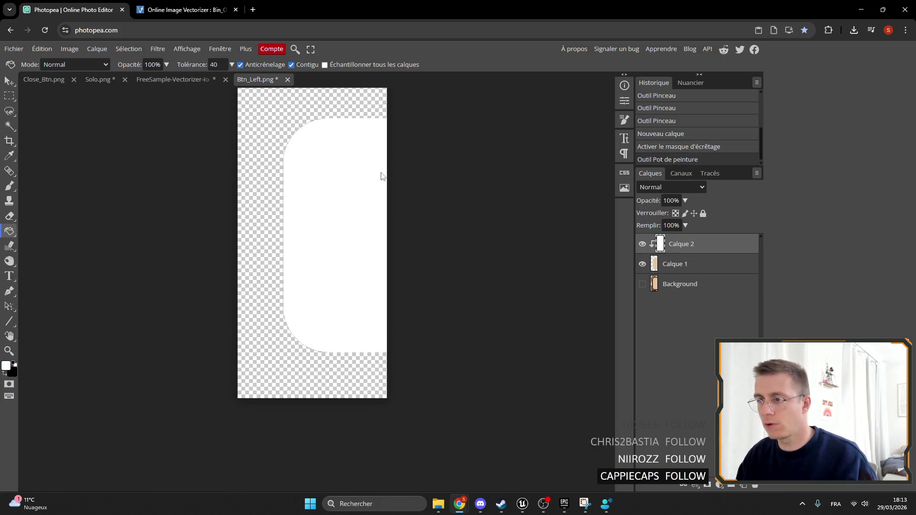
# Export the image as PNG named Btn_Left_Hover, then open Btn_Right.png as a new document.
pyautogui.click(35, 51)
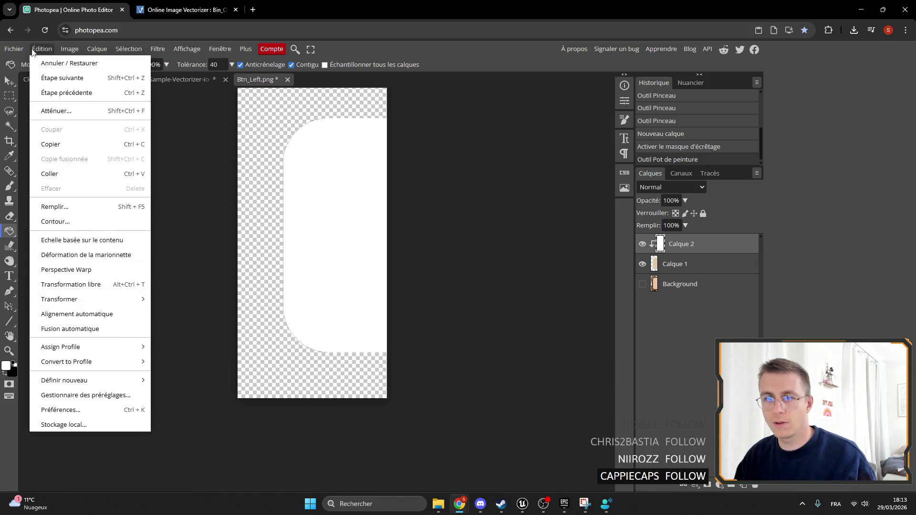
pyautogui.moveTo(48, 186)
pyautogui.click(117, 189)
pyautogui.write('Btn_Left_Hover')
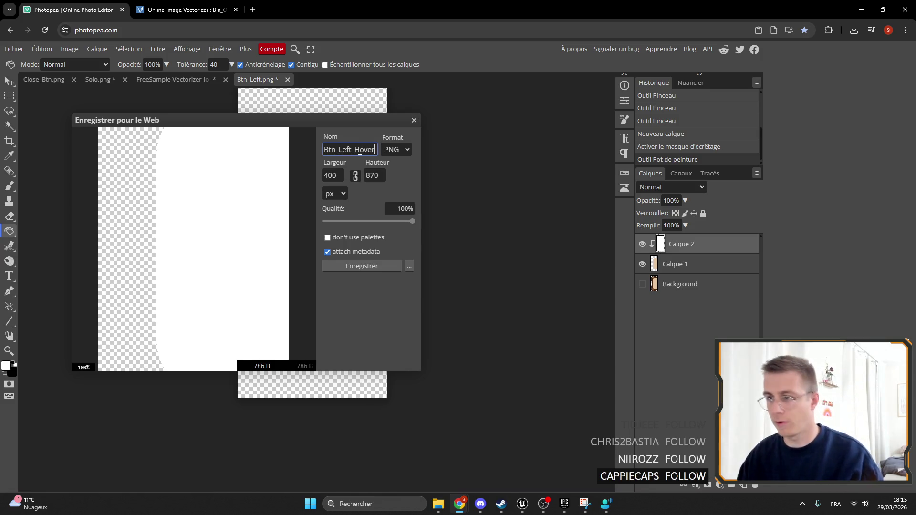
pyautogui.click(362, 266)
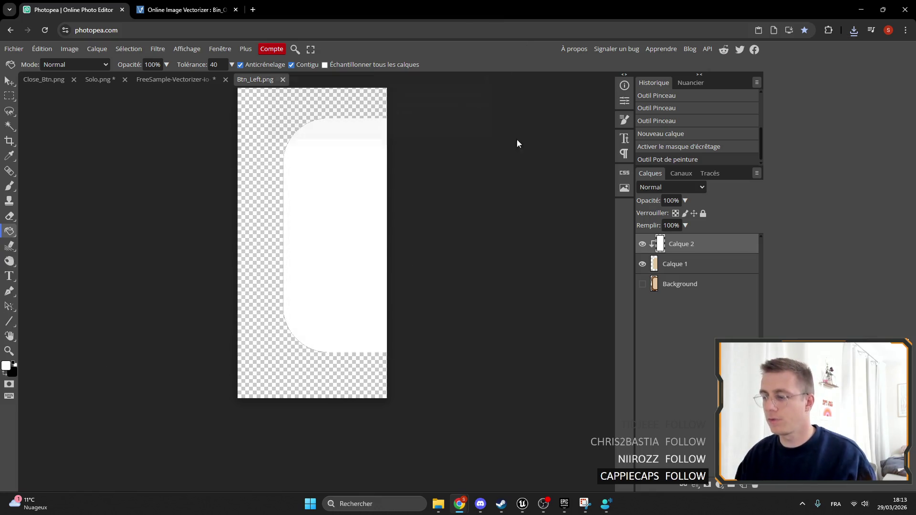
pyautogui.moveTo(438, 504)
pyautogui.click(497, 432)
pyautogui.moveTo(391, 237)
pyautogui.mouseDown()
pyautogui.moveTo(414, 70)
pyautogui.moveTo(399, 90)
pyautogui.mouseUp()
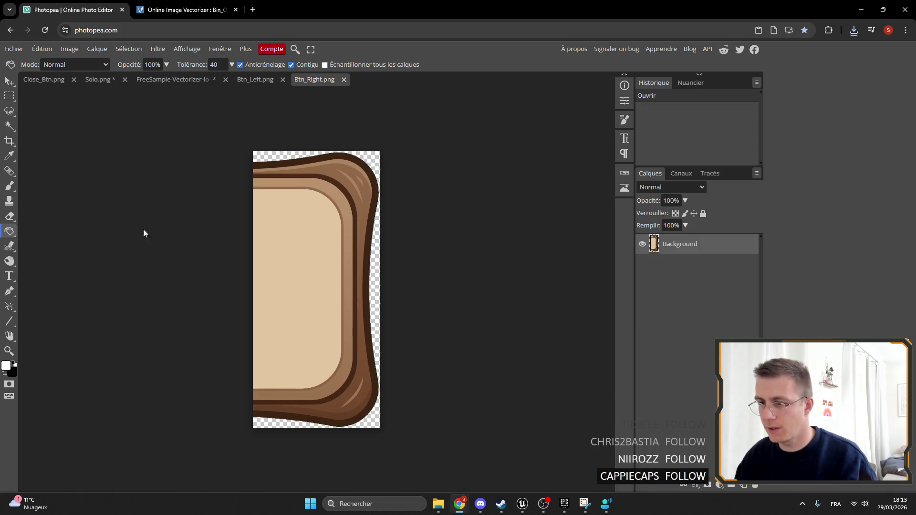
# Magic-wand the beige inner panel of Btn_Right, paste it onto its own layer, and hide the background.
pyautogui.scroll(3, 303, 330)
pyautogui.scroll(-1, 290, 368)
pyautogui.scroll(2, 322, 396)
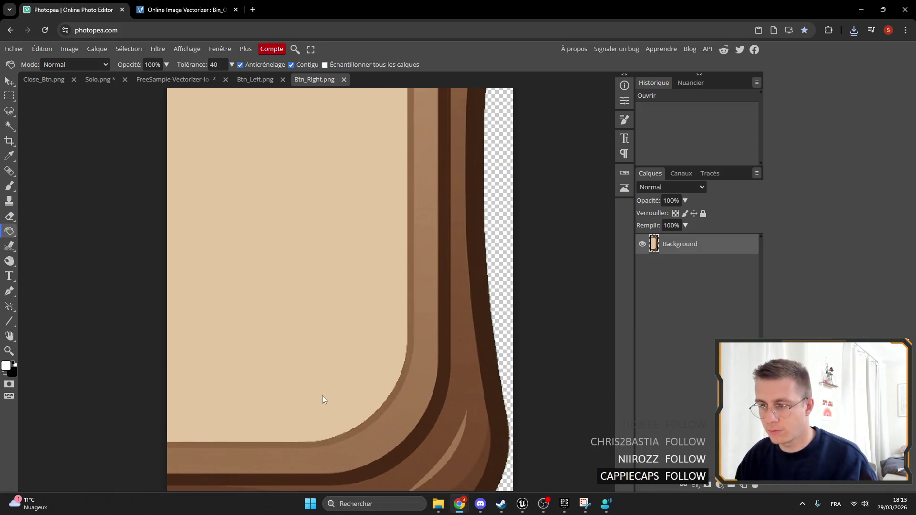
pyautogui.scroll(-3, 258, 349)
pyautogui.click(10, 126)
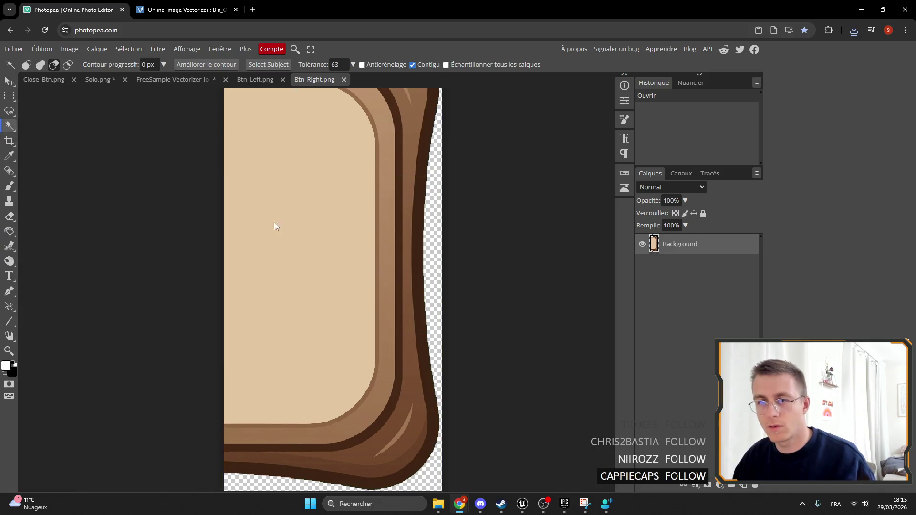
pyautogui.click(243, 217)
pyautogui.scroll(-2, 304, 265)
pyautogui.hotkey('ctrl', 'c')
pyautogui.hotkey('ctrl', 'v')
pyautogui.click(643, 265)
pyautogui.scroll(1, 261, 237)
pyautogui.scroll(2, 288, 236)
pyautogui.moveTo(288, 236)
pyautogui.mouseDown()
pyautogui.moveTo(362, 309)
pyautogui.moveTo(379, 214)
pyautogui.moveTo(415, 184)
pyautogui.moveTo(332, 302)
pyautogui.mouseUp()
pyautogui.scroll(-3, 440, 387)
pyautogui.scroll(-4, 440, 386)
# Add a new layer clipped to the right panel and fill it white.
pyautogui.click(744, 485)
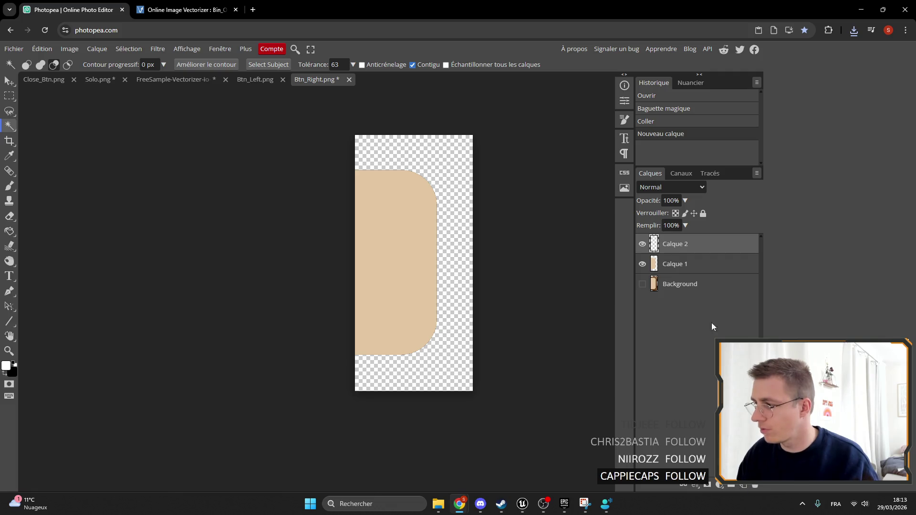
pyautogui.keyDown('alt'); pyautogui.click(663, 254); pyautogui.keyUp('alt')
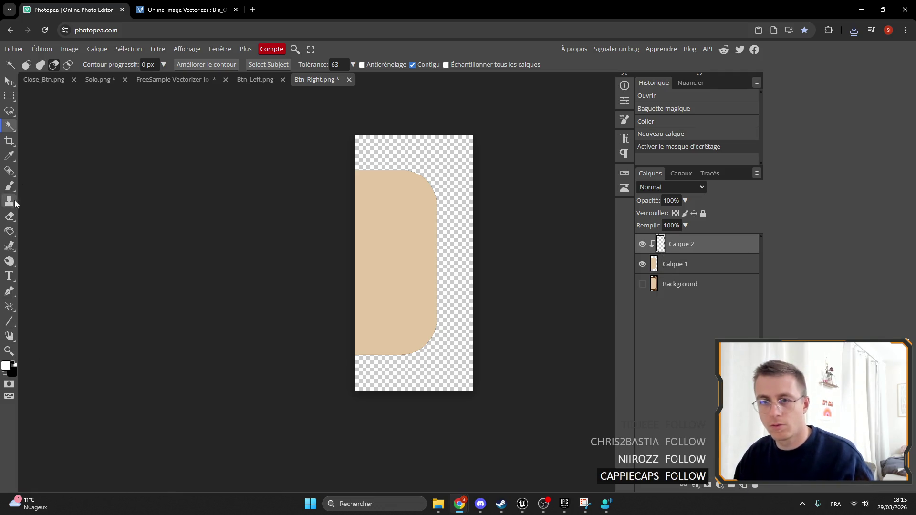
pyautogui.click(10, 232)
pyautogui.click(391, 264)
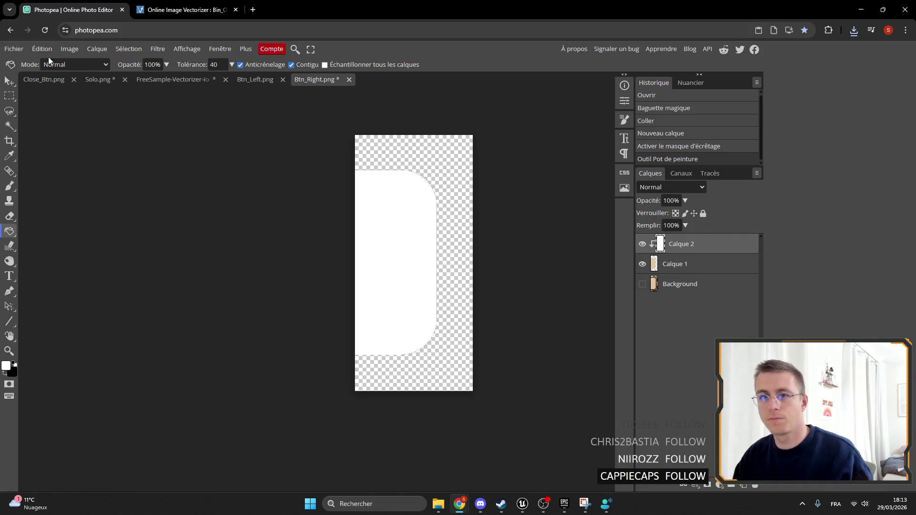
# Export the white right piece as a PNG named Btn_Right_Hover.
pyautogui.click(13, 48)
pyautogui.moveTo(71, 192)
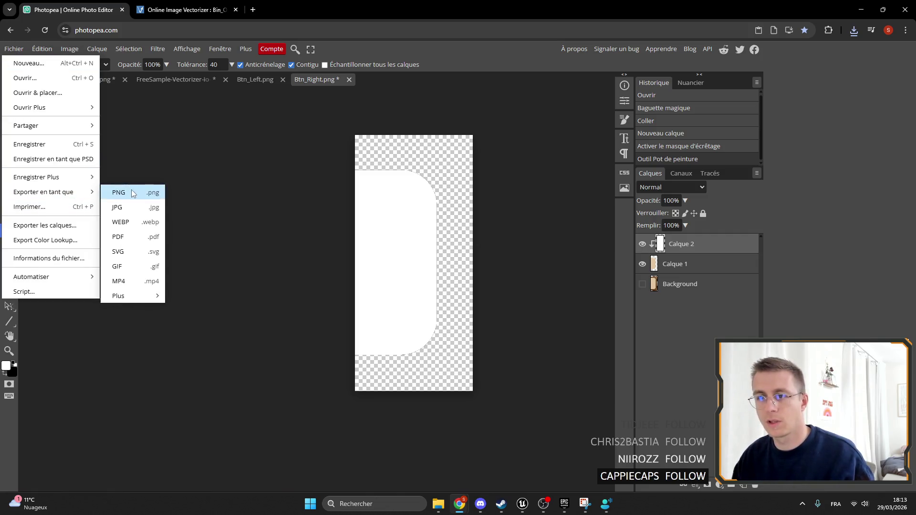
pyautogui.click(119, 192)
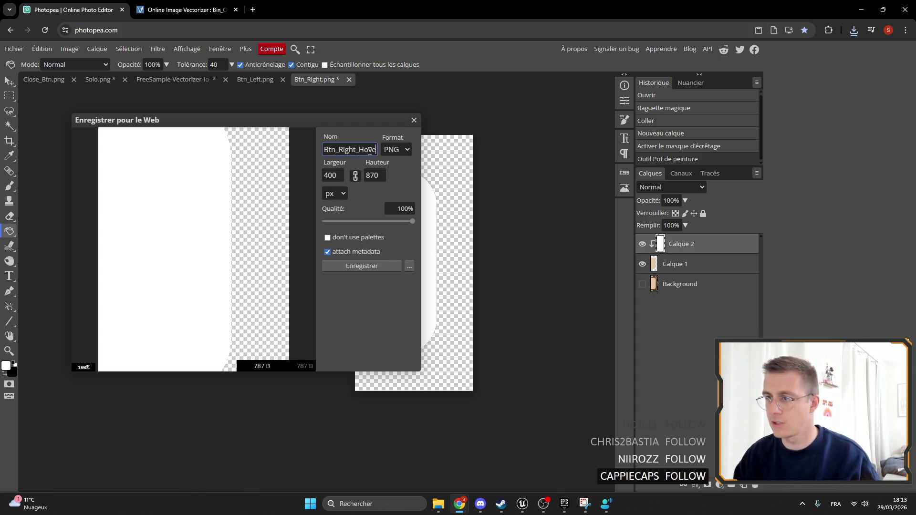
pyautogui.write('r')
pyautogui.click(362, 266)
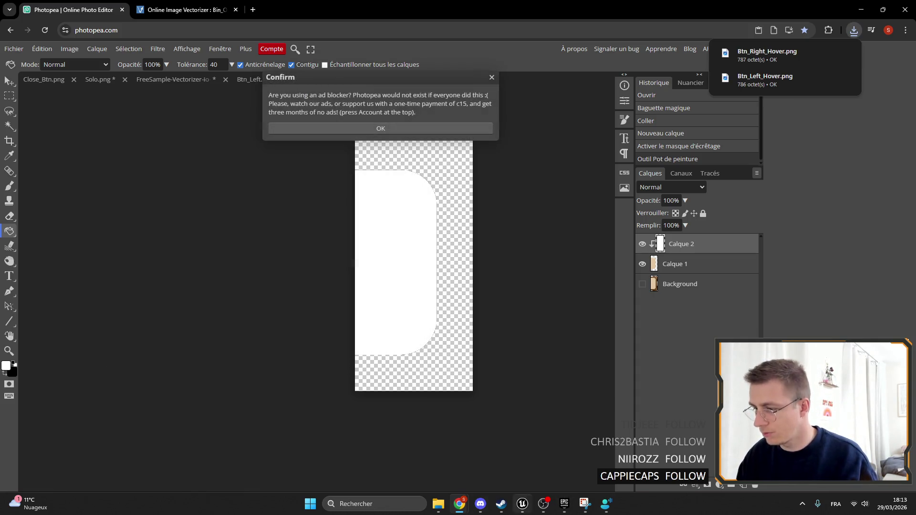
pyautogui.moveTo(460, 504)
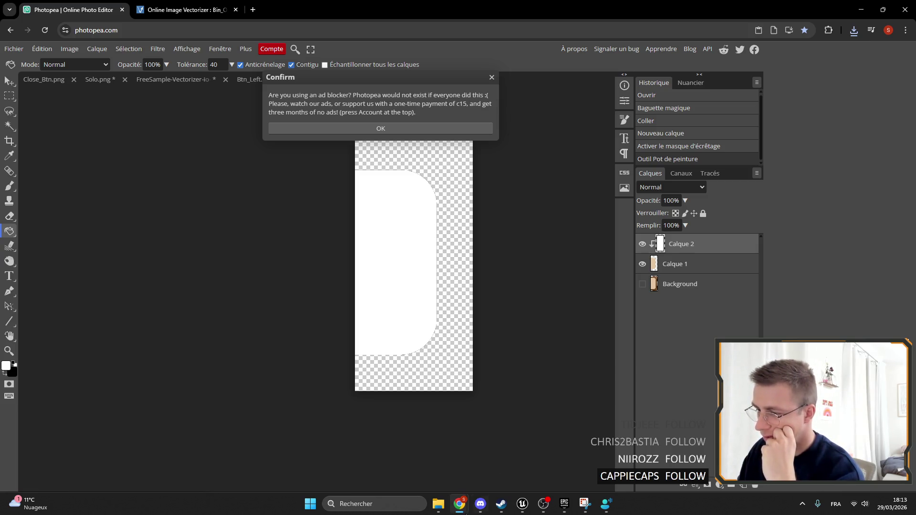
# Open Btn_center.png from the downloads folder and dismiss the ad-blocker notice.
pyautogui.click(498, 458)
pyautogui.moveTo(490, 239)
pyautogui.mouseDown()
pyautogui.moveTo(479, 87)
pyautogui.moveTo(547, 86)
pyautogui.mouseUp()
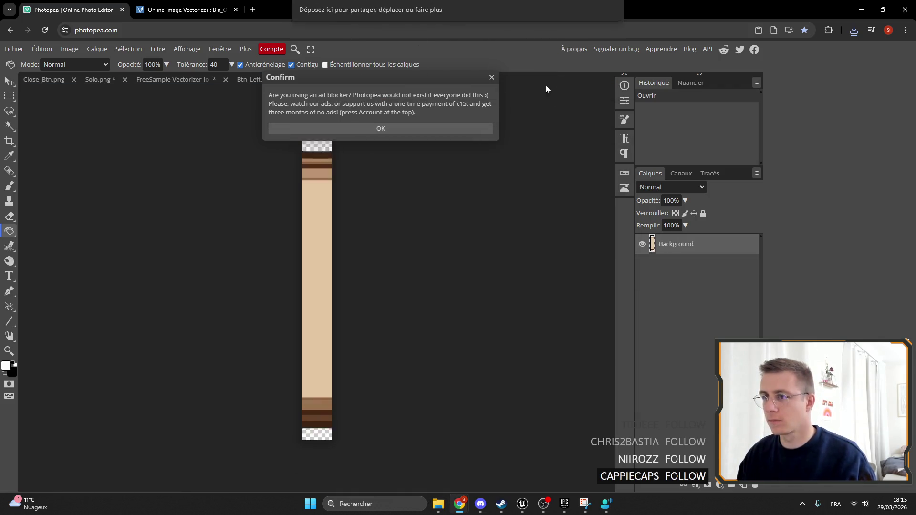
pyautogui.click(492, 77)
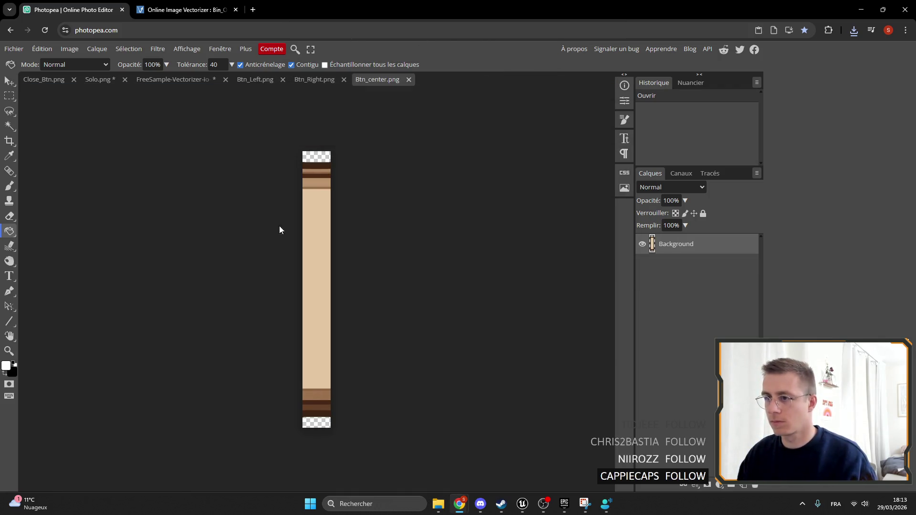
# Magic-wand the light middle band, paste it onto its own layer, and hide the Background layer.
pyautogui.click(9, 125)
pyautogui.click(343, 231)
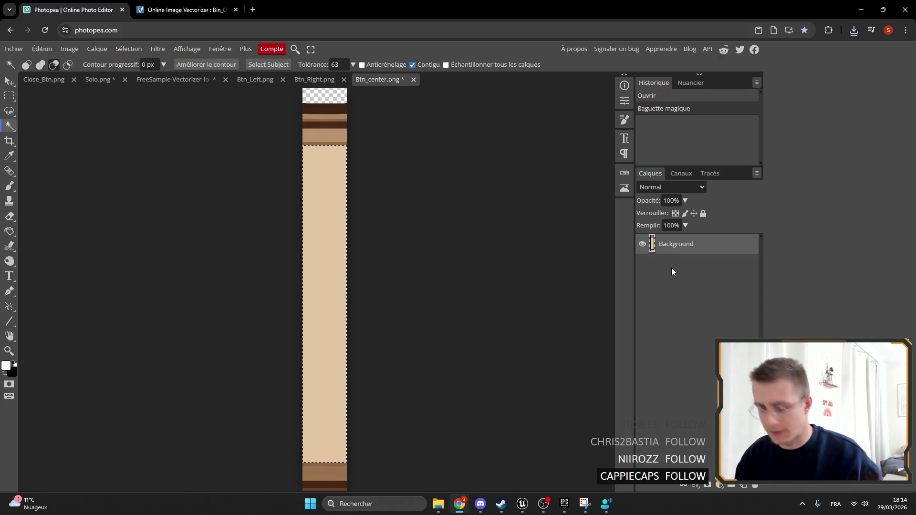
pyautogui.hotkey('ctrl', 'c')
pyautogui.hotkey('ctrl', 'v')
pyautogui.click(643, 264)
pyautogui.scroll(-2, 438, 272)
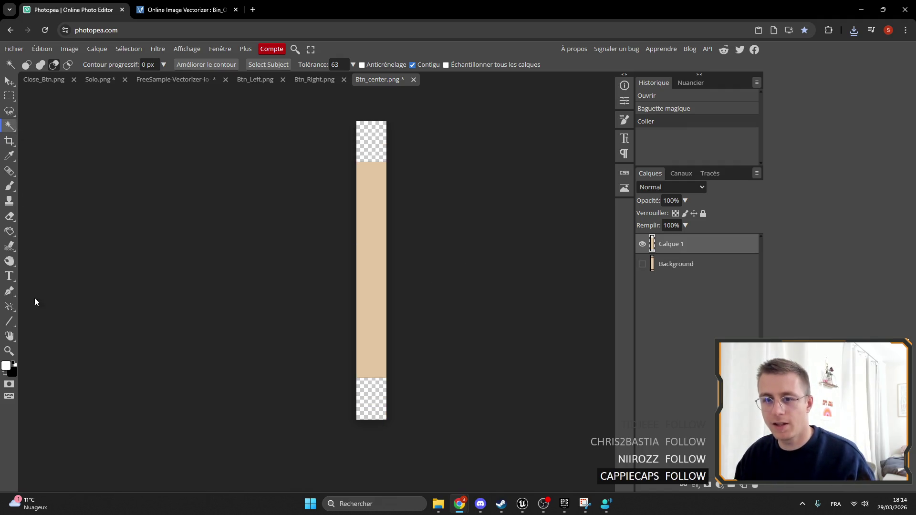
# Add a new layer clipped to the pasted band and fill it white.
pyautogui.click(10, 232)
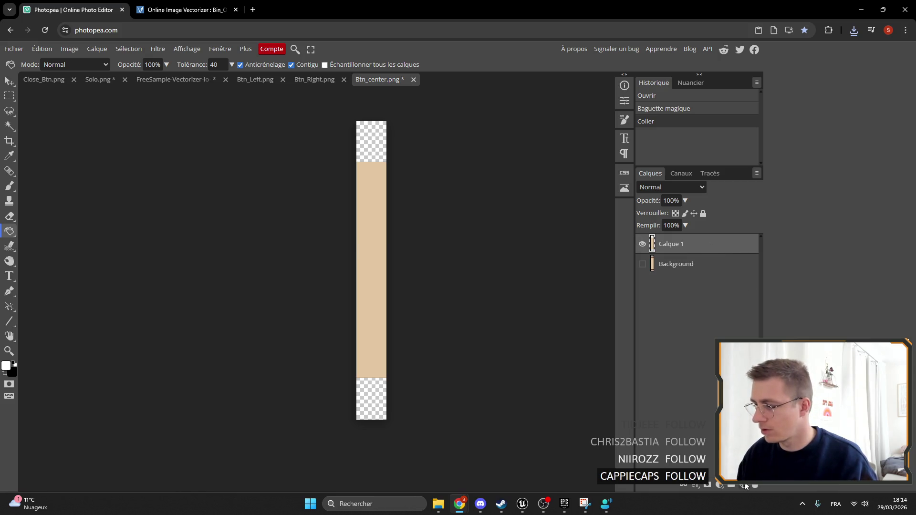
pyautogui.click(743, 485)
pyautogui.keyDown('alt'); pyautogui.click(673, 254); pyautogui.keyUp('alt')
pyautogui.click(375, 231)
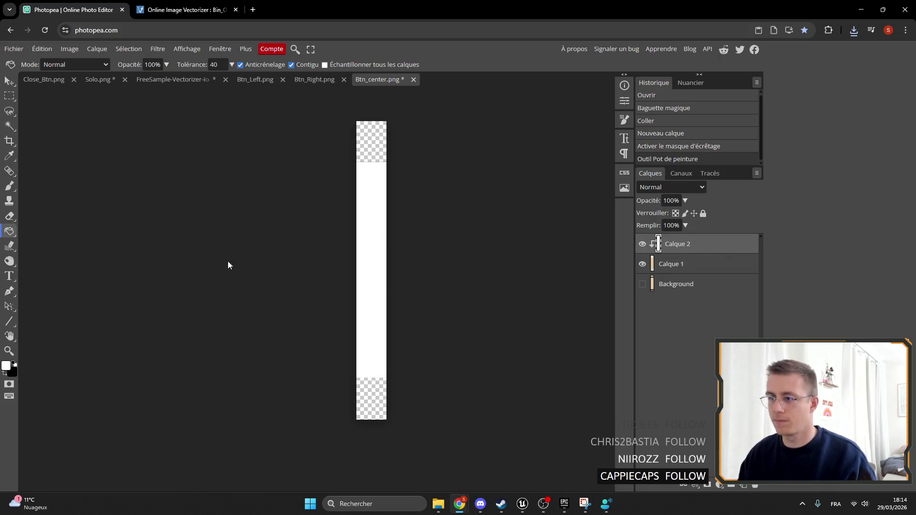
# Export the whitened center strip as a PNG, then switch back to Unreal Engine.
pyautogui.click(14, 49)
pyautogui.moveTo(47, 190)
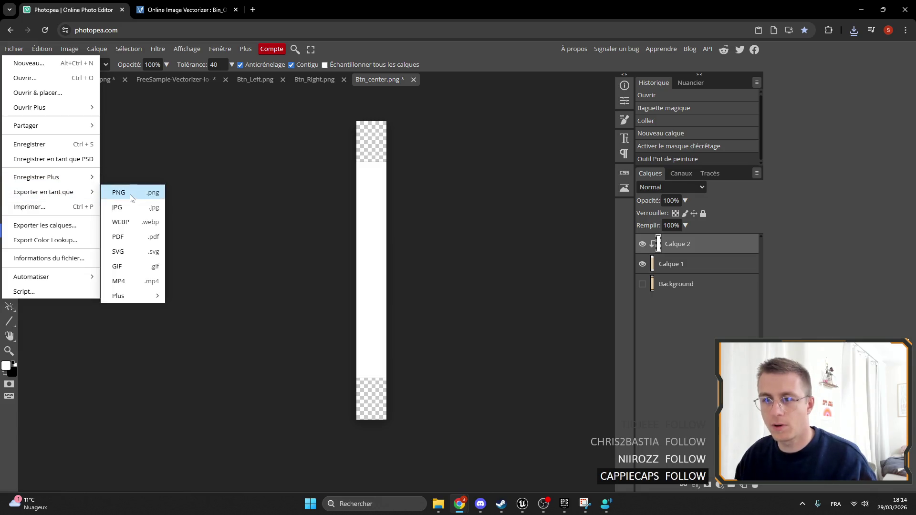
pyautogui.click(122, 189)
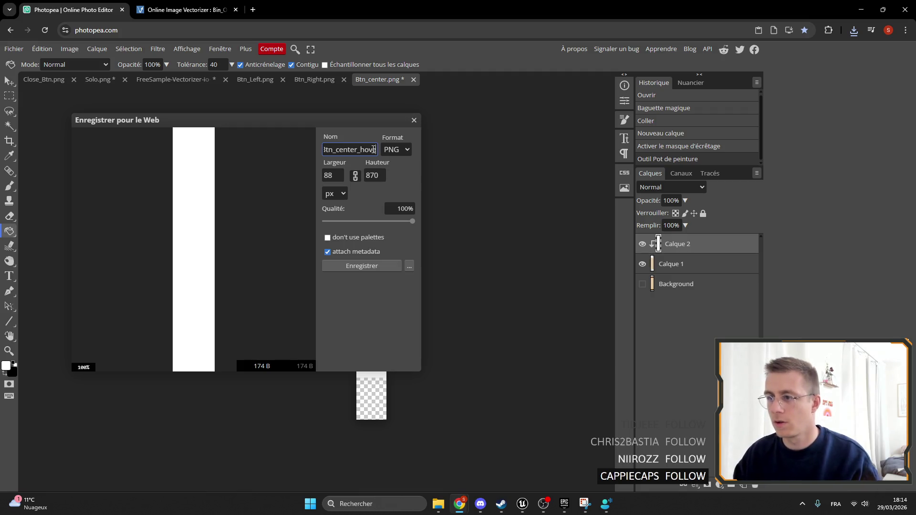
pyautogui.click(390, 266)
pyautogui.click(529, 508)
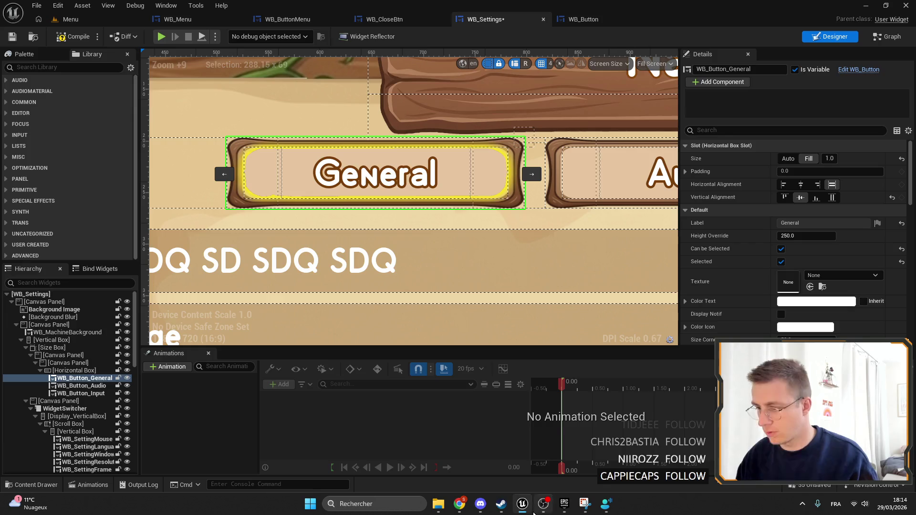
# In WB_Button, clear the selection, enlarge the preview size, and collapse the second Horizontal Box.
pyautogui.scroll(-6, 429, 147)
pyautogui.click(583, 19)
pyautogui.scroll(10, 393, 189)
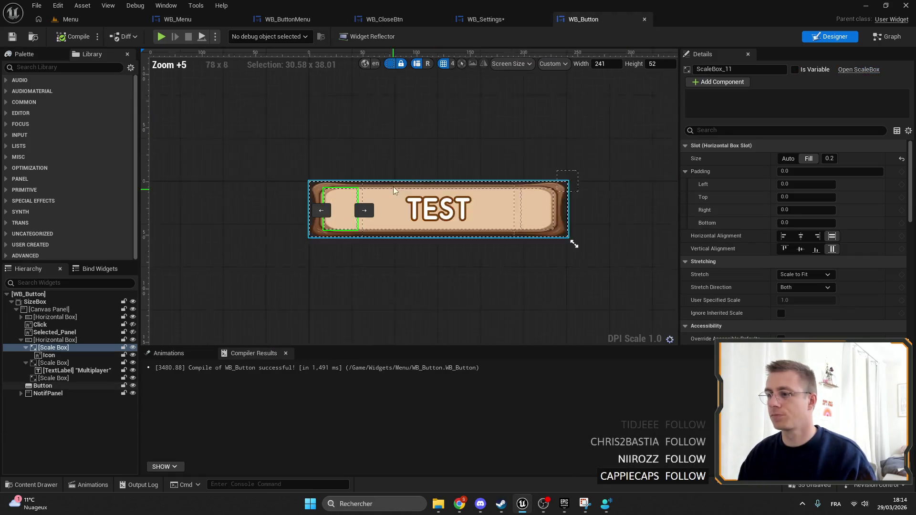
pyautogui.click(468, 138)
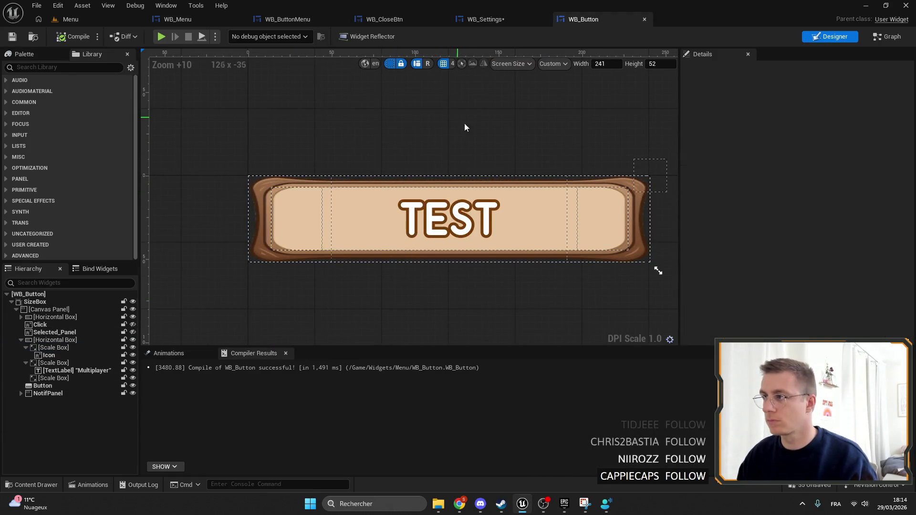
pyautogui.scroll(-3, 404, 112)
pyautogui.moveTo(527, 204)
pyautogui.mouseDown()
pyautogui.moveTo(419, 200)
pyautogui.moveTo(595, 234)
pyautogui.moveTo(611, 222)
pyautogui.mouseUp()
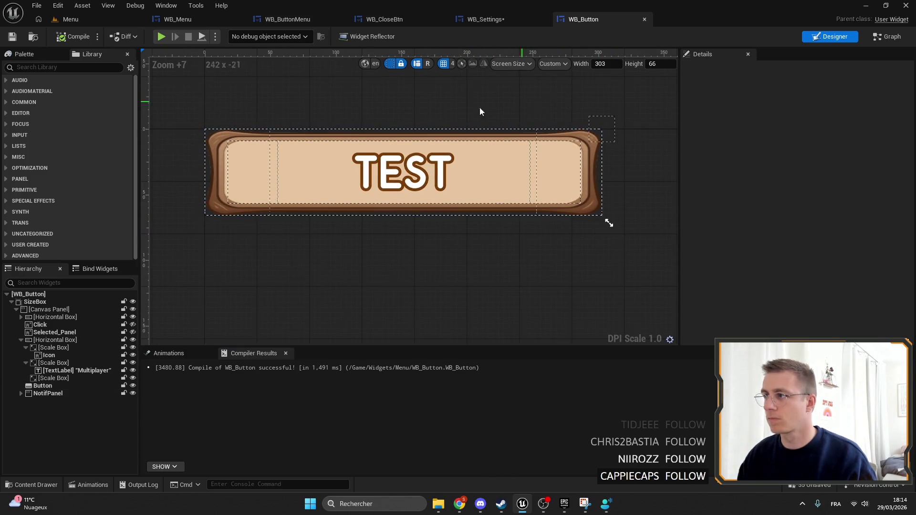
pyautogui.scroll(-3, 508, 105)
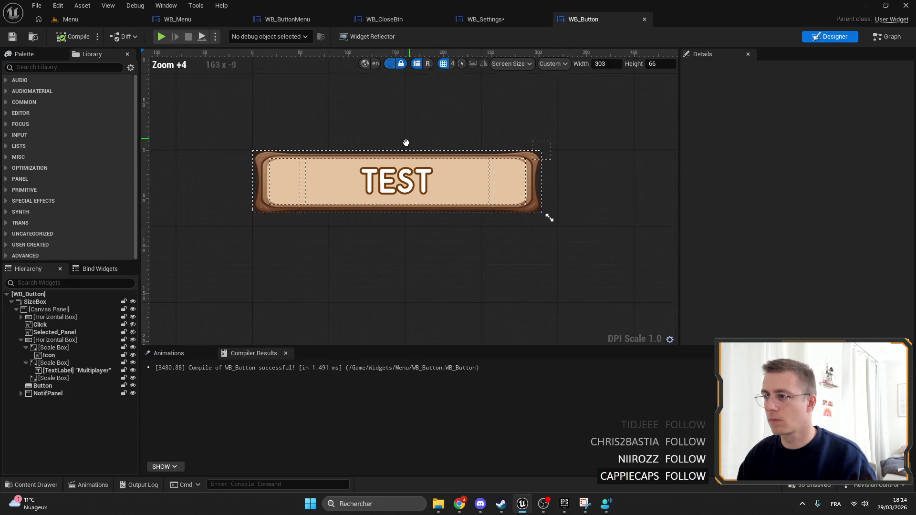
pyautogui.click(21, 340)
pyautogui.scroll(1, 337, 201)
pyautogui.scroll(2, 337, 205)
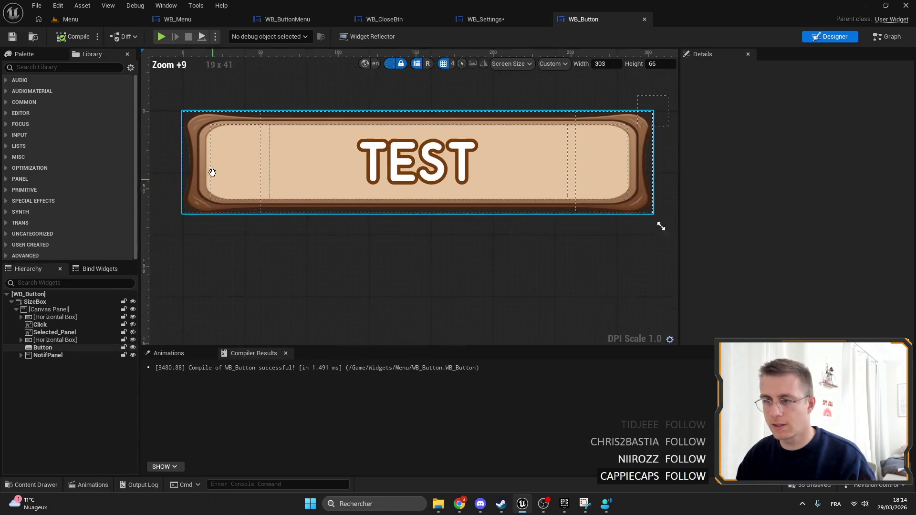
# In WB_Settings, set Size Corner to about 28 on the General, Audio and Input buttons.
pyautogui.click(485, 20)
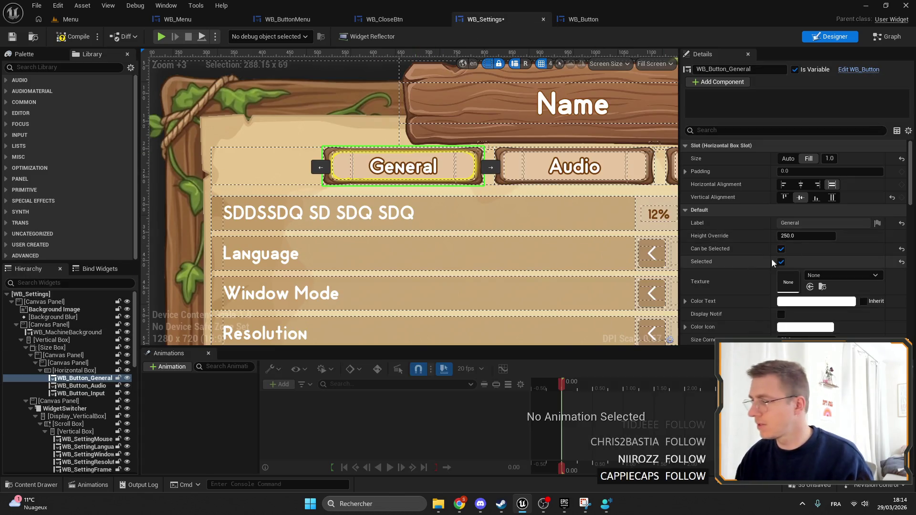
pyautogui.keyDown('ctrl'); pyautogui.click(376, 166); pyautogui.keyUp('ctrl')
pyautogui.keyDown('ctrl'); pyautogui.click(605, 182); pyautogui.keyUp('ctrl')
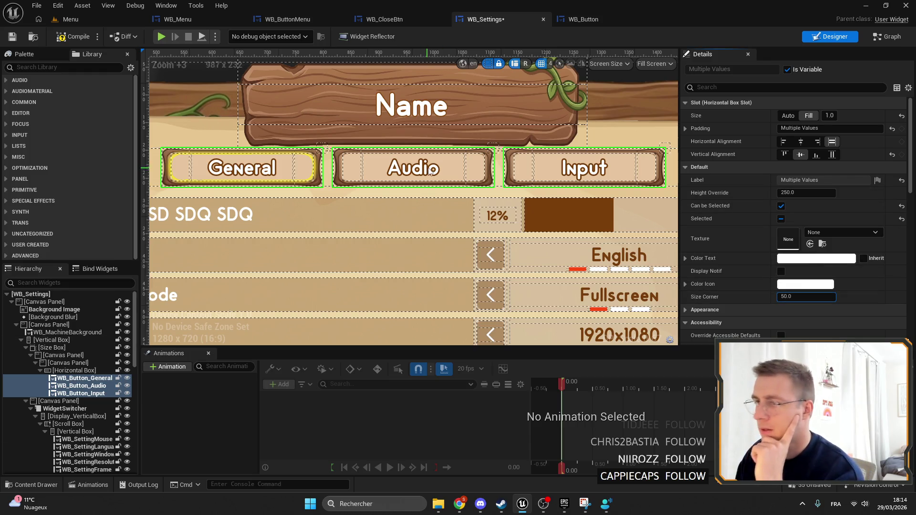
pyautogui.click(309, 155)
pyautogui.scroll(-4, 793, 245)
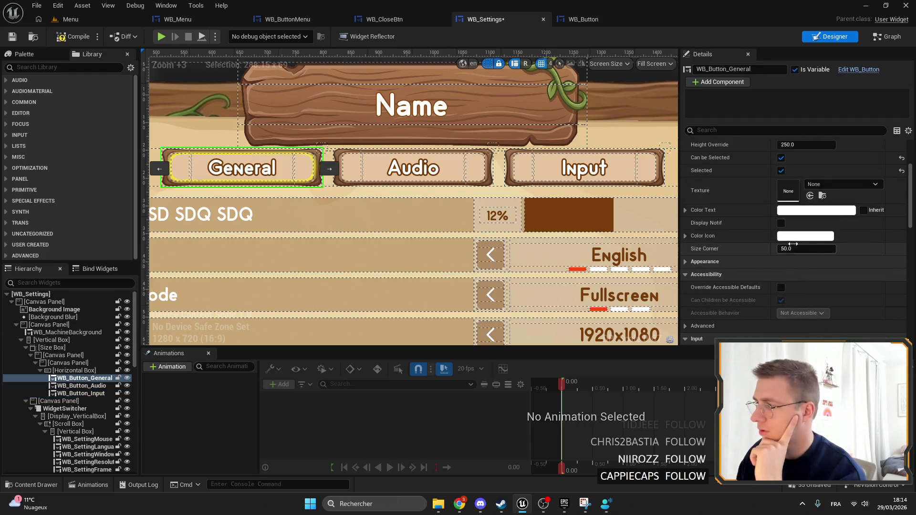
pyautogui.moveTo(817, 251); pyautogui.dragTo(823, 251)
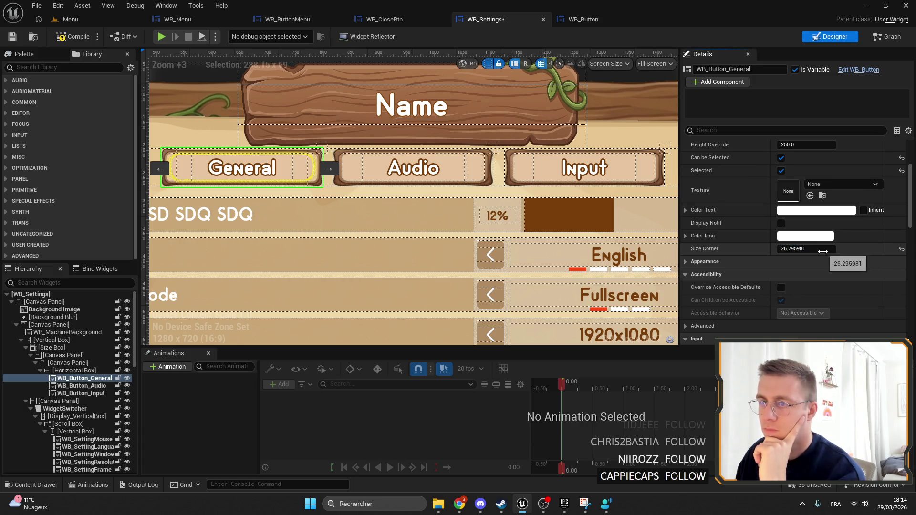
pyautogui.press('Return')
pyautogui.hotkey('shift', 'Down')
pyautogui.hotkey('shift', 'Down')
pyautogui.moveTo(810, 206); pyautogui.dragTo(864, 231)
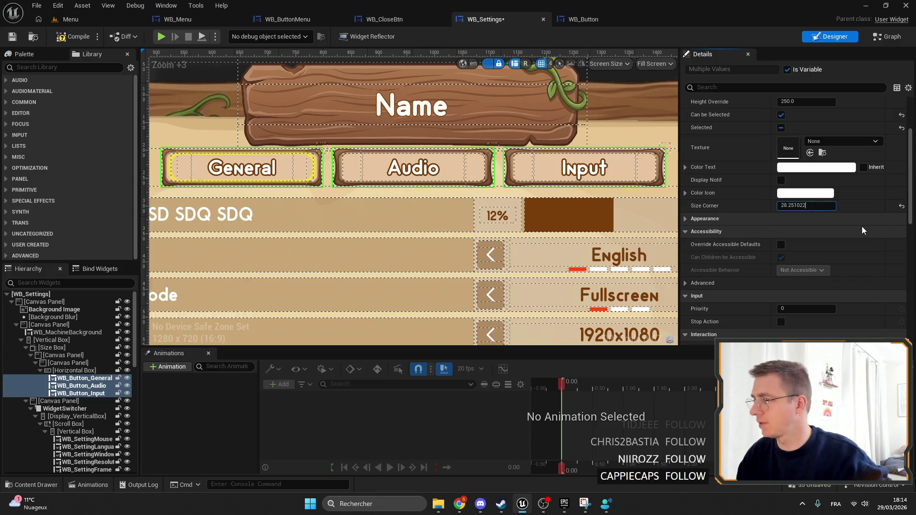
# Select WB_MachineBackground, then return to the WB_Button designer.
pyautogui.click(548, 187)
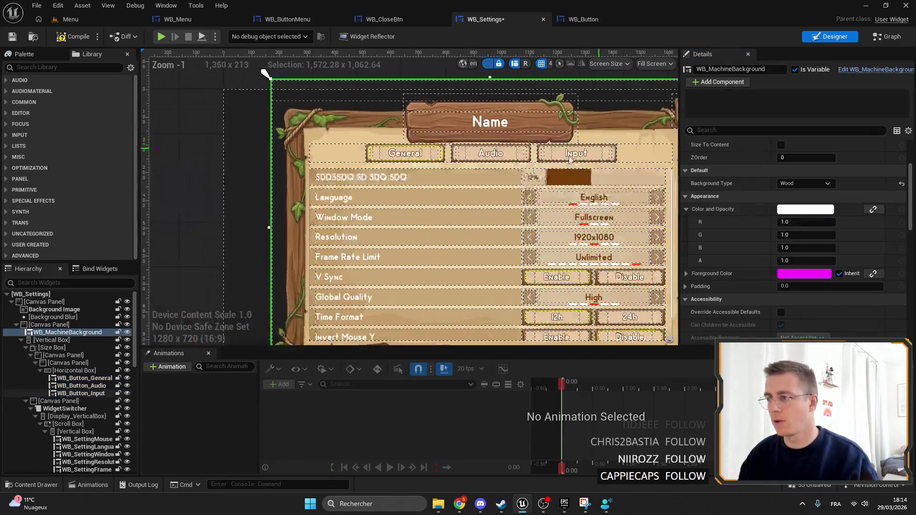
pyautogui.scroll(5, 549, 200)
pyautogui.scroll(-4, 586, 287)
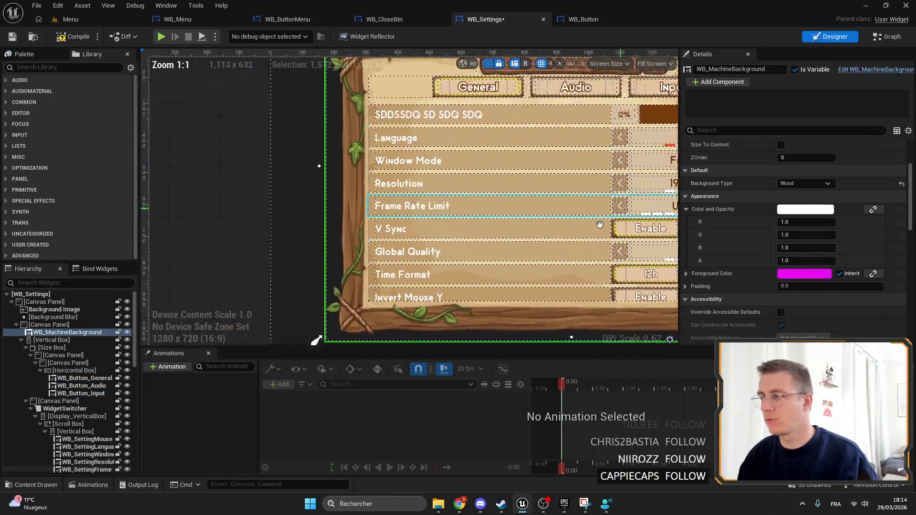
pyautogui.scroll(9, 521, 121)
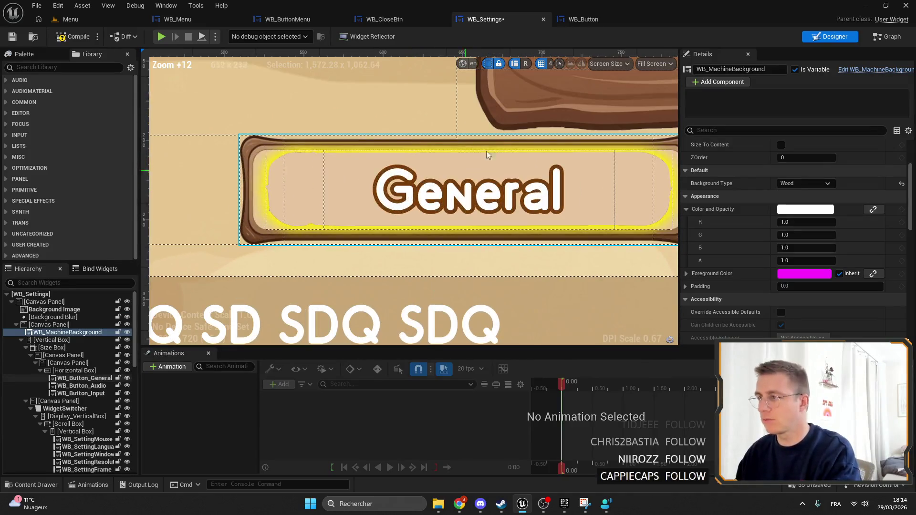
pyautogui.click(577, 21)
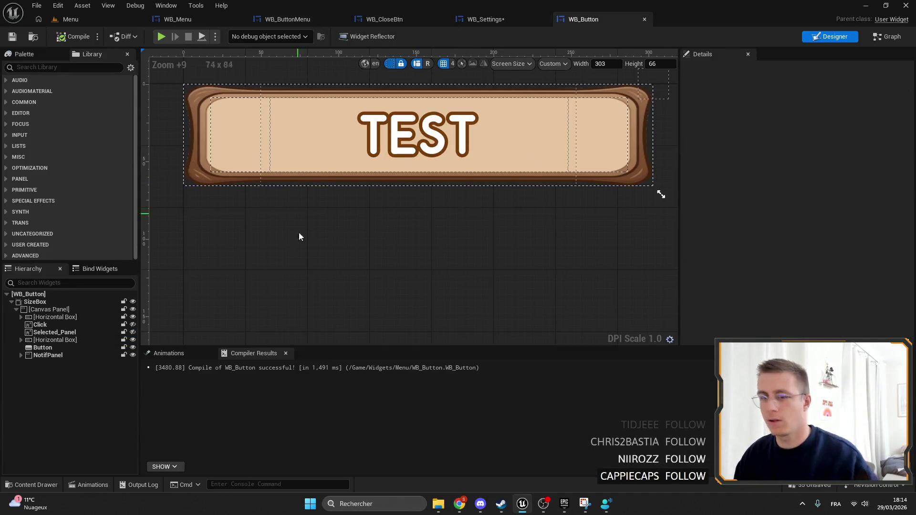
# Save WB_Button and add a new Horizontal Box below the first one in the hierarchy.
pyautogui.click(59, 333)
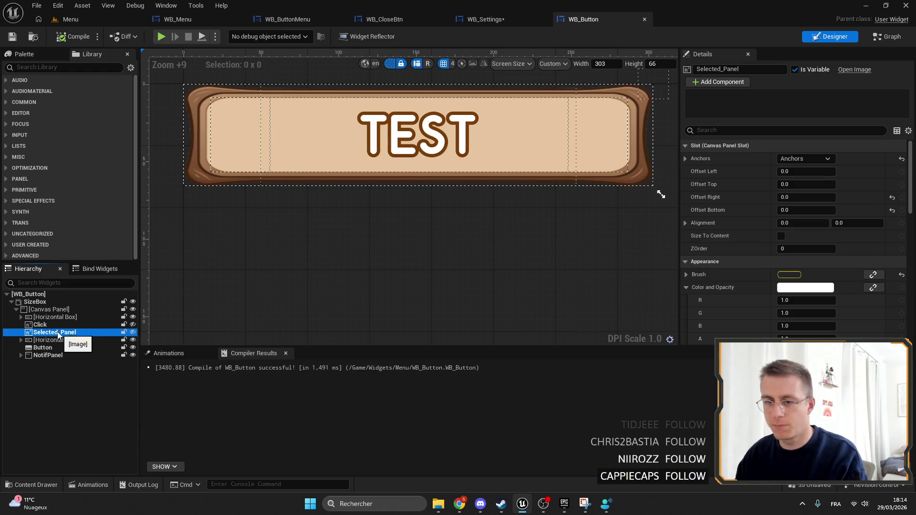
pyautogui.click(48, 318)
pyautogui.hotkey('ctrl', 's')
pyautogui.doubleClick(48, 317)
pyautogui.moveTo(48, 314)
pyautogui.mouseDown()
pyautogui.moveTo(79, 380)
pyautogui.moveTo(47, 342)
pyautogui.mouseUp()
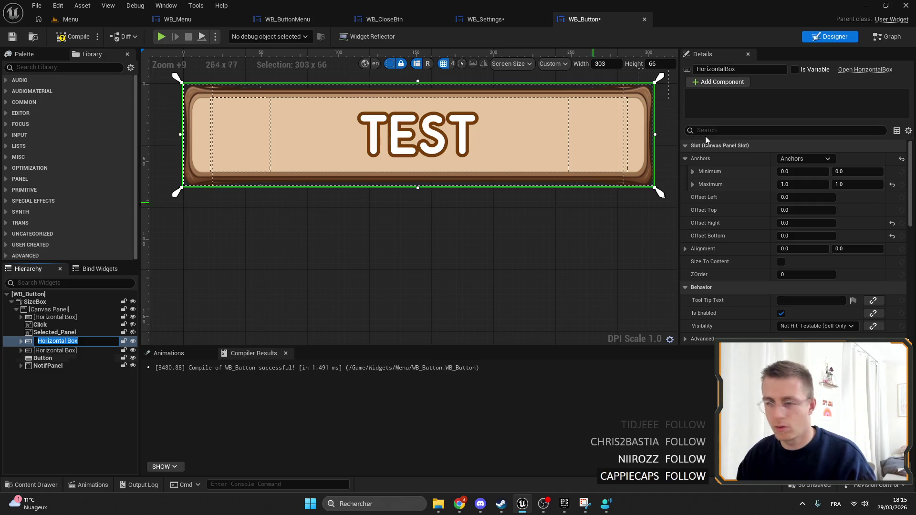
# Rename the new box HorizontalBox_Selected, mark it Is Variable, and expand its children.
pyautogui.click(749, 70)
pyautogui.write('_Selected')
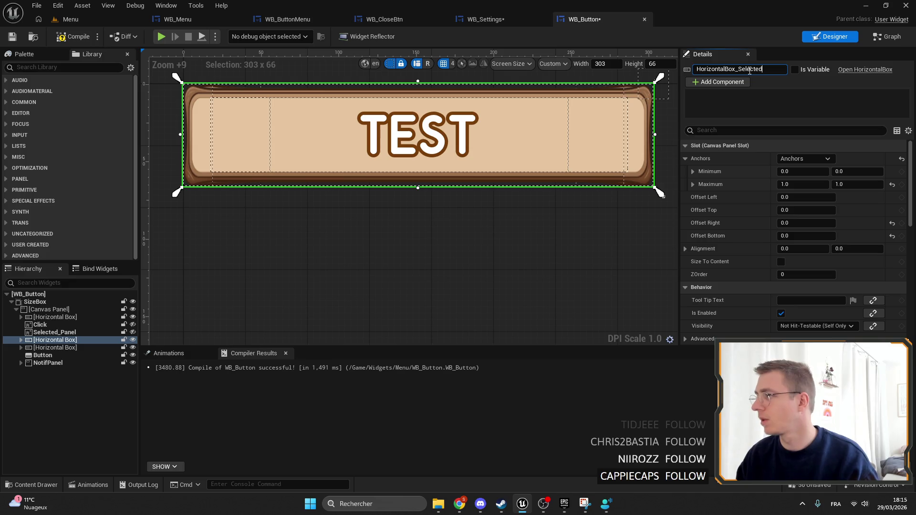
pyautogui.click(795, 71)
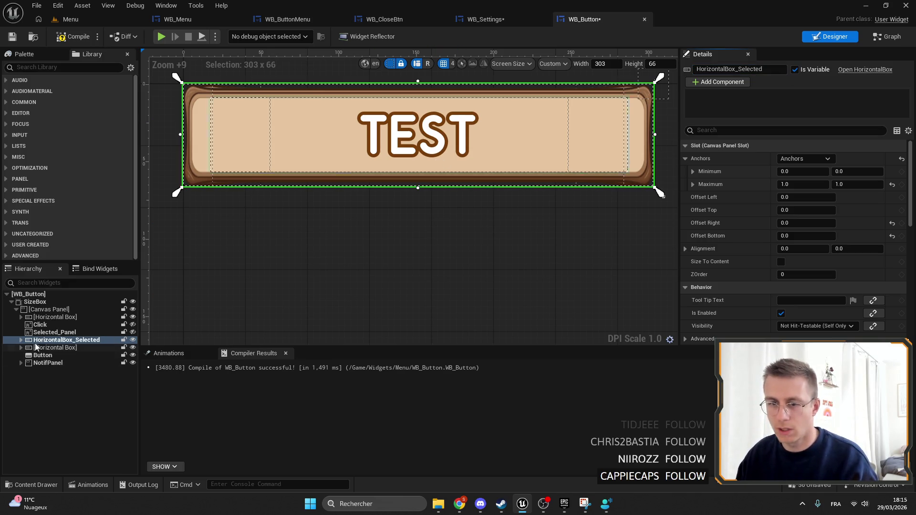
pyautogui.click(21, 340)
pyautogui.click(26, 347)
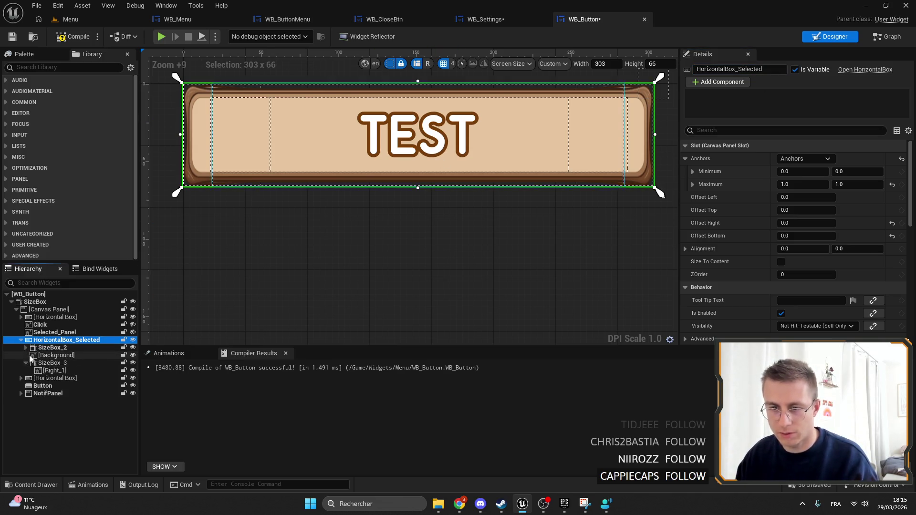
pyautogui.click(26, 370)
# Select the Left_1 image, expand its Brush settings, and browse to the Btn_Left texture folder.
pyautogui.click(52, 355)
pyautogui.keyDown('ctrl'); pyautogui.click(56, 363); pyautogui.keyUp('ctrl')
pyautogui.keyDown('ctrl'); pyautogui.click(51, 379); pyautogui.keyUp('ctrl')
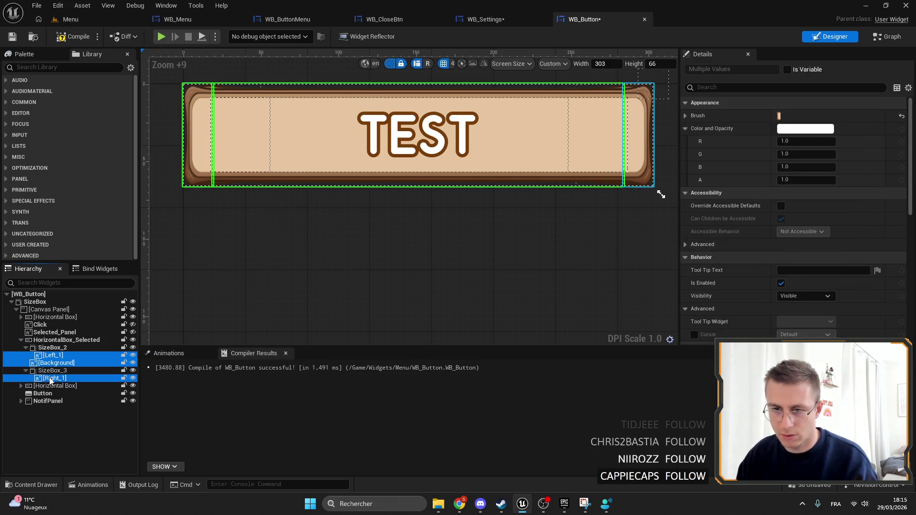
pyautogui.scroll(1, 538, 270)
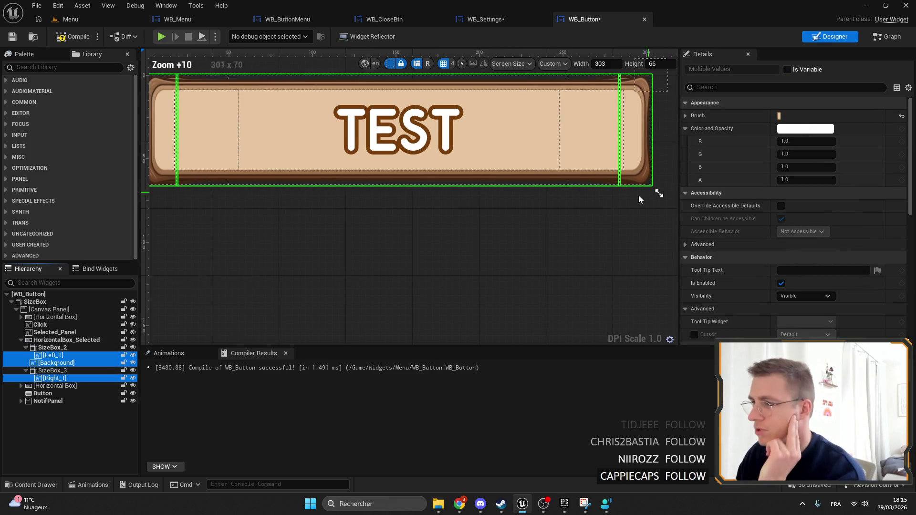
pyautogui.scroll(-3, 537, 270)
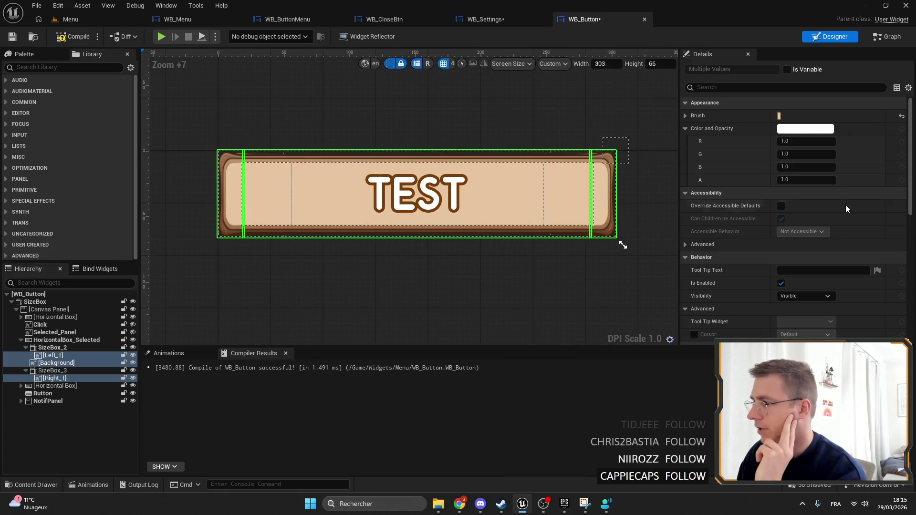
pyautogui.click(60, 355)
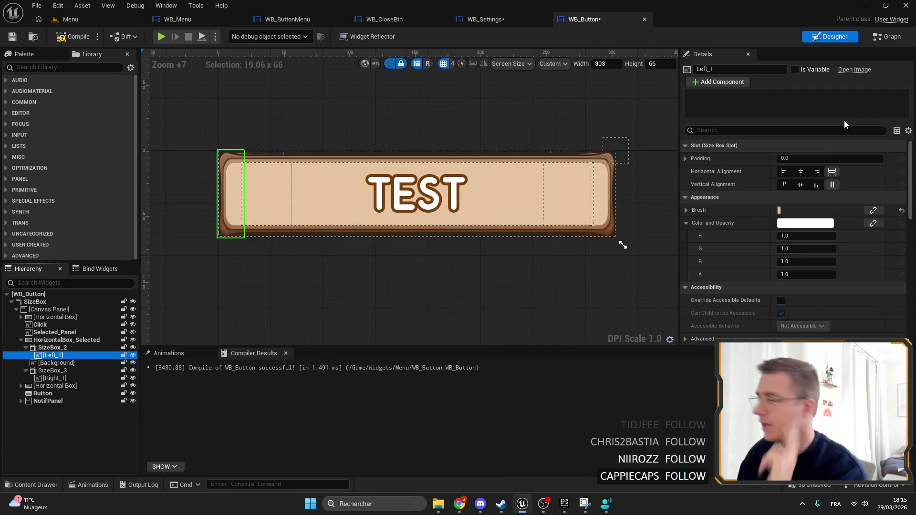
pyautogui.click(718, 210)
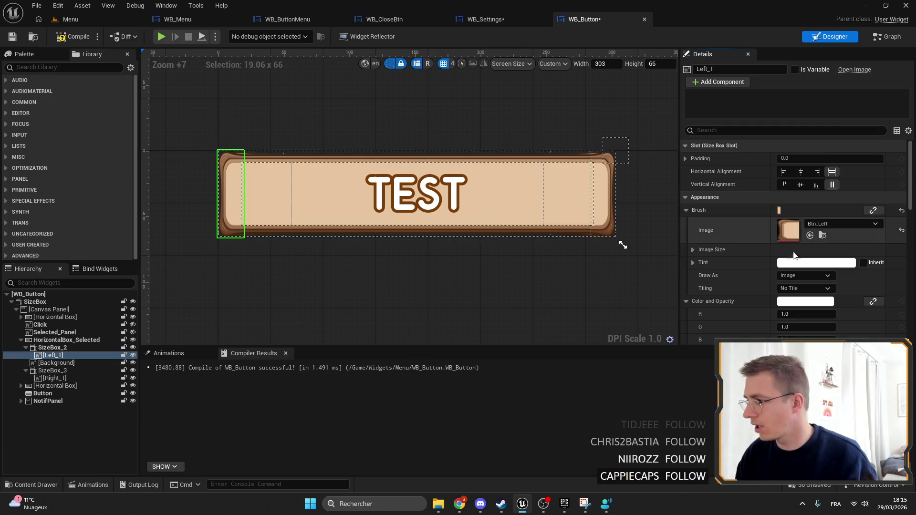
pyautogui.click(823, 235)
# Import the hover PNGs from the downloads folder into the Btn_Menu folder.
pyautogui.moveTo(439, 504)
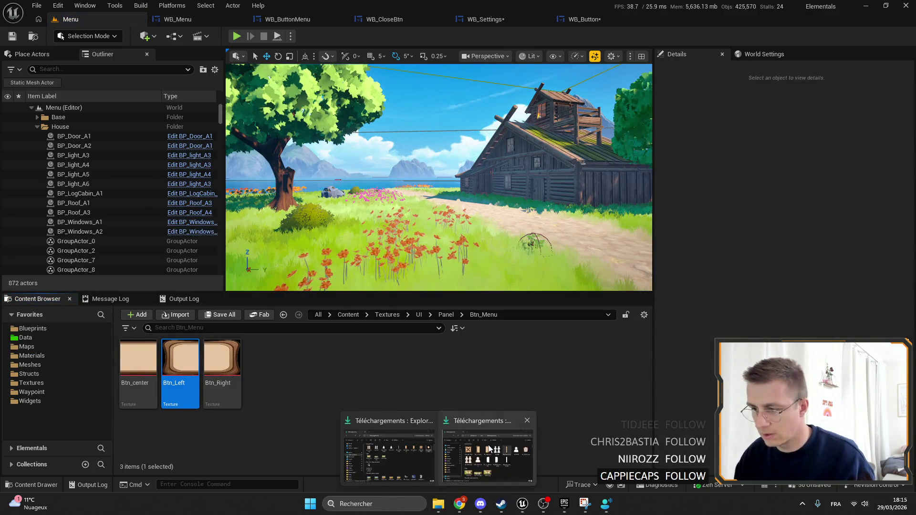
pyautogui.click(377, 424)
pyautogui.click(391, 294)
pyautogui.keyDown('shift'); pyautogui.click(489, 295); pyautogui.keyUp('shift')
pyautogui.moveTo(496, 295)
pyautogui.mouseDown()
pyautogui.moveTo(451, 438)
pyautogui.moveTo(444, 404)
pyautogui.mouseUp()
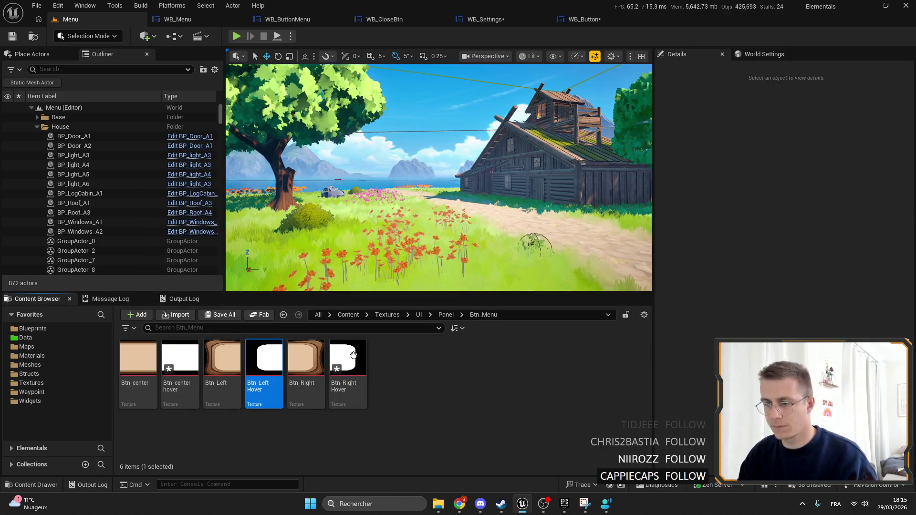
# Open Btn_center_hover docked in the main window and compare it with the Btn_center texture.
pyautogui.click(167, 368)
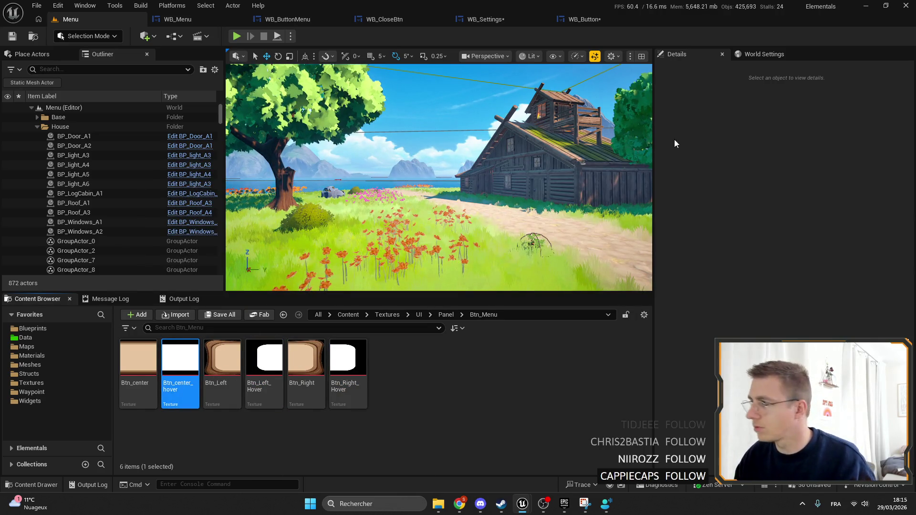
pyautogui.moveTo(231, 154)
pyautogui.mouseDown()
pyautogui.moveTo(760, 26)
pyautogui.moveTo(745, 20)
pyautogui.mouseUp()
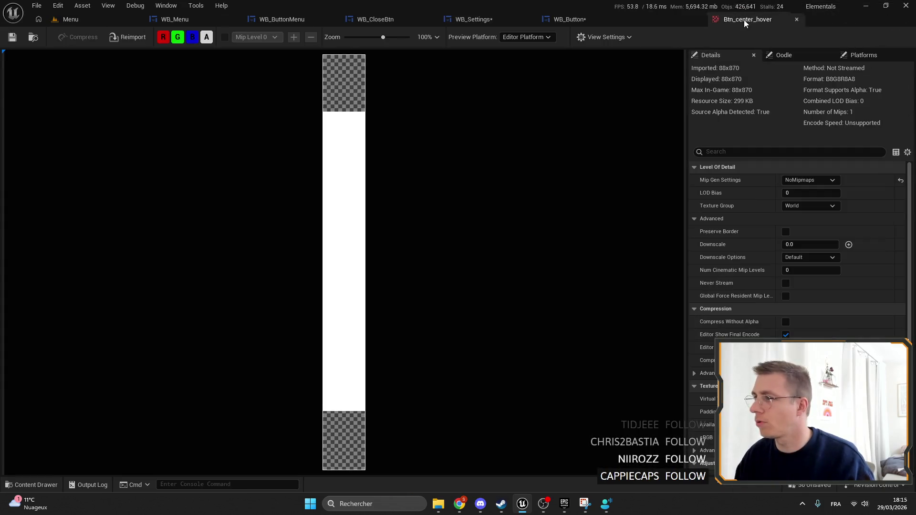
pyautogui.click(605, 20)
pyautogui.click(104, 18)
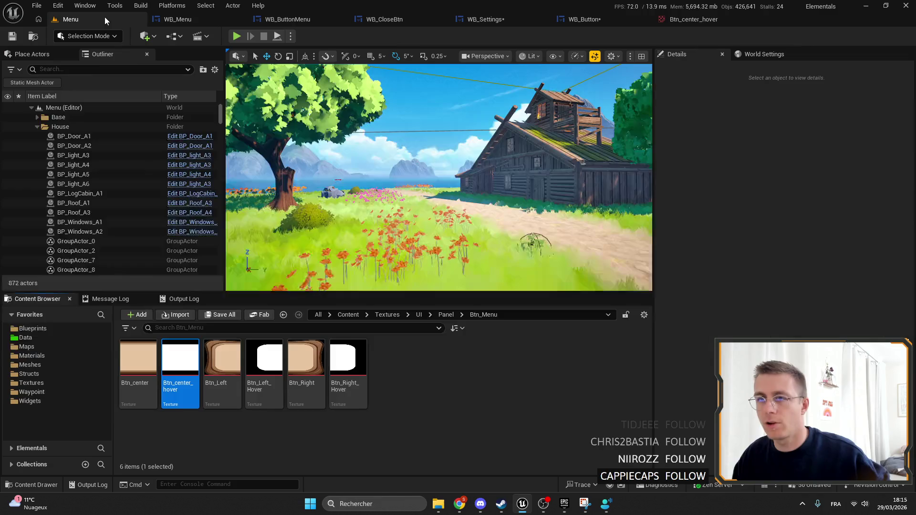
pyautogui.click(138, 363)
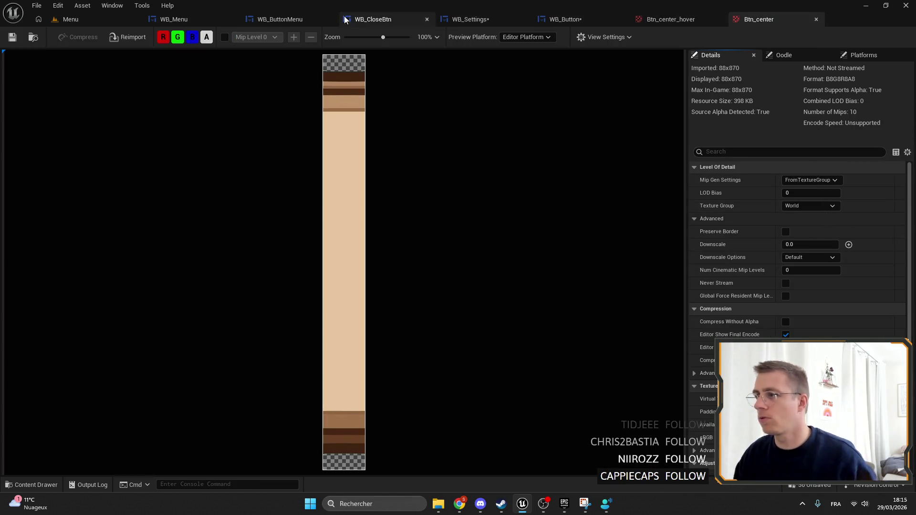
pyautogui.click(472, 19)
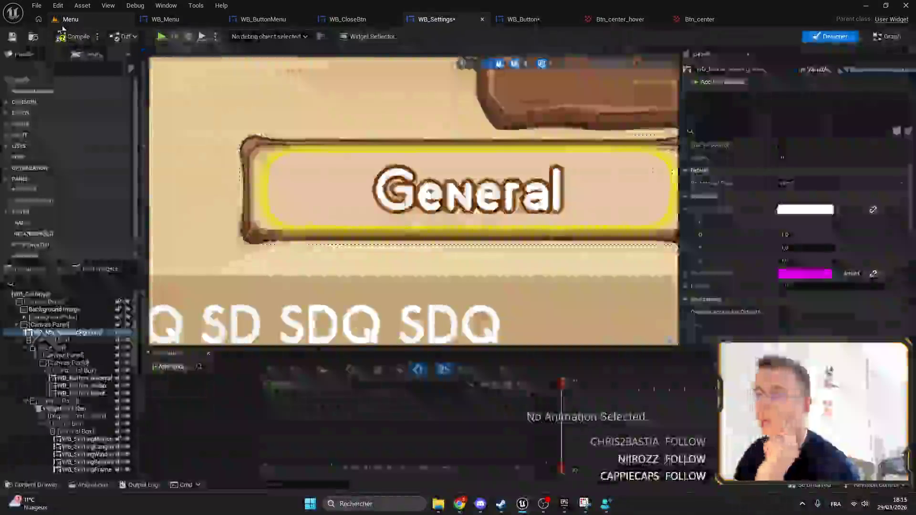
pyautogui.click(69, 19)
# Save the Btn_center_hover and Btn_Left_Hover textures, select Btn_Right_Hover, and bring Photopea back.
pyautogui.doubleClick(197, 377)
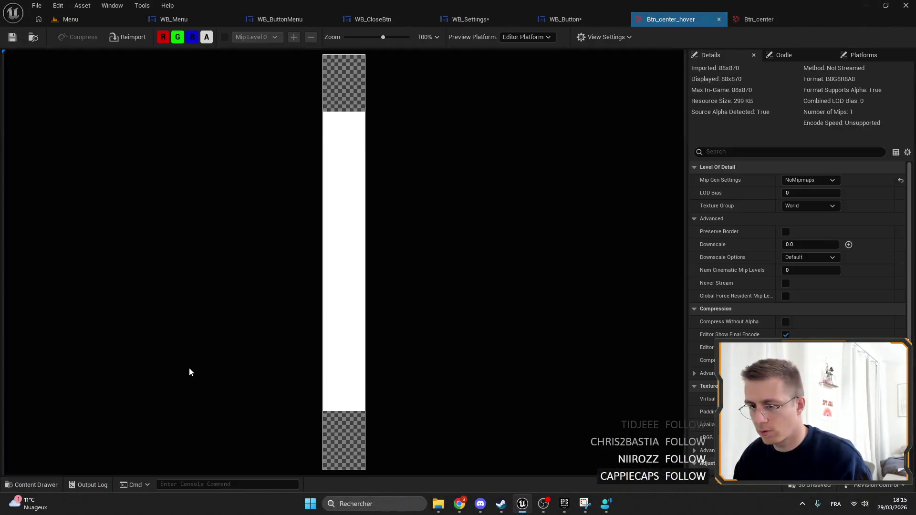
pyautogui.click(12, 36)
pyautogui.click(69, 19)
pyautogui.click(277, 359)
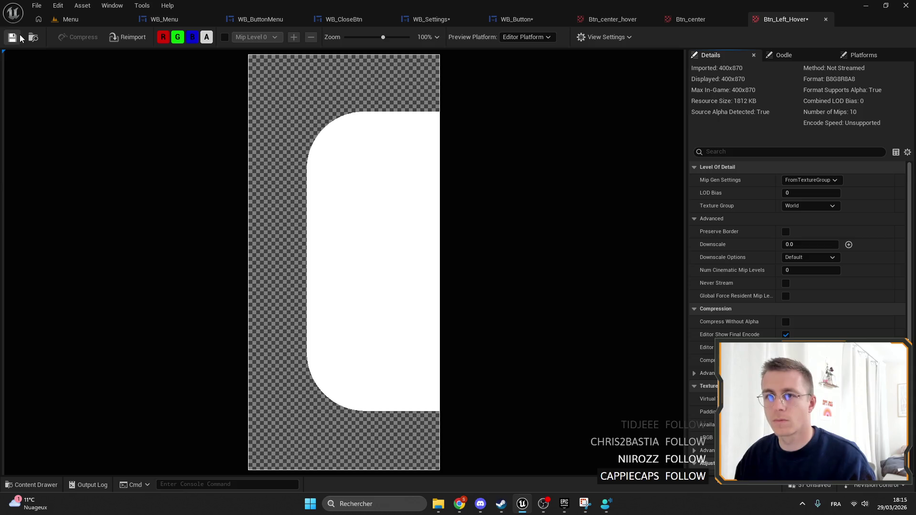
pyautogui.click(13, 36)
pyautogui.click(71, 19)
pyautogui.click(348, 368)
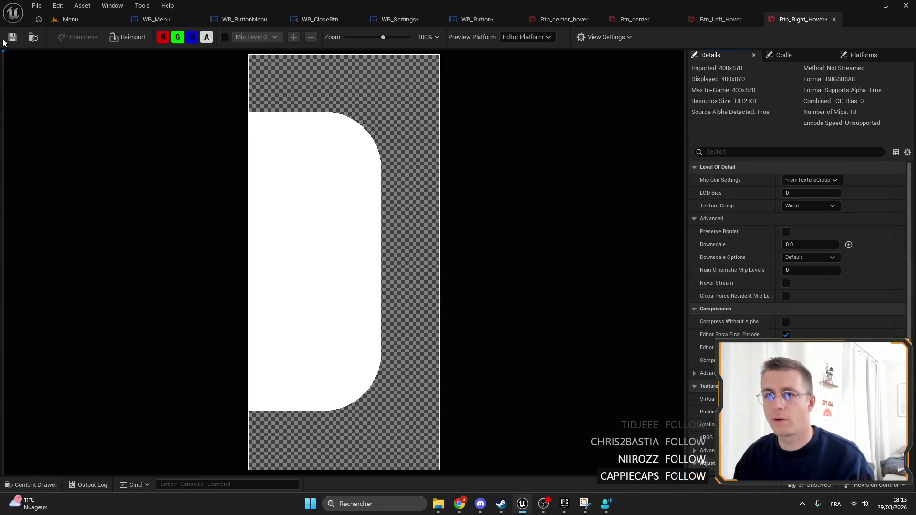
pyautogui.click(460, 505)
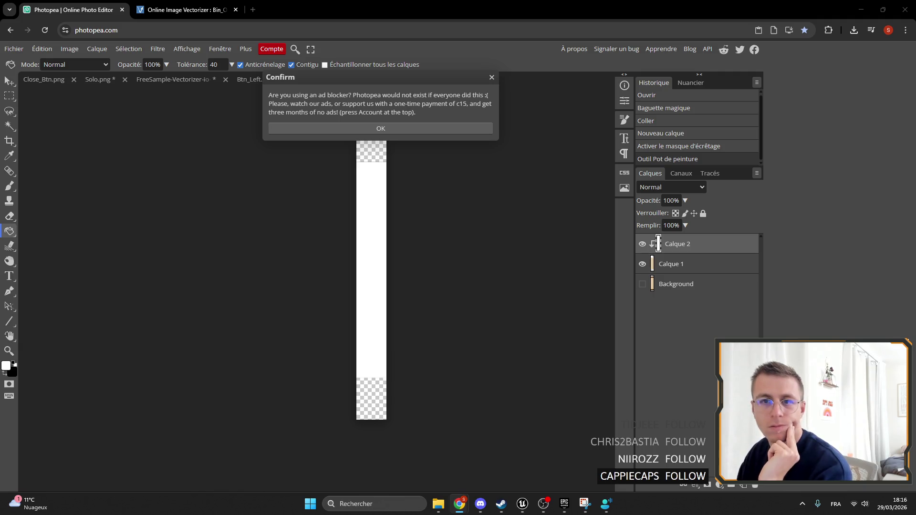
# Close Photopea's ad-blocker Confirm dialog and minimise Chrome to reveal Unreal Engine.
pyautogui.press('Return')
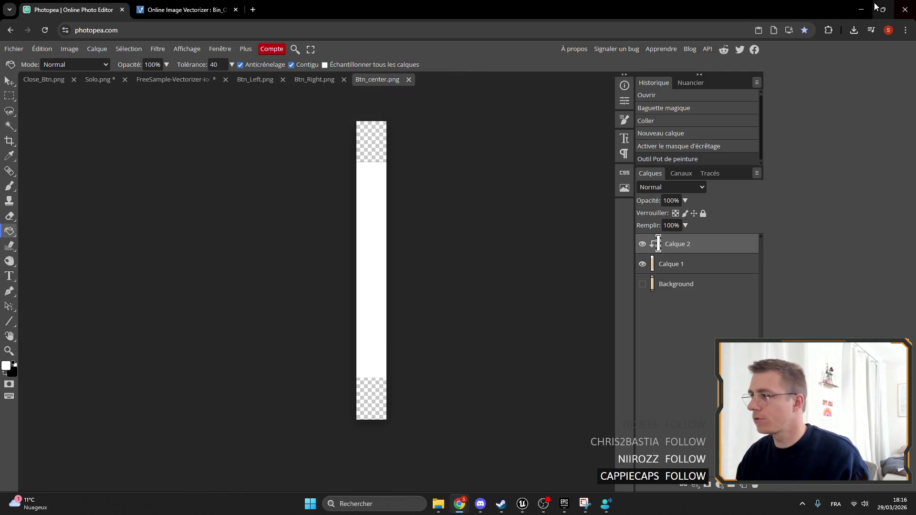
pyautogui.click(862, 9)
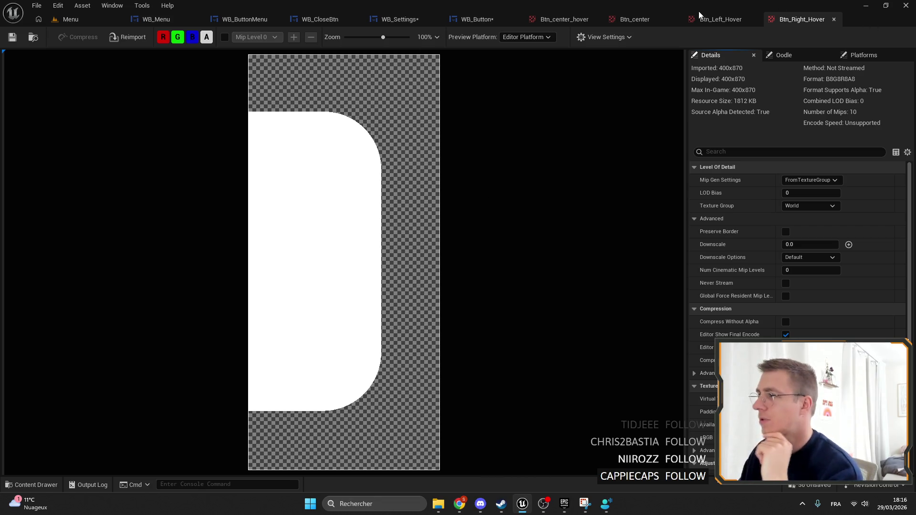
# In WB_Button, set Left_1's Brush image to the Btn_Left_Hover texture.
pyautogui.click(473, 19)
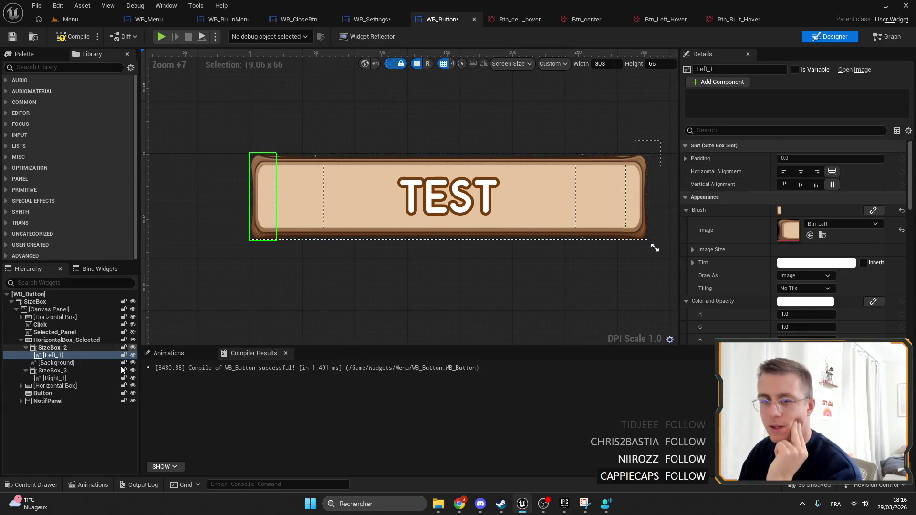
pyautogui.click(842, 223)
pyautogui.click(811, 325)
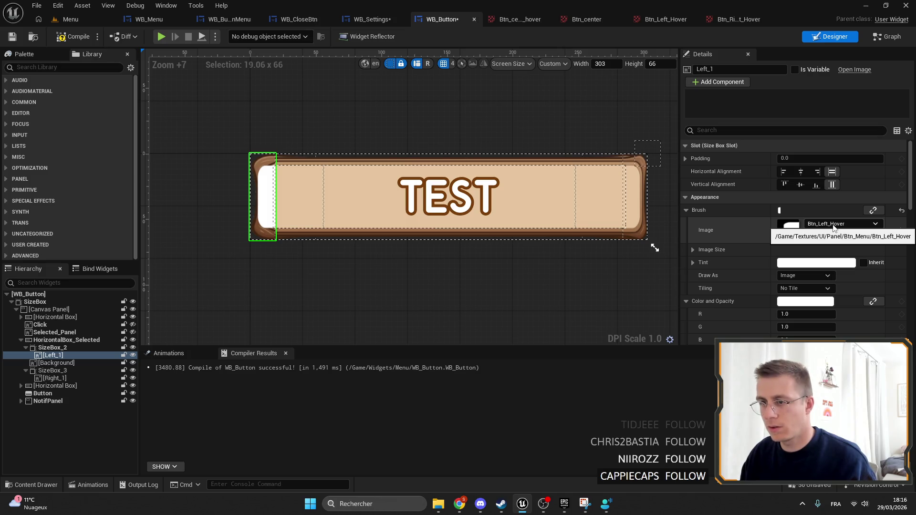
pyautogui.scroll(-5, 811, 249)
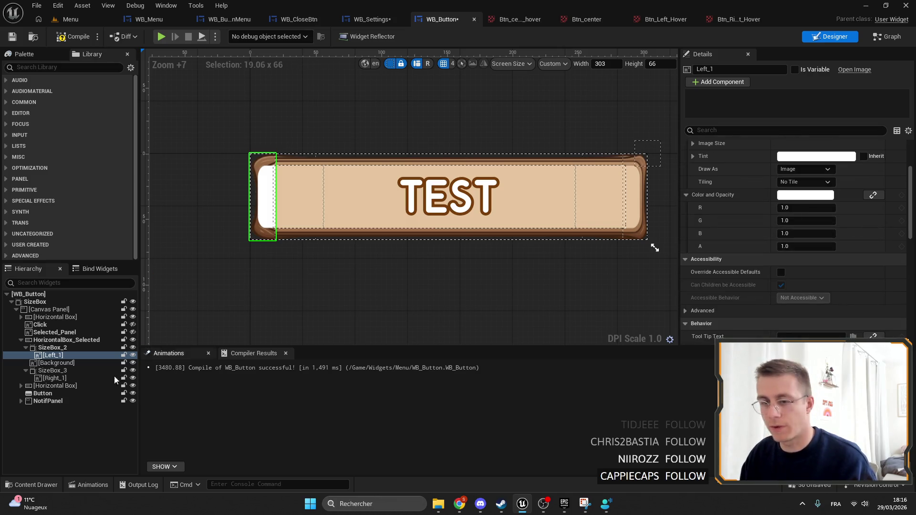